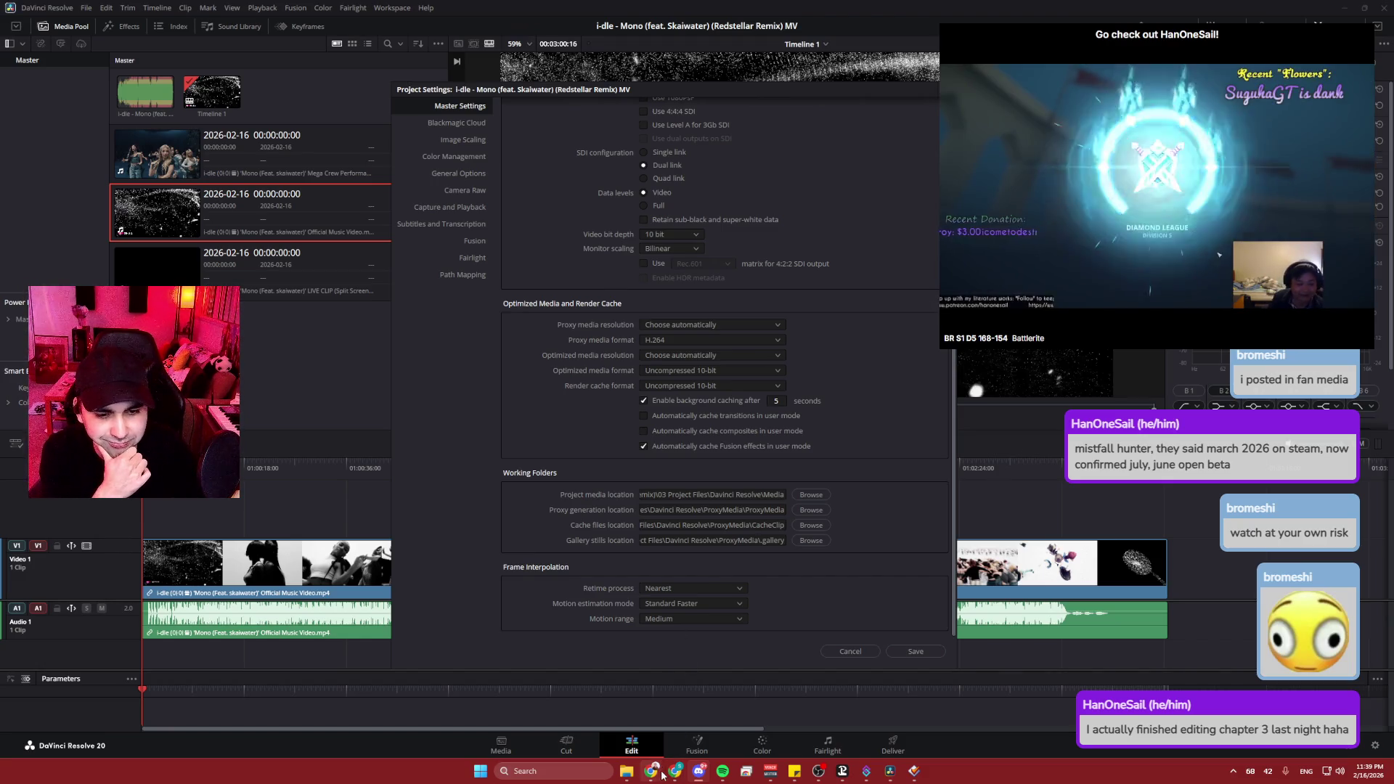
- Bring the YouTube window for i-dle's 'Mono' LIVE CLIP in front of Resolve
{"action": "mouse_move", "coordinate": [657, 772]}
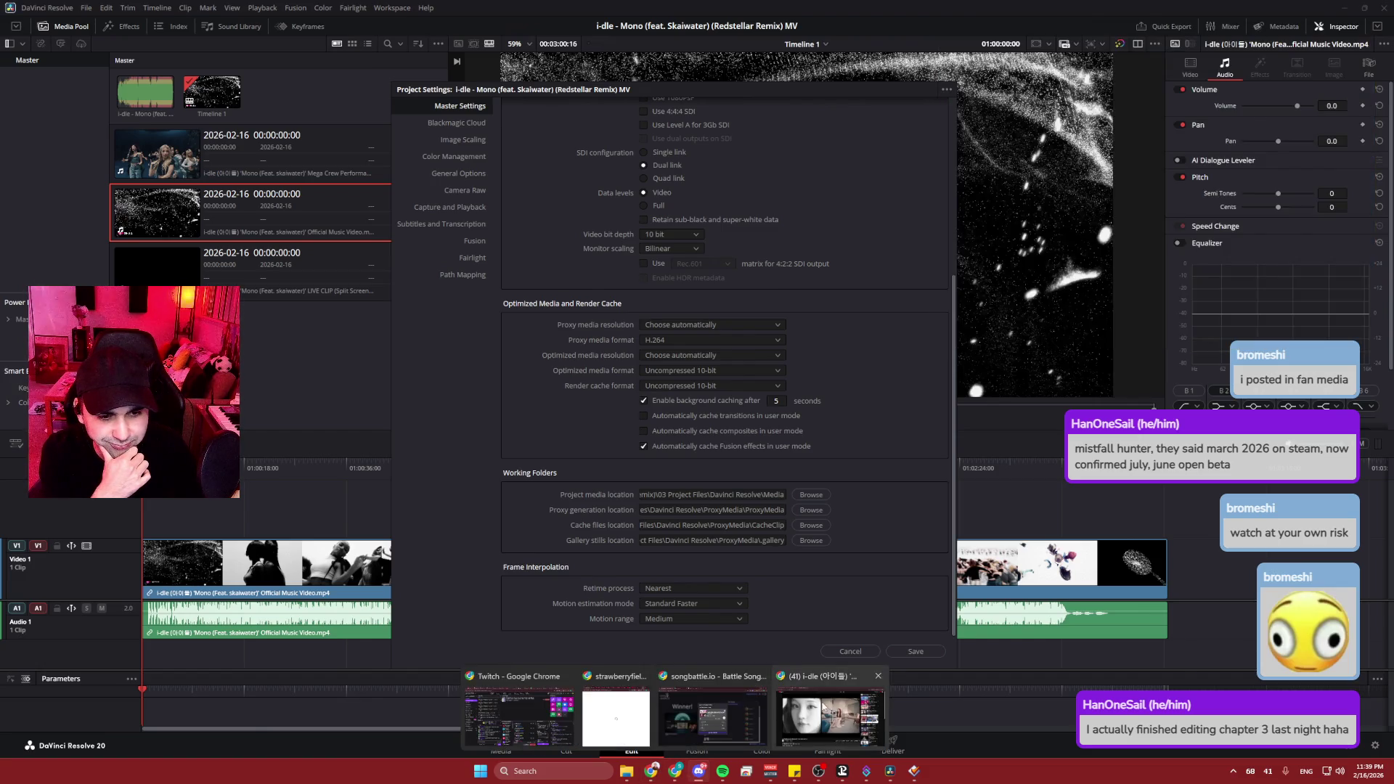
{"action": "left_click", "coordinate": [822, 705]}
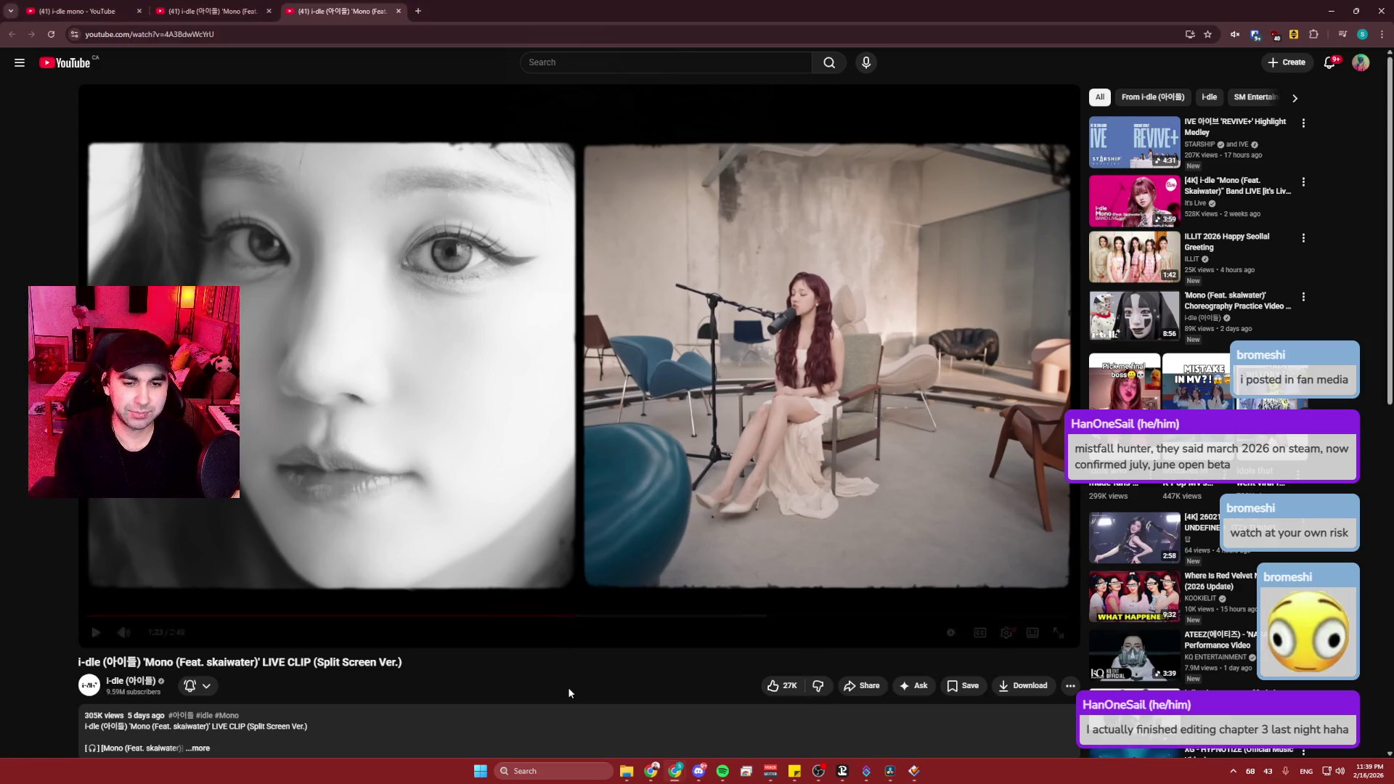
- Load the fan's X post in a new tab from the pasted fixembed.app link
{"action": "key", "text": "ctrl+t"}
{"action": "key", "text": "ctrl+v"}
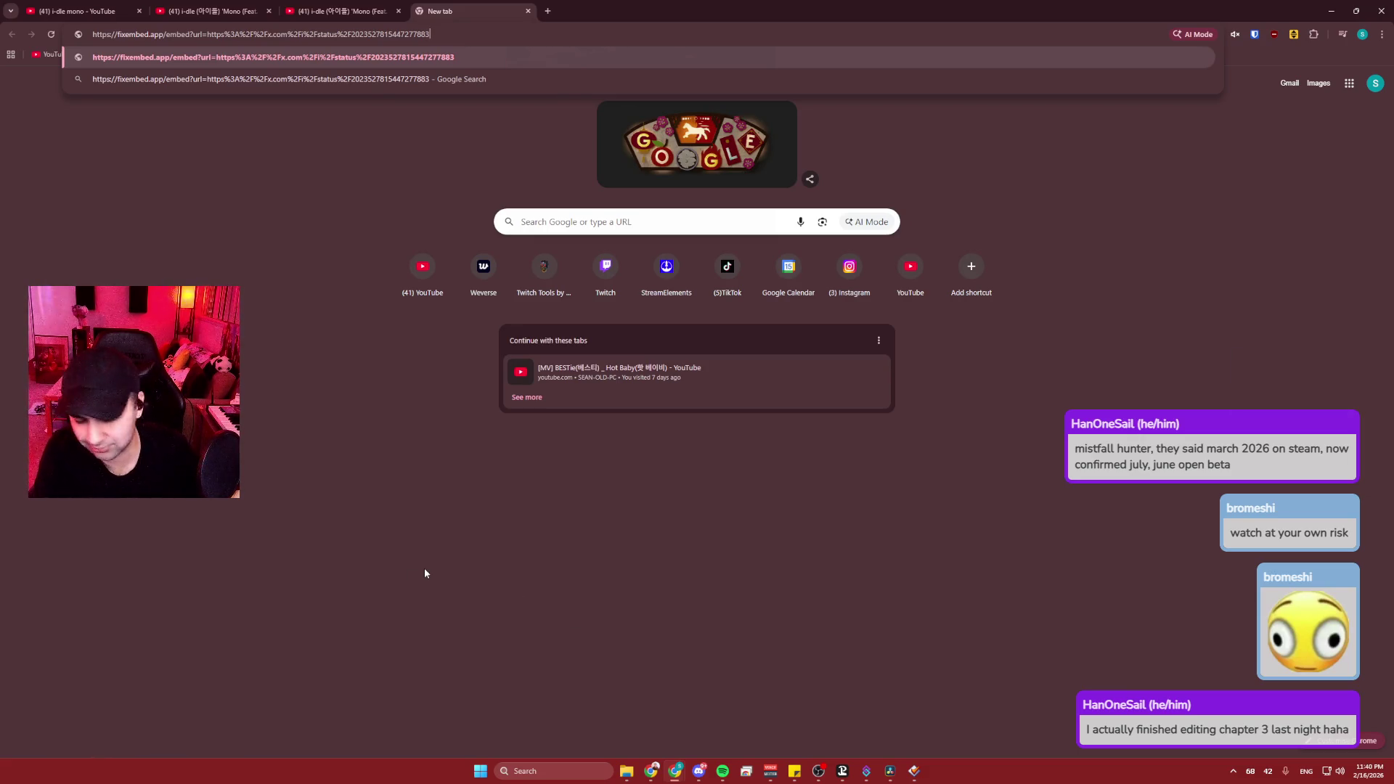
{"action": "key", "text": "Return"}
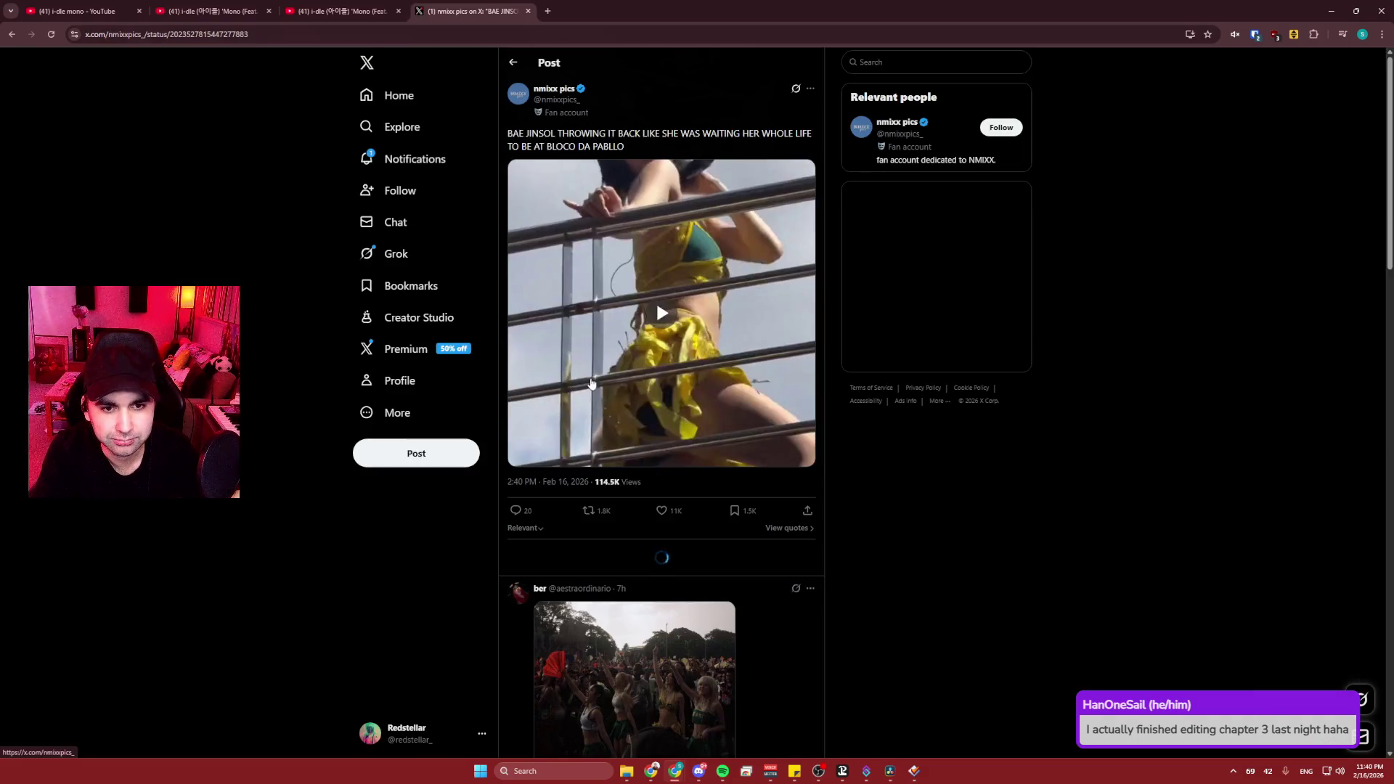
- Watch the X post's video unmuted in full screen, then close the X tab
{"action": "left_click", "coordinate": [744, 455]}
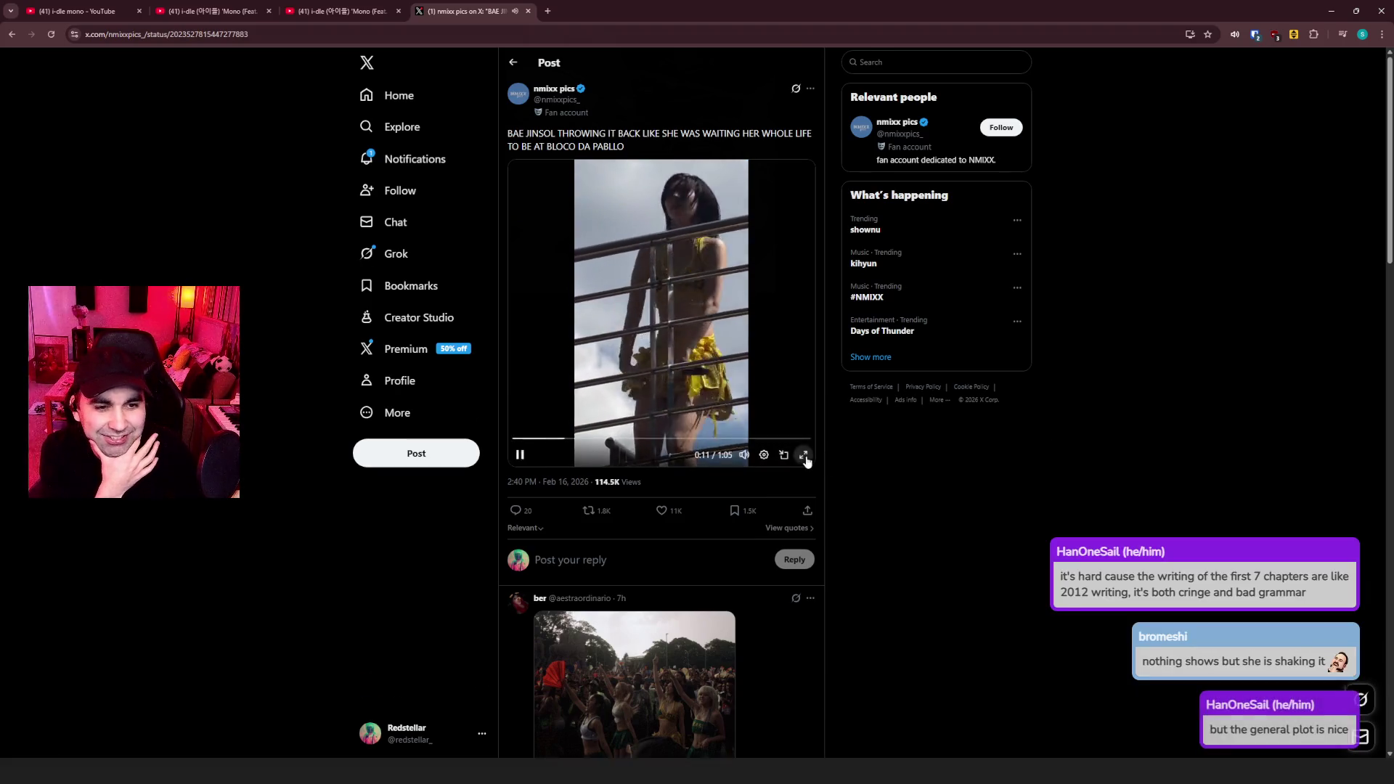
{"action": "left_click", "coordinate": [804, 456]}
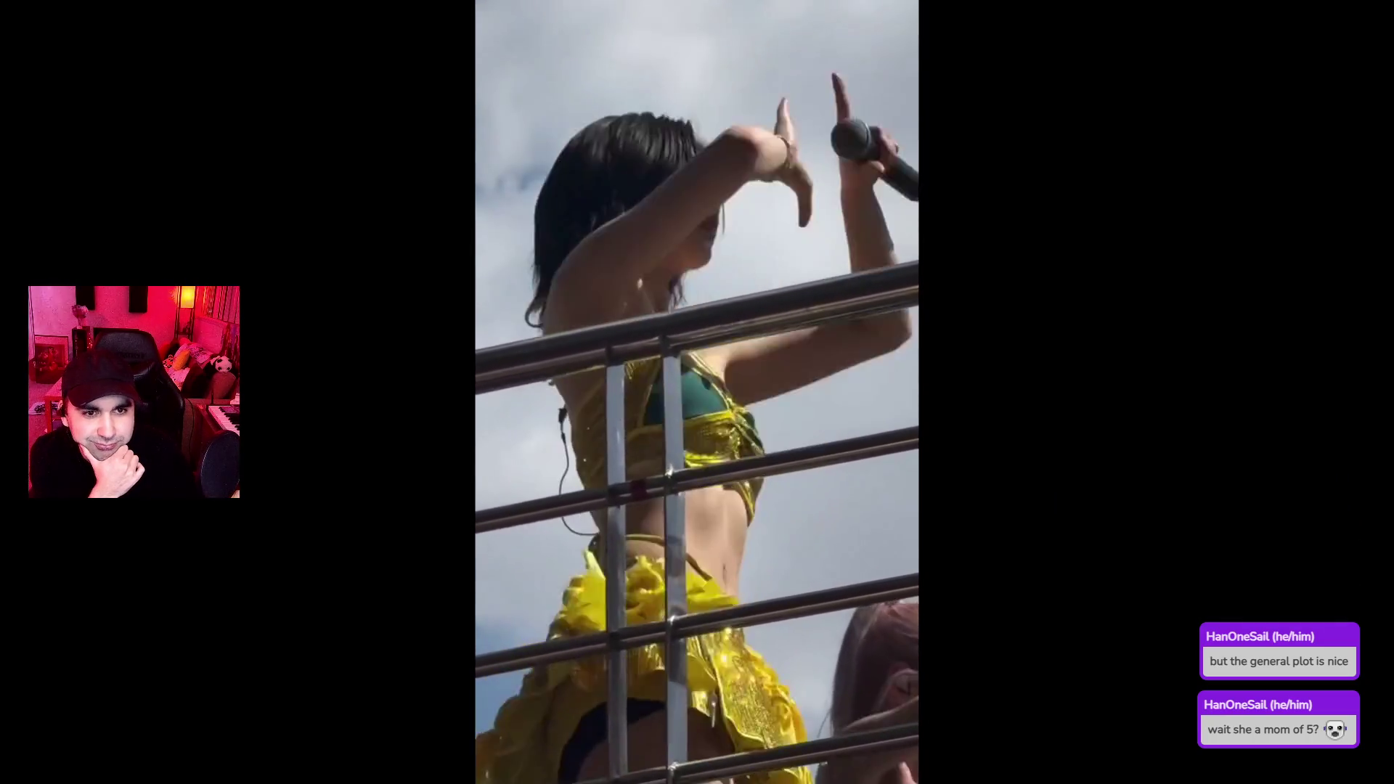
{"action": "left_click", "coordinate": [767, 556]}
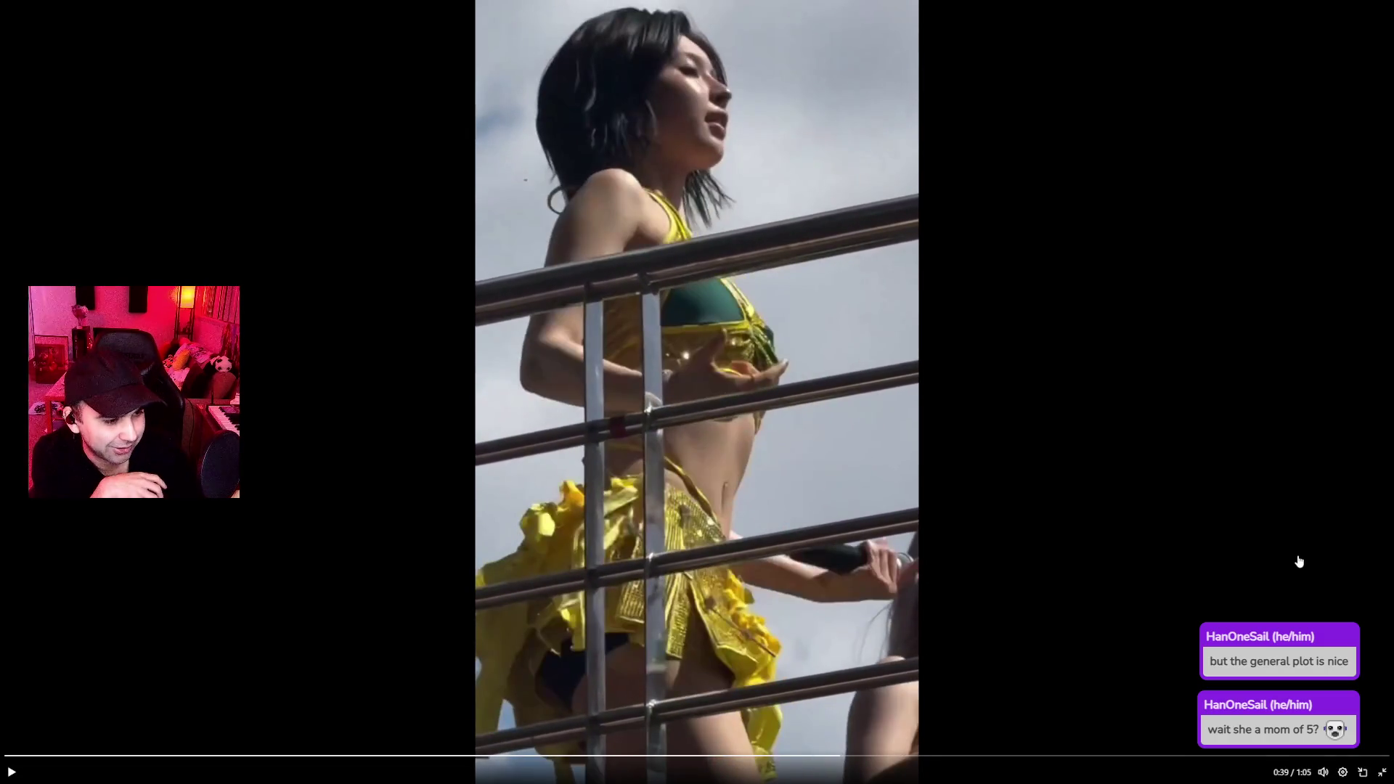
{"action": "left_click", "coordinate": [1381, 773]}
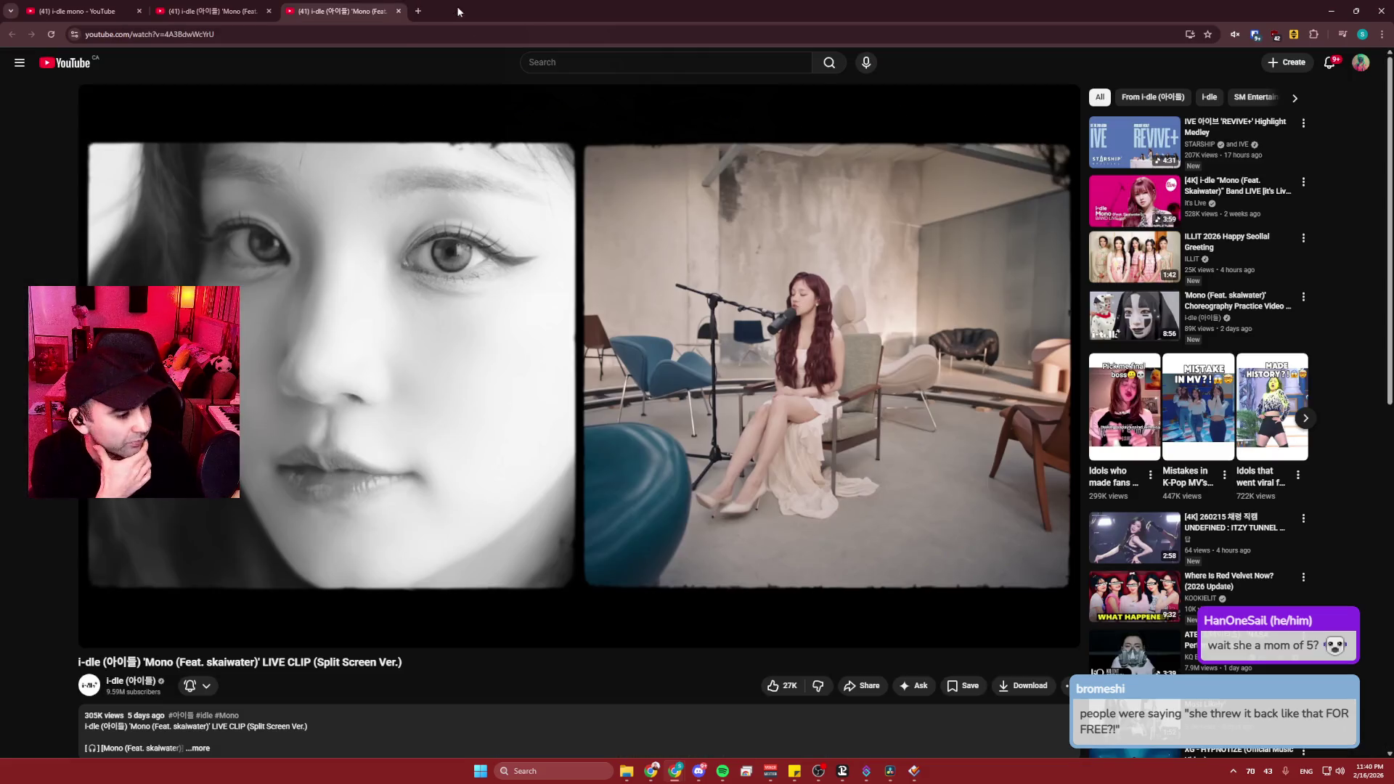
{"action": "middle_click", "coordinate": [462, 12]}
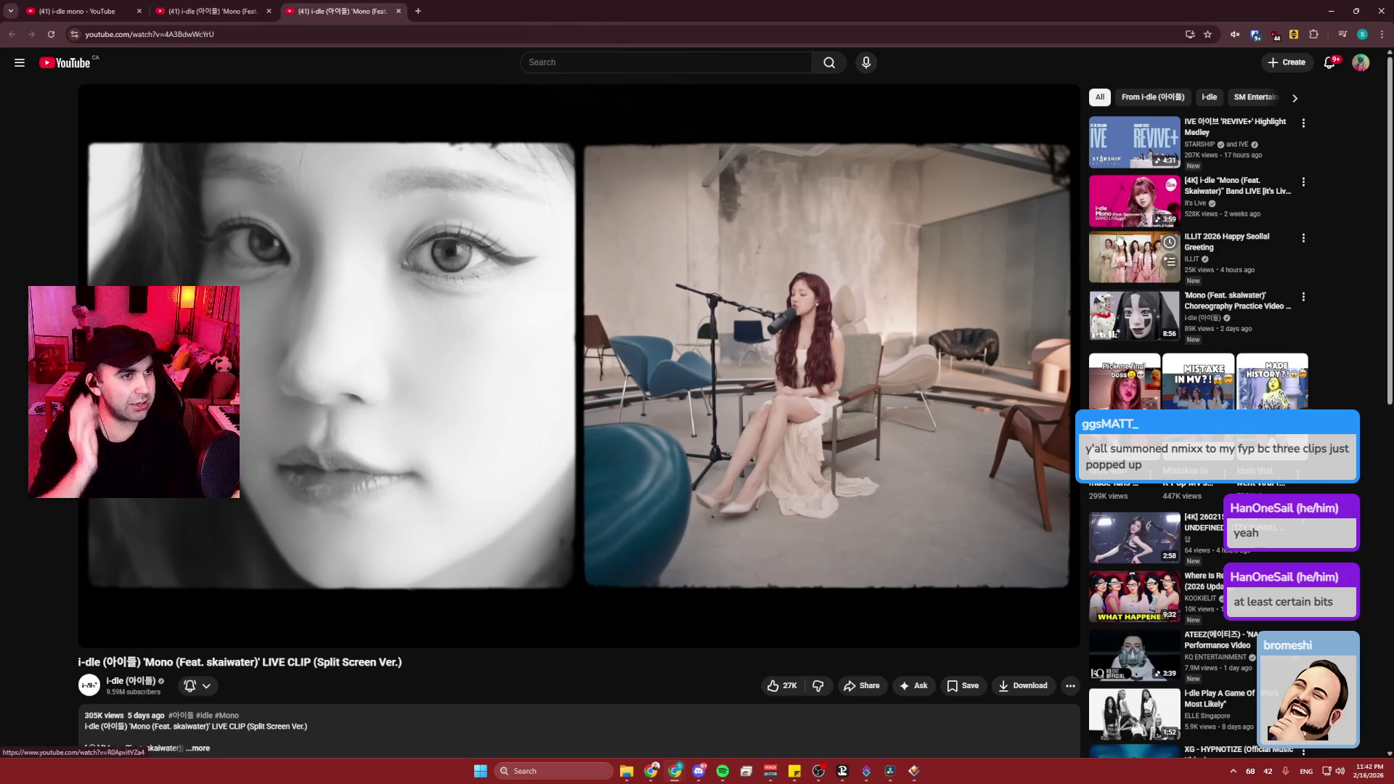
- Minimize the browser to bring back Resolve's Project Settings
{"action": "left_click", "coordinate": [1333, 14]}
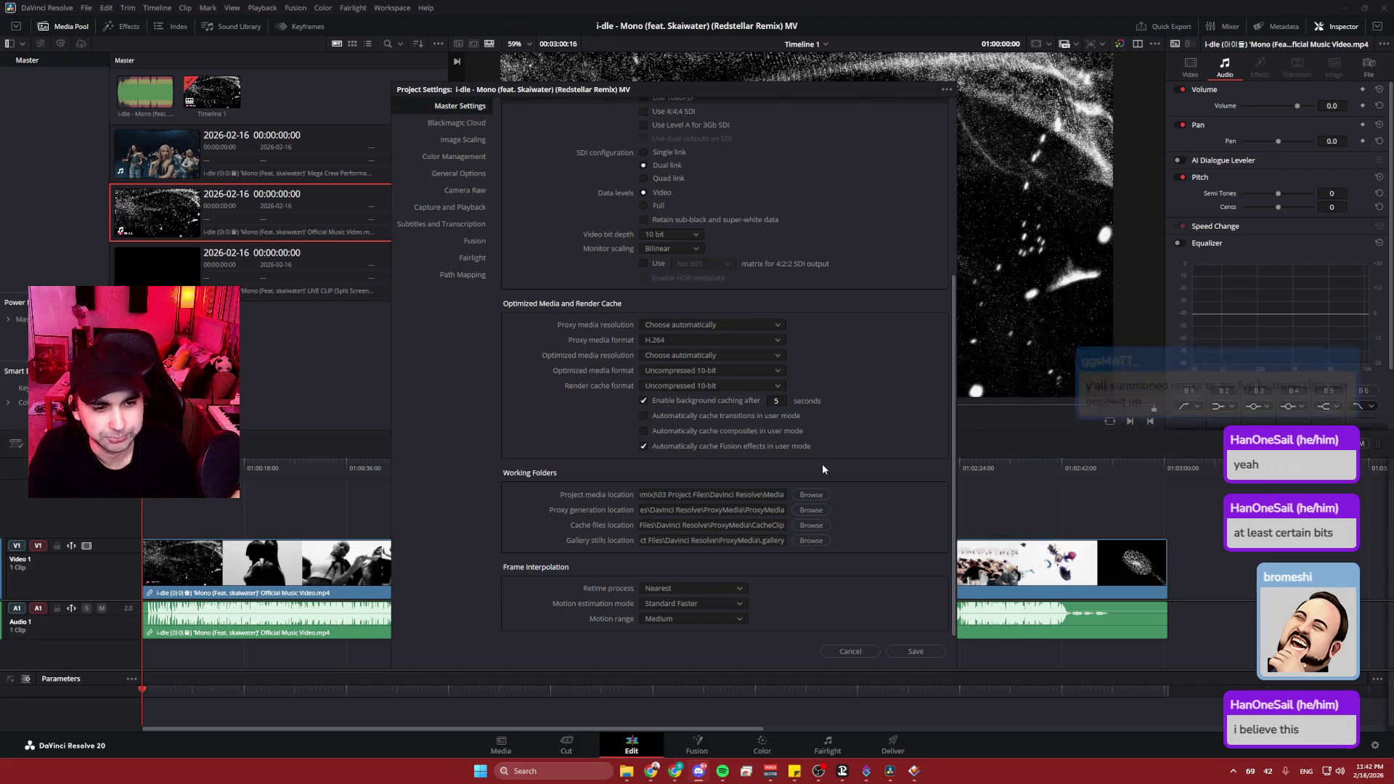
- Save and close the Project Settings for the Mono remix MV project
{"action": "left_click_drag", "start_coordinate": [759, 91], "coordinate": [747, 92]}
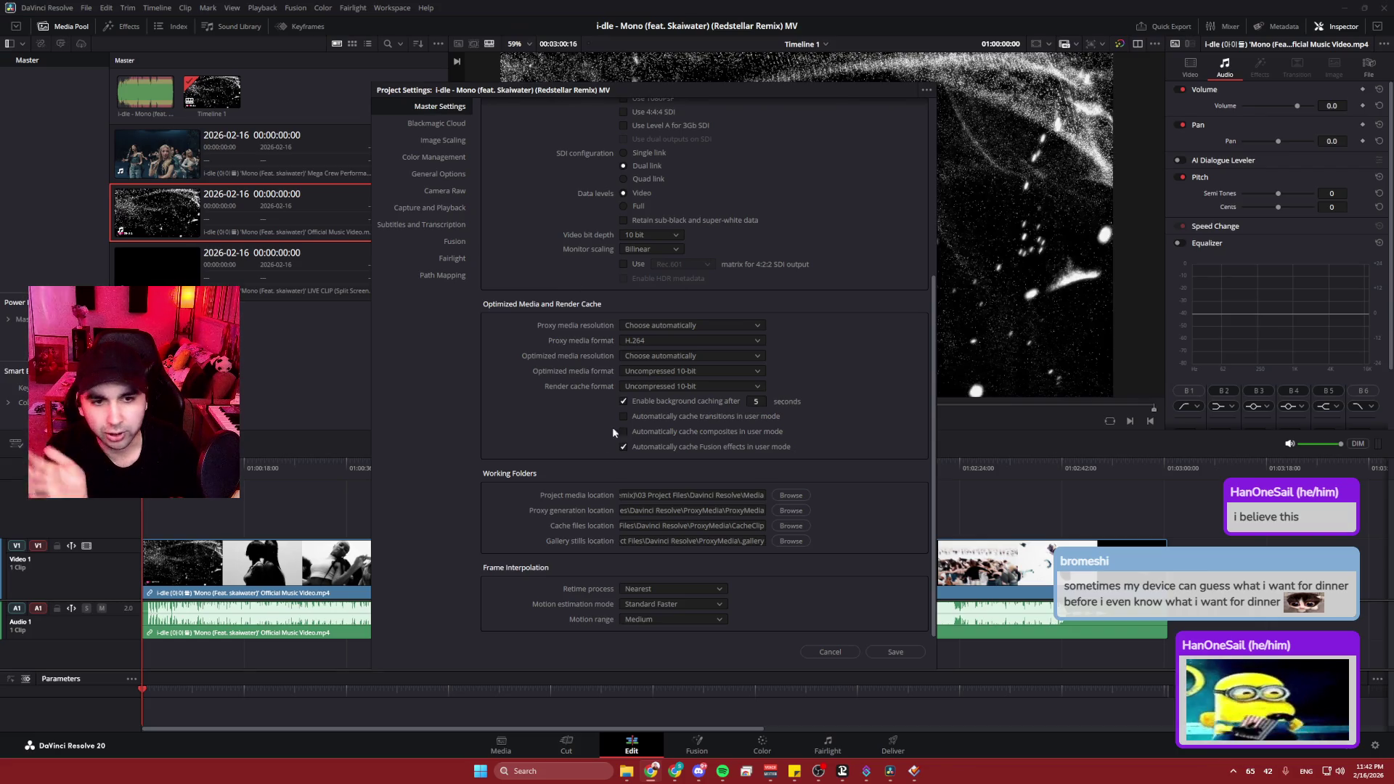
{"action": "left_click", "coordinate": [912, 655]}
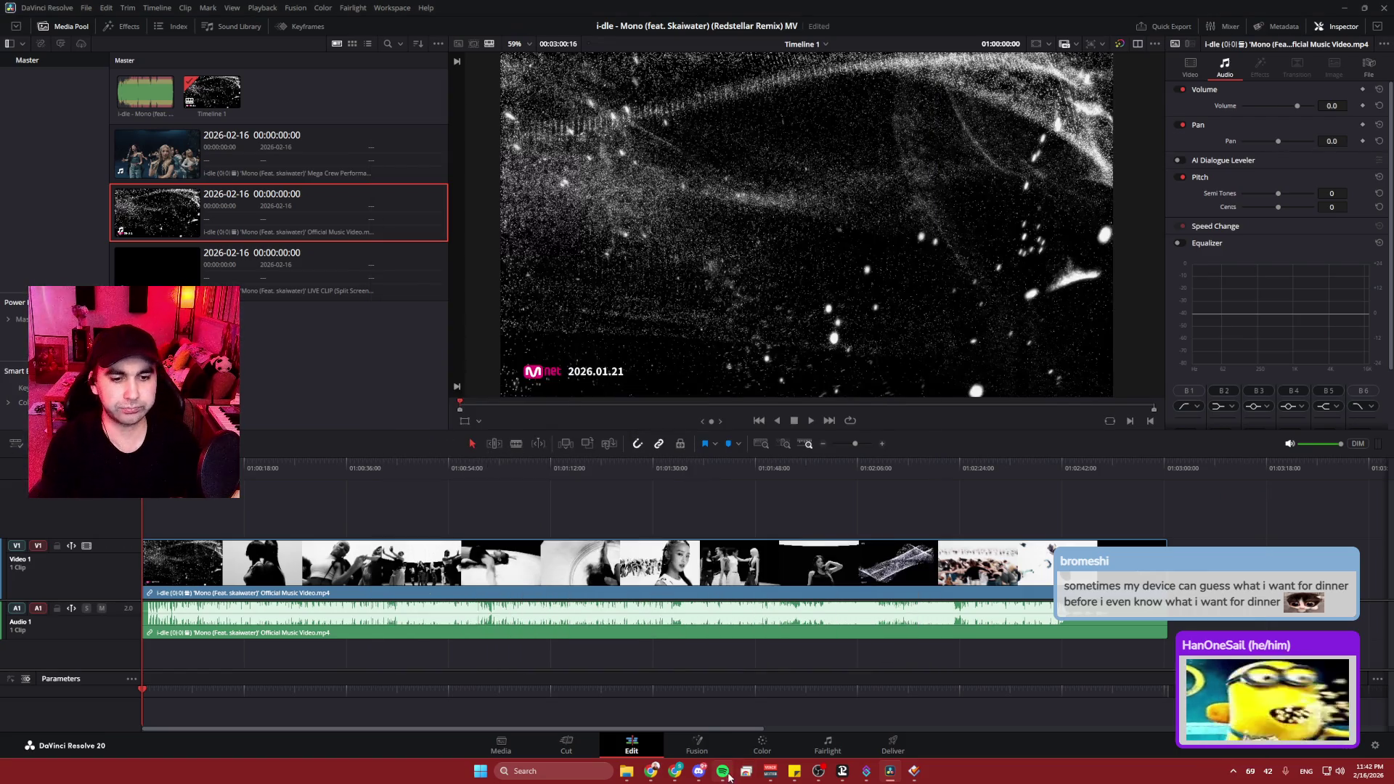
- Play the timeline, then place the Redstellar Remix .wav on a new Audio 2 track at the start
{"action": "mouse_move", "coordinate": [723, 772]}
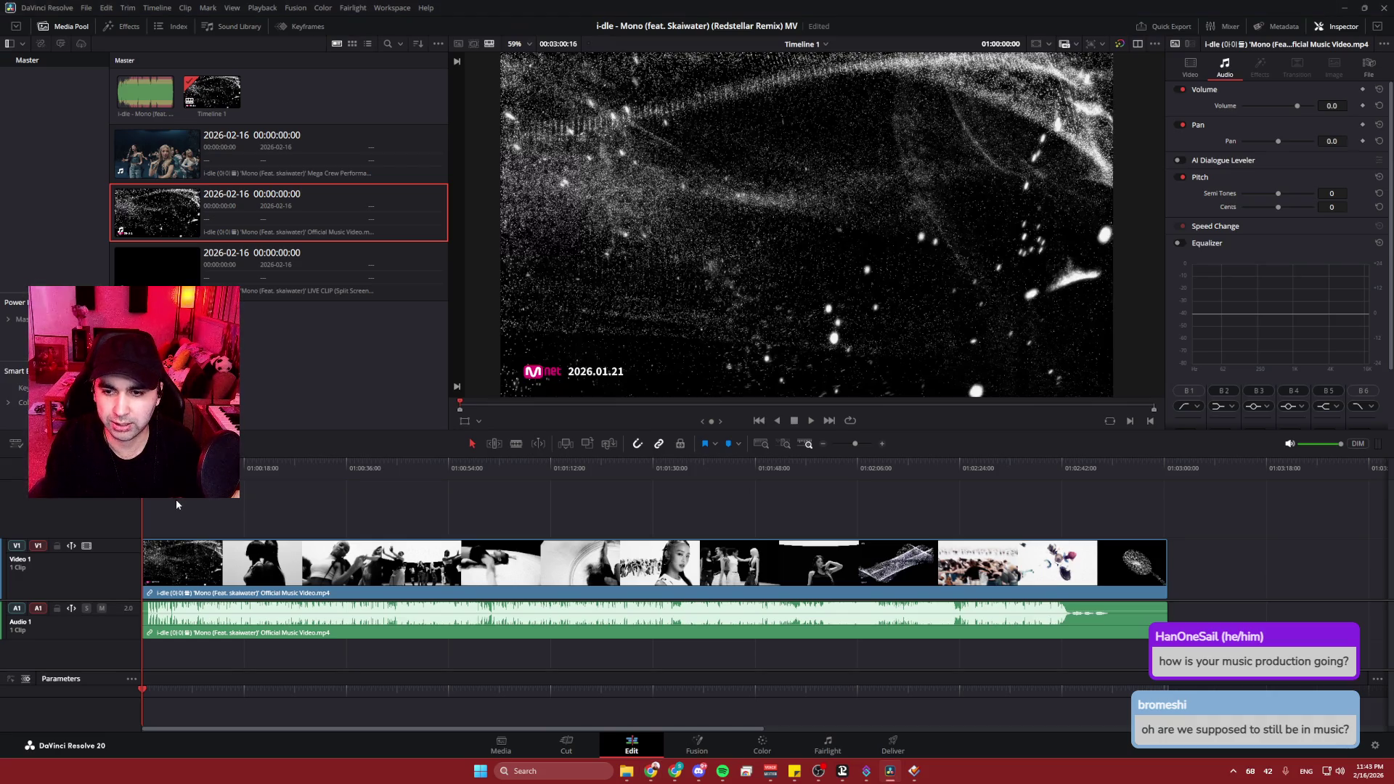
{"action": "key", "text": "space"}
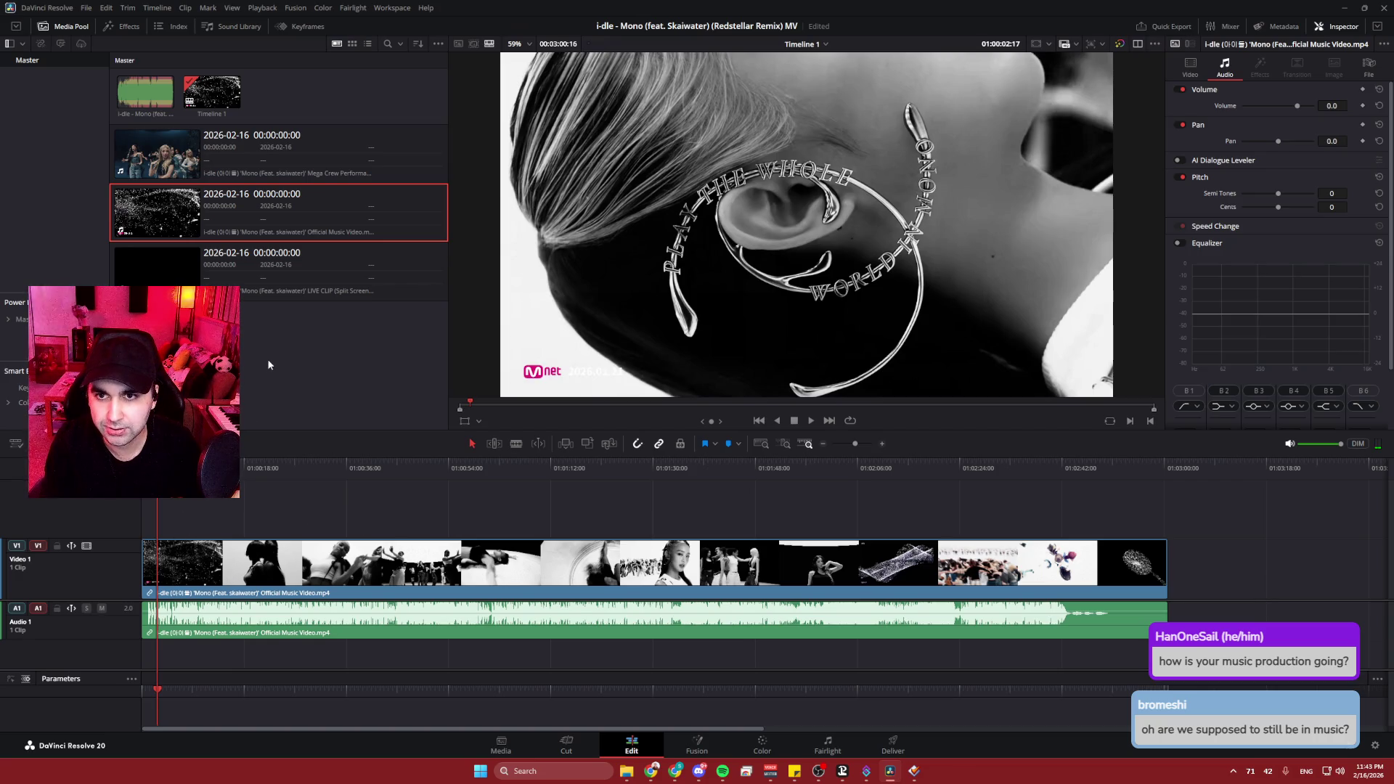
{"action": "mouse_move", "coordinate": [145, 91]}
{"action": "left_mouse_down"}
{"action": "mouse_move", "coordinate": [268, 517]}
{"action": "mouse_move", "coordinate": [171, 666]}
{"action": "mouse_move", "coordinate": [162, 658]}
{"action": "left_mouse_up"}
{"action": "left_click", "coordinate": [181, 618]}
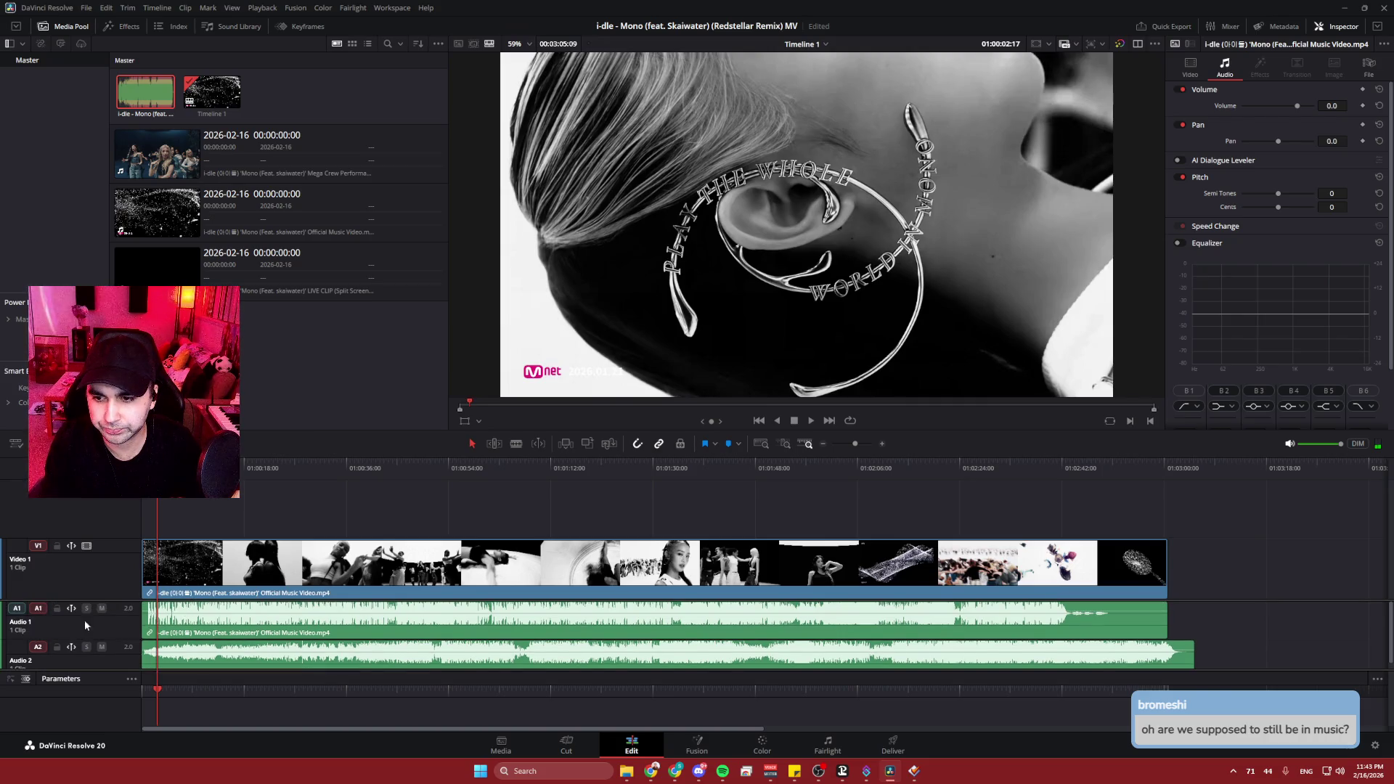
- Return the playhead to the timeline start and enlarge the viewer above the timeline
{"action": "scroll", "coordinate": [101, 629], "scroll_direction": "down", "scroll_amount": 1}
{"action": "scroll", "coordinate": [120, 617], "scroll_direction": "up", "scroll_amount": 1}
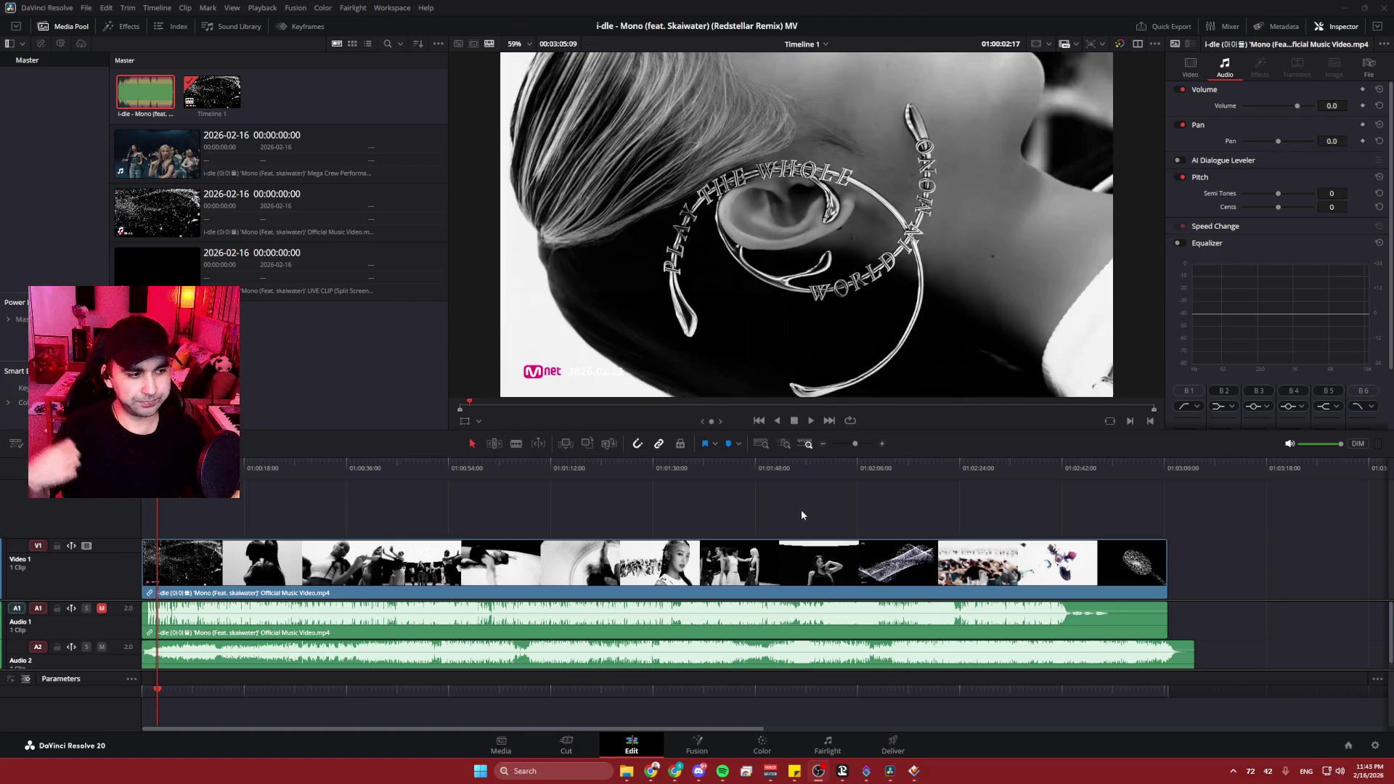
{"action": "key", "text": "Home"}
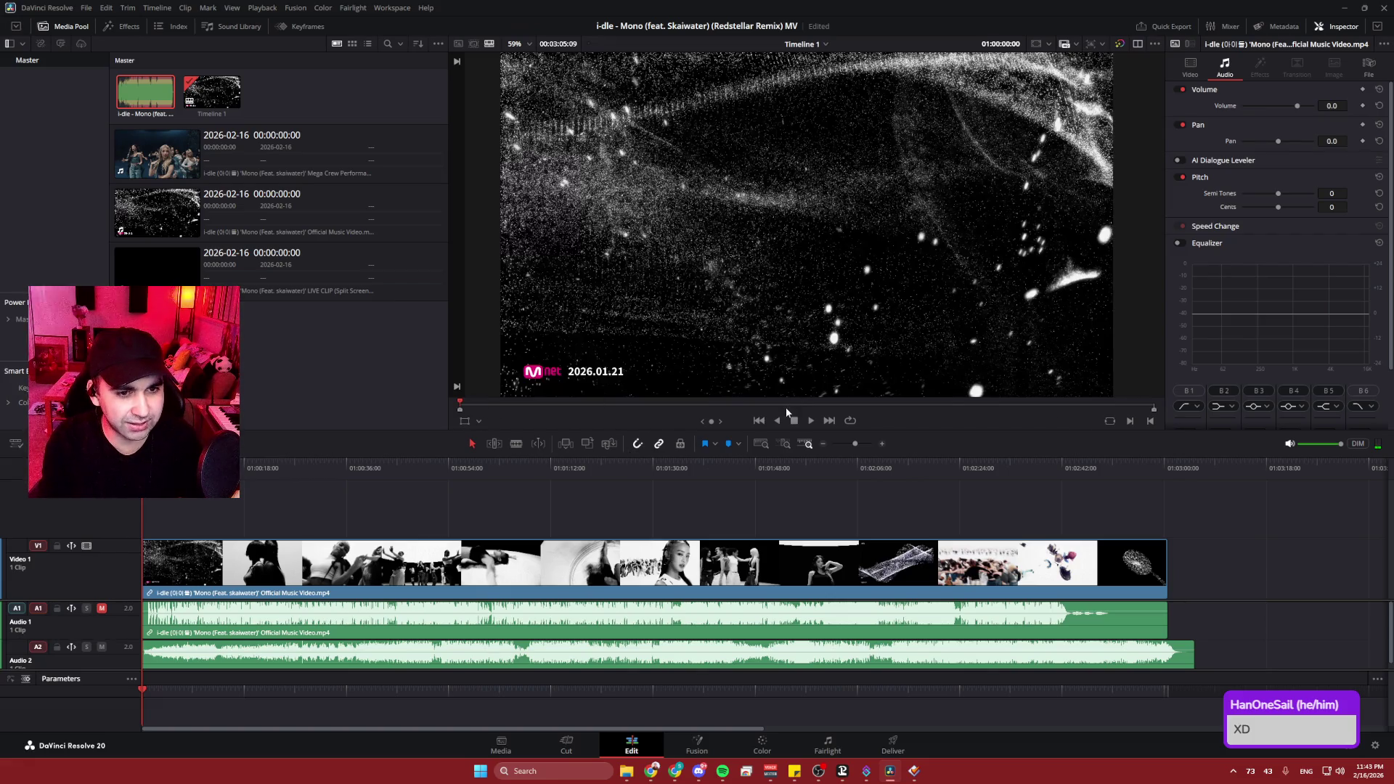
{"action": "left_click_drag", "start_coordinate": [802, 428], "coordinate": [785, 518]}
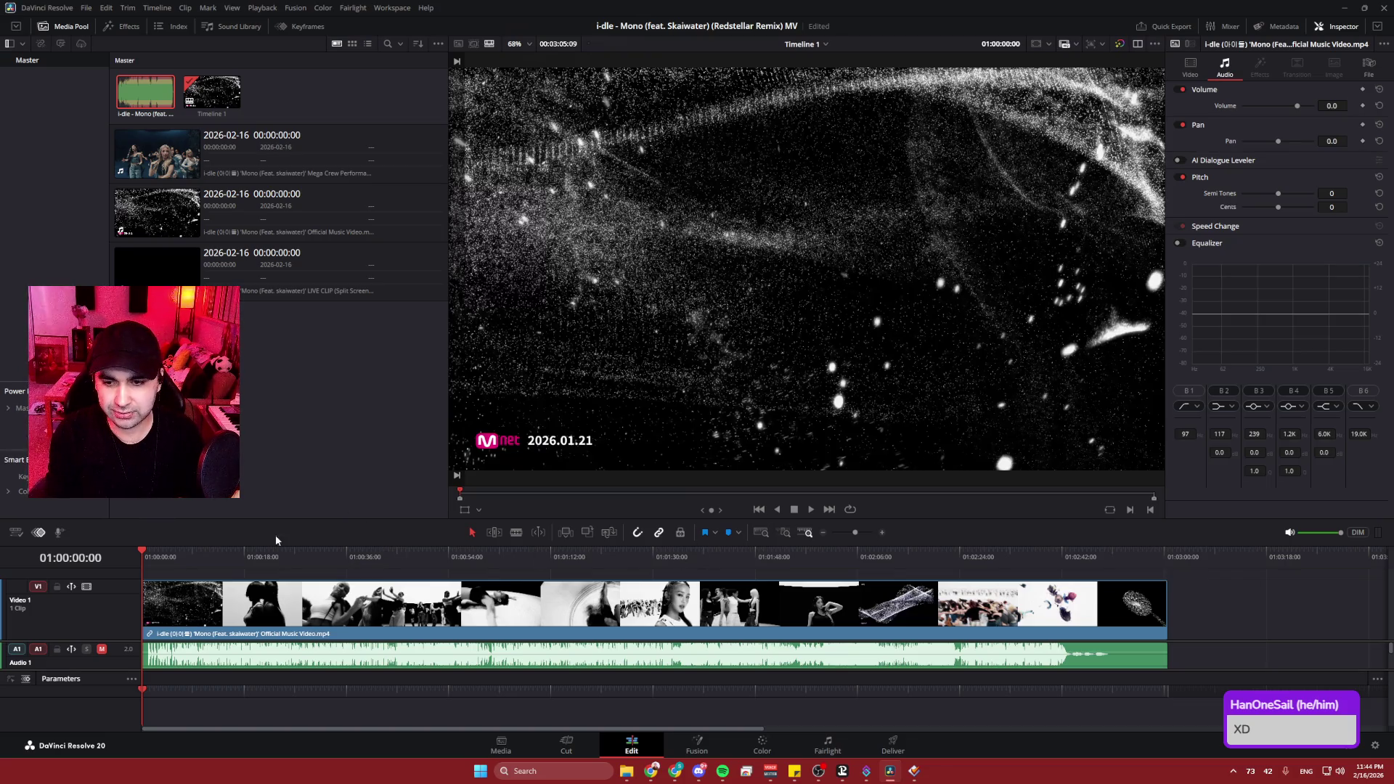
{"action": "key", "text": "space"}
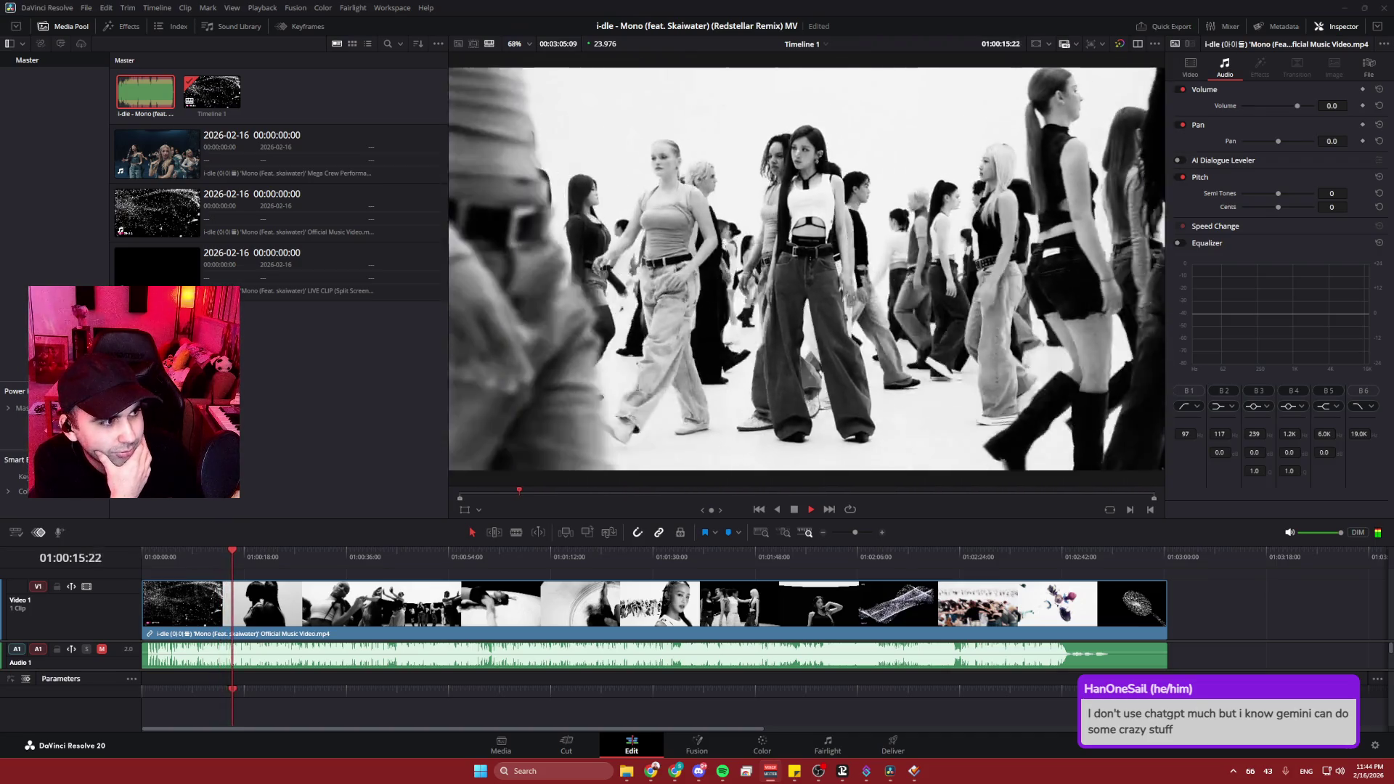
{"action": "key", "text": "space"}
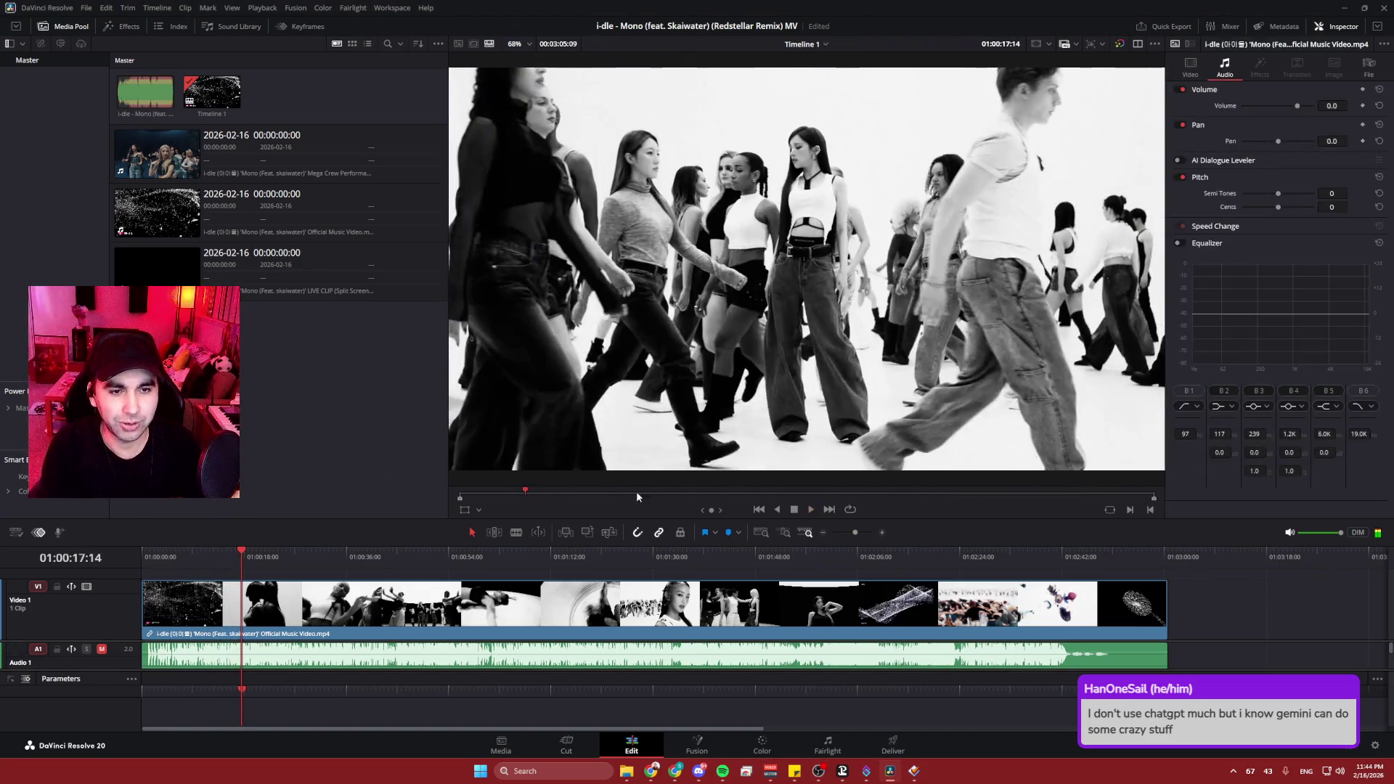
{"action": "left_click_drag", "start_coordinate": [241, 554], "coordinate": [186, 547]}
{"action": "key", "text": "space"}
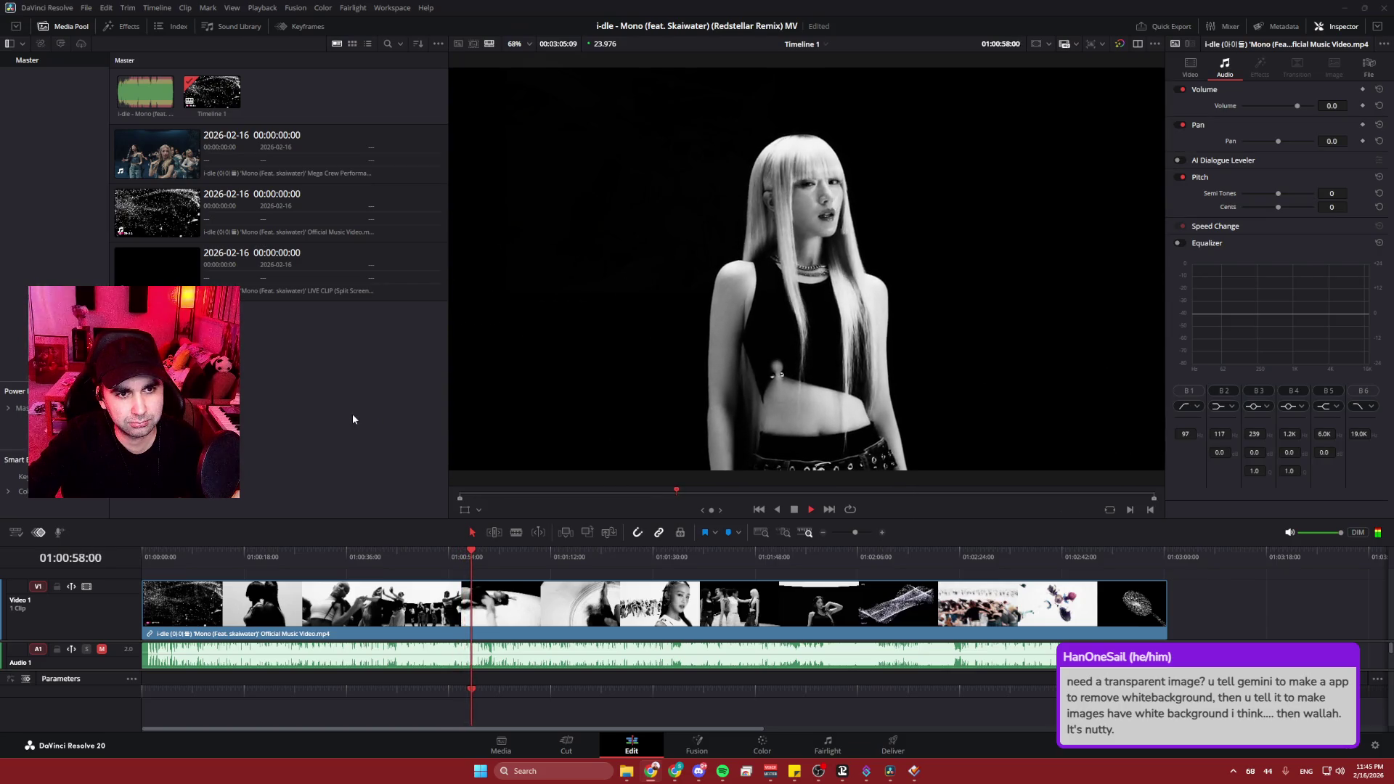
{"action": "key", "text": "space"}
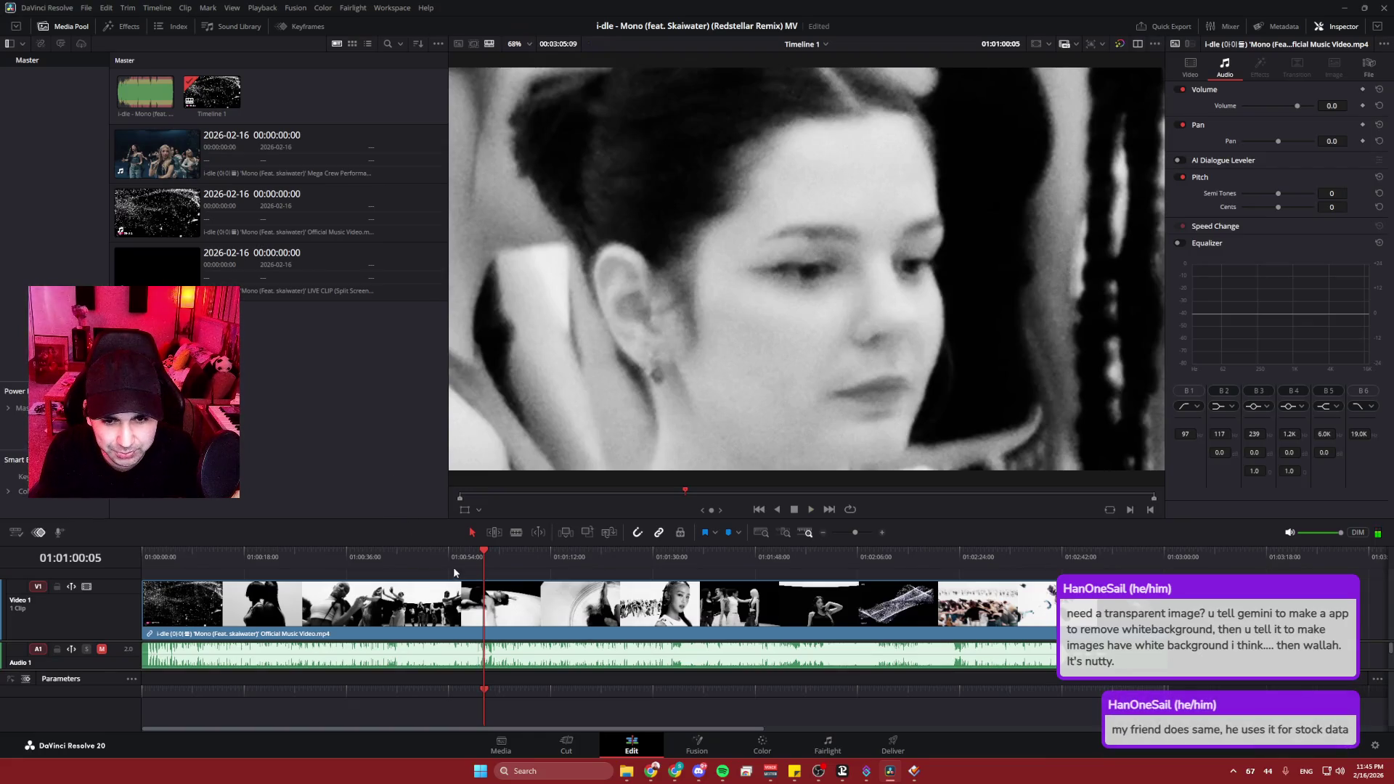
{"action": "left_click_drag", "start_coordinate": [470, 556], "coordinate": [406, 556]}
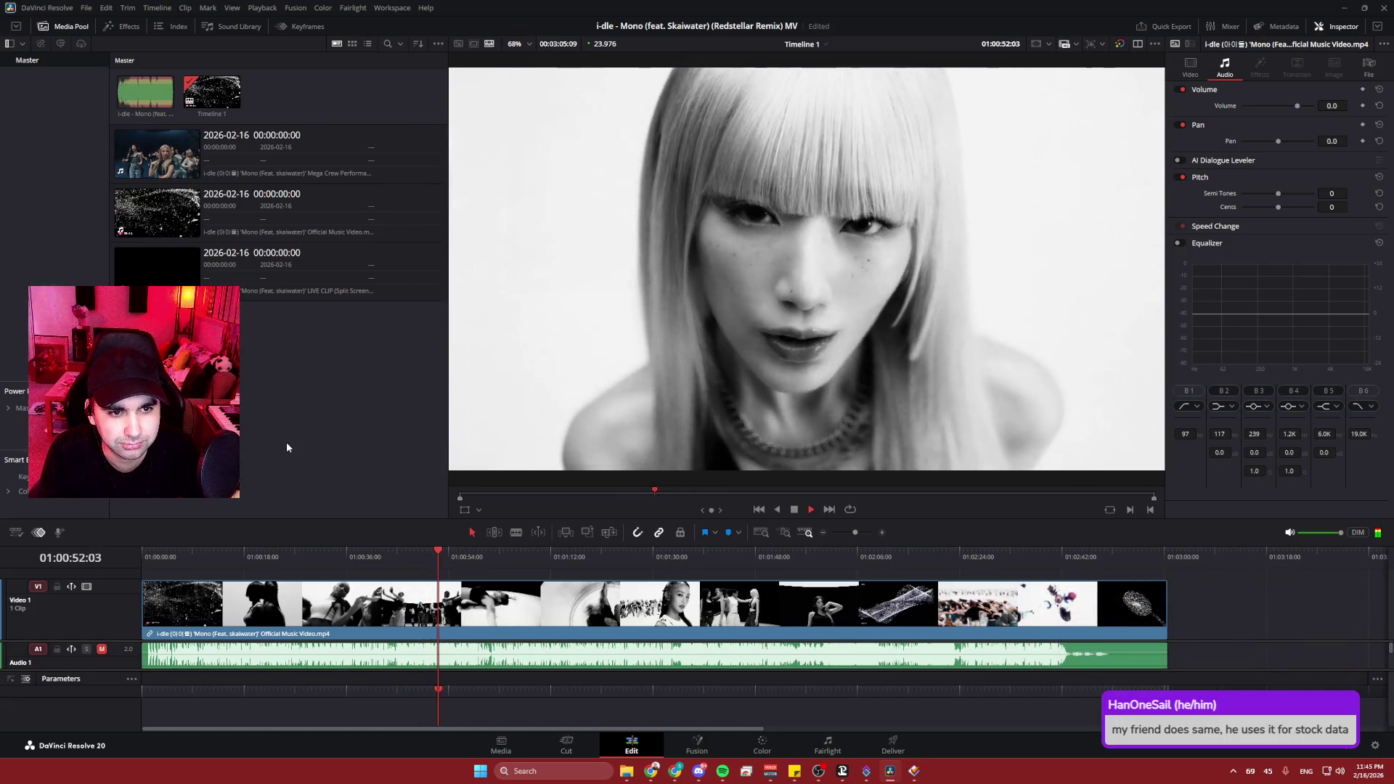
{"action": "key", "text": "space"}
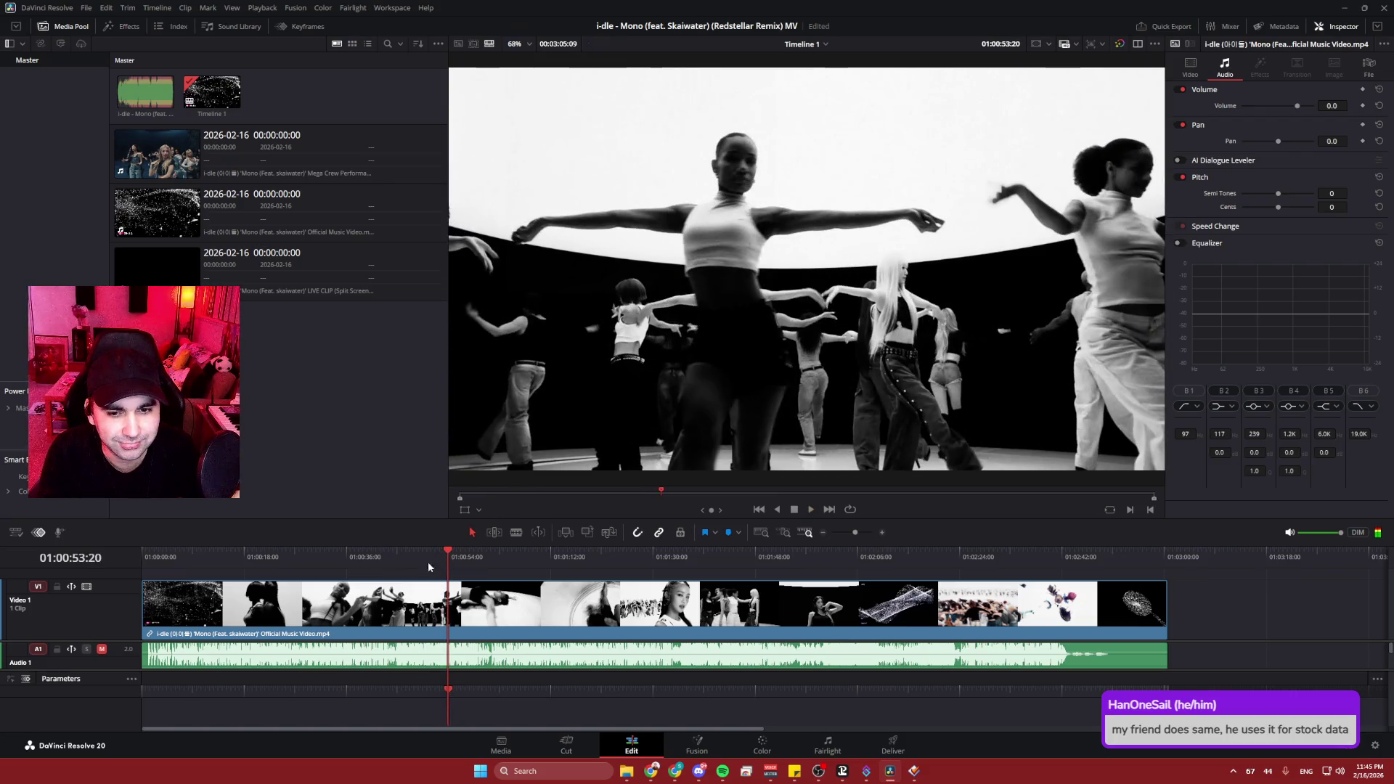
{"action": "left_click_drag", "start_coordinate": [448, 556], "coordinate": [387, 554]}
{"action": "key", "text": "space"}
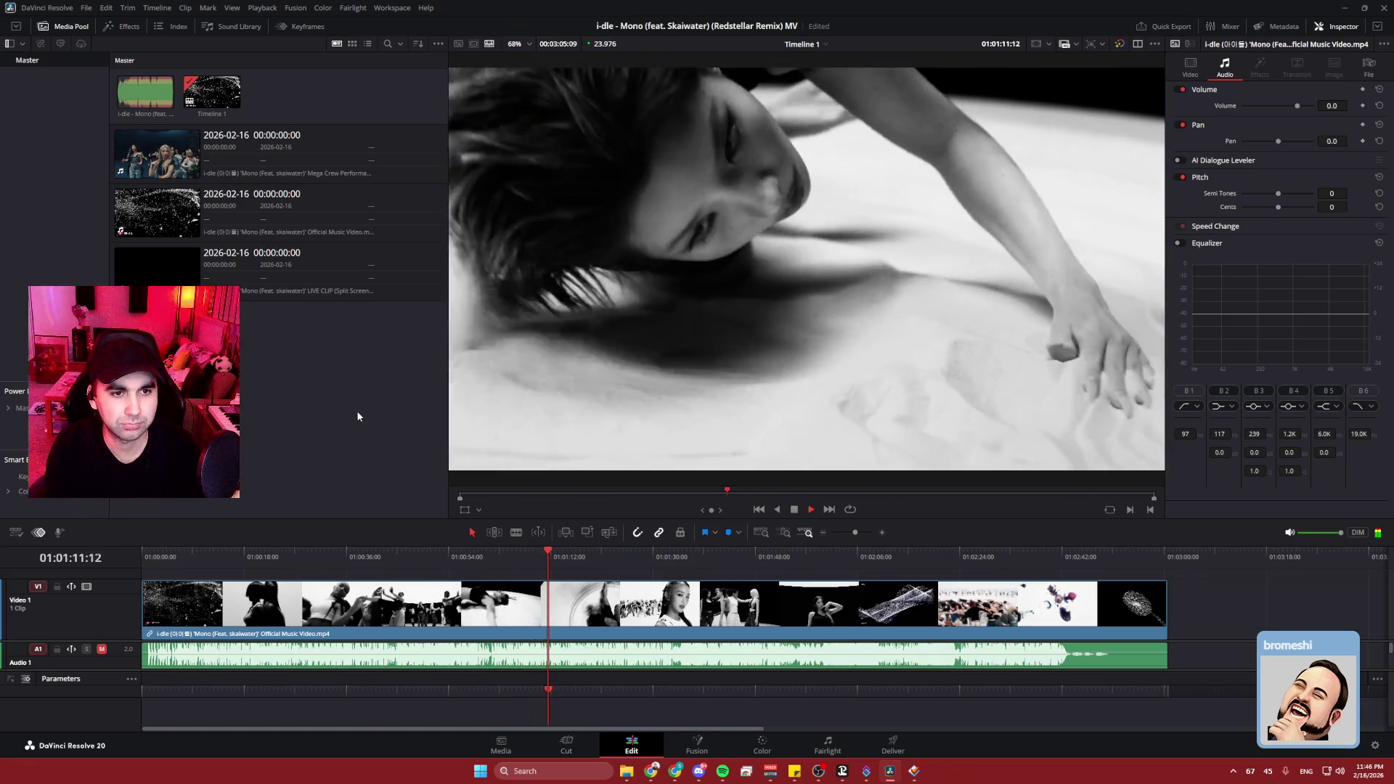
{"action": "left_click", "coordinate": [354, 416]}
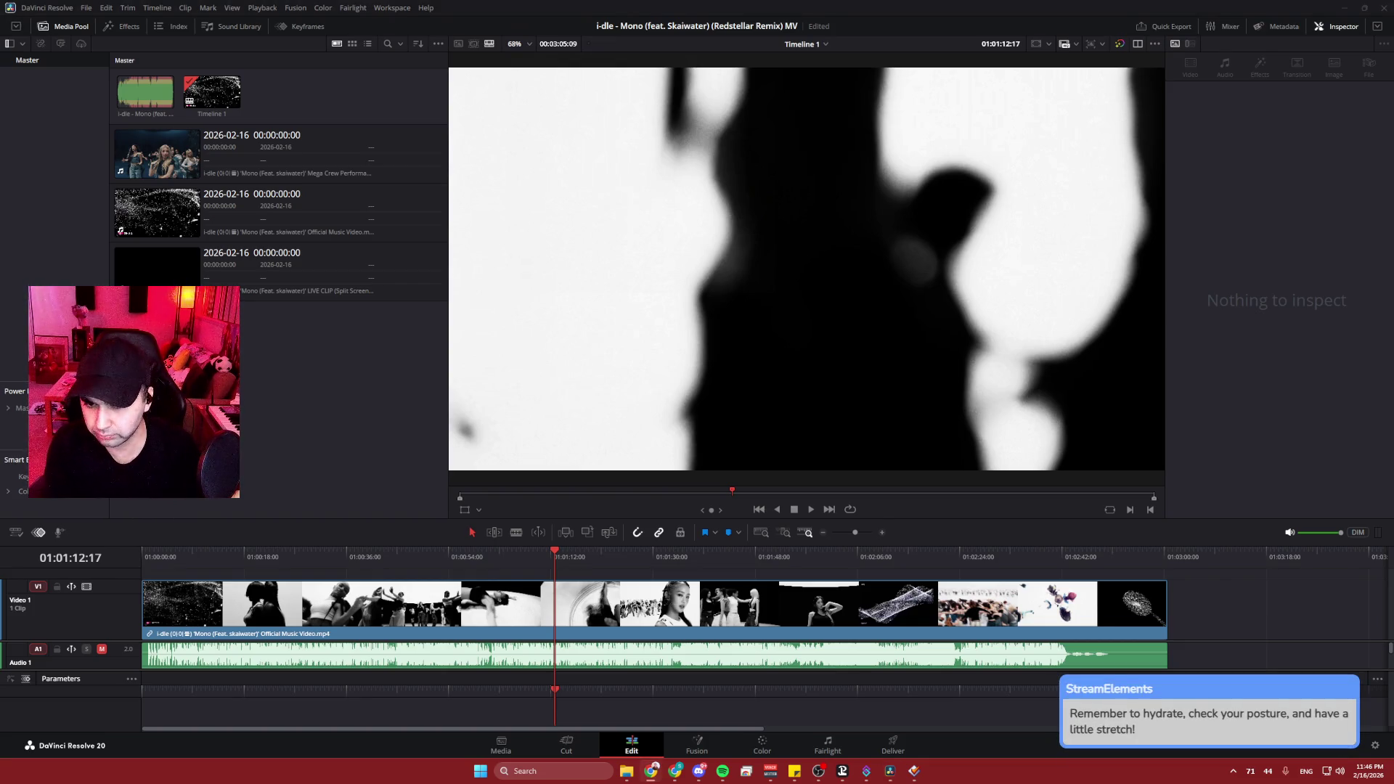
{"action": "key", "text": "space"}
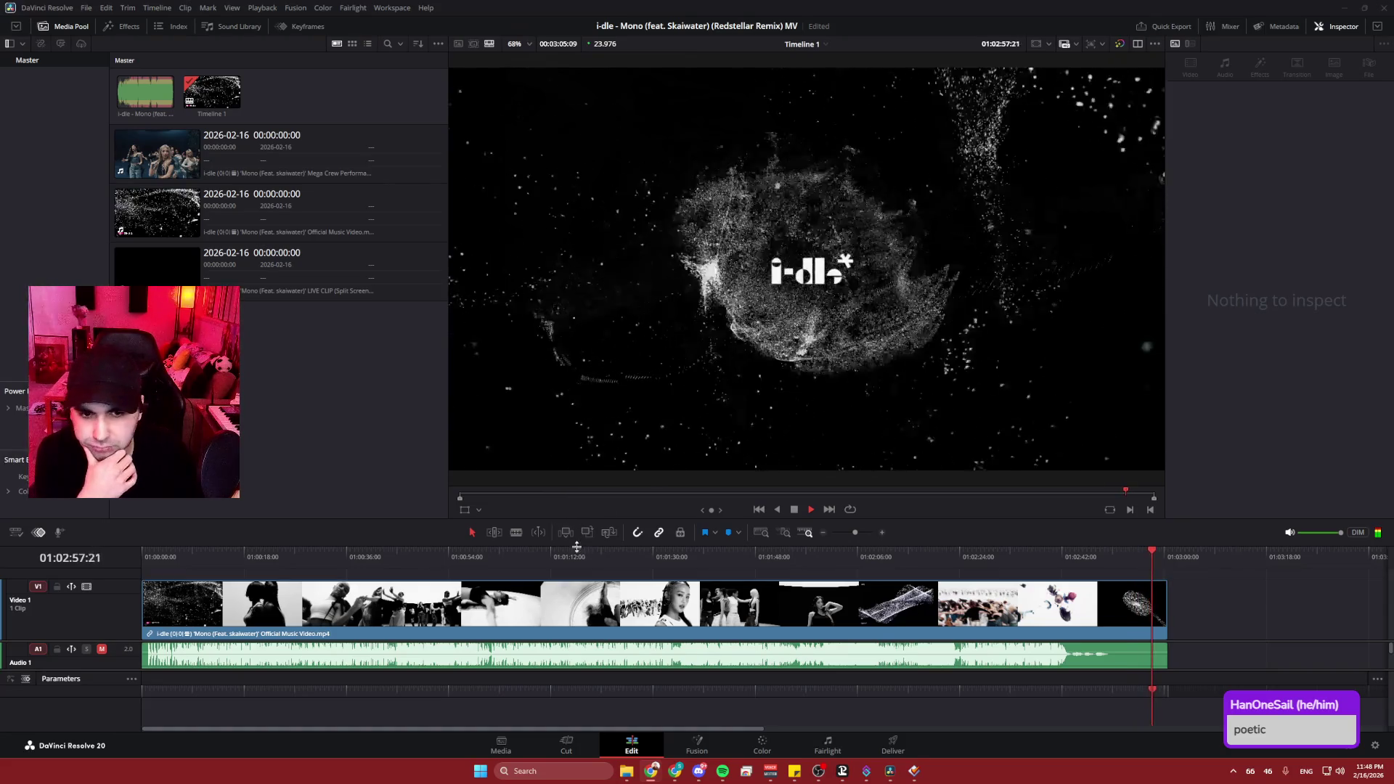
{"action": "mouse_move", "coordinate": [577, 552]}
{"action": "left_mouse_down"}
{"action": "mouse_move", "coordinate": [578, 421]}
{"action": "mouse_move", "coordinate": [578, 488]}
{"action": "left_mouse_up"}
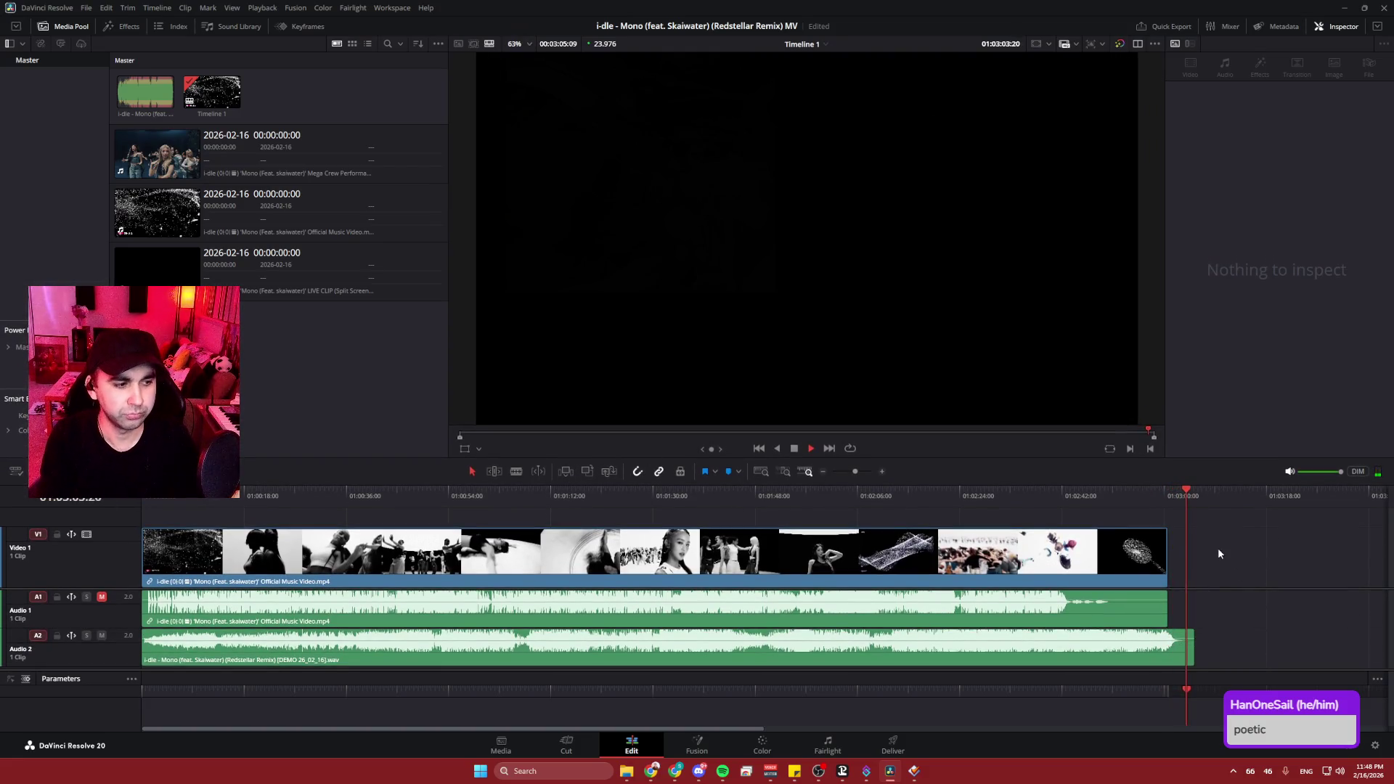
{"action": "key", "text": "space"}
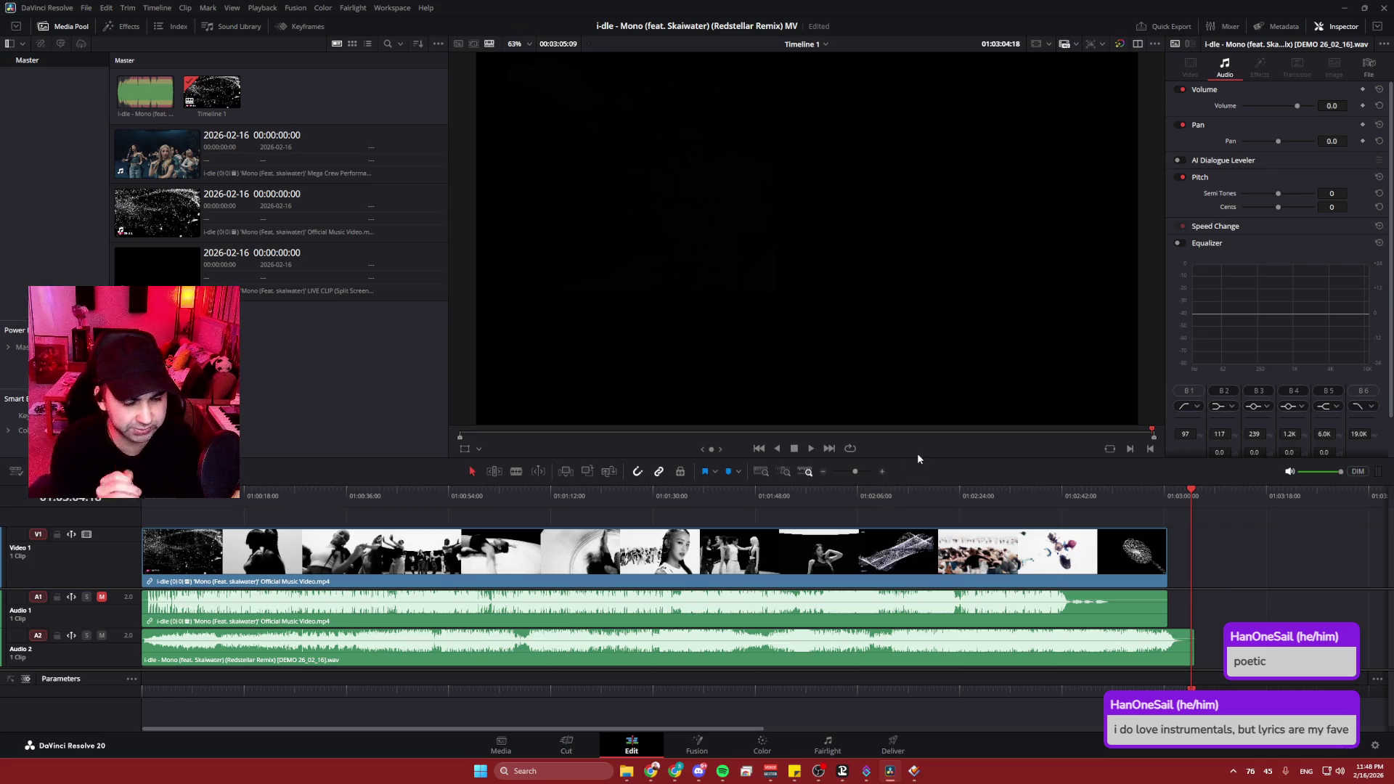
{"action": "left_click", "coordinate": [339, 392]}
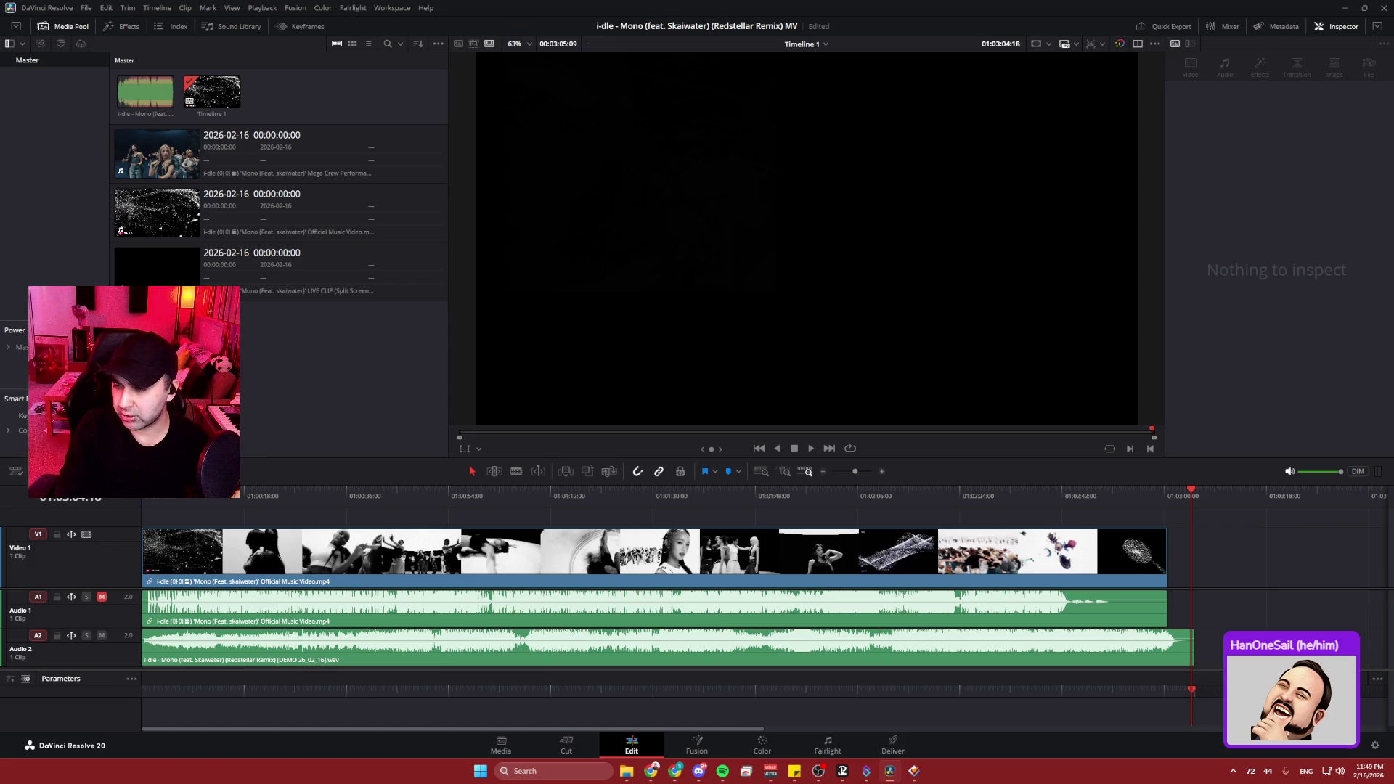
{"action": "left_click", "coordinate": [392, 556]}
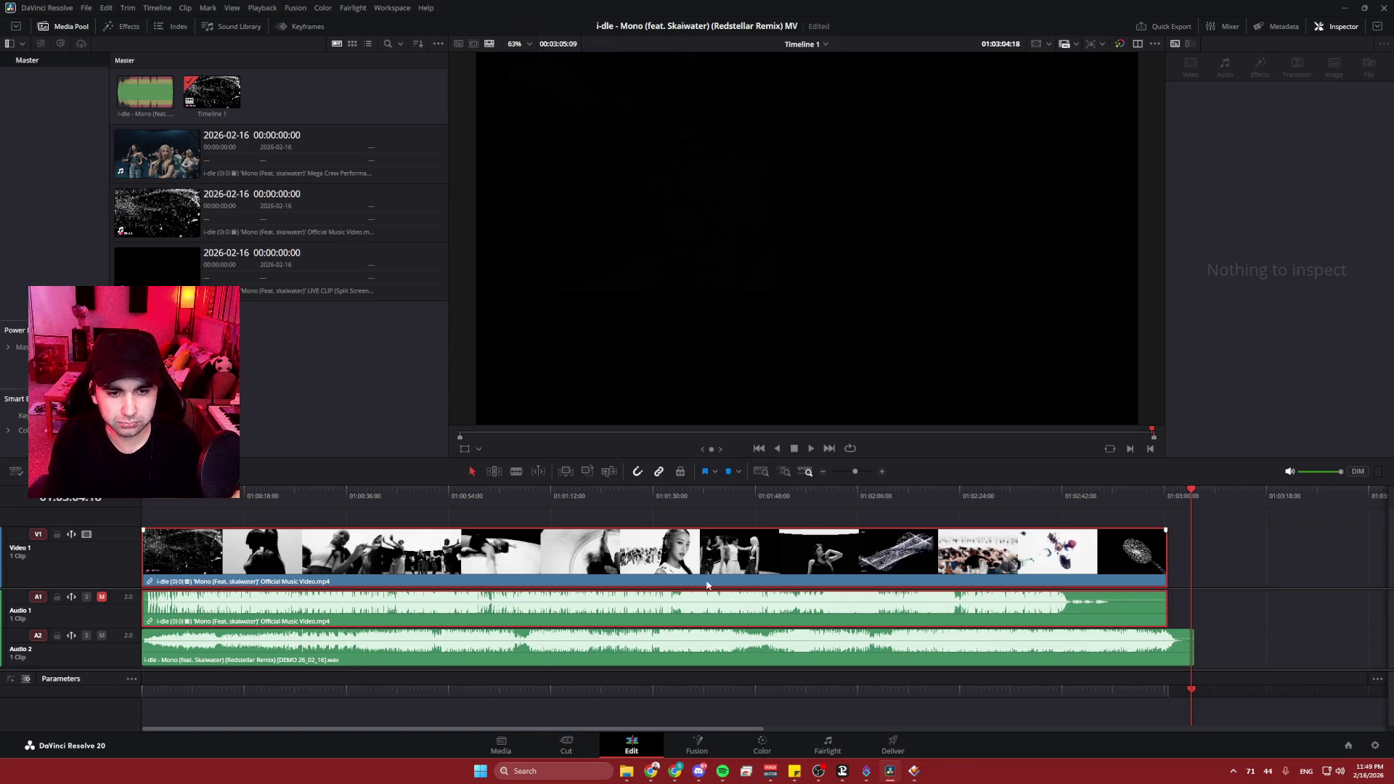
{"action": "right_click", "coordinate": [607, 557]}
- Copy the 'Mono' music video clip and paste a second copy after the first
{"action": "left_click", "coordinate": [517, 554]}
{"action": "key", "text": "ctrl+v"}
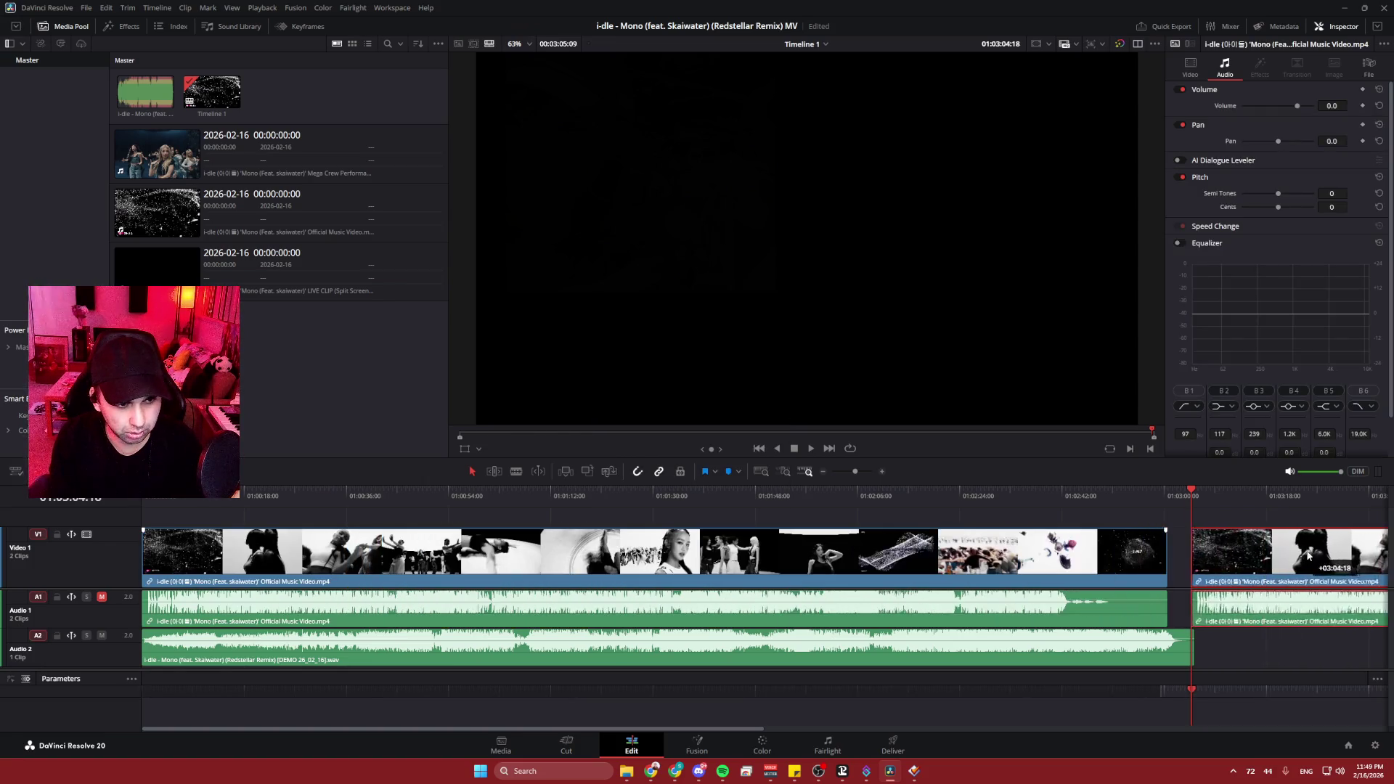
{"action": "scroll", "coordinate": [848, 584], "scroll_direction": "down", "scroll_amount": 10}
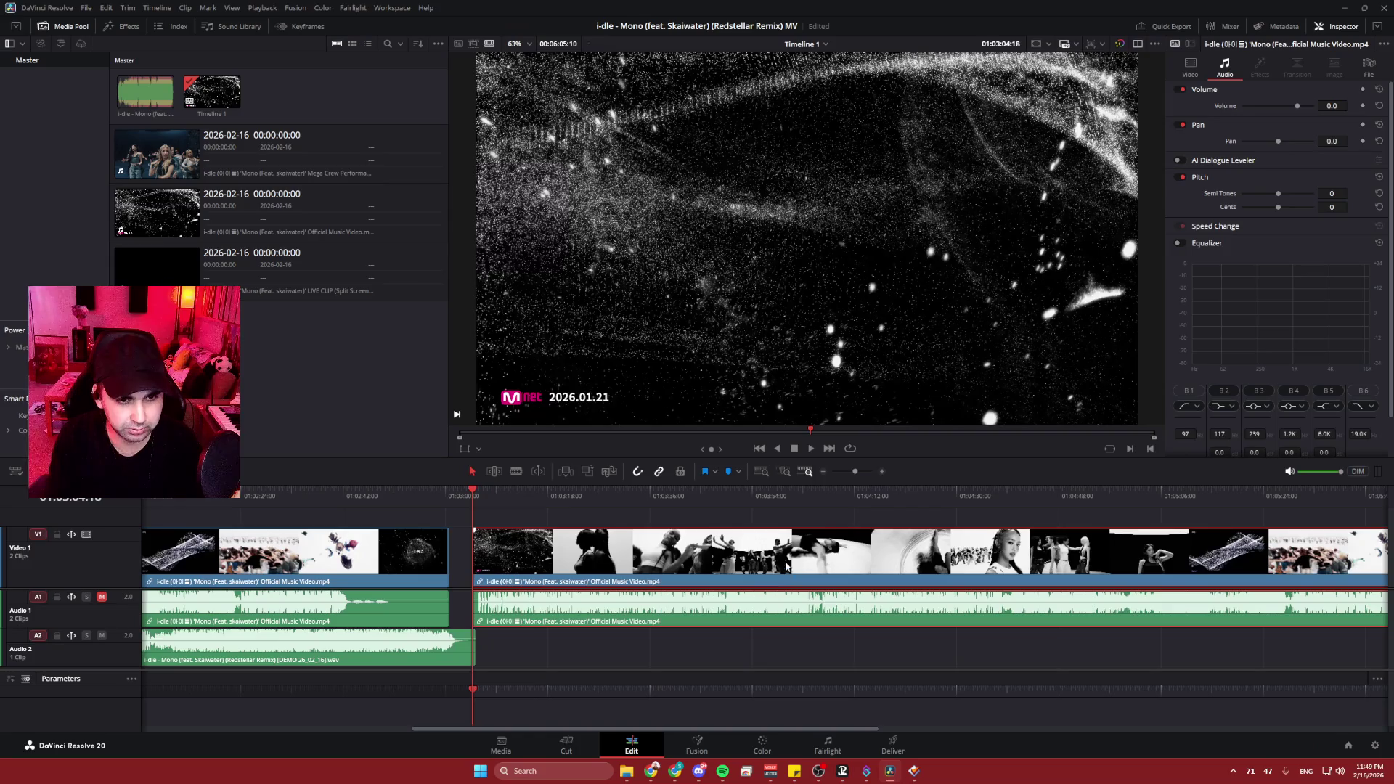
{"action": "right_click", "coordinate": [788, 550]}
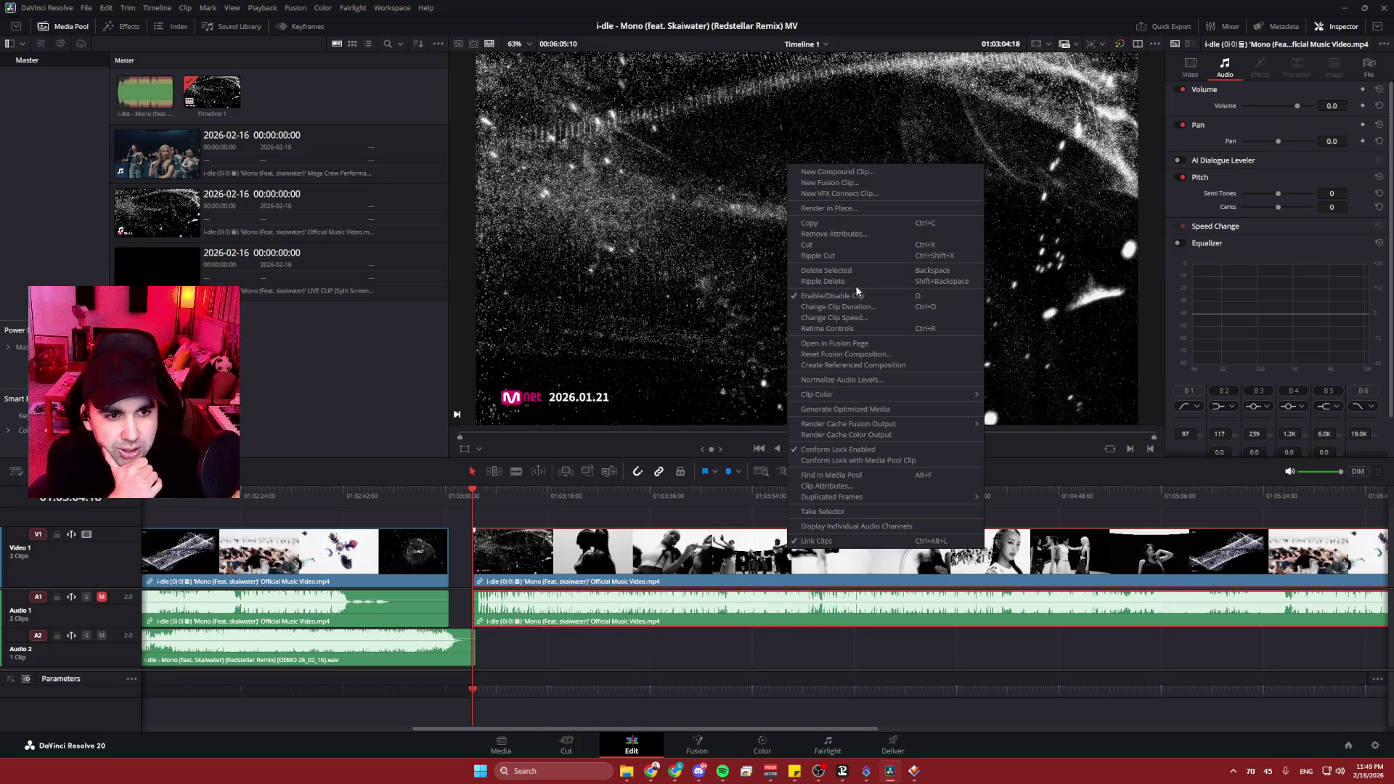
- Set the pasted clip's speed to 130.43% with pitch correction enabled
{"action": "left_click", "coordinate": [861, 320]}
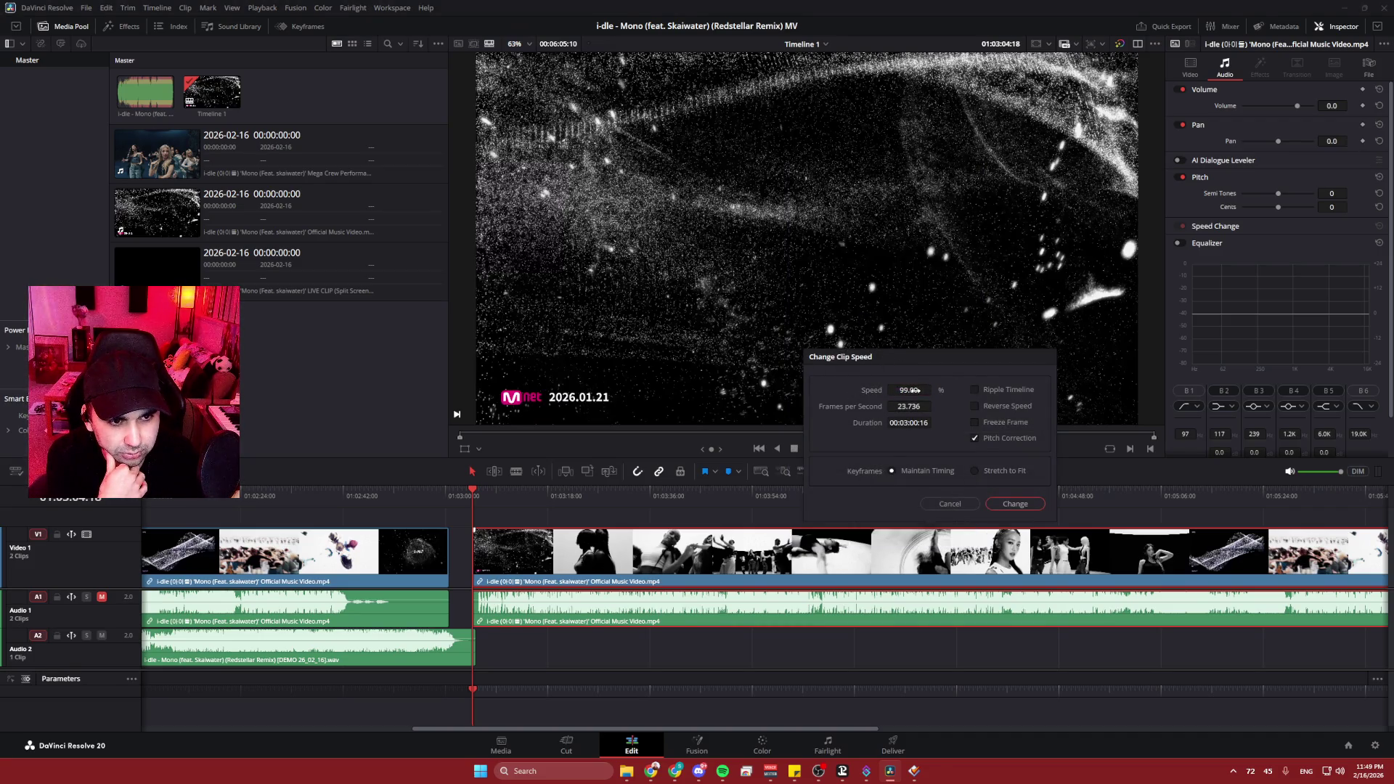
{"action": "type", "text": "130.43"}
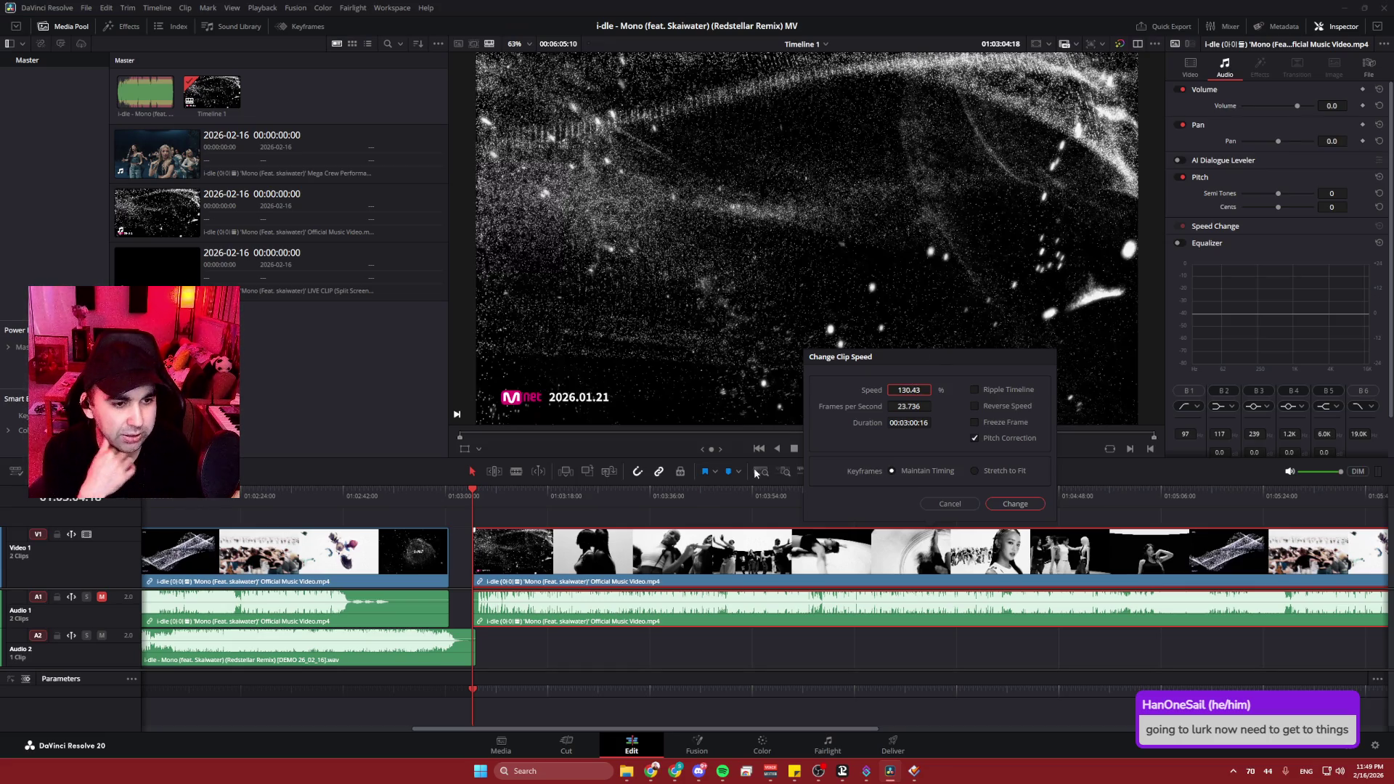
{"action": "key", "text": "Return"}
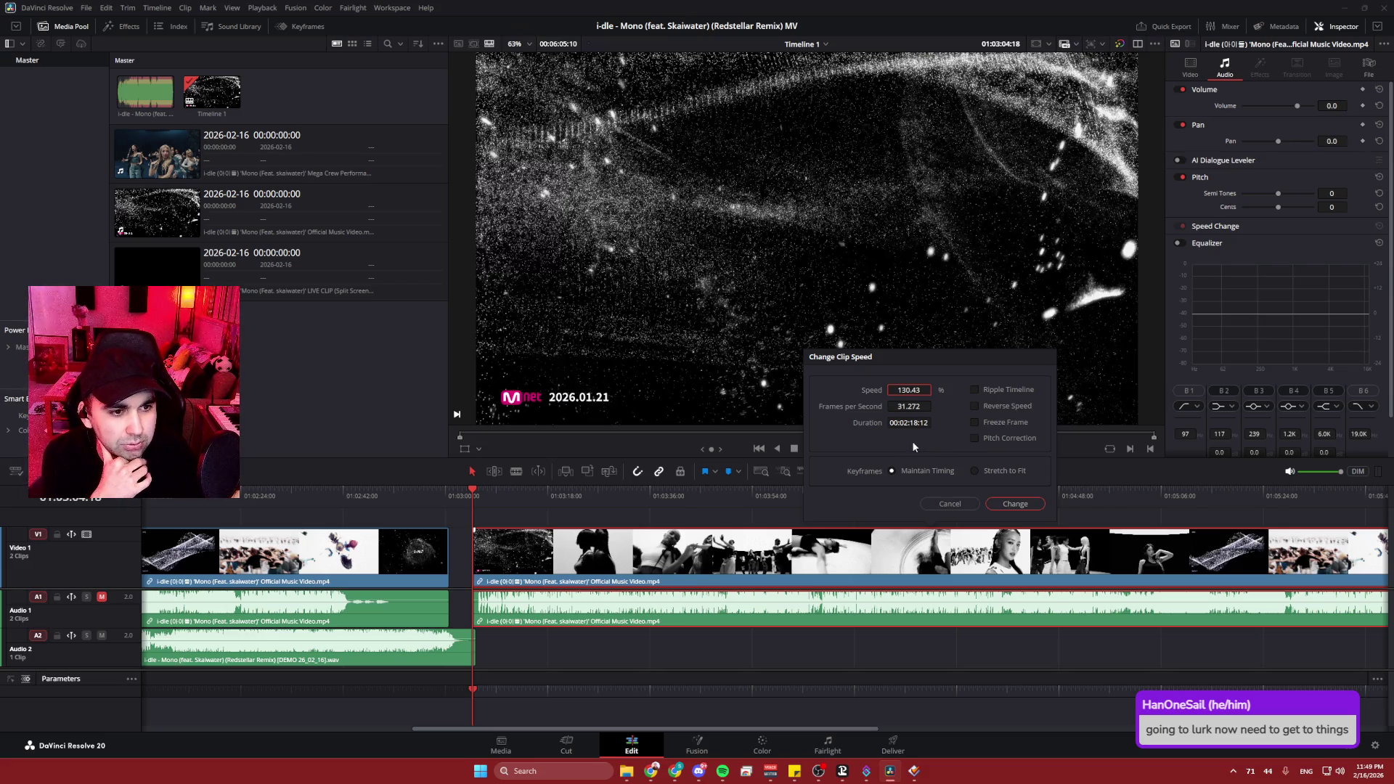
{"action": "left_click", "coordinate": [976, 438]}
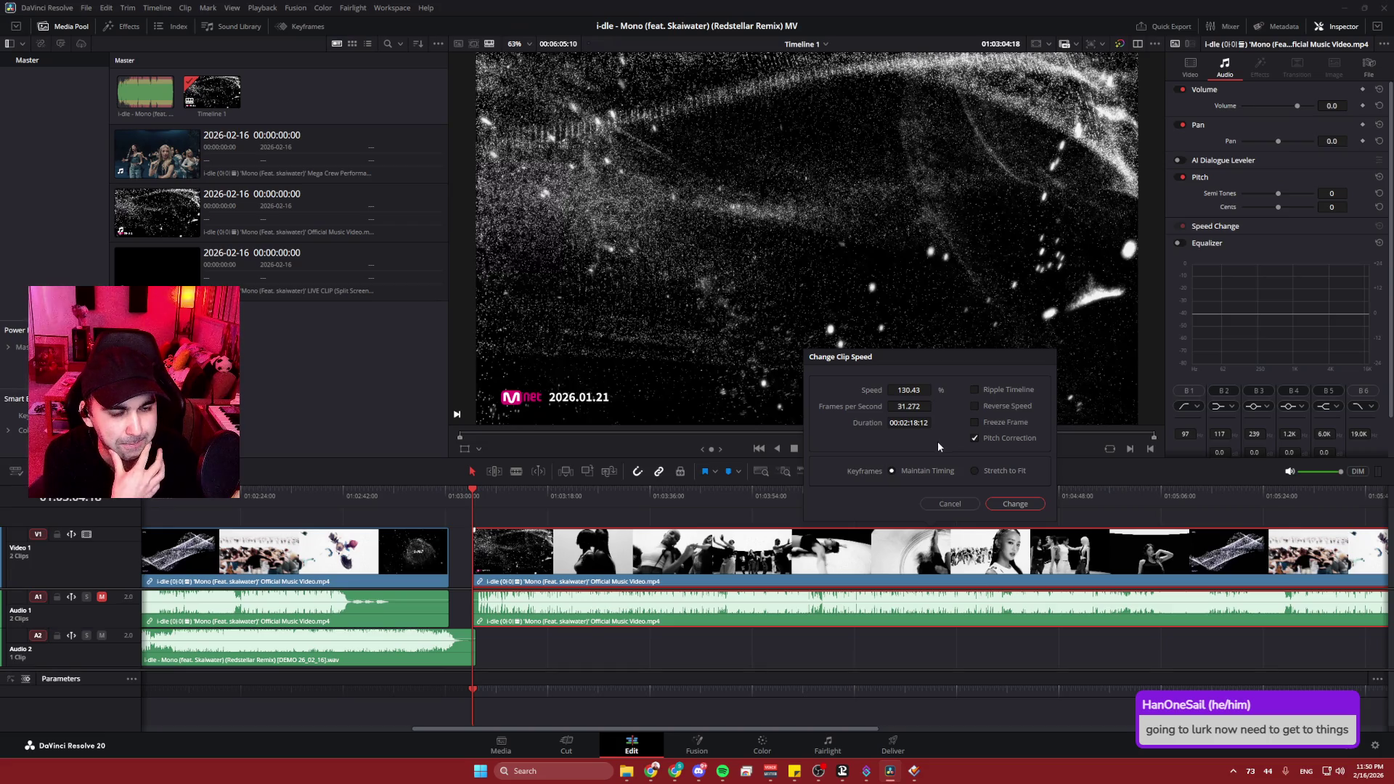
{"action": "left_click", "coordinate": [1017, 504]}
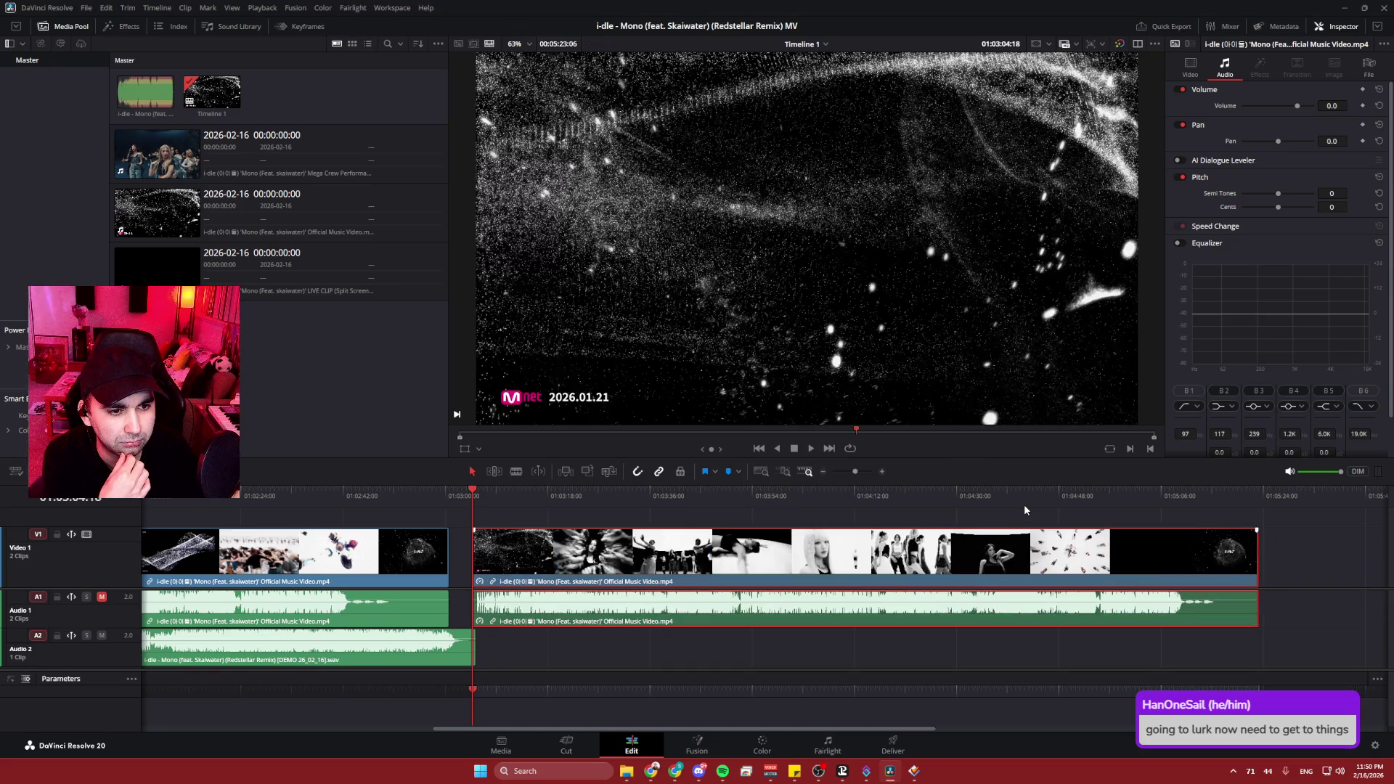
- Move the original clip to the end and the 130.43% copy to the timeline start
{"action": "scroll", "coordinate": [851, 732], "scroll_direction": "left", "scroll_amount": 10}
{"action": "scroll", "coordinate": [663, 618], "scroll_direction": "right", "scroll_amount": 8}
{"action": "scroll", "coordinate": [663, 618], "scroll_direction": "down", "scroll_amount": 5}
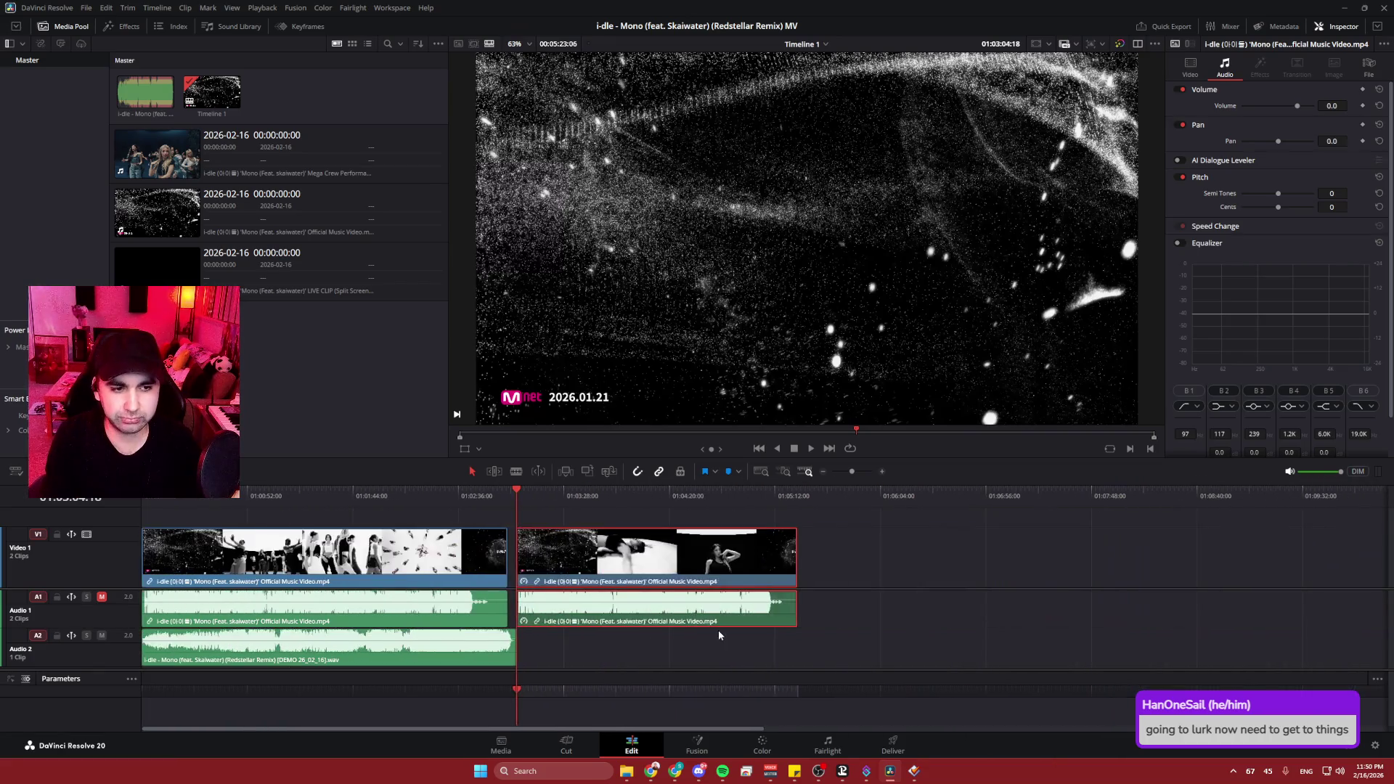
{"action": "left_click_drag", "start_coordinate": [398, 559], "coordinate": [1118, 560]}
{"action": "left_click_drag", "start_coordinate": [603, 559], "coordinate": [251, 563]}
{"action": "scroll", "coordinate": [511, 569], "scroll_direction": "up", "scroll_amount": 5}
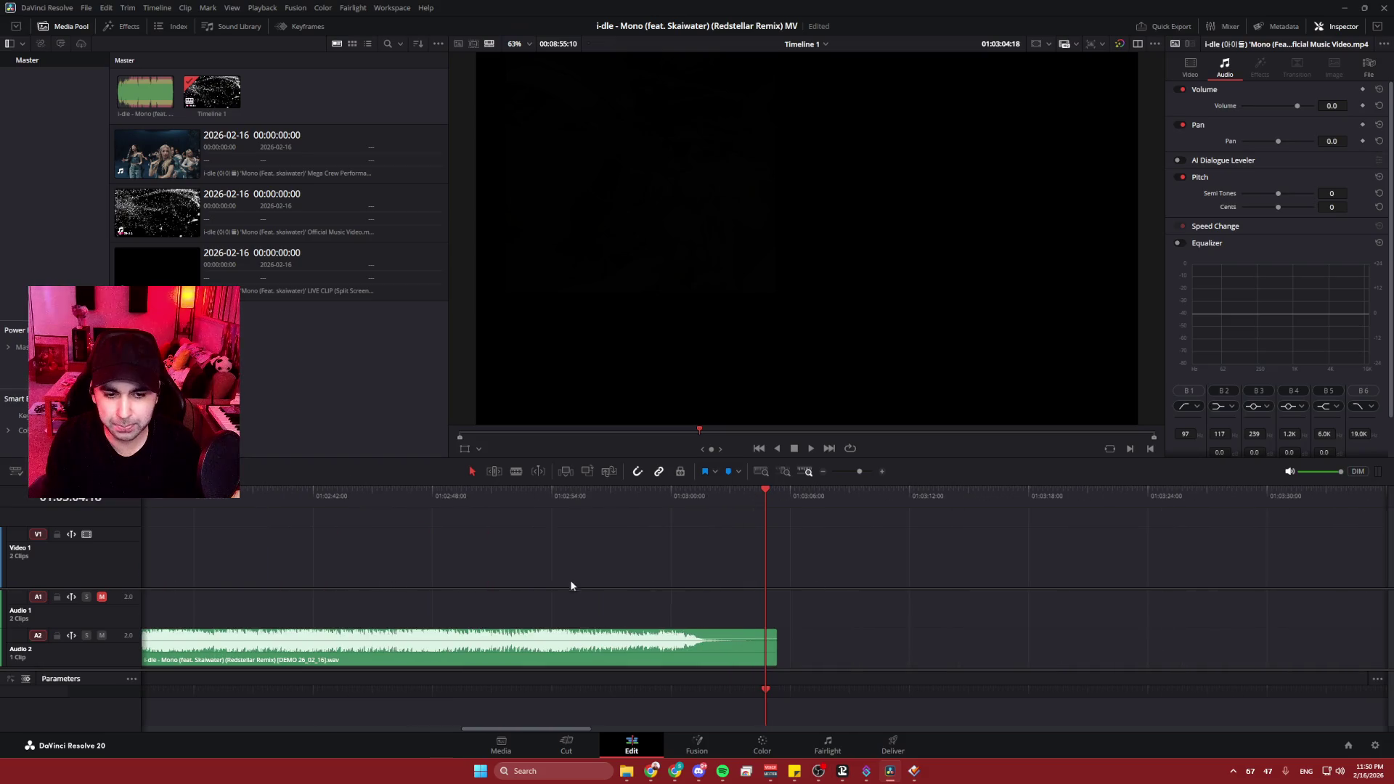
{"action": "left_click_drag", "start_coordinate": [523, 729], "coordinate": [182, 717]}
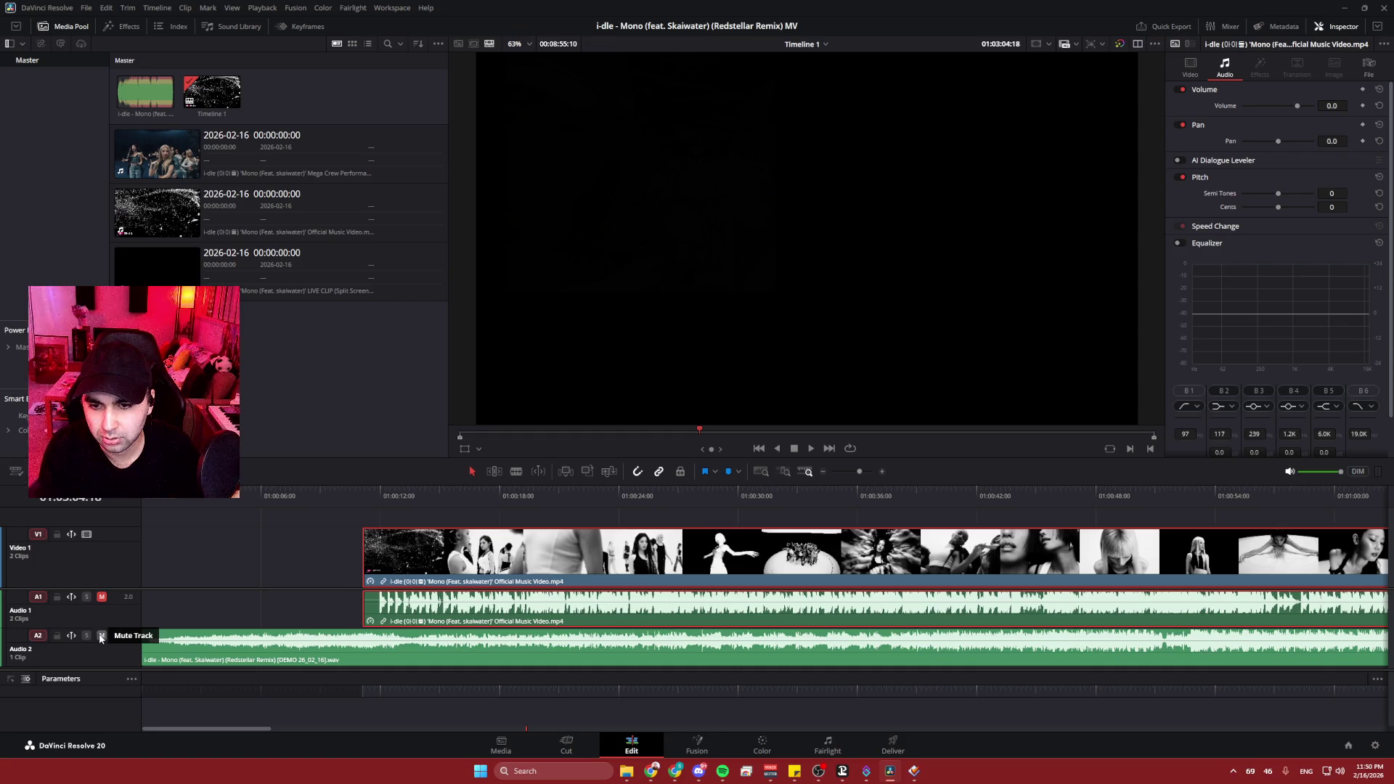
- Slide the sped-up clip earlier to line up with the remix, previewing from 01:00:15:10
{"action": "left_click", "coordinate": [478, 499]}
{"action": "key", "text": "space"}
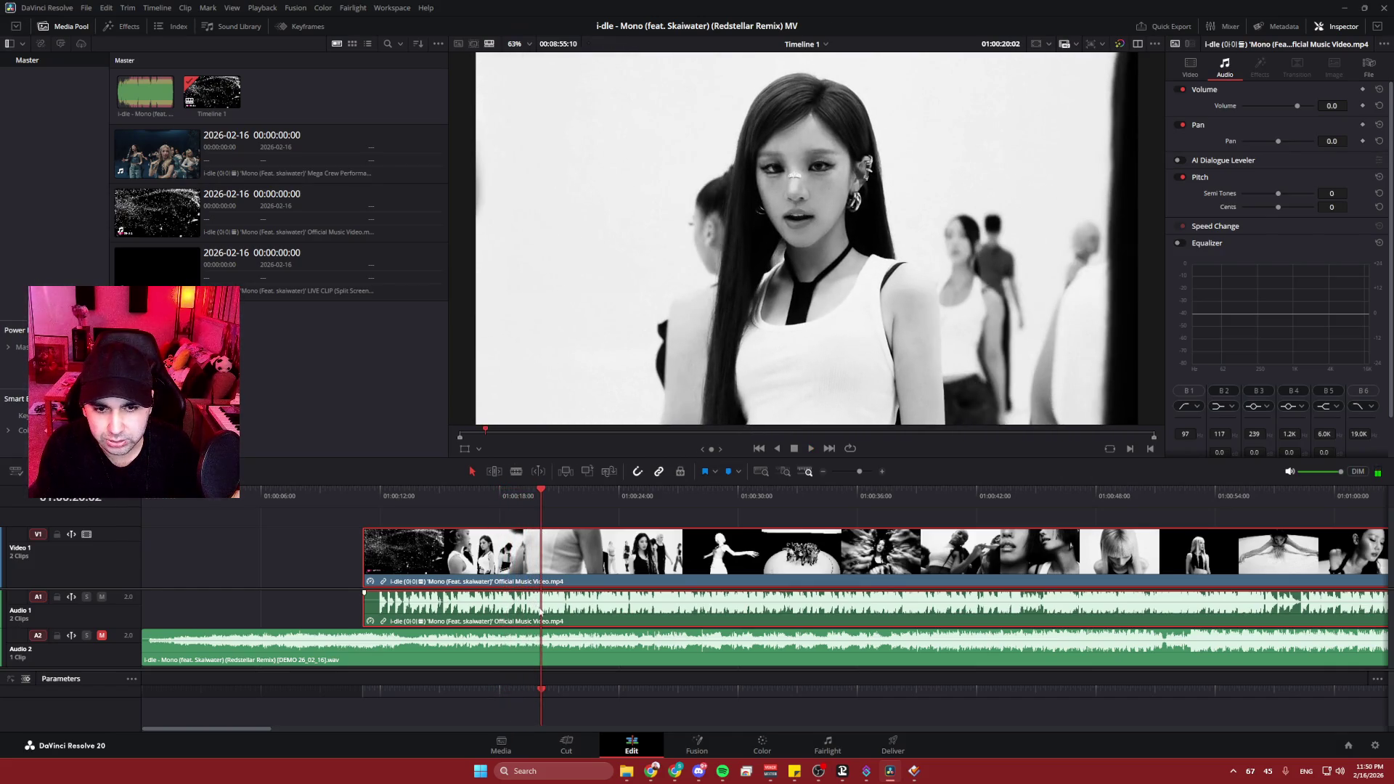
{"action": "left_click_drag", "start_coordinate": [552, 618], "coordinate": [479, 618]}
{"action": "left_click", "coordinate": [448, 494]}
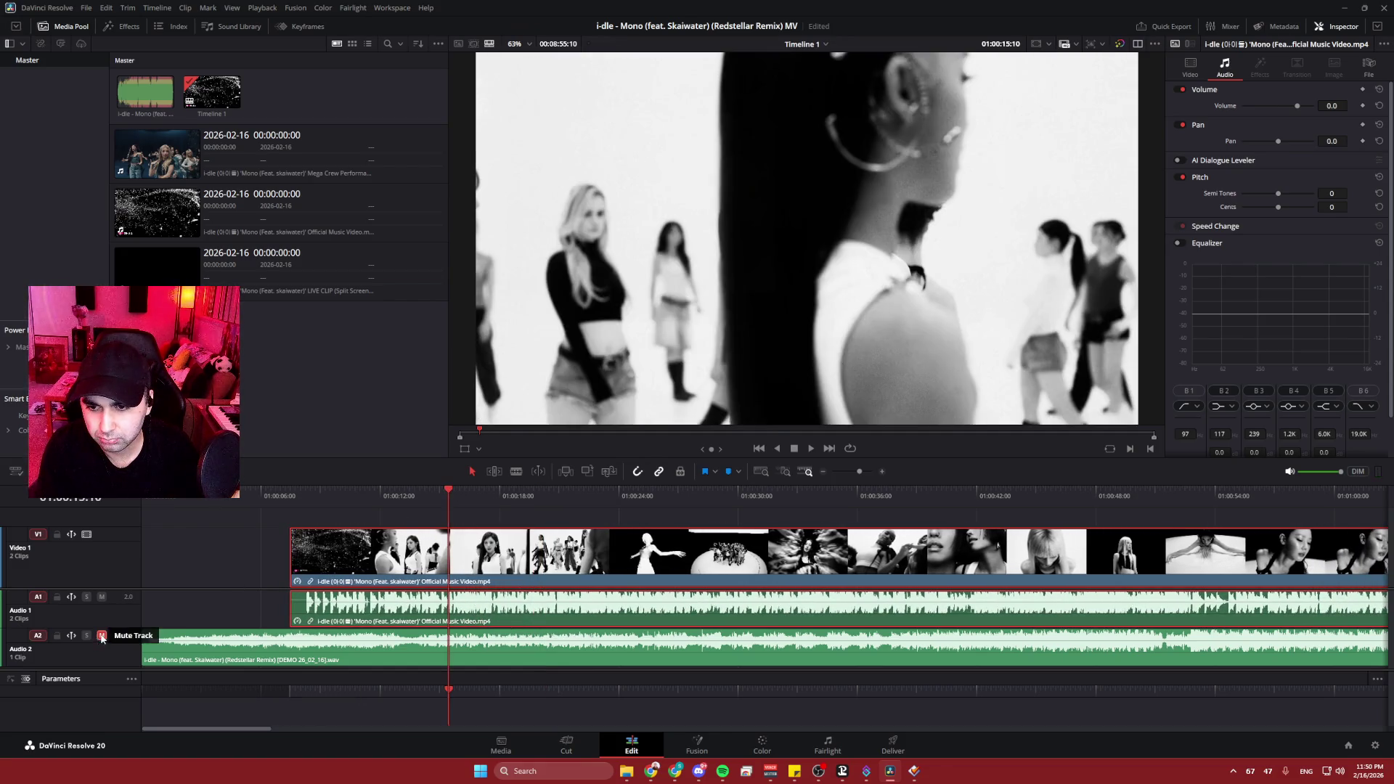
- Mute the original video audio on Audio 1, nudge the clip slightly earlier, and review
{"action": "left_click", "coordinate": [102, 598]}
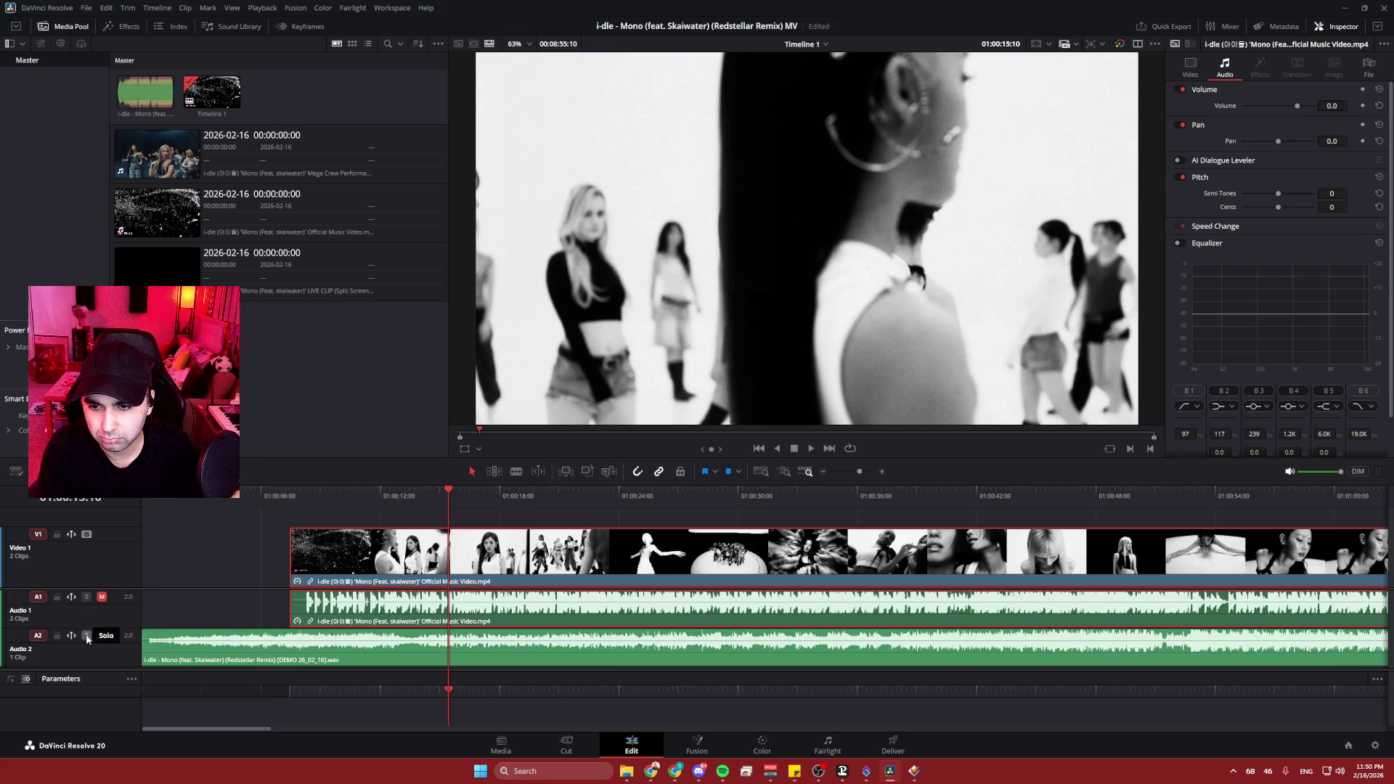
{"action": "key", "text": "space"}
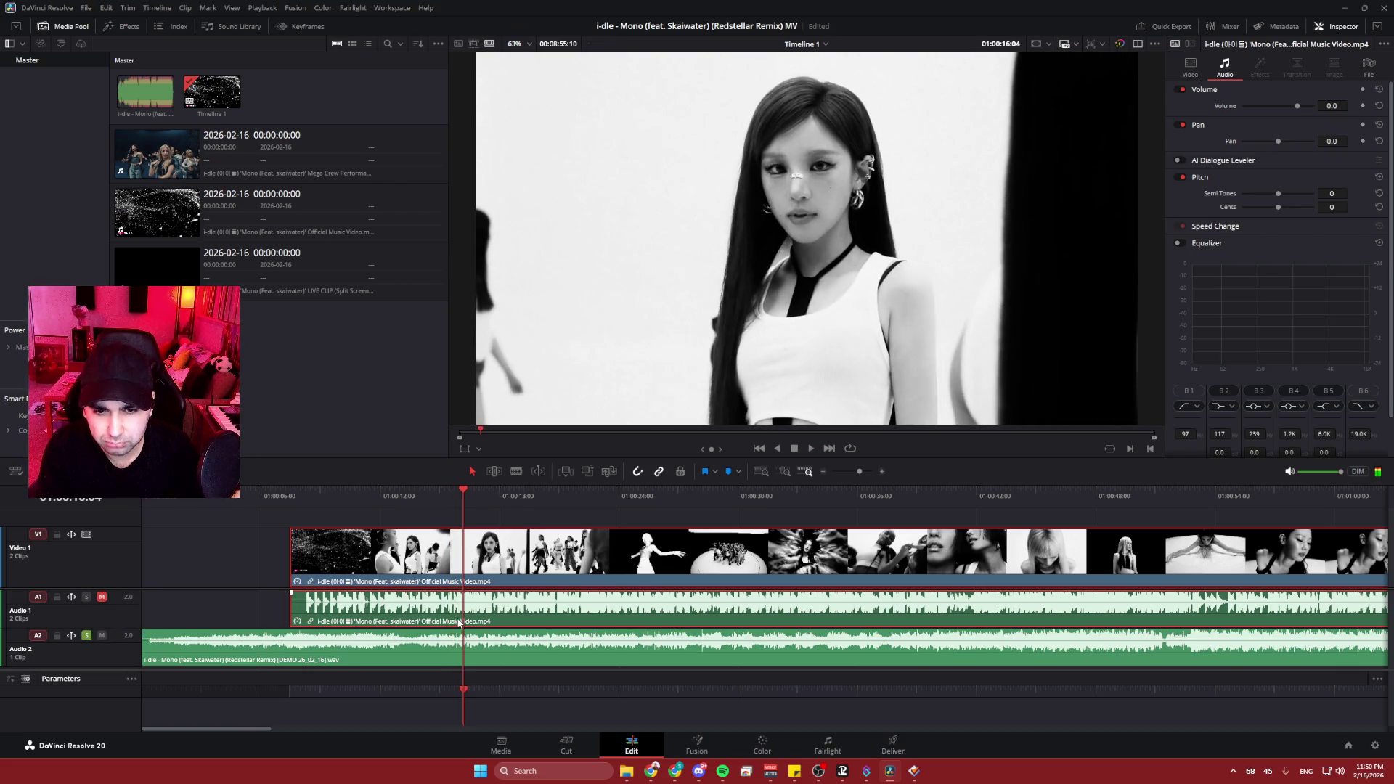
{"action": "left_click_drag", "start_coordinate": [467, 612], "coordinate": [438, 612]}
{"action": "left_click", "coordinate": [397, 514]}
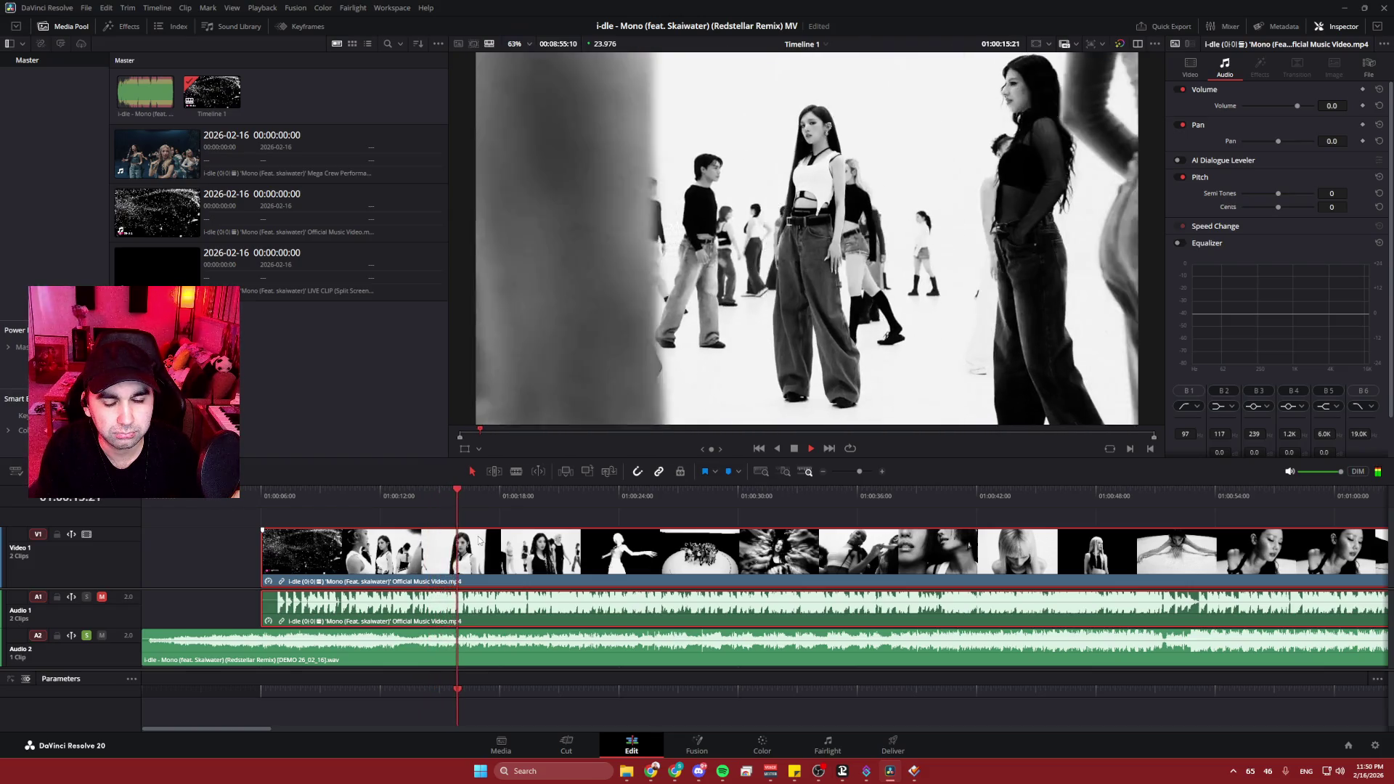
{"action": "key", "text": "ctrl+equal"}
{"action": "key", "text": "ctrl+equal"}
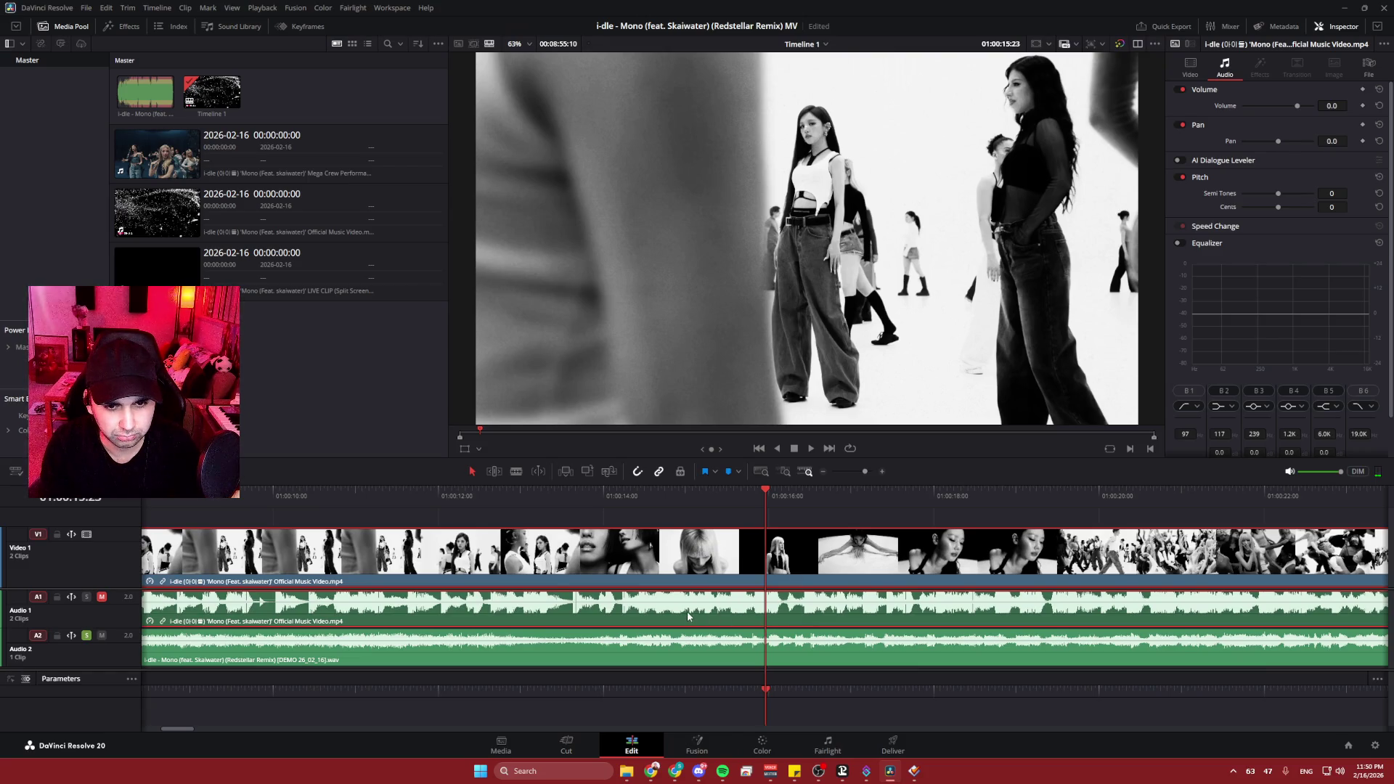
{"action": "left_click", "coordinate": [380, 494]}
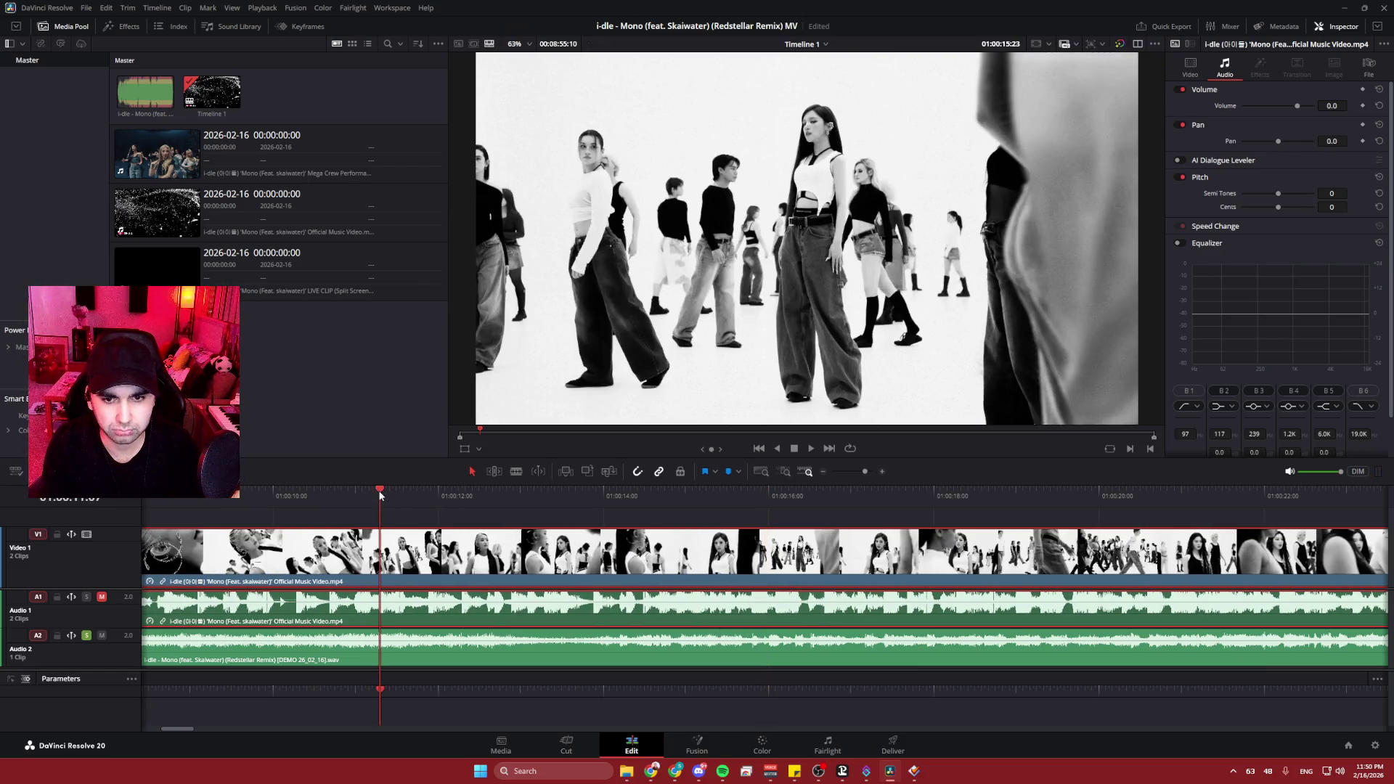
{"action": "key", "text": "space"}
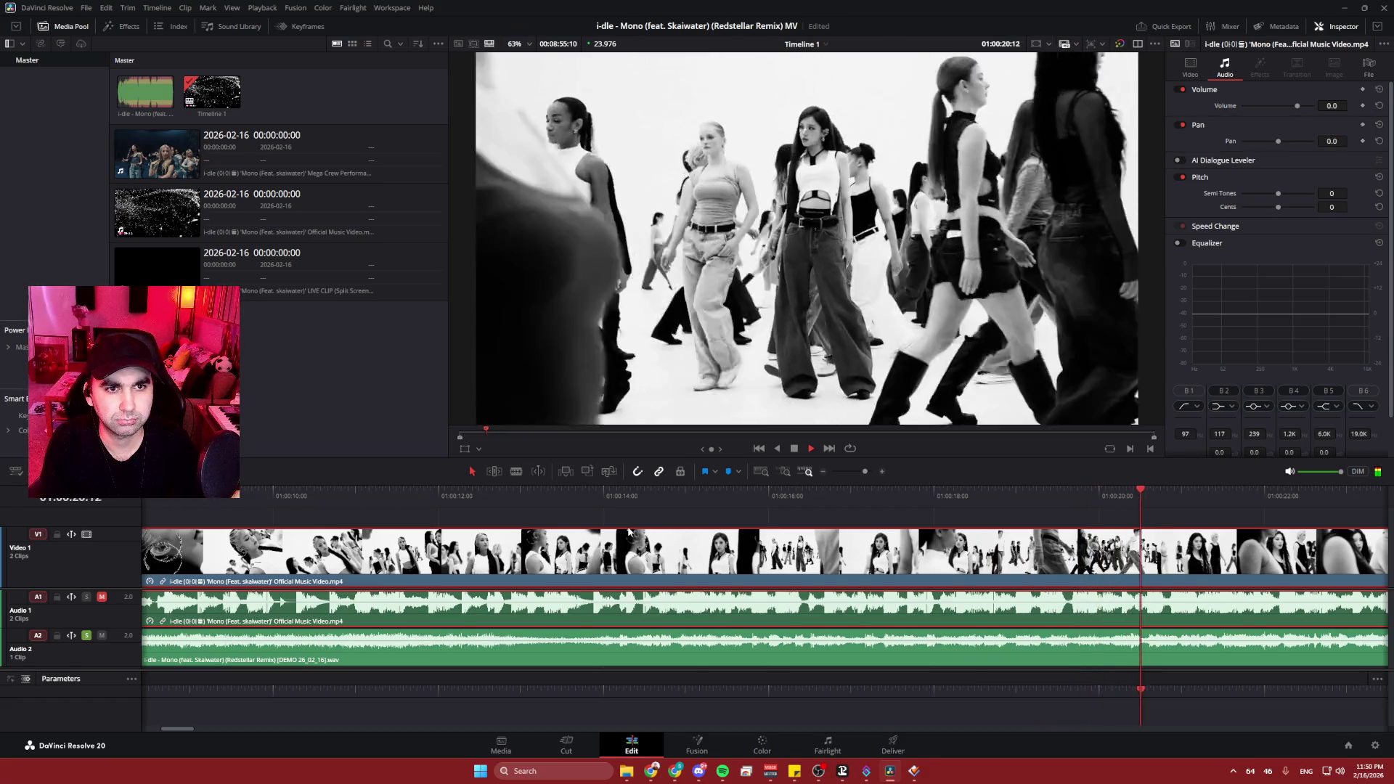
{"action": "key", "text": "space"}
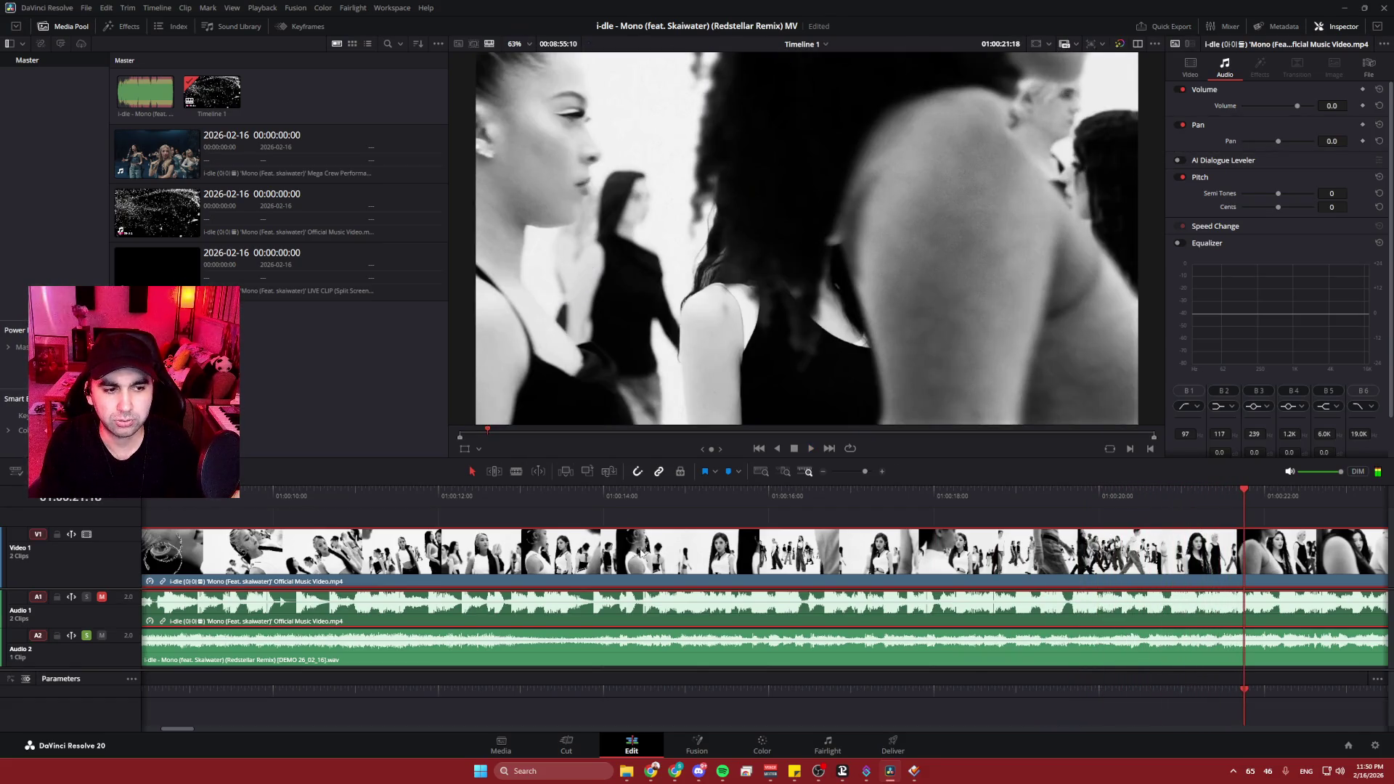
{"action": "scroll", "coordinate": [746, 566], "scroll_direction": "down", "scroll_amount": 4}
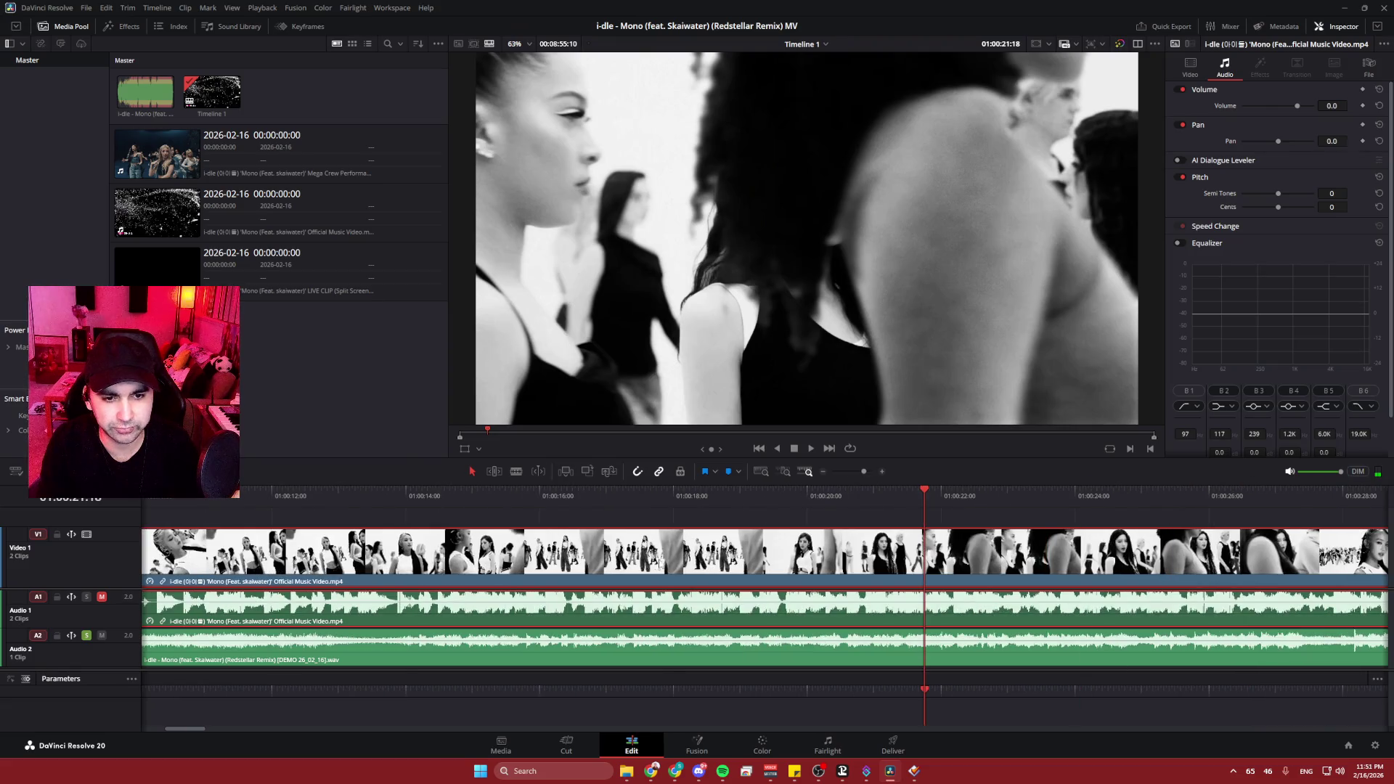
{"action": "scroll", "coordinate": [687, 561], "scroll_direction": "up", "scroll_amount": 2}
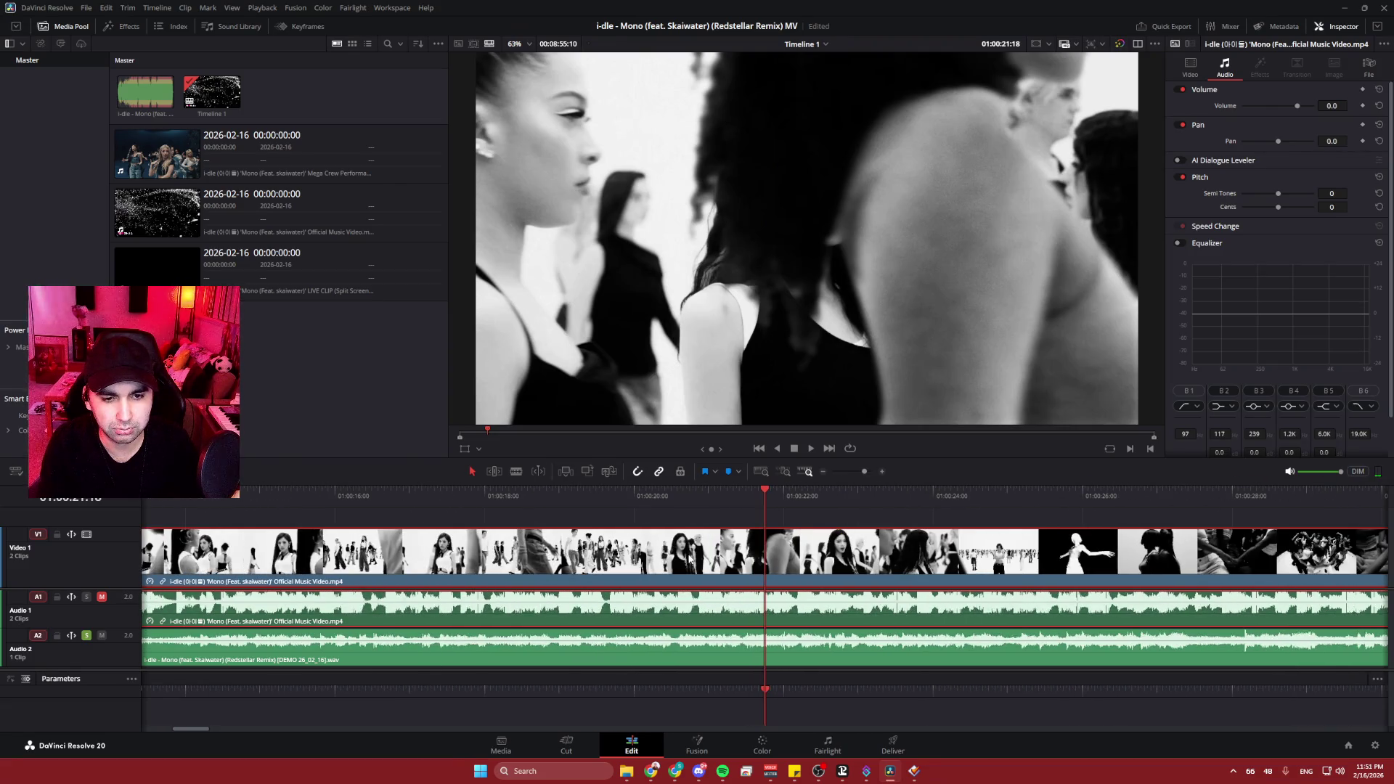
{"action": "scroll", "coordinate": [690, 559], "scroll_direction": "down", "scroll_amount": 2}
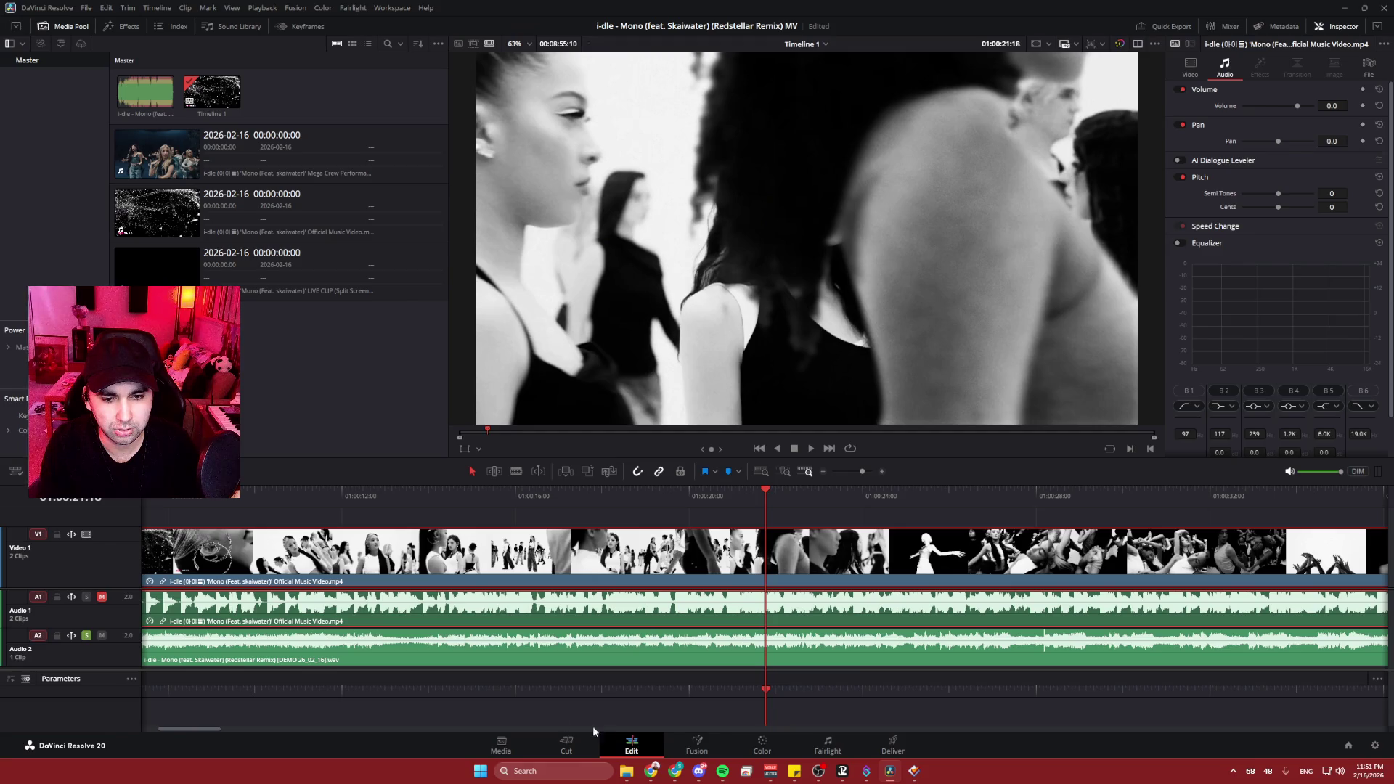
{"action": "scroll", "coordinate": [351, 497], "scroll_direction": "left", "scroll_amount": 4}
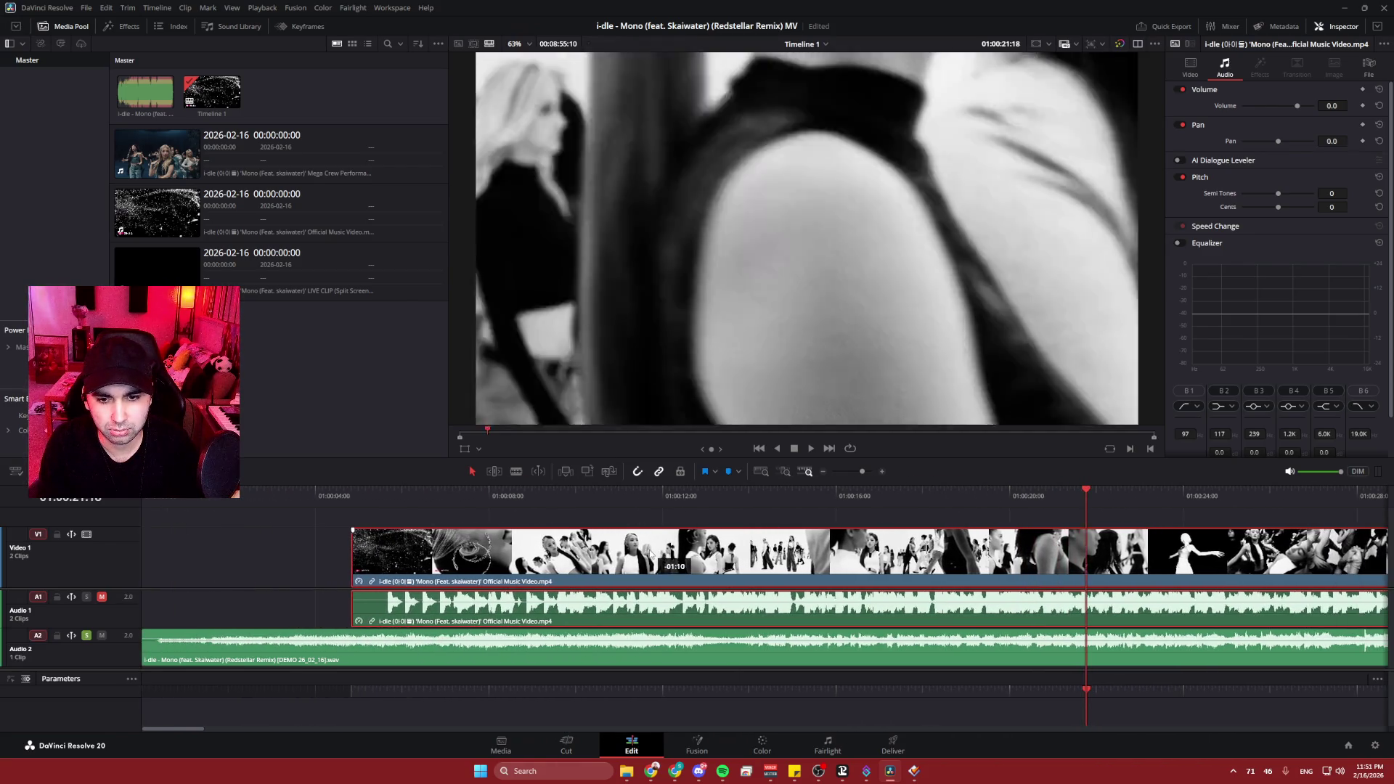
- Nudge the sped-up clip slightly later twice, replaying from about 01:00:12 to check sync
{"action": "key", "text": "space"}
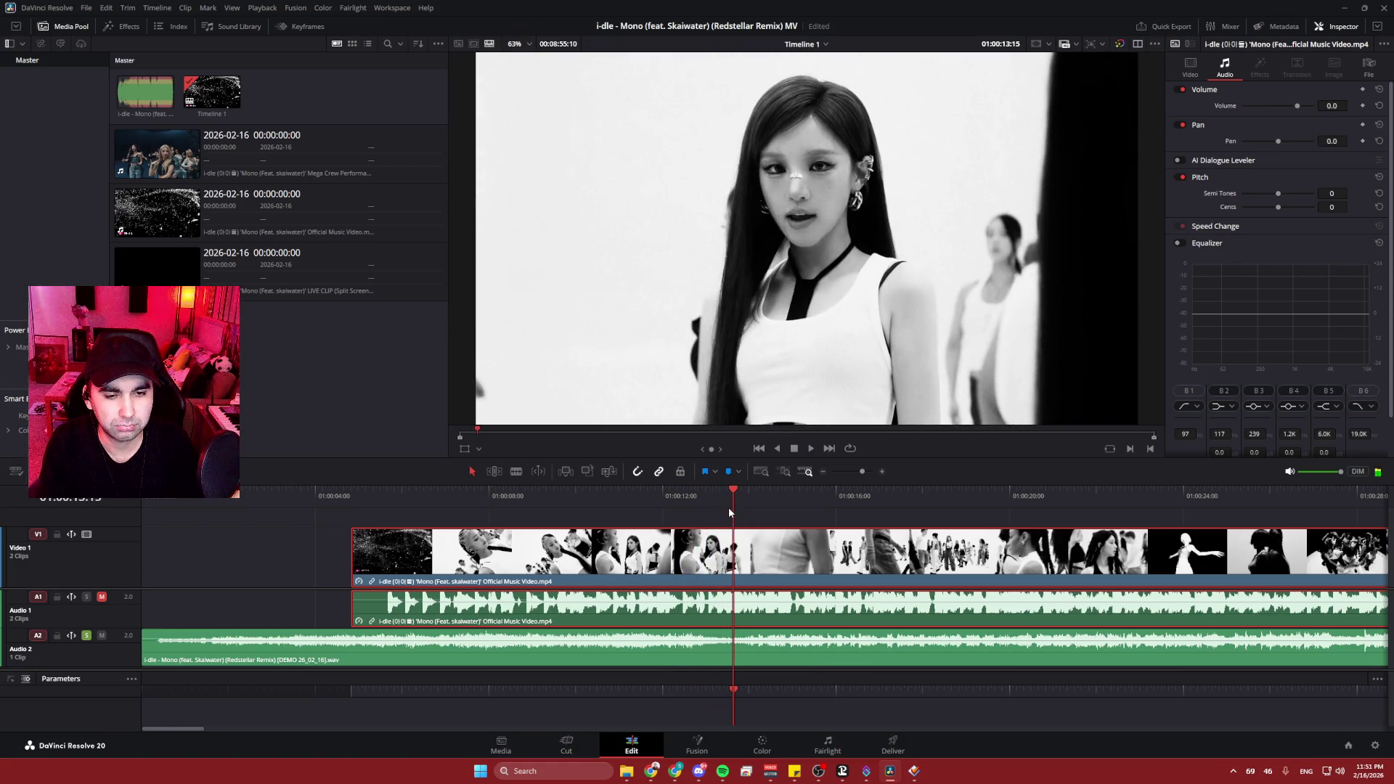
{"action": "left_click_drag", "start_coordinate": [649, 562], "coordinate": [689, 563]}
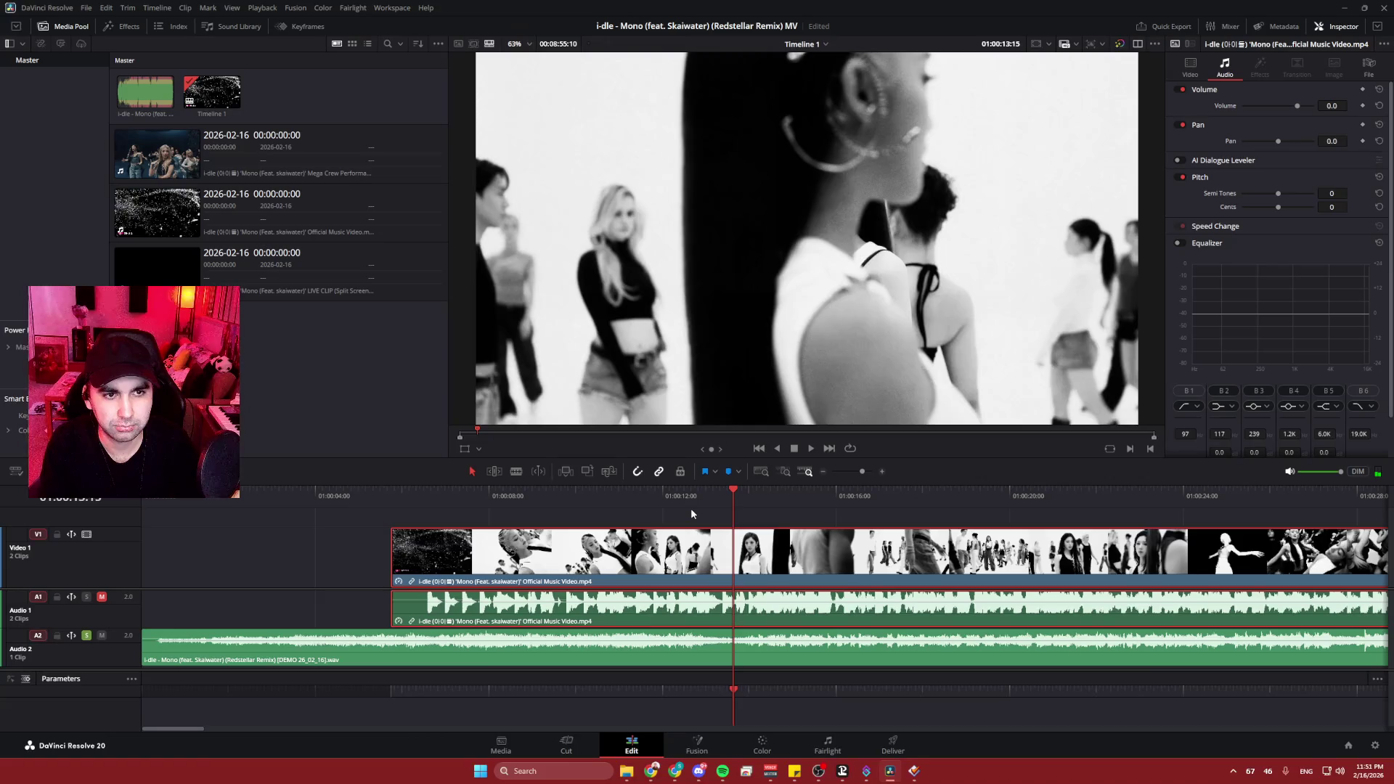
{"action": "key", "text": "space"}
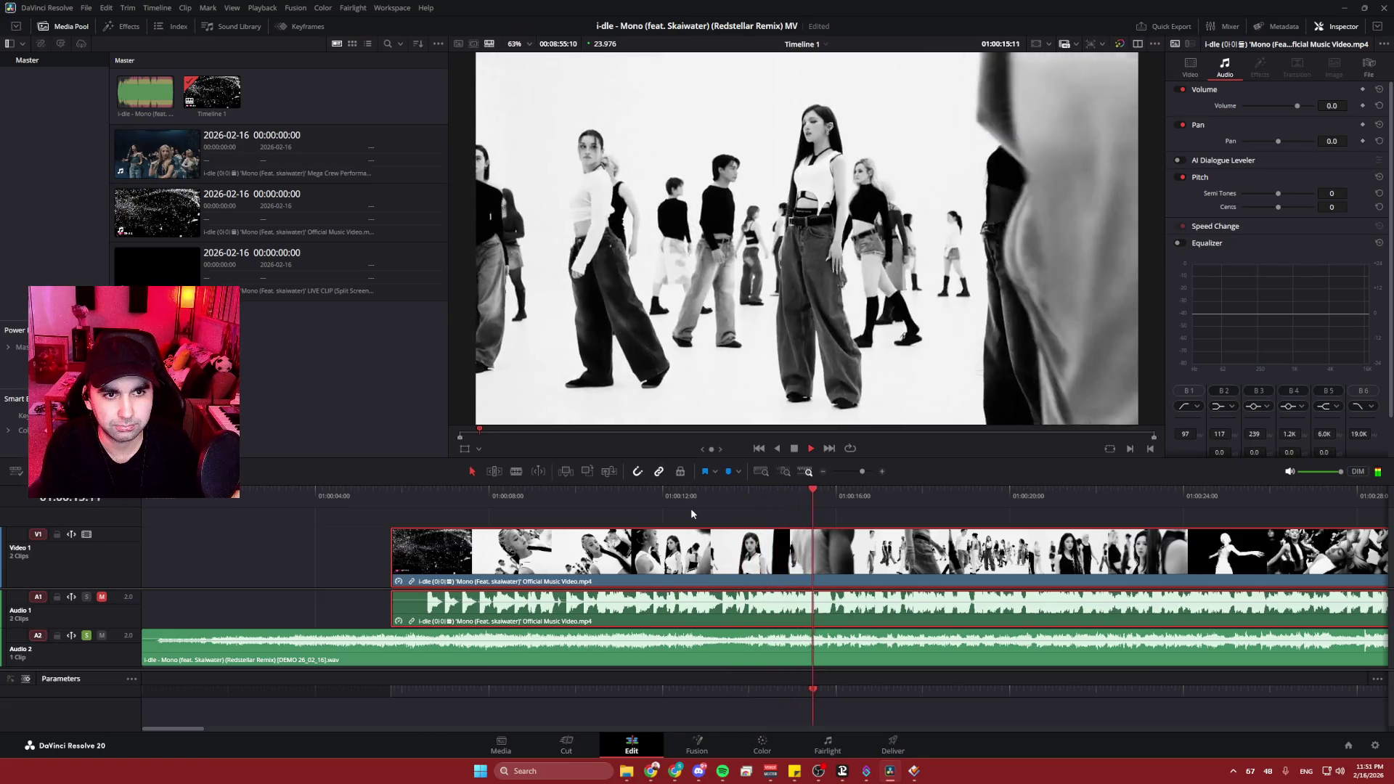
{"action": "key", "text": "space"}
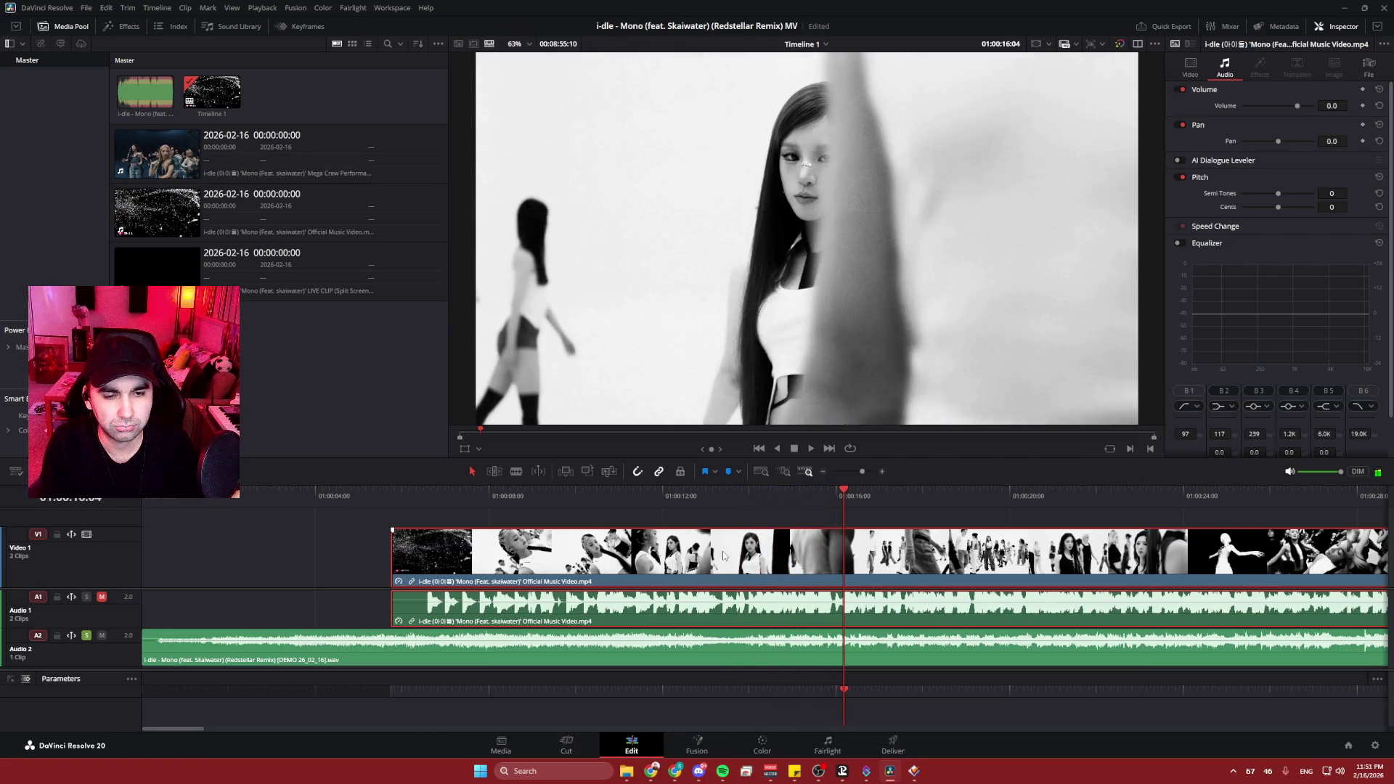
{"action": "left_click_drag", "start_coordinate": [721, 552], "coordinate": [744, 552]}
{"action": "left_click", "coordinate": [676, 499]}
{"action": "key", "text": "space"}
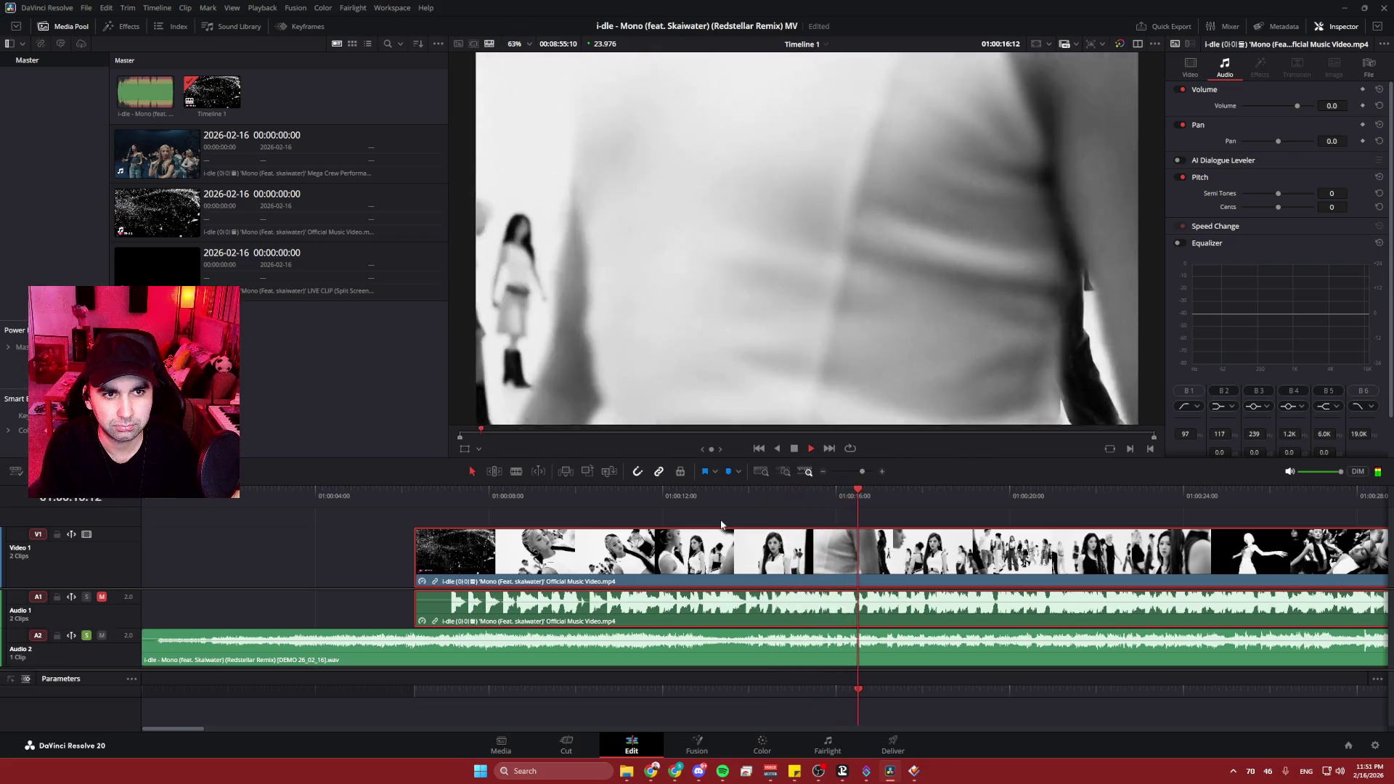
{"action": "key", "text": "space"}
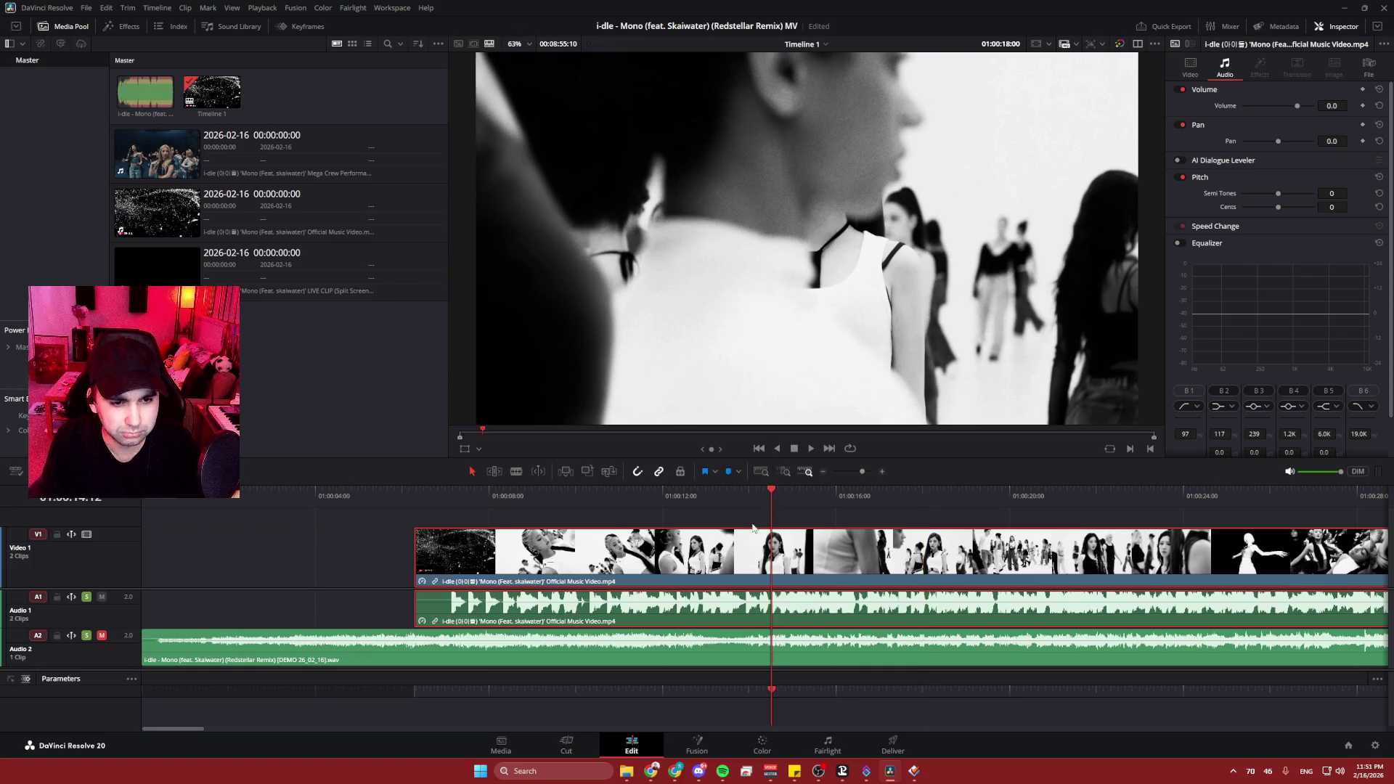
- Slide the music video clip 16 frames earlier and replay the section from 01:00:11:16
{"action": "key", "text": "space"}
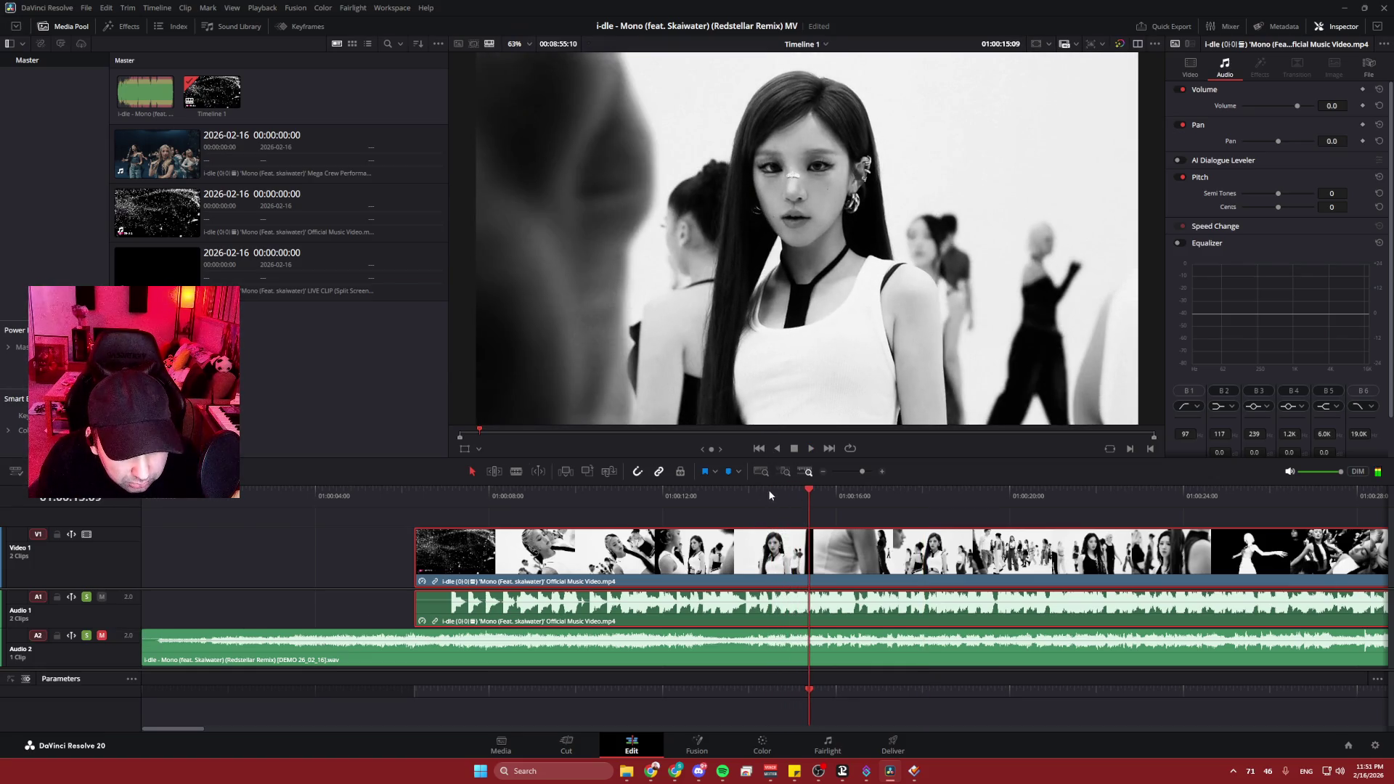
{"action": "left_click", "coordinate": [771, 493]}
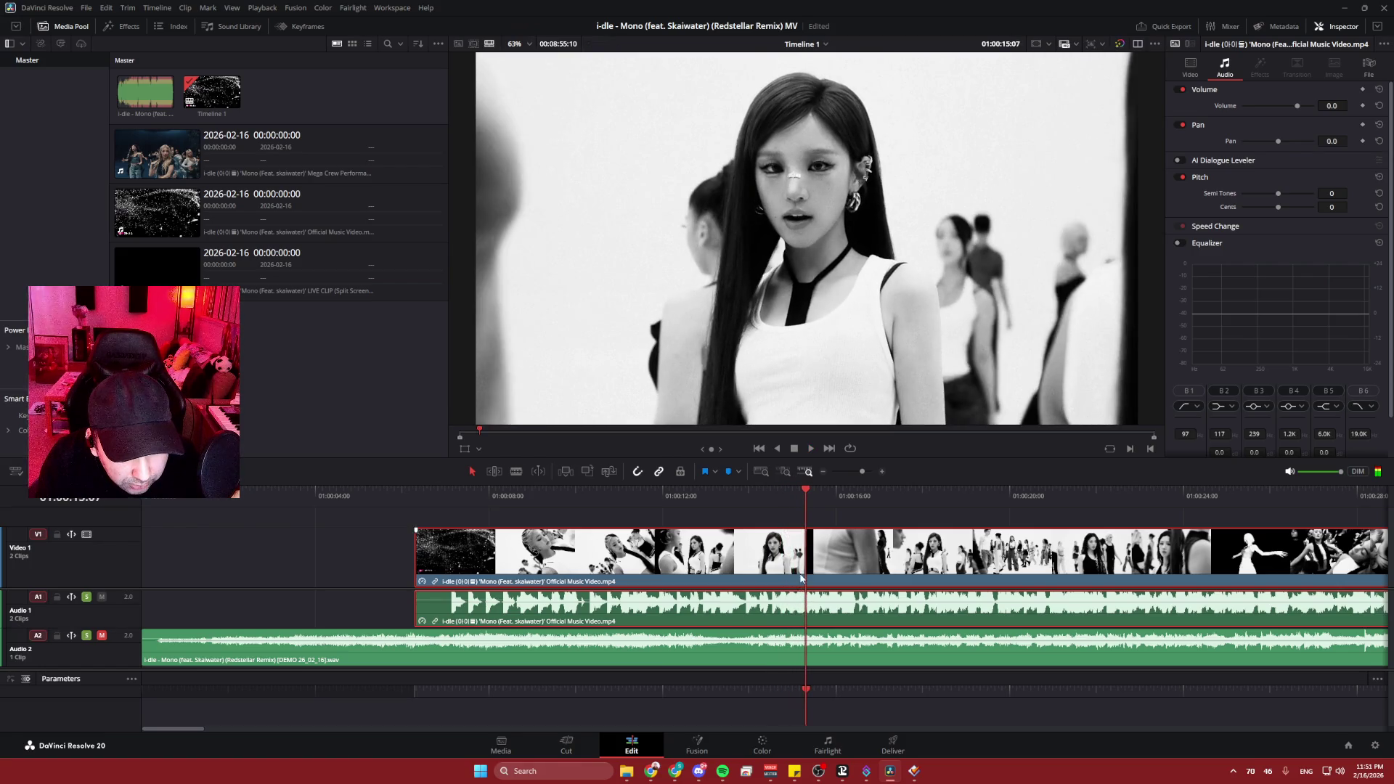
{"action": "left_click_drag", "start_coordinate": [806, 496], "coordinate": [800, 493]}
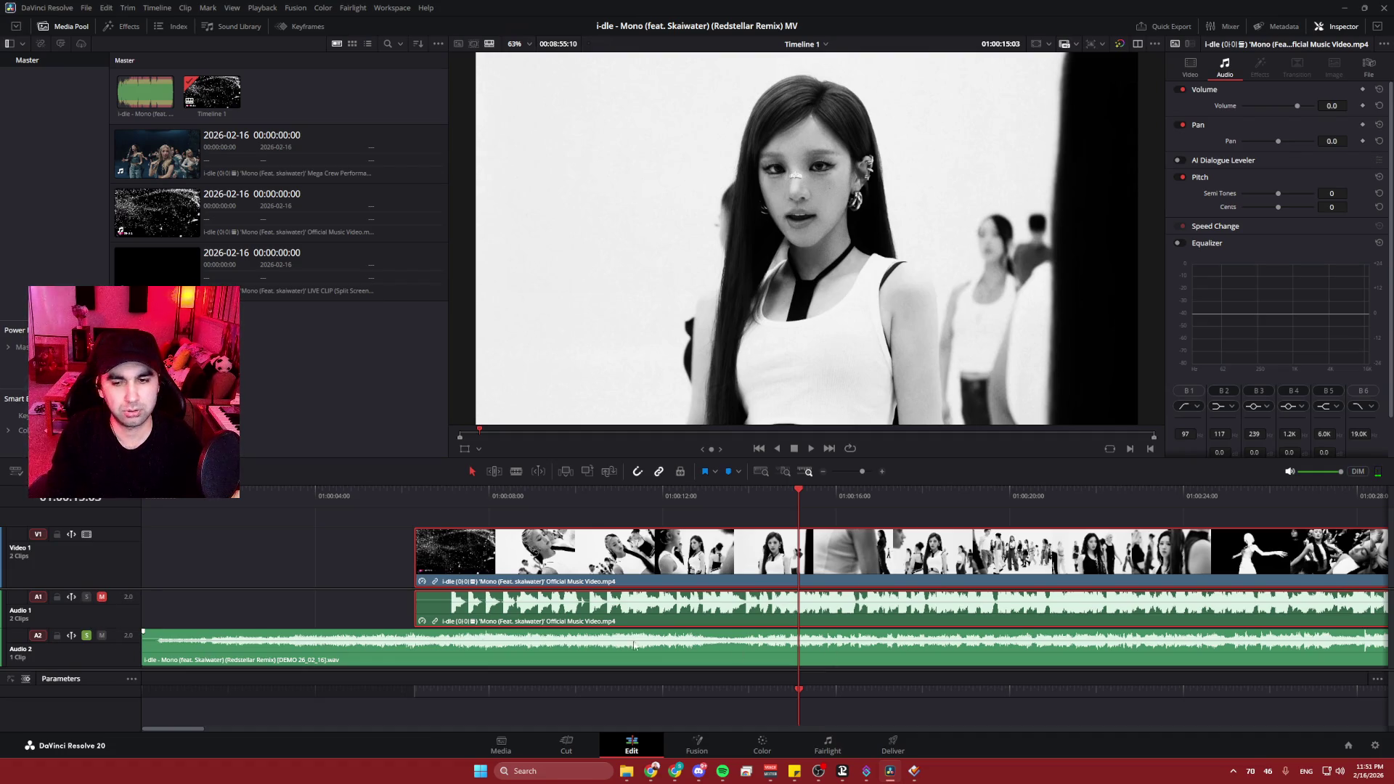
{"action": "scroll", "coordinate": [740, 617], "scroll_direction": "up", "scroll_amount": 4}
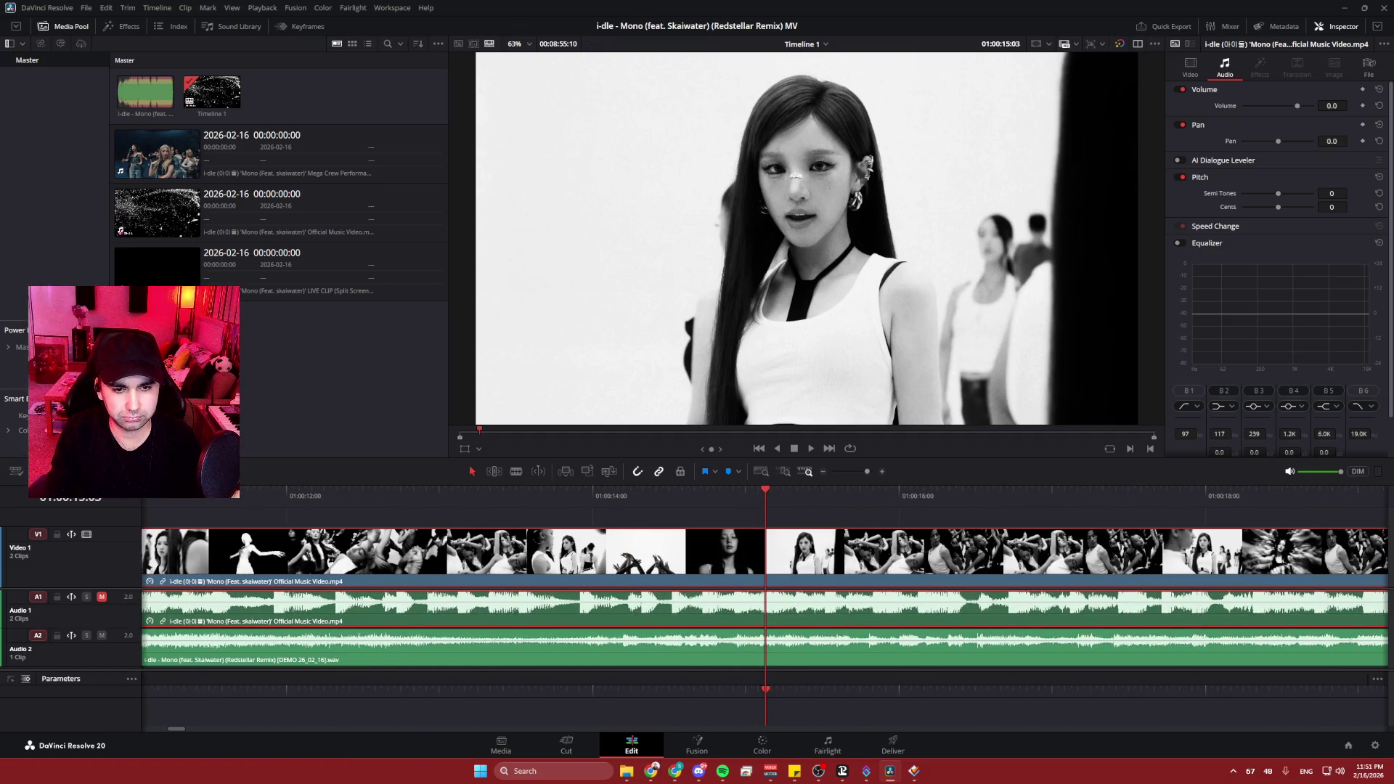
{"action": "left_click", "coordinate": [556, 491]}
{"action": "key", "text": "space"}
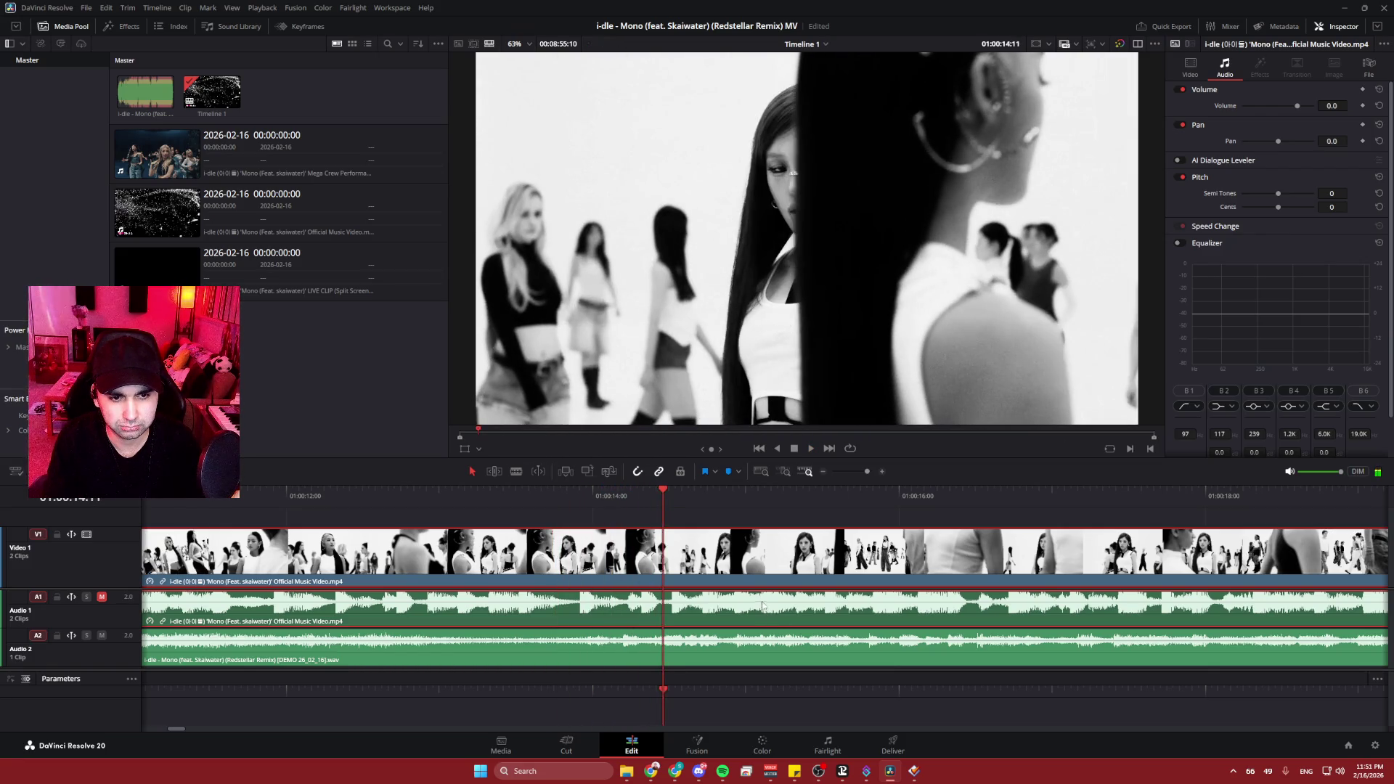
{"action": "left_click_drag", "start_coordinate": [764, 612], "coordinate": [653, 623]}
{"action": "left_click", "coordinate": [313, 500]}
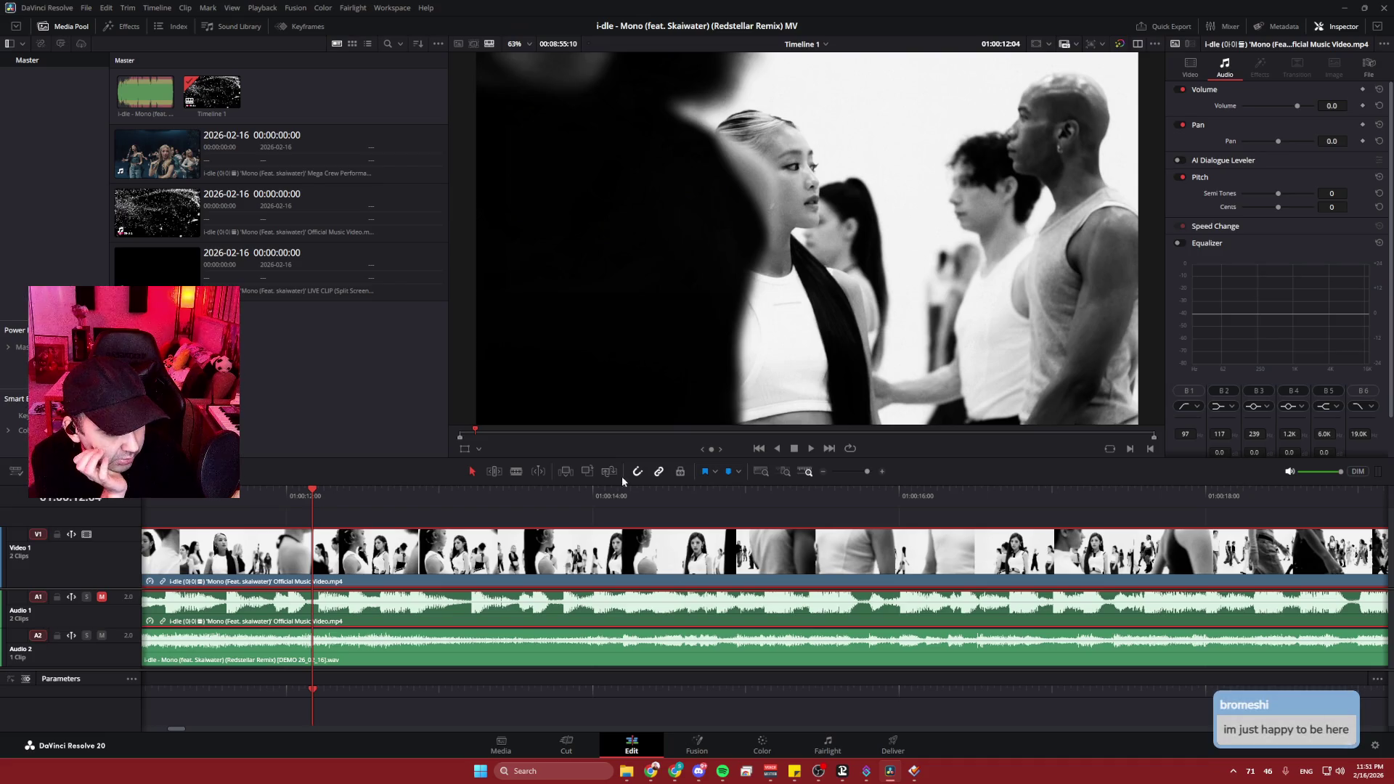
{"action": "left_click", "coordinate": [237, 499]}
{"action": "key", "text": "space"}
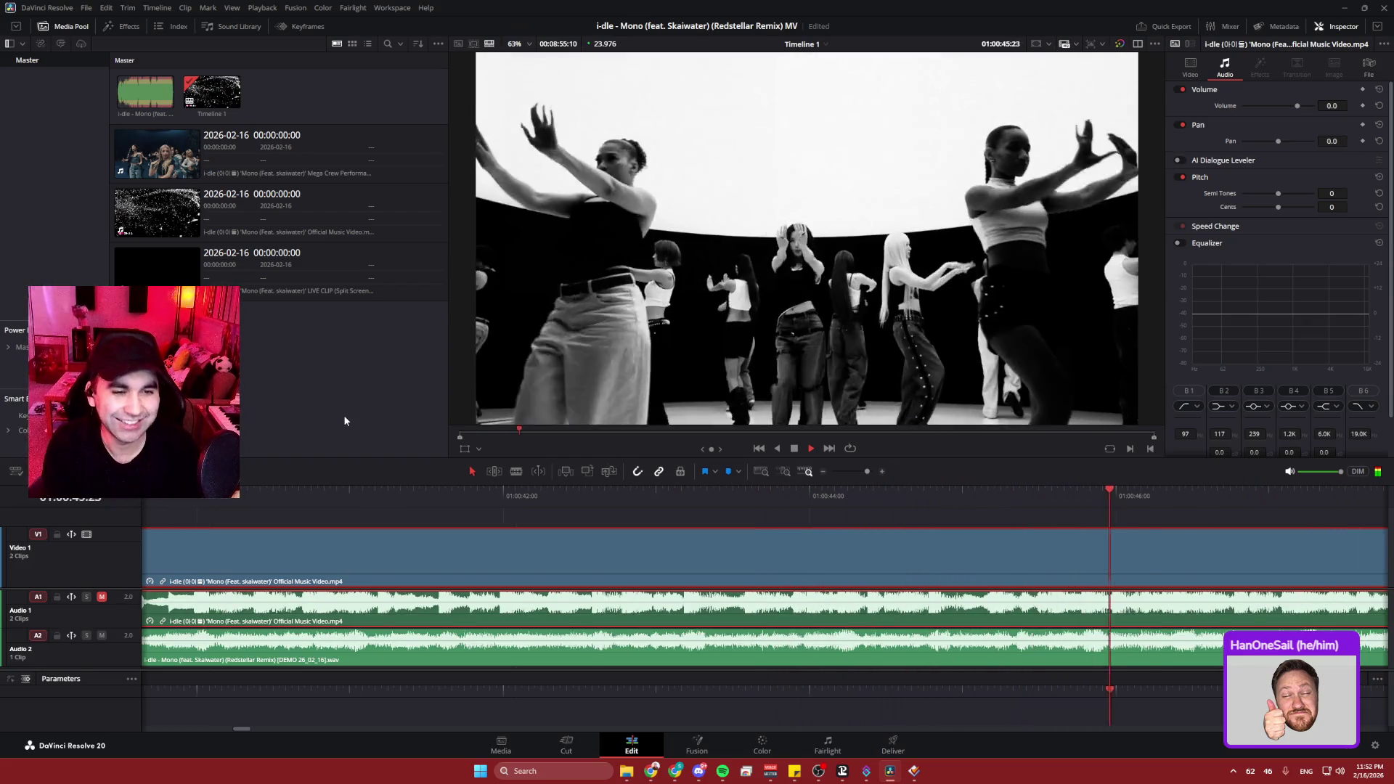
{"action": "key", "text": "space"}
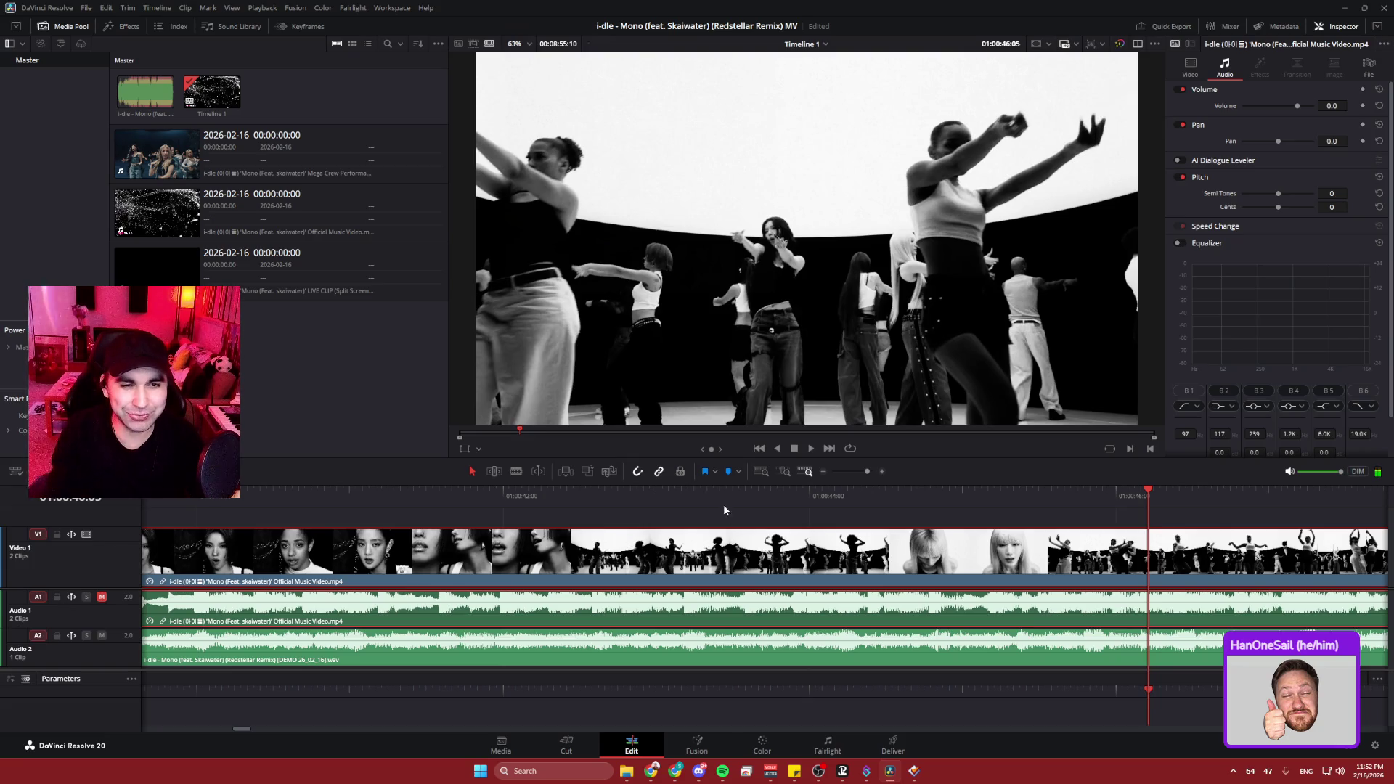
{"action": "left_click", "coordinate": [657, 497]}
{"action": "key", "text": "space"}
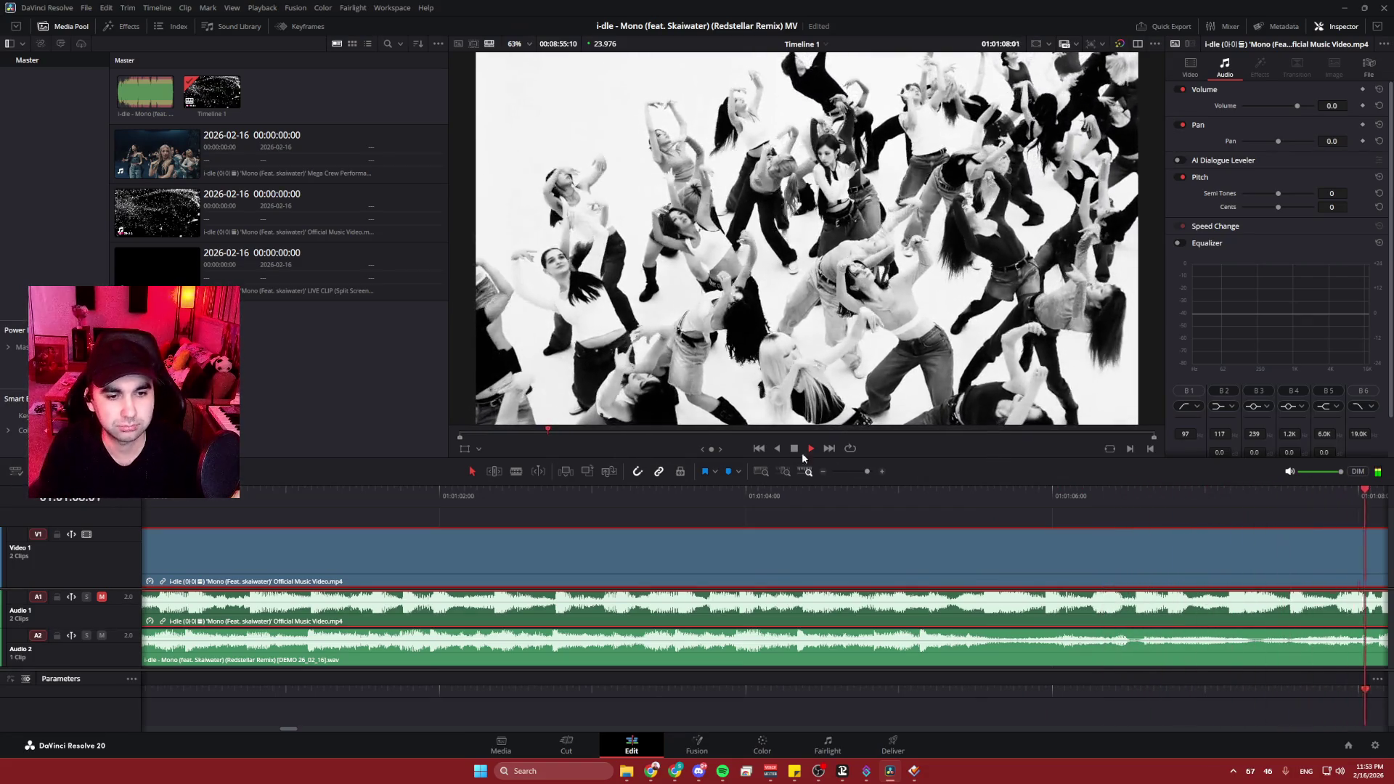
{"action": "key", "text": "space"}
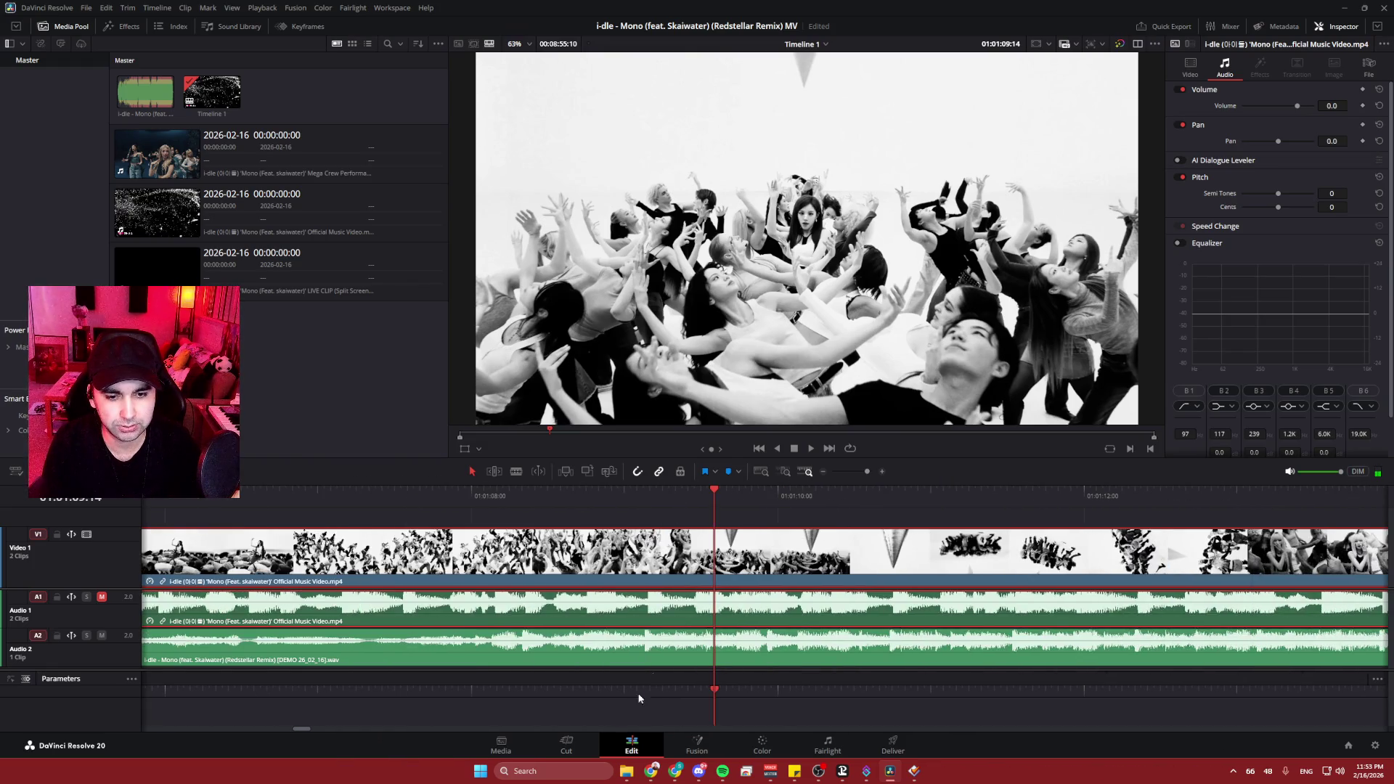
{"action": "left_click_drag", "start_coordinate": [303, 730], "coordinate": [193, 732]}
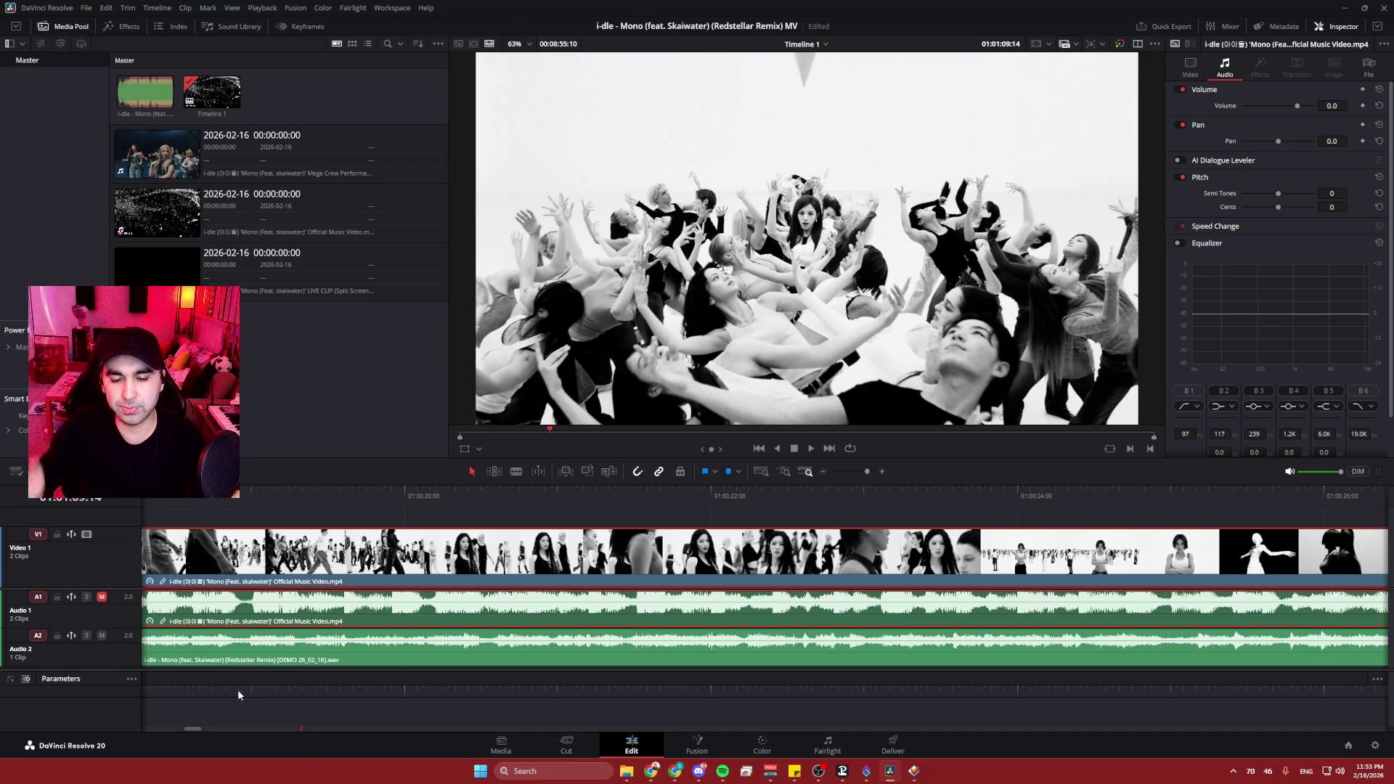
{"action": "left_click_drag", "start_coordinate": [195, 729], "coordinate": [167, 729]}
{"action": "left_click", "coordinate": [292, 499]}
{"action": "key", "text": "space"}
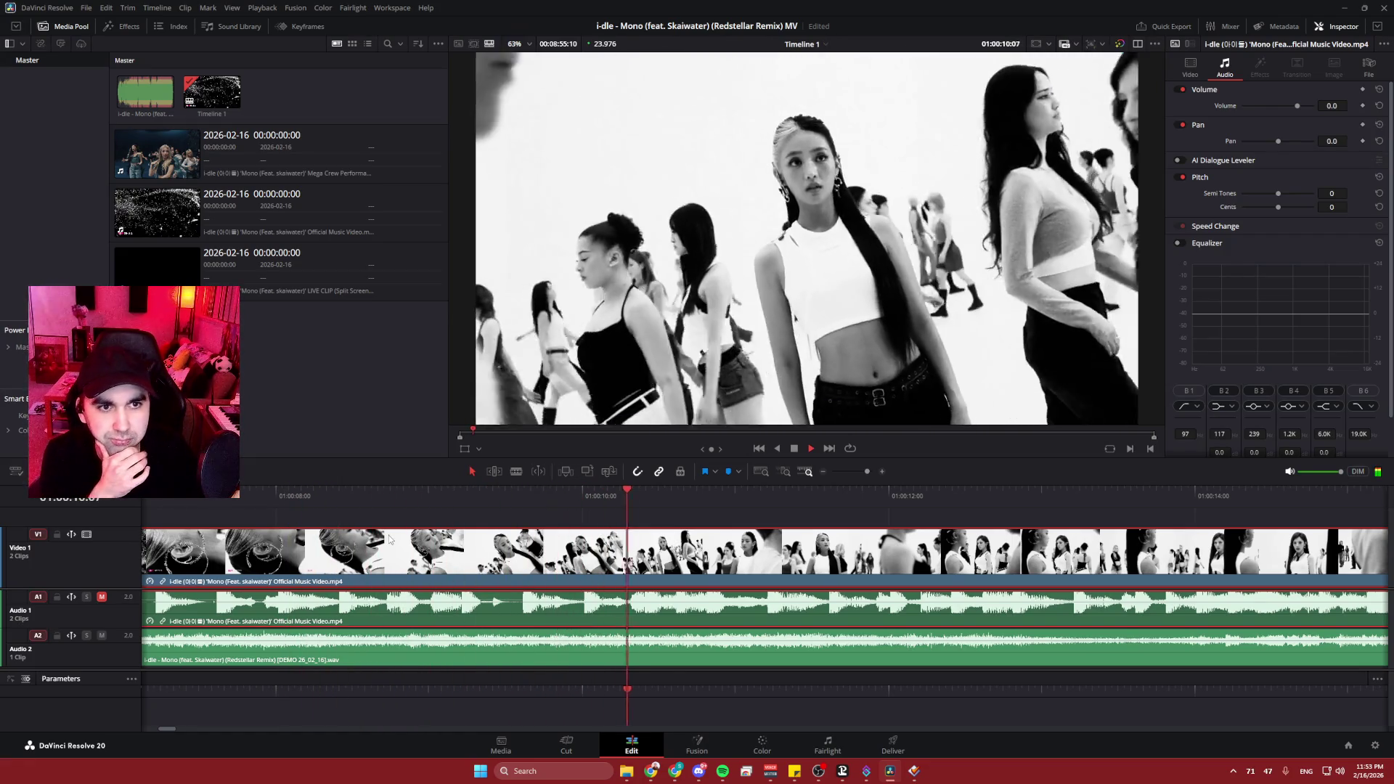
{"action": "scroll", "coordinate": [529, 697], "scroll_direction": "down", "scroll_amount": 3}
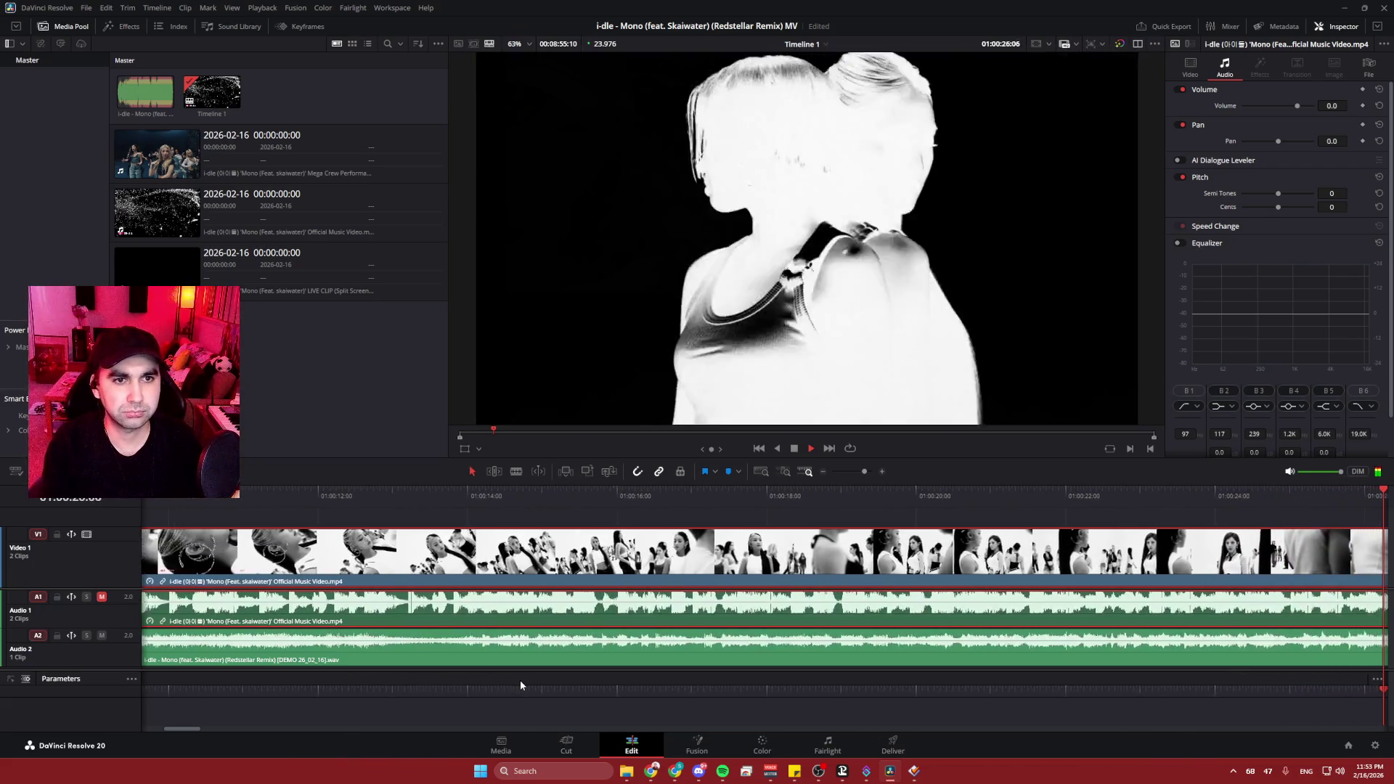
{"action": "key", "text": "space"}
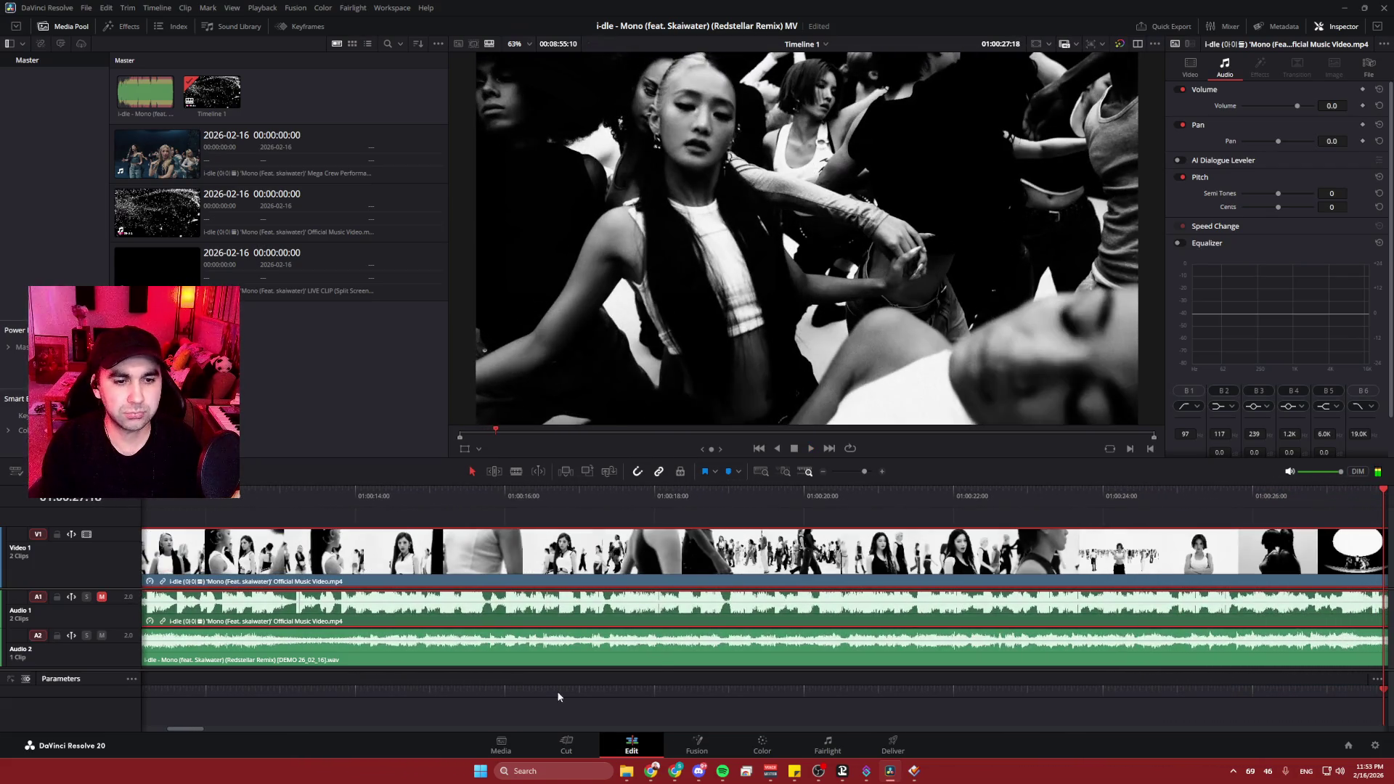
{"action": "scroll", "coordinate": [654, 658], "scroll_direction": "up", "scroll_amount": 5}
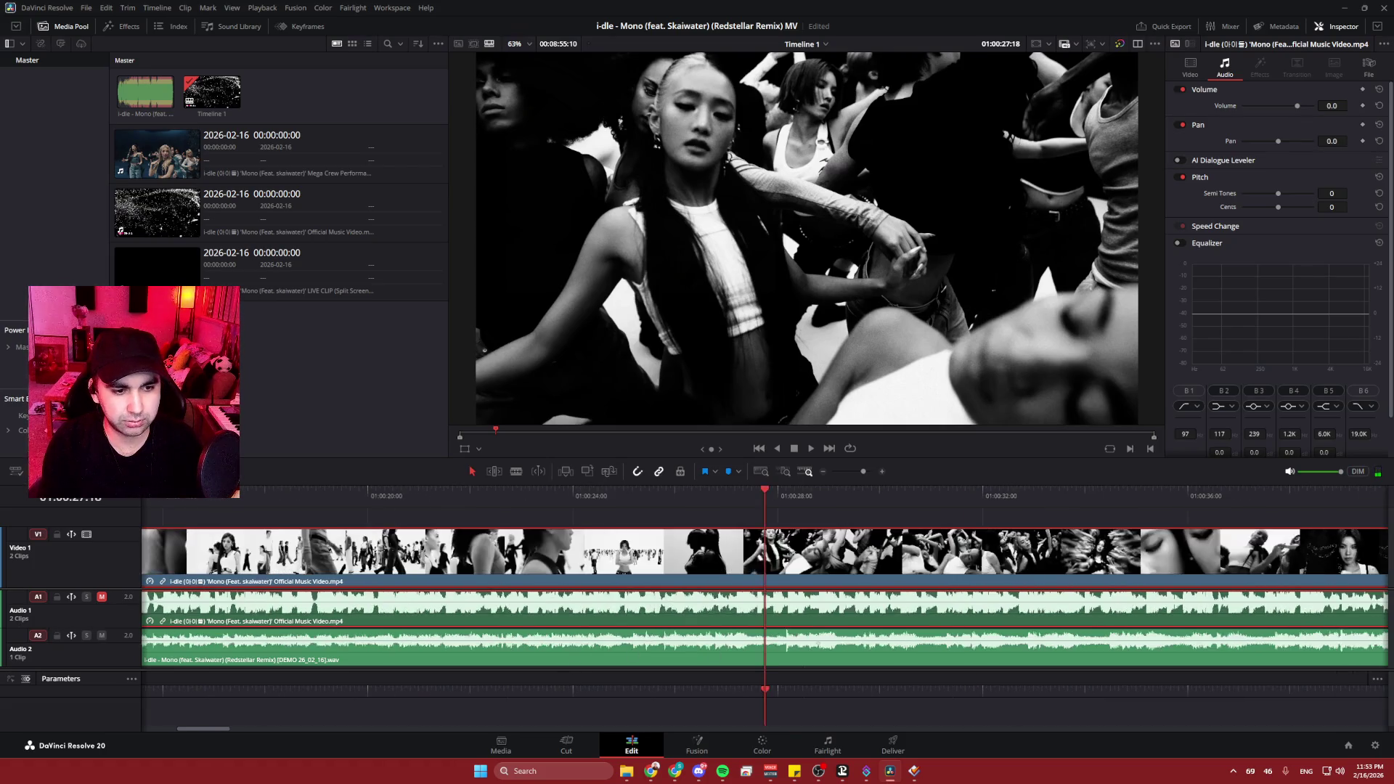
{"action": "left_click", "coordinate": [433, 496]}
{"action": "key", "text": "space"}
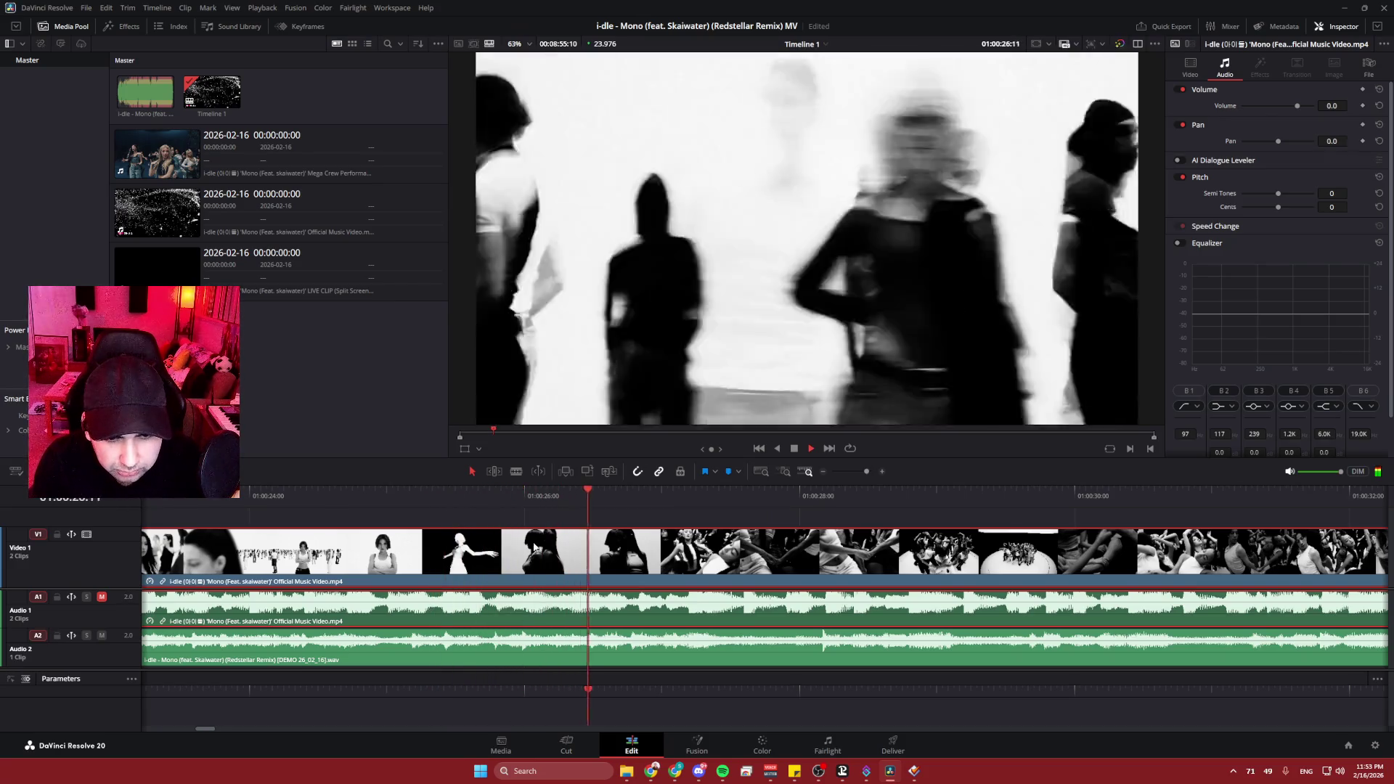
{"action": "key", "text": "space"}
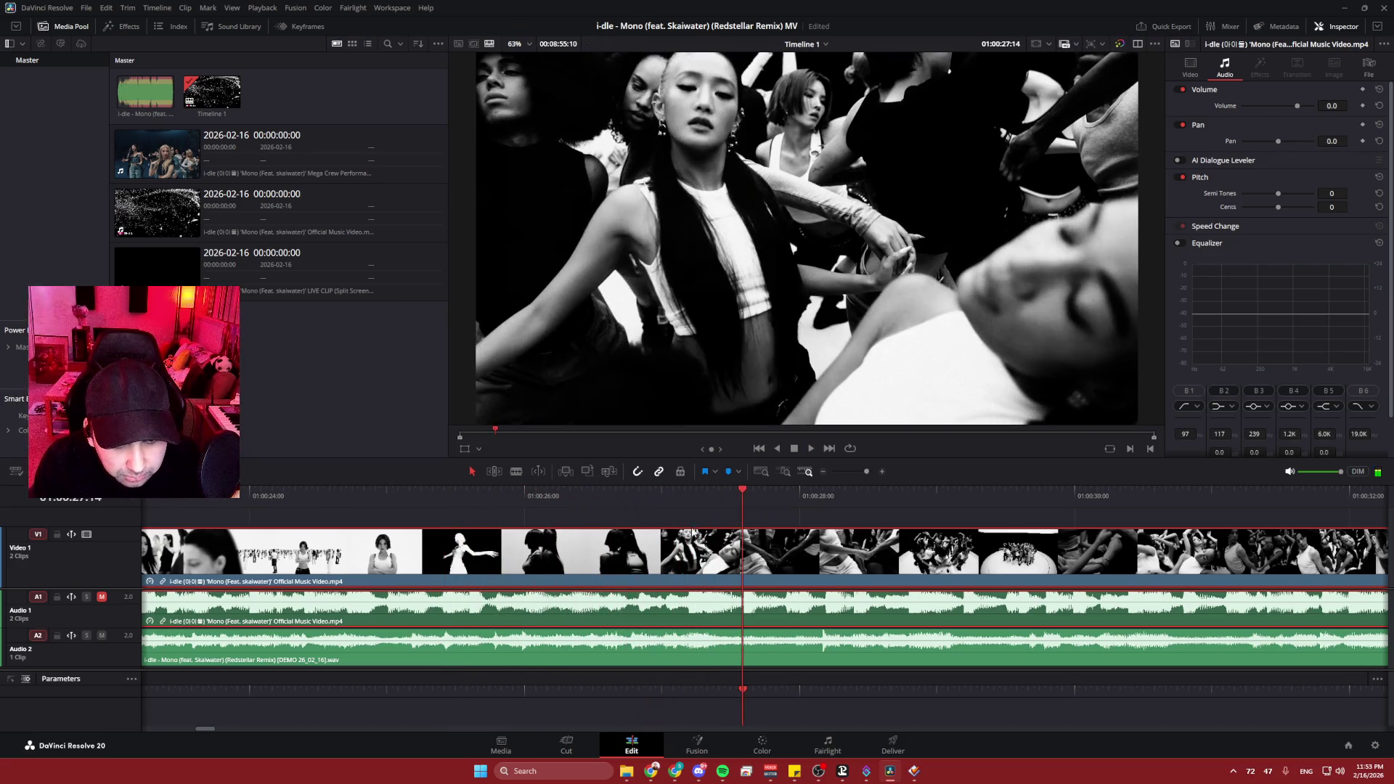
{"action": "left_click", "coordinate": [689, 492]}
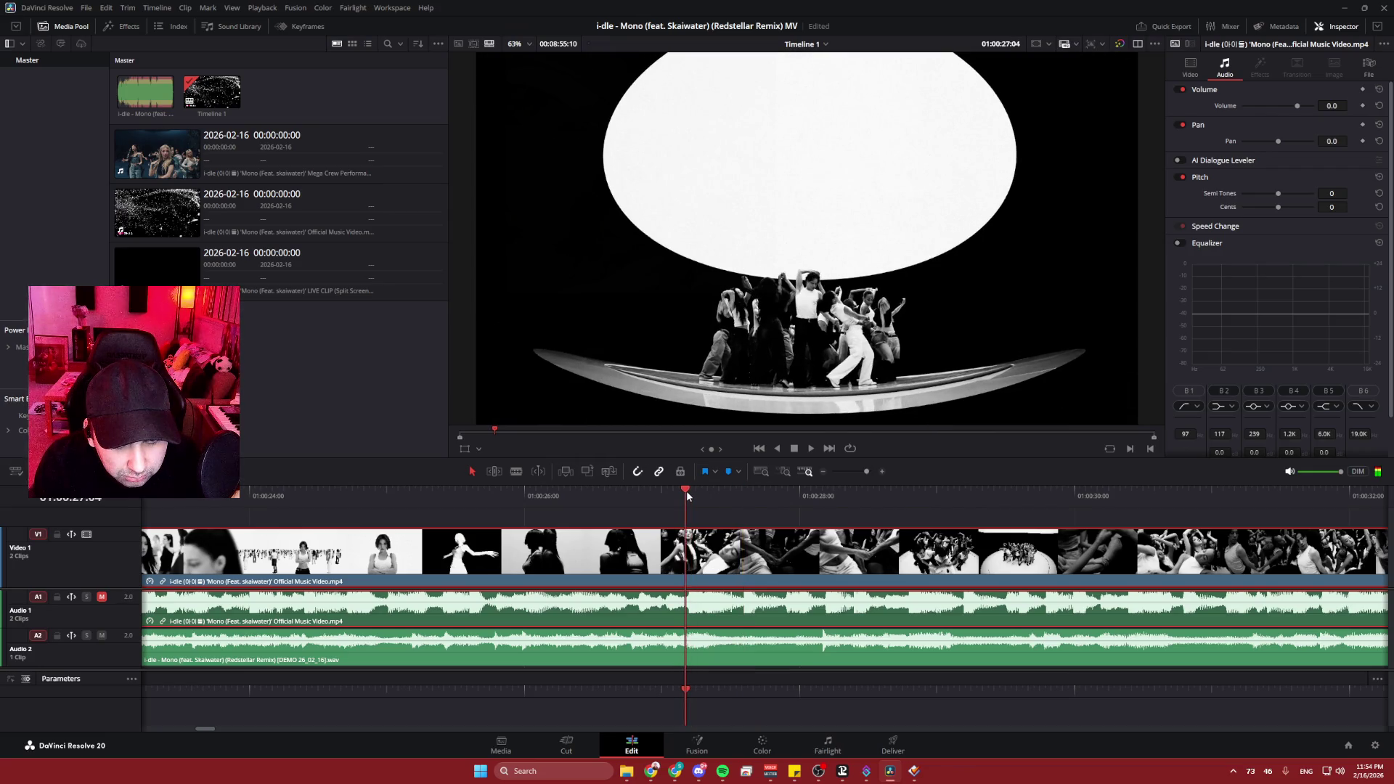
{"action": "key", "text": "Right"}
{"action": "key", "text": "Right"}
{"action": "key", "text": "Right"}
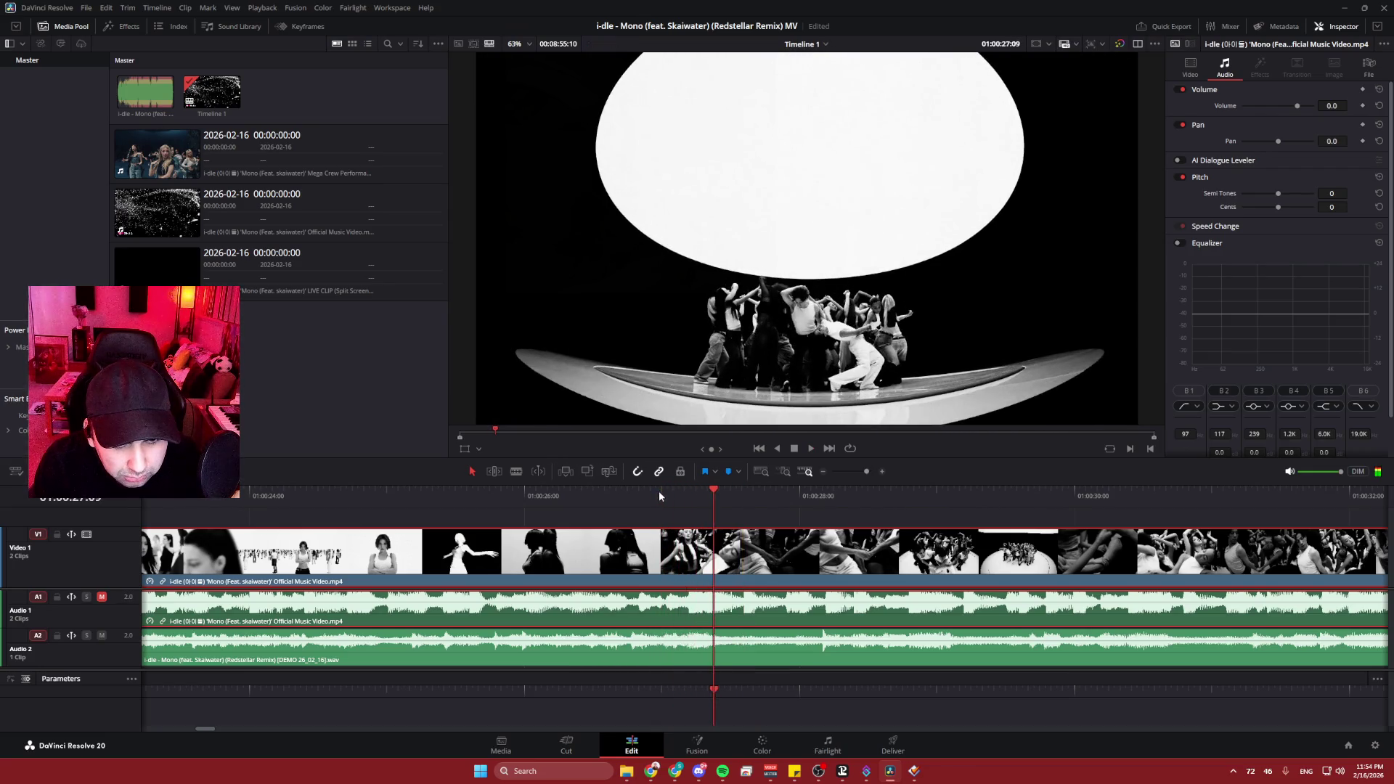
{"action": "left_click_drag", "start_coordinate": [693, 491], "coordinate": [690, 494]}
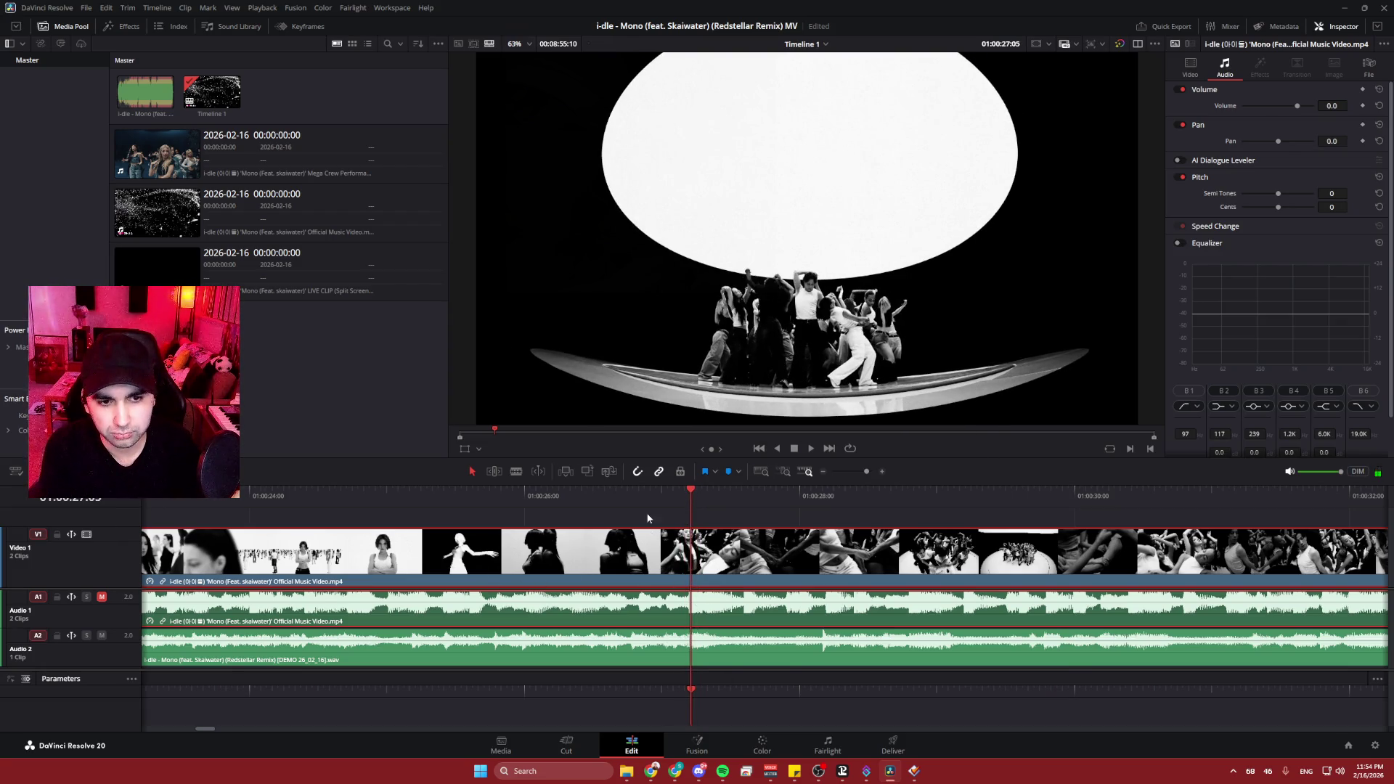
- Split the music video clip at 01:00:27:05 and play through to about 01:00:33
{"action": "left_click", "coordinate": [691, 557]}
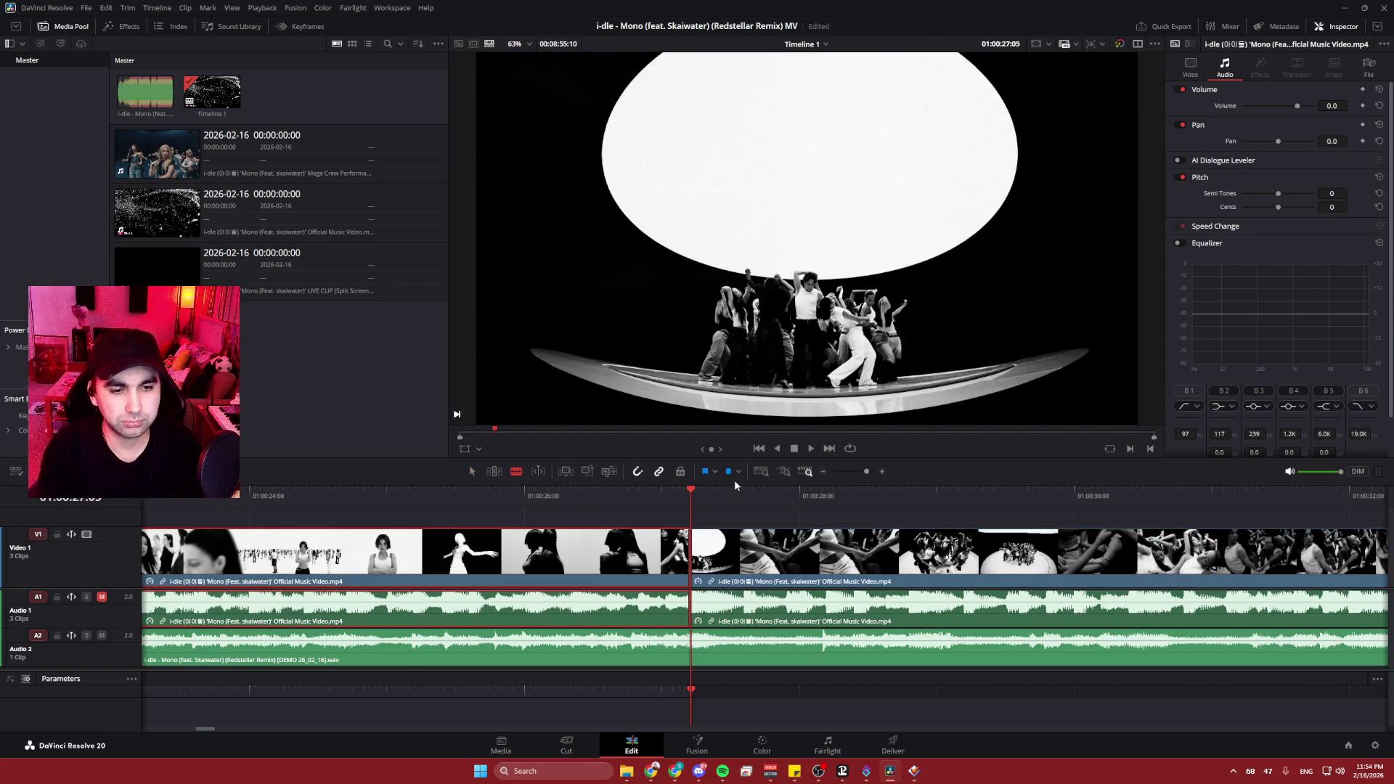
{"action": "key", "text": "space"}
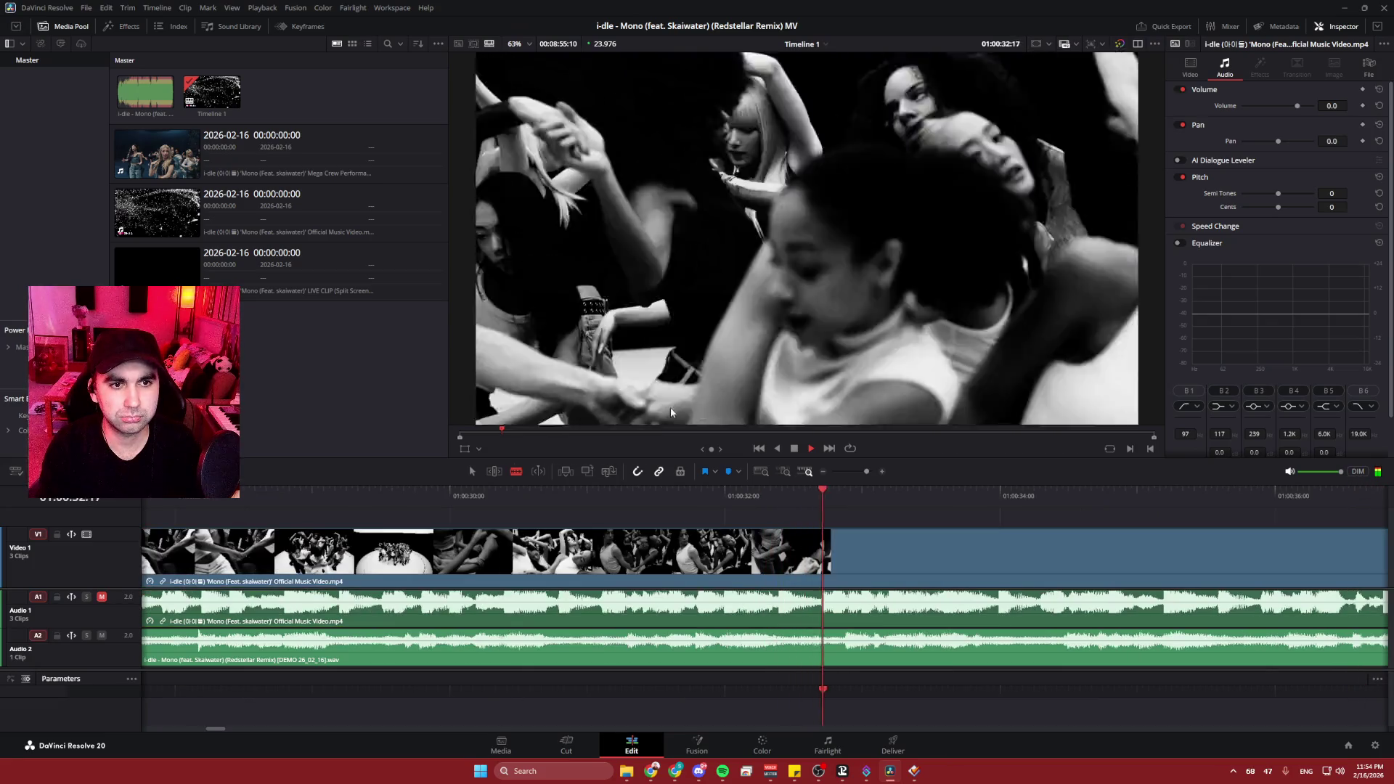
{"action": "key", "text": "space"}
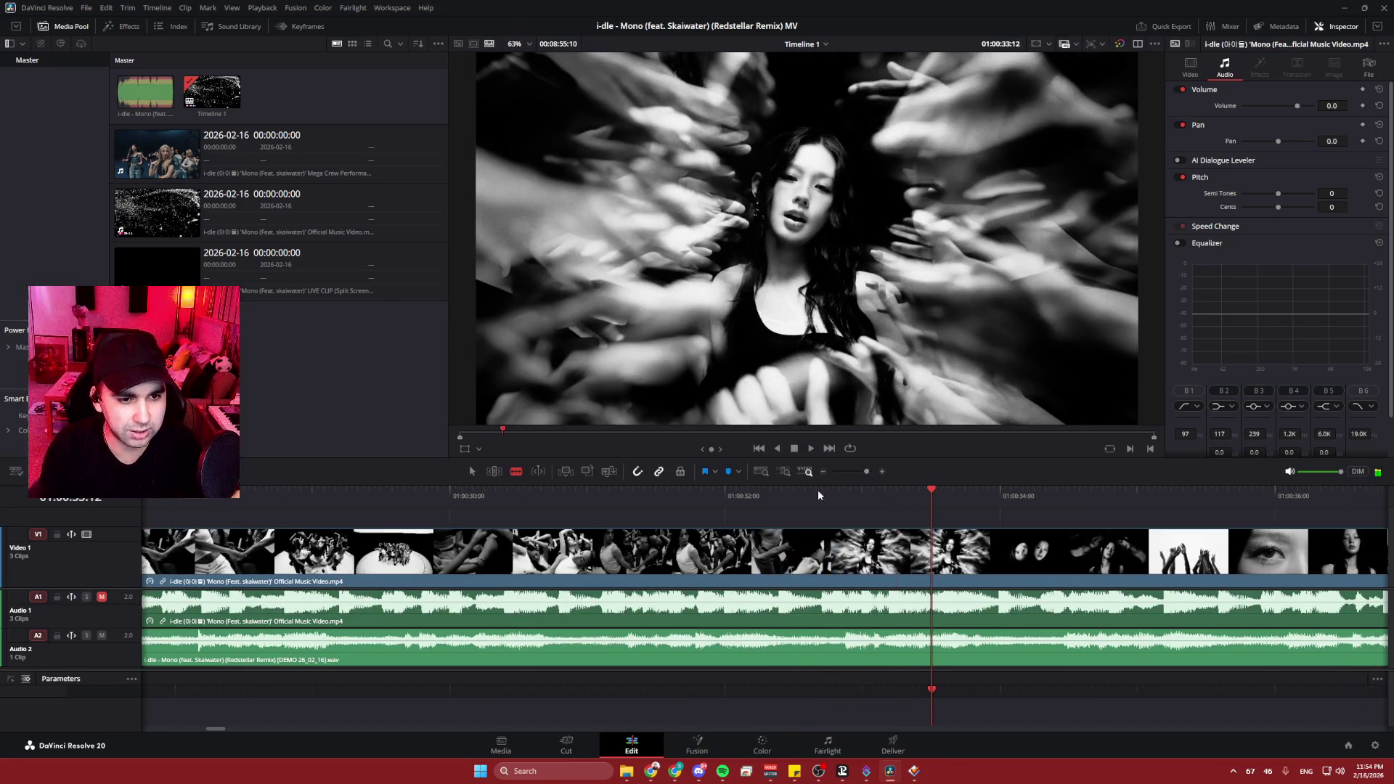
{"action": "left_click", "coordinate": [767, 496]}
{"action": "key", "text": "space"}
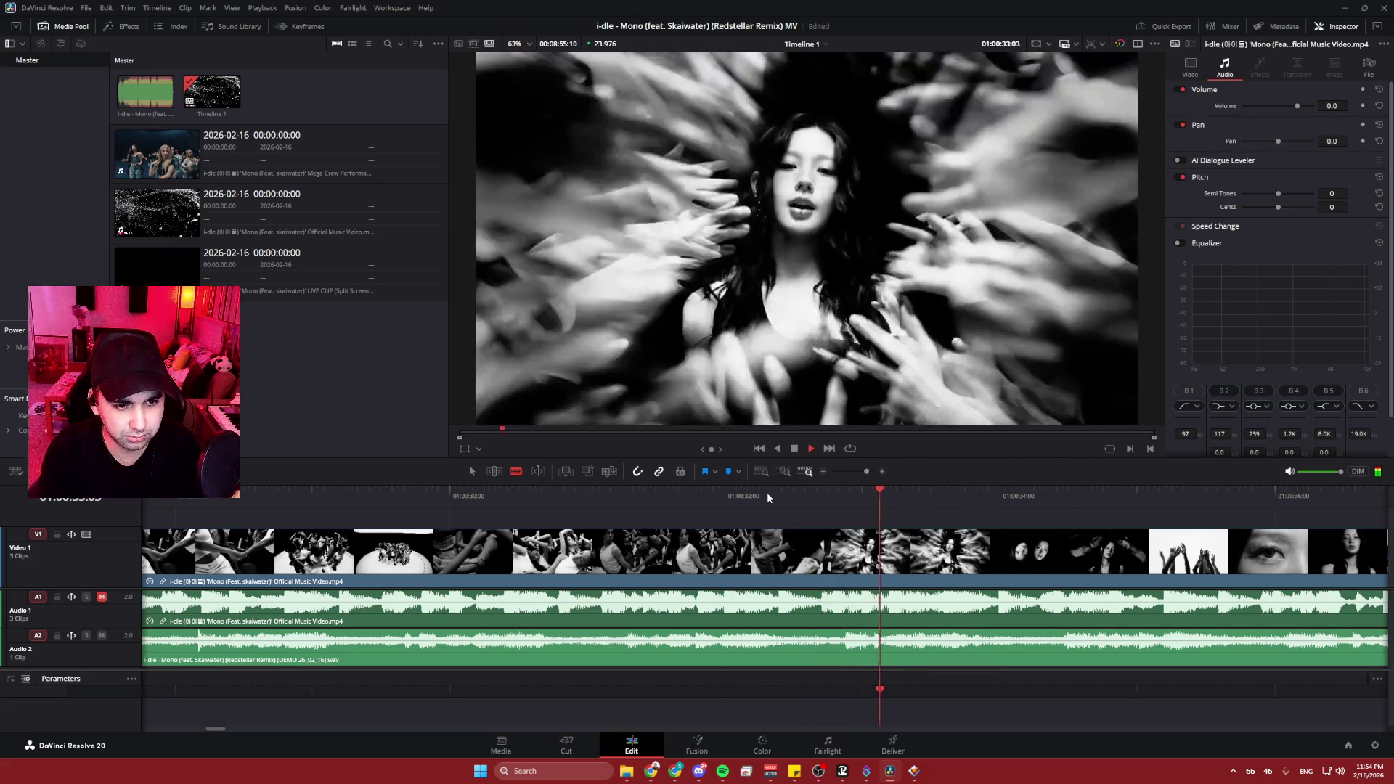
{"action": "key", "text": "space"}
- Split the video at 01:00:32:19, undo a stray remix cut, and delete the footage between cuts
{"action": "left_click_drag", "start_coordinate": [861, 492], "coordinate": [830, 494]}
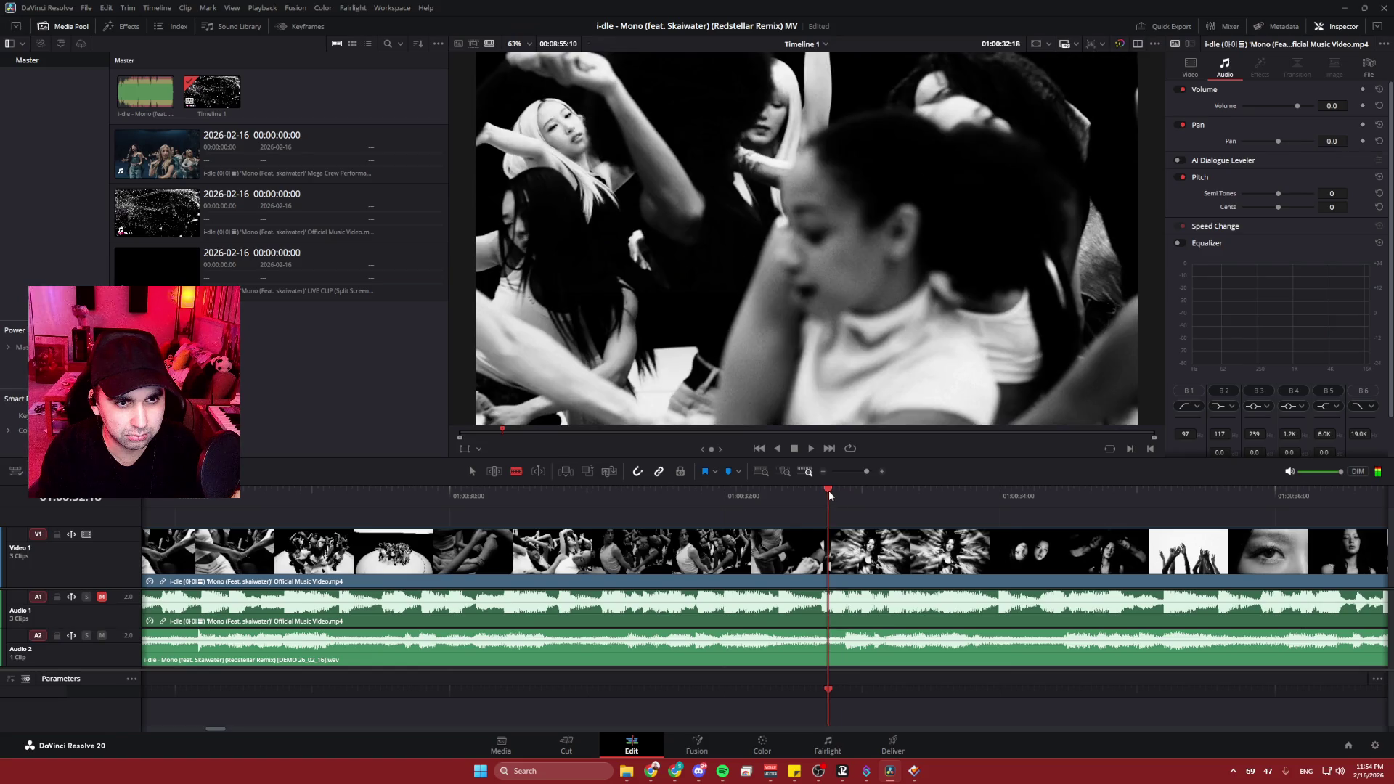
{"action": "scroll", "coordinate": [830, 654], "scroll_direction": "up", "scroll_amount": 3}
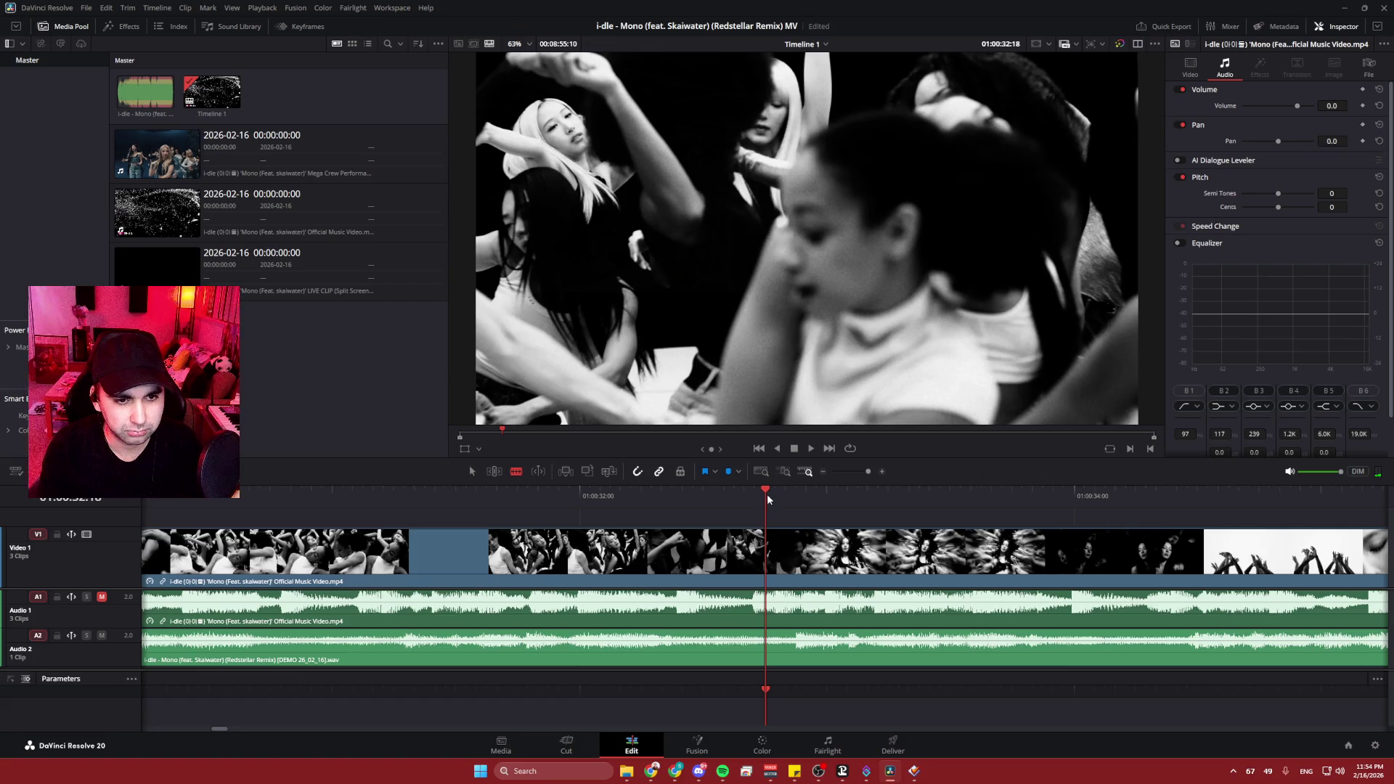
{"action": "left_click_drag", "start_coordinate": [768, 493], "coordinate": [775, 492]}
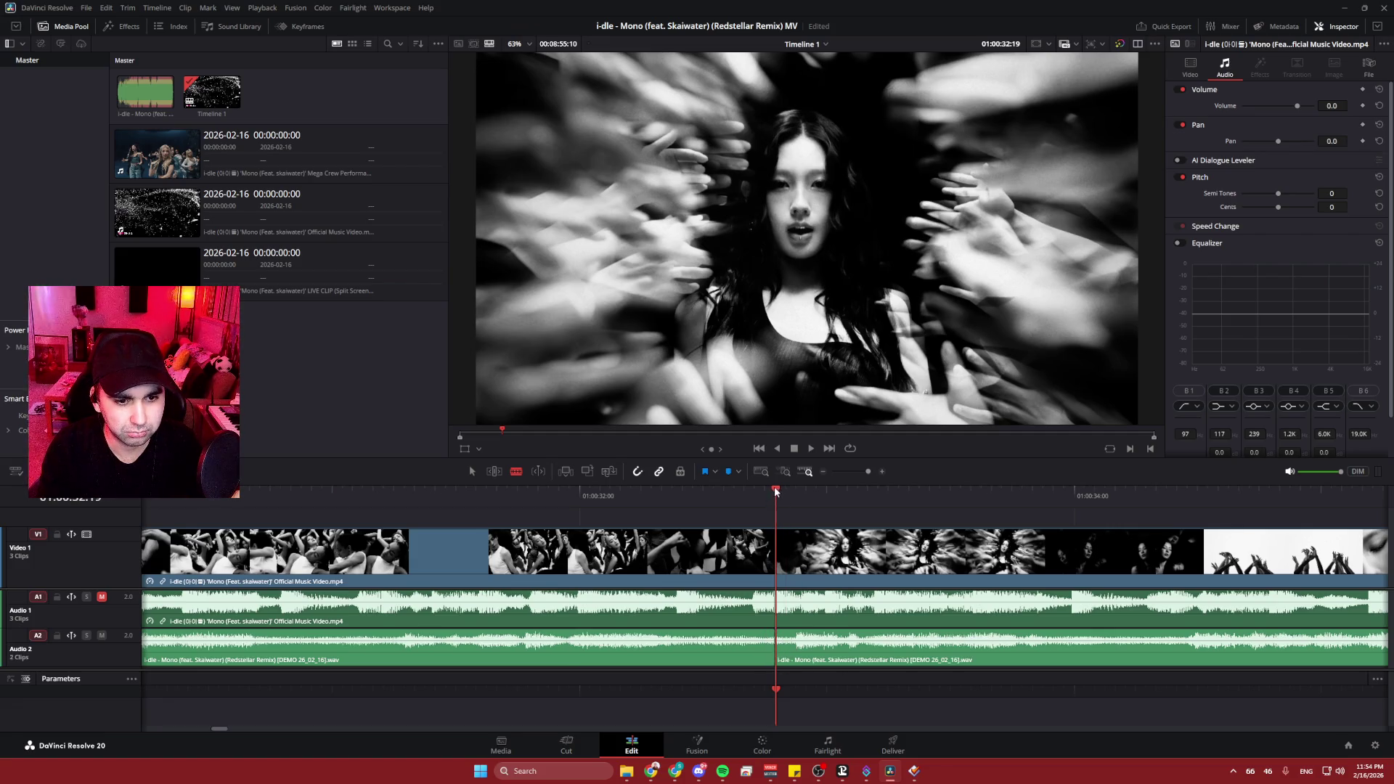
{"action": "left_click_drag", "start_coordinate": [775, 492], "coordinate": [768, 493]}
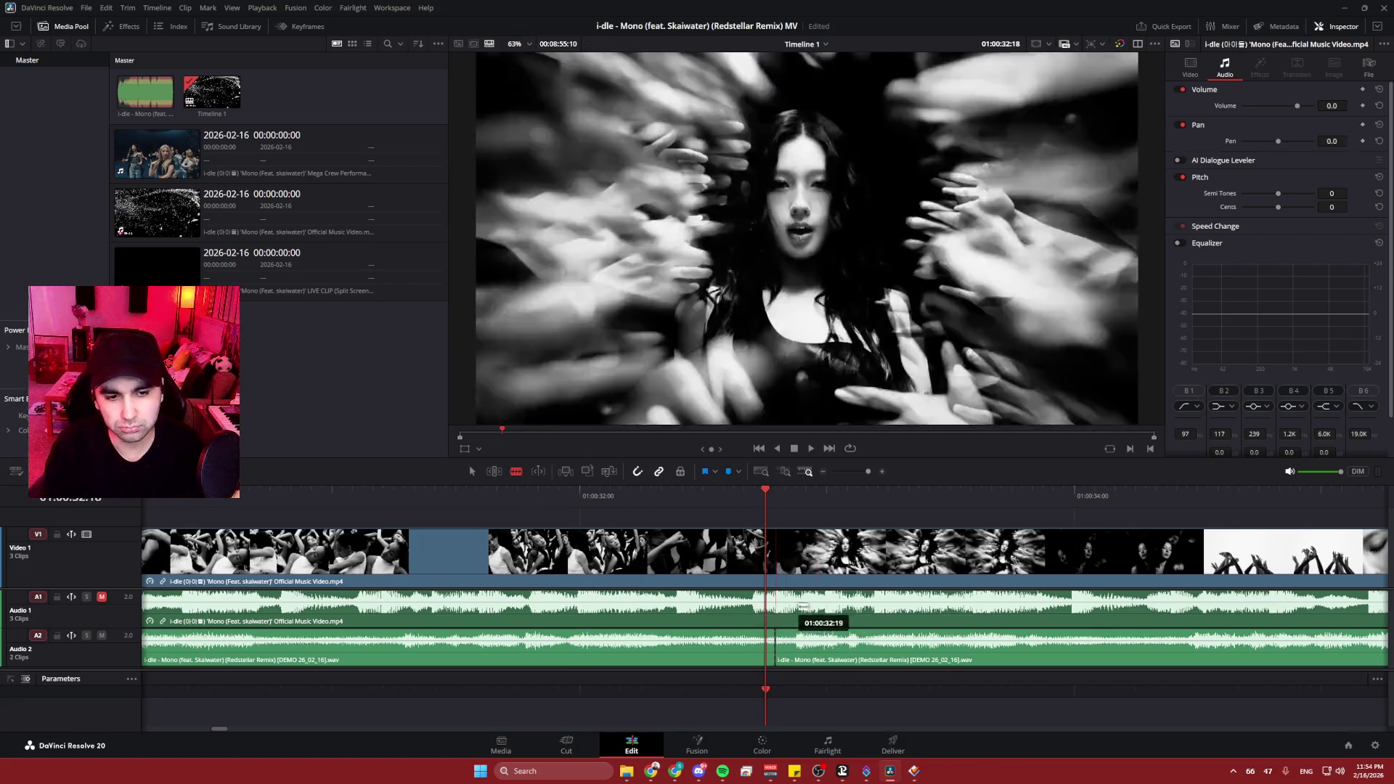
{"action": "key", "text": "ctrl+z"}
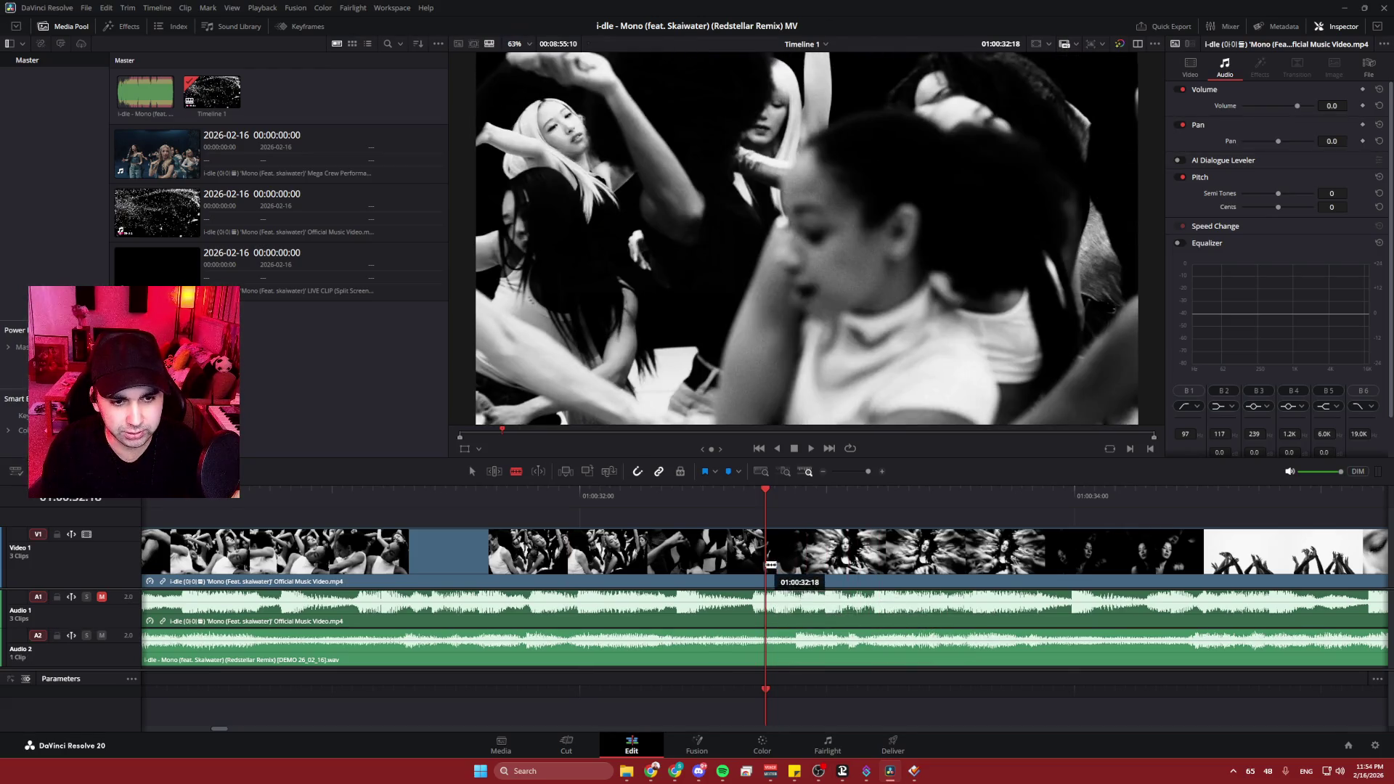
{"action": "left_click", "coordinate": [772, 492]}
{"action": "key", "text": "ctrl+b"}
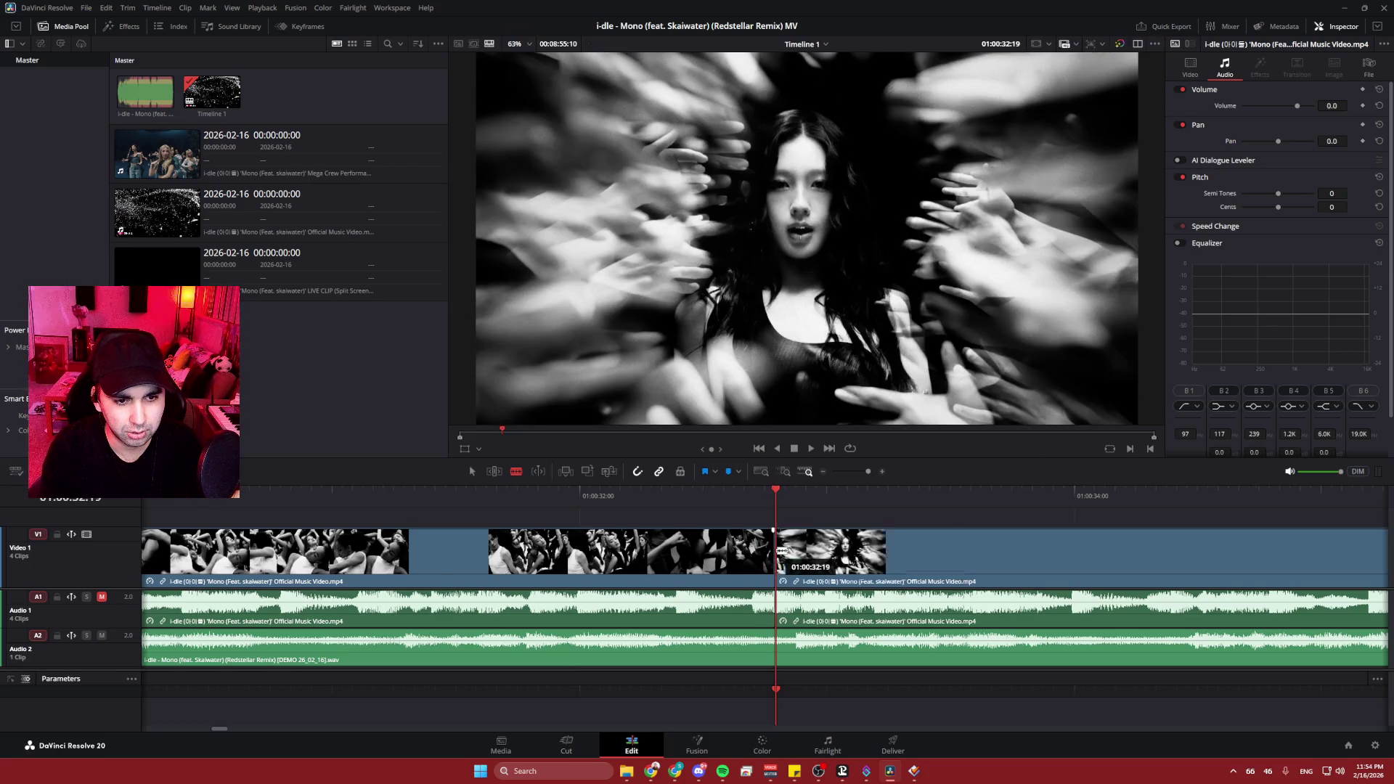
{"action": "scroll", "coordinate": [719, 549], "scroll_direction": "down", "scroll_amount": 2, "text": "ctrl"}
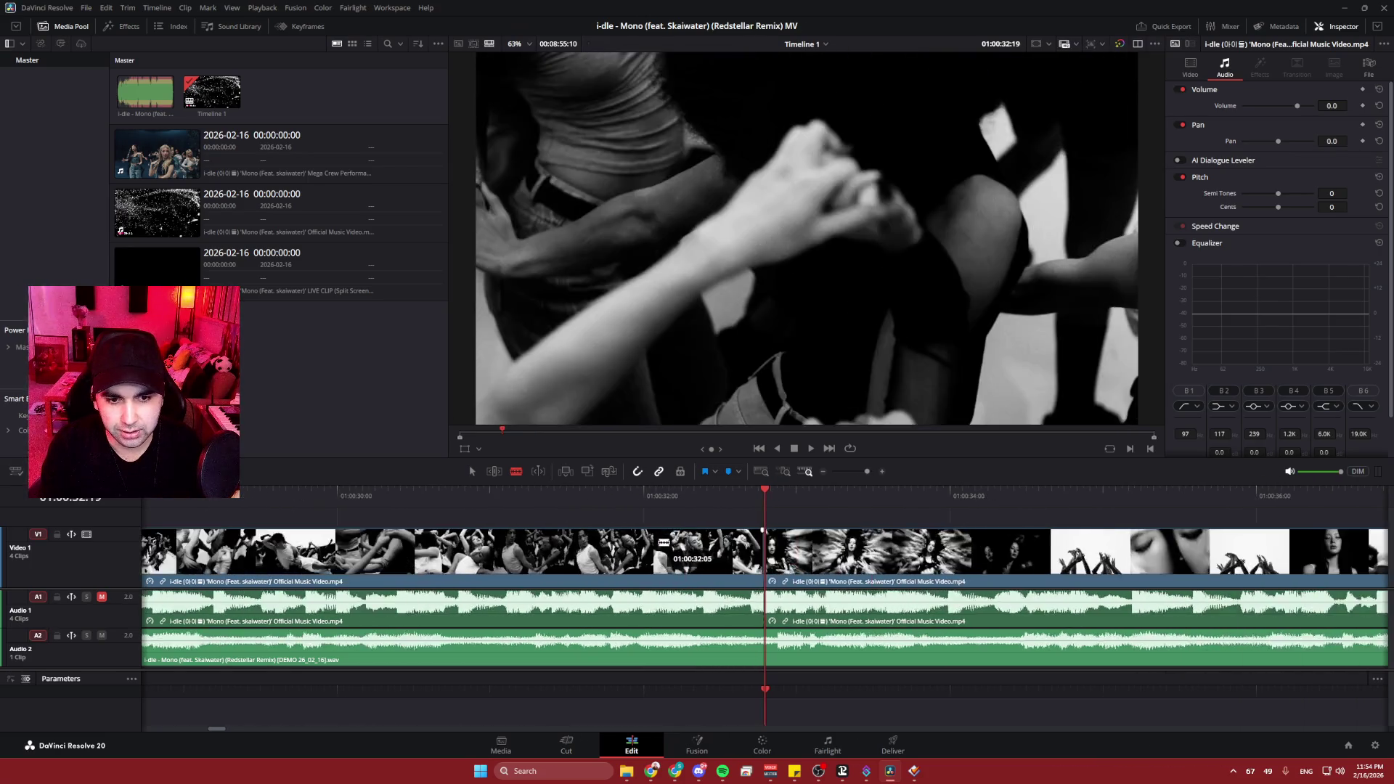
{"action": "scroll", "coordinate": [706, 506], "scroll_direction": "down", "scroll_amount": 2, "text": "ctrl"}
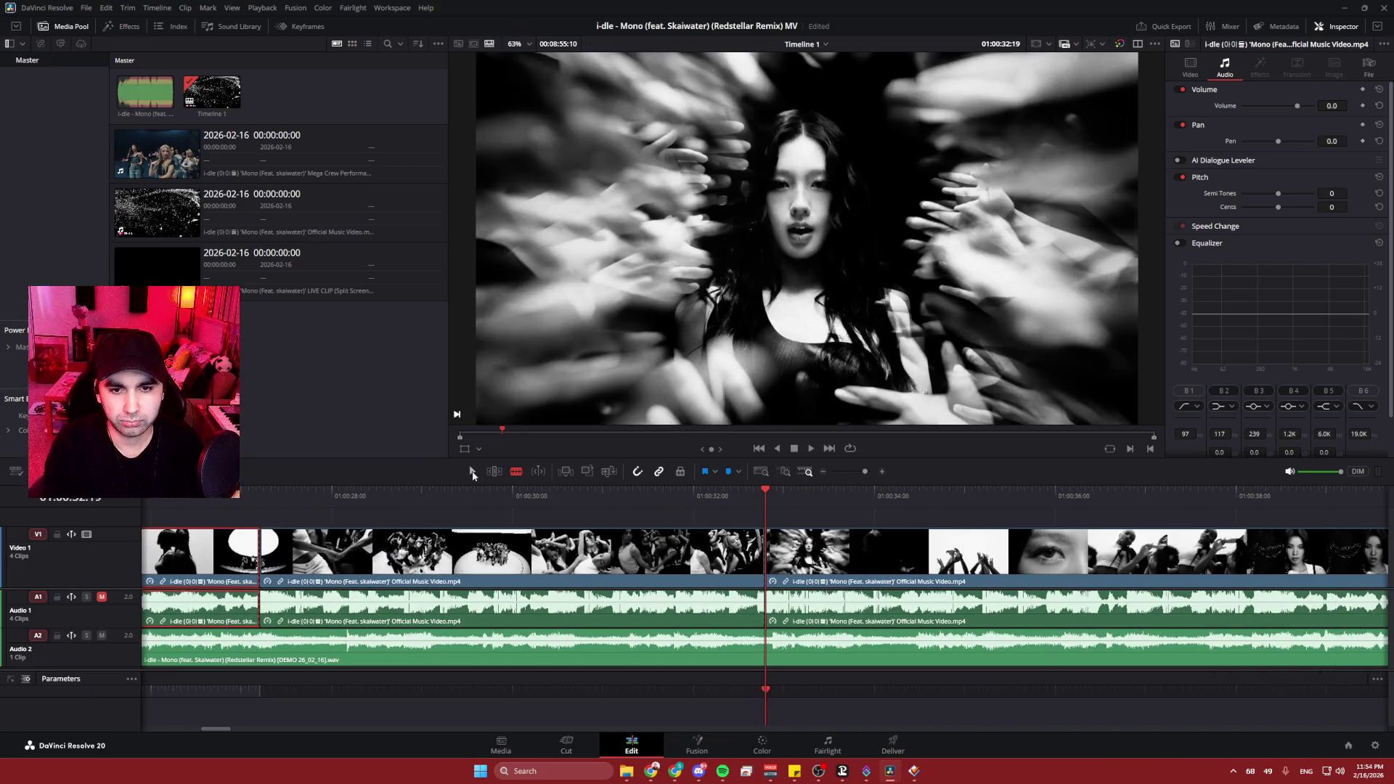
{"action": "key", "text": "BackSpace"}
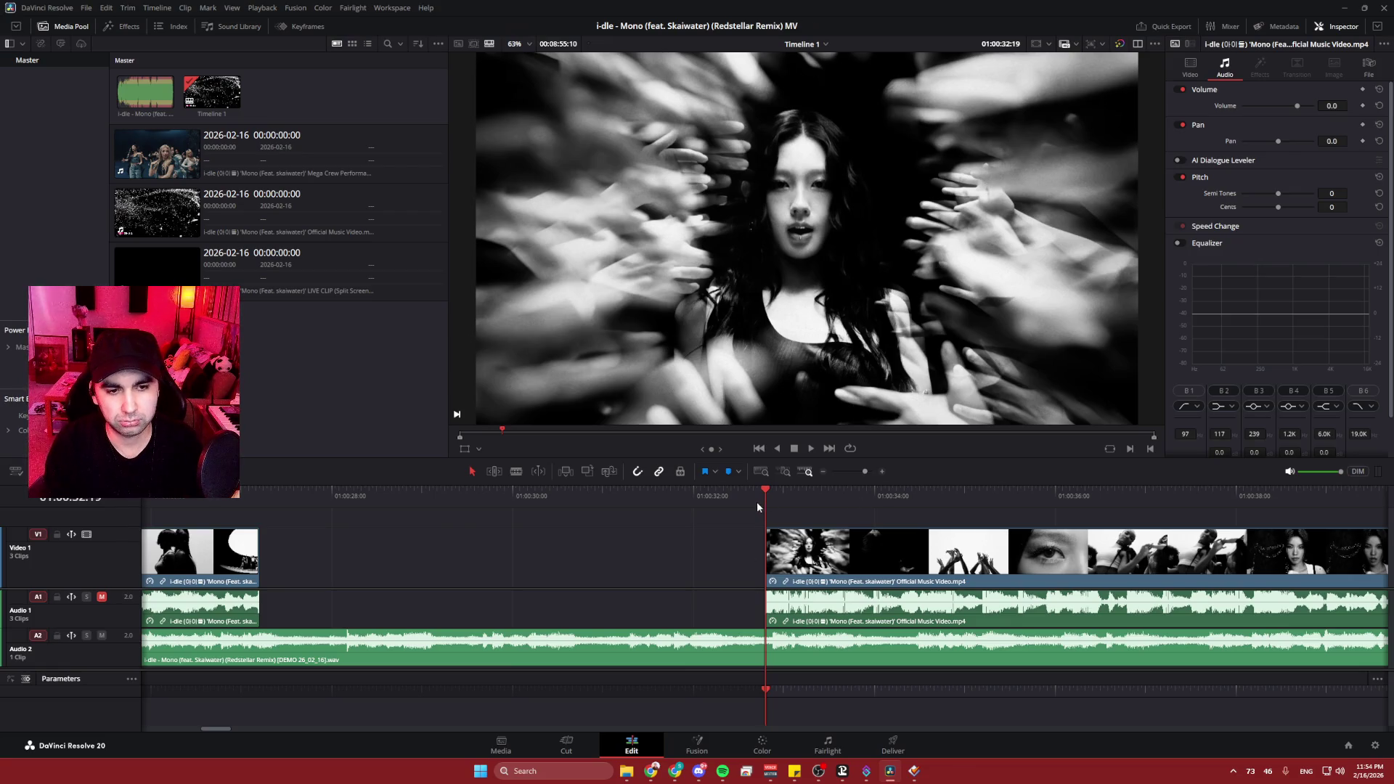
- Play back the edit around the removed section from the clip's start
{"action": "key", "text": "space"}
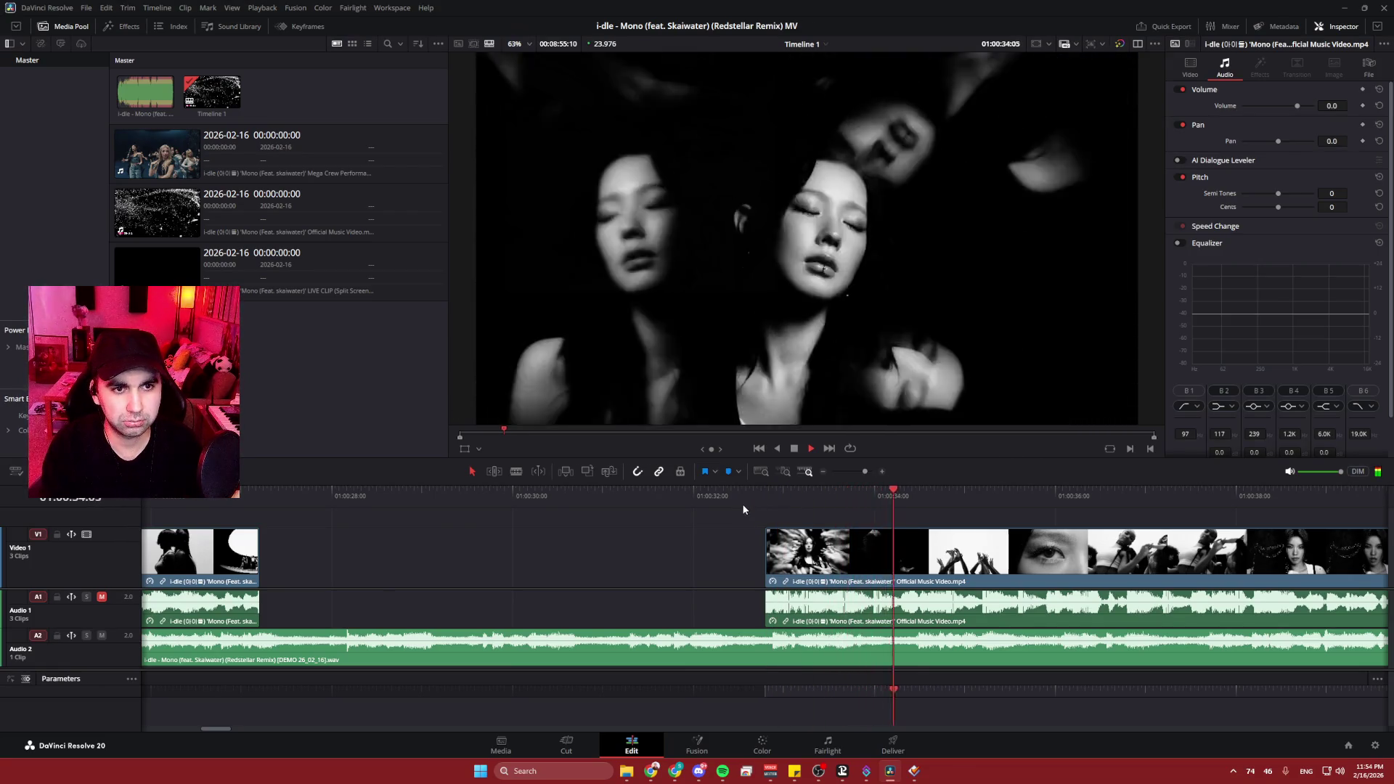
{"action": "key", "text": "space"}
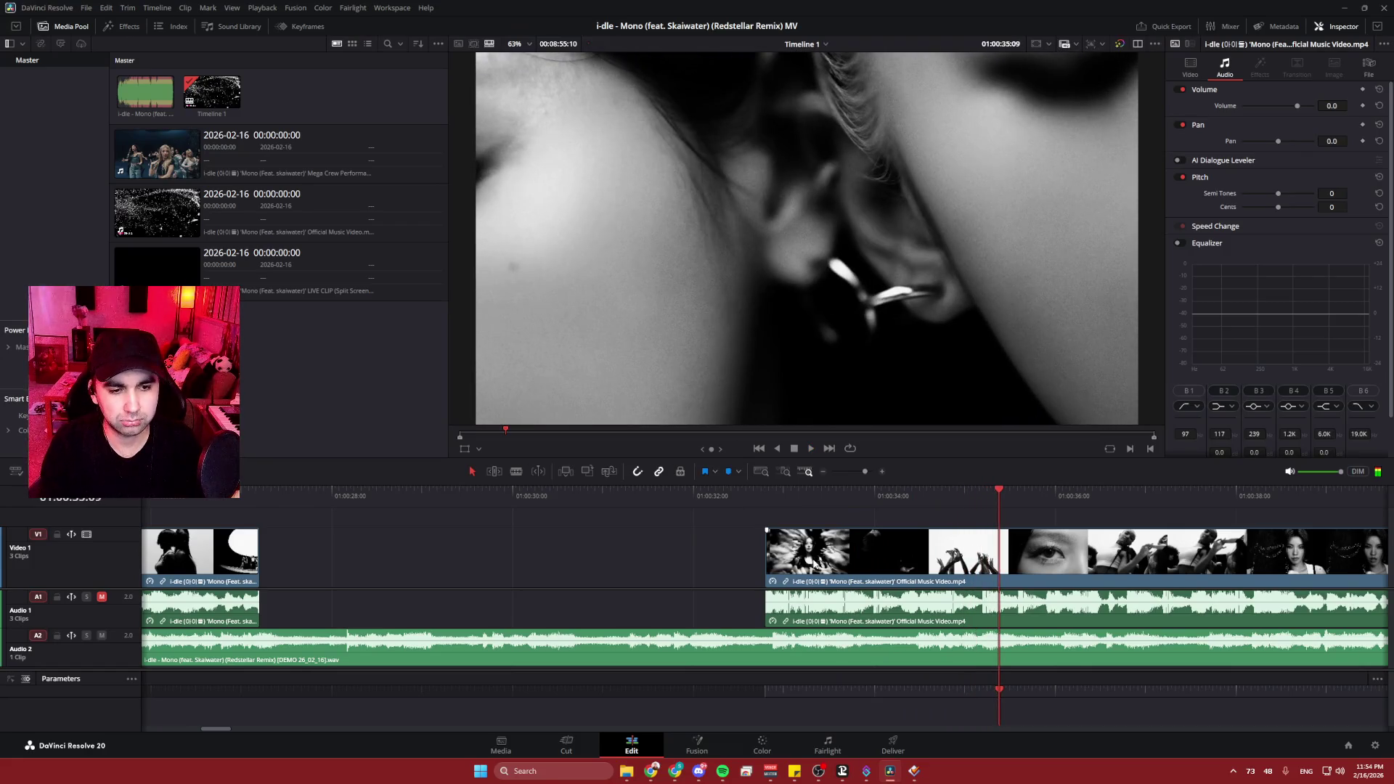
{"action": "scroll", "coordinate": [702, 560], "scroll_direction": "up", "scroll_amount": 1, "text": "ctrl"}
{"action": "scroll", "coordinate": [702, 560], "scroll_direction": "up", "scroll_amount": 2, "text": "ctrl"}
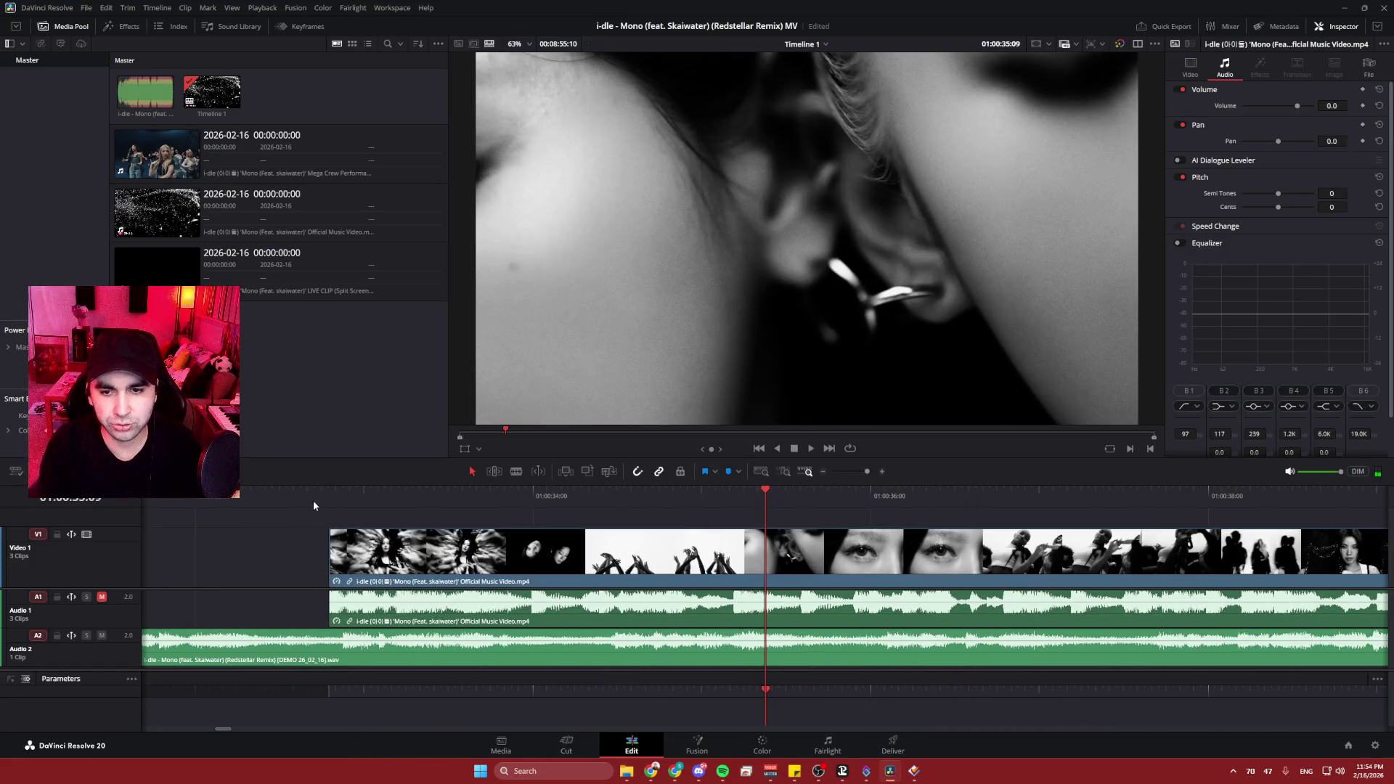
{"action": "left_click", "coordinate": [312, 500]}
{"action": "key", "text": "space"}
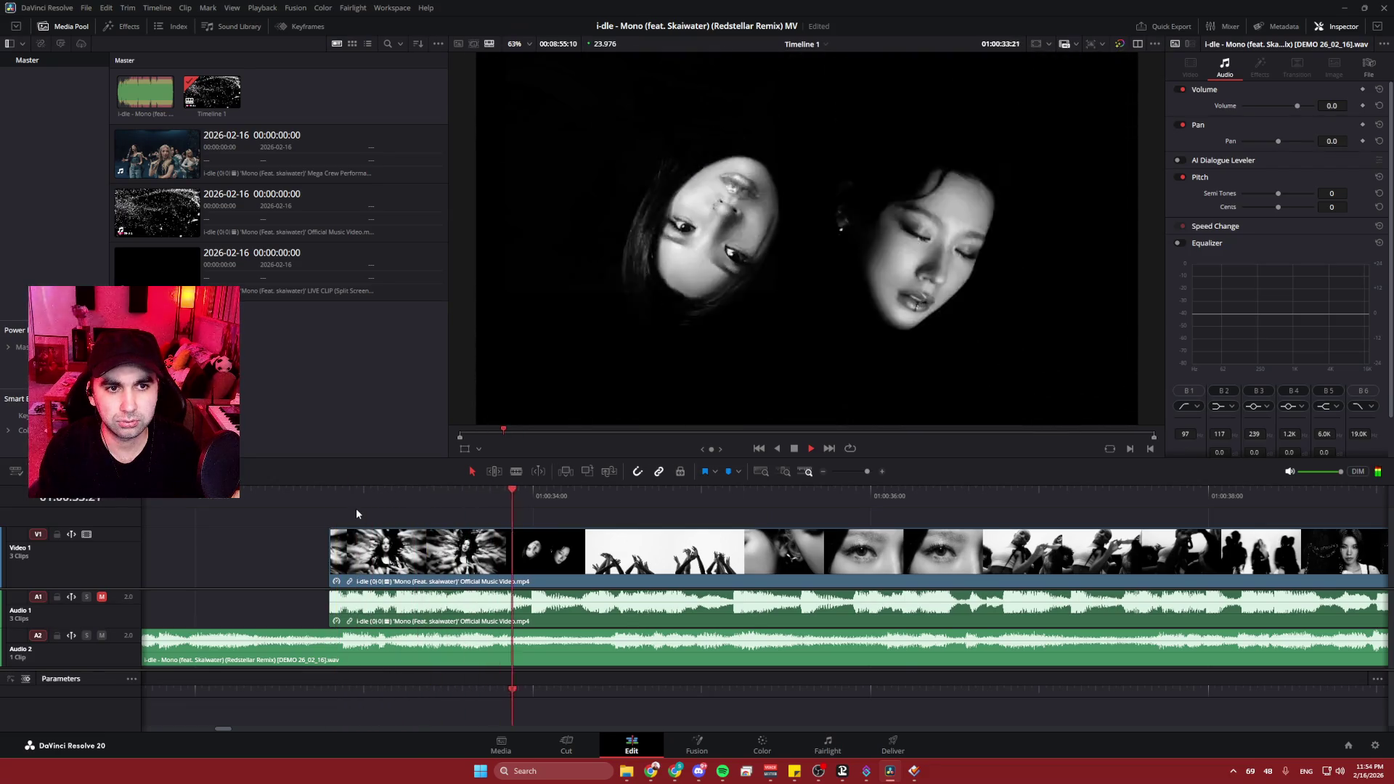
{"action": "key", "text": "space"}
{"action": "scroll", "coordinate": [516, 533], "scroll_direction": "up", "scroll_amount": 2, "text": "ctrl"}
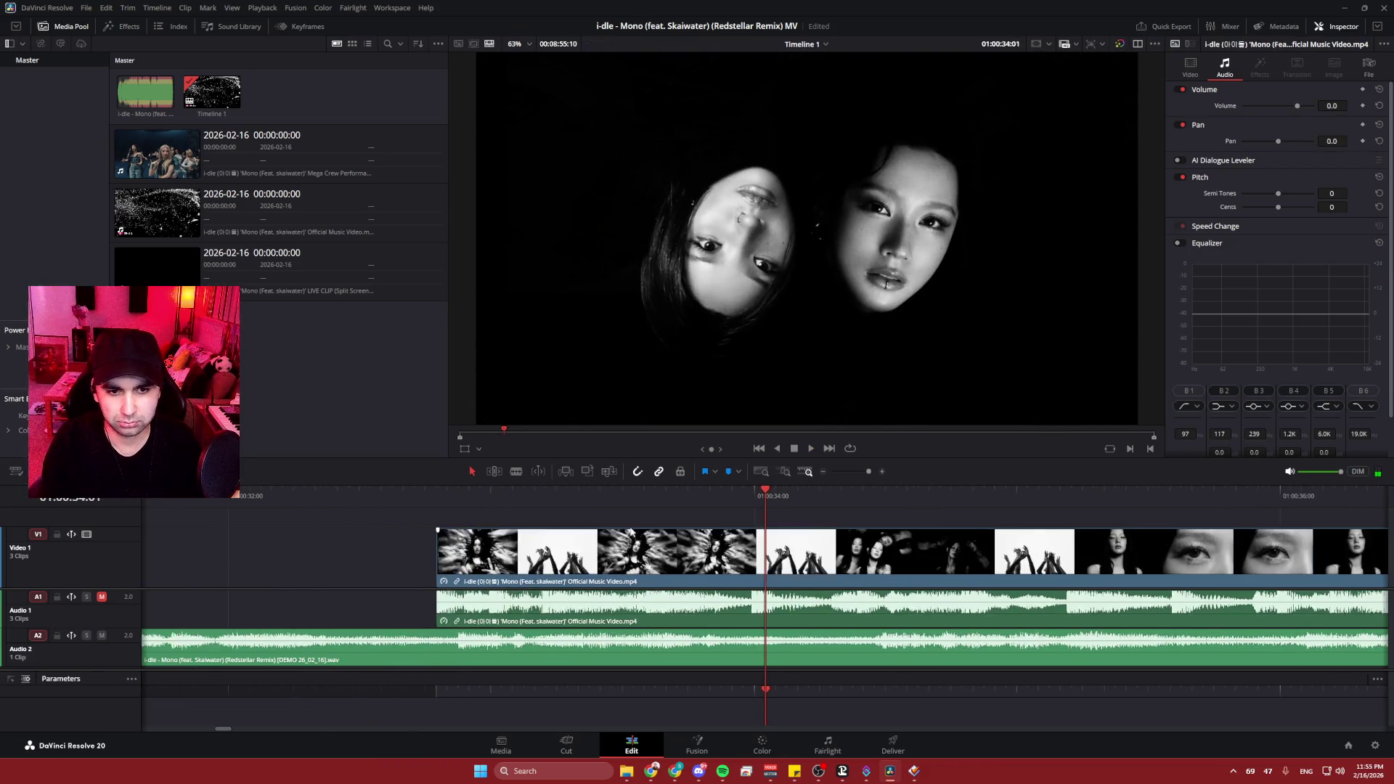
- Split the following clip at 01:00:33:17 and play from the new cut to about 01:00:37
{"action": "left_click", "coordinate": [633, 494]}
{"action": "mouse_move", "coordinate": [633, 491]}
{"action": "left_mouse_down"}
{"action": "mouse_move", "coordinate": [617, 491]}
{"action": "mouse_move", "coordinate": [674, 498]}
{"action": "left_mouse_up"}
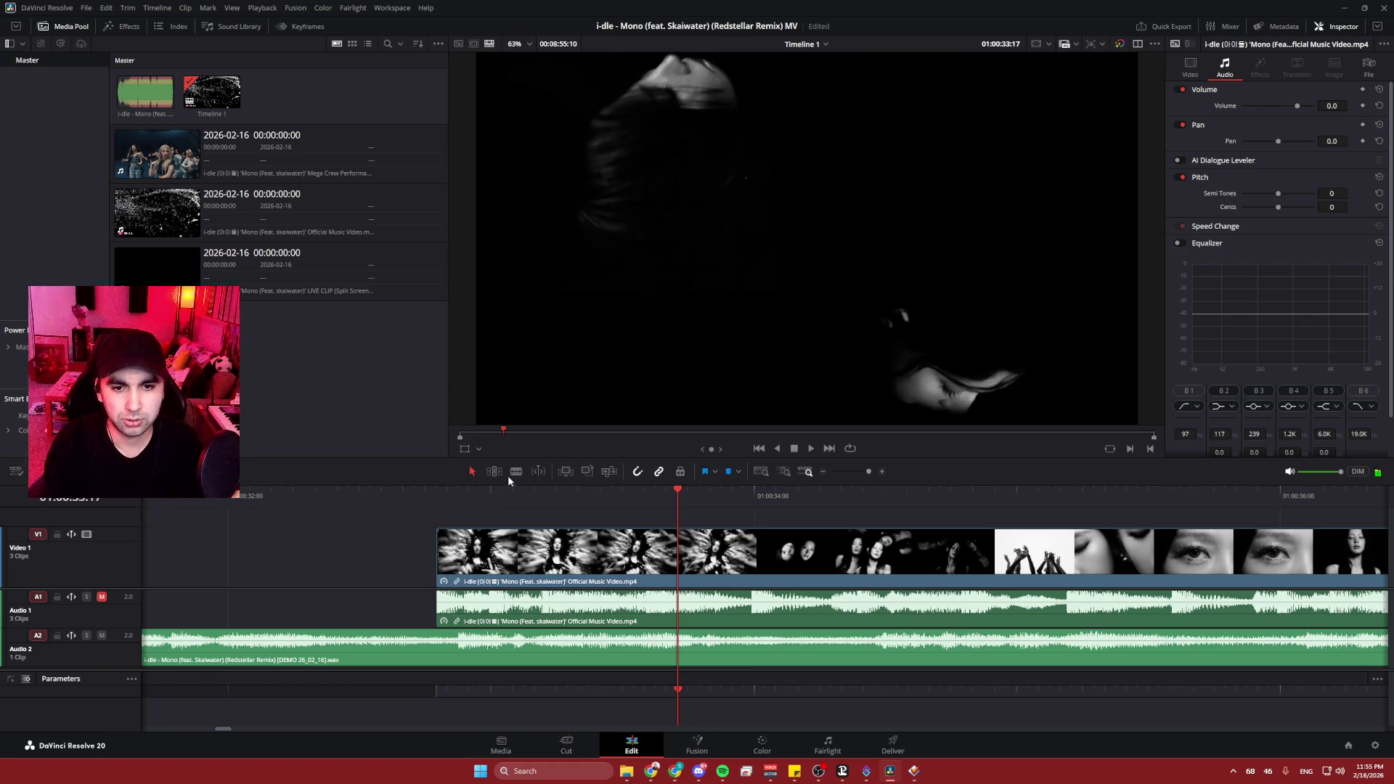
{"action": "key", "text": "ctrl+b"}
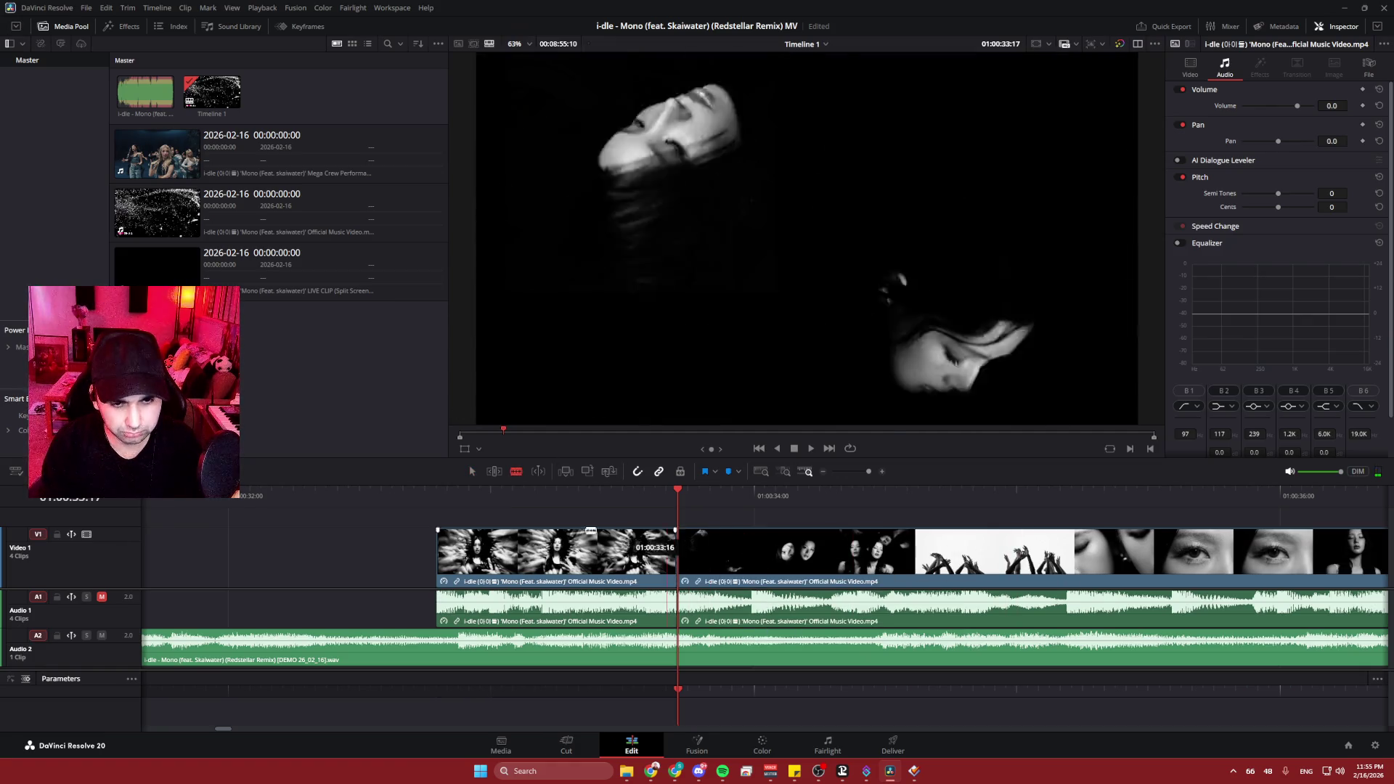
{"action": "key", "text": "space"}
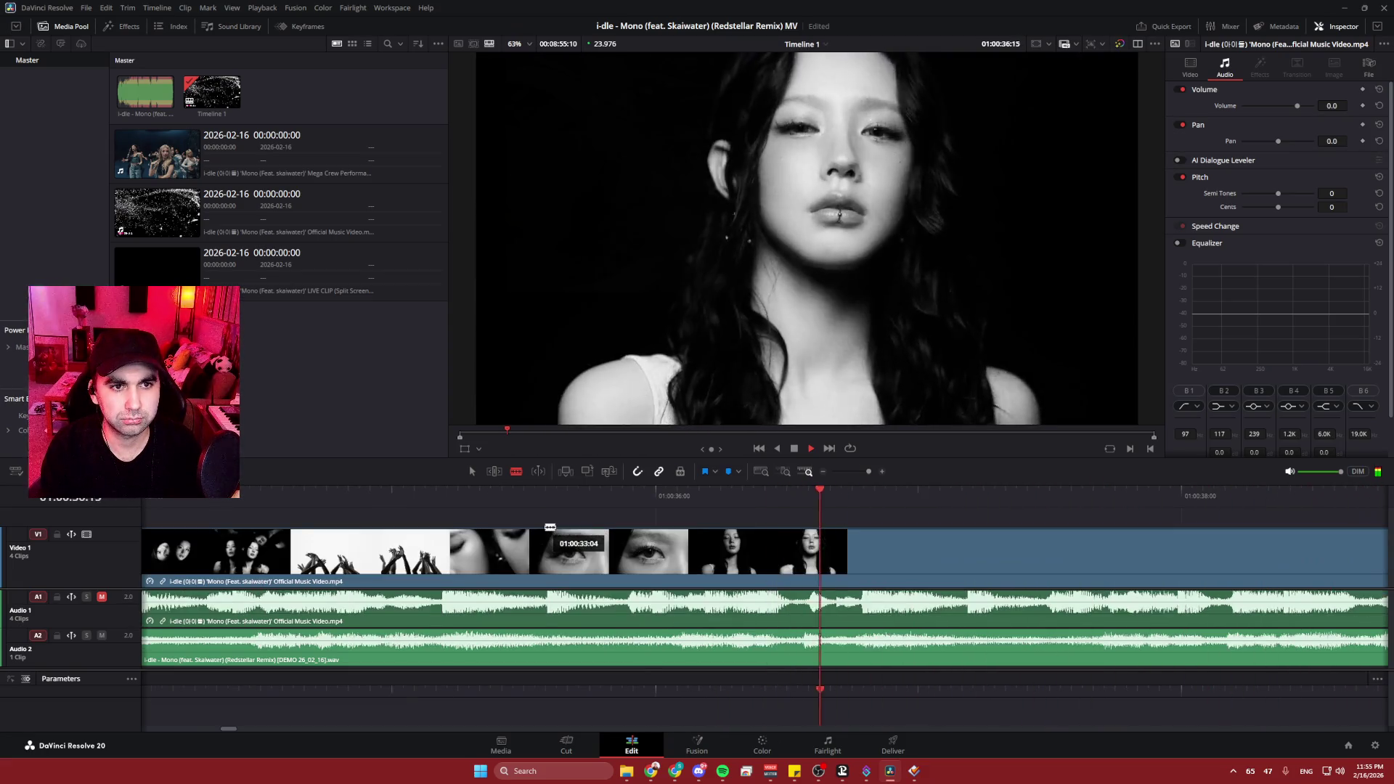
{"action": "key", "text": "space"}
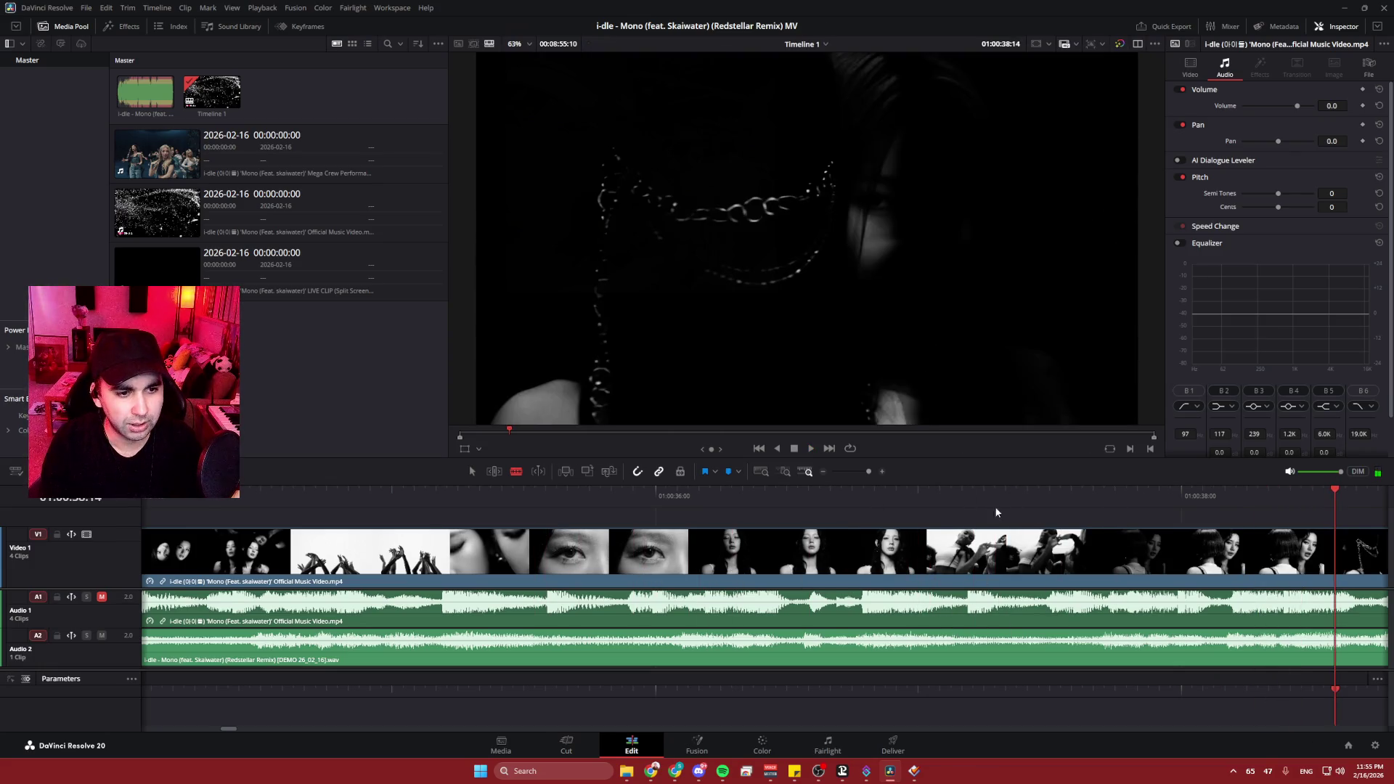
{"action": "mouse_move", "coordinate": [1169, 494]}
{"action": "left_mouse_down"}
{"action": "mouse_move", "coordinate": [1060, 498]}
{"action": "mouse_move", "coordinate": [1079, 497]}
{"action": "left_mouse_up"}
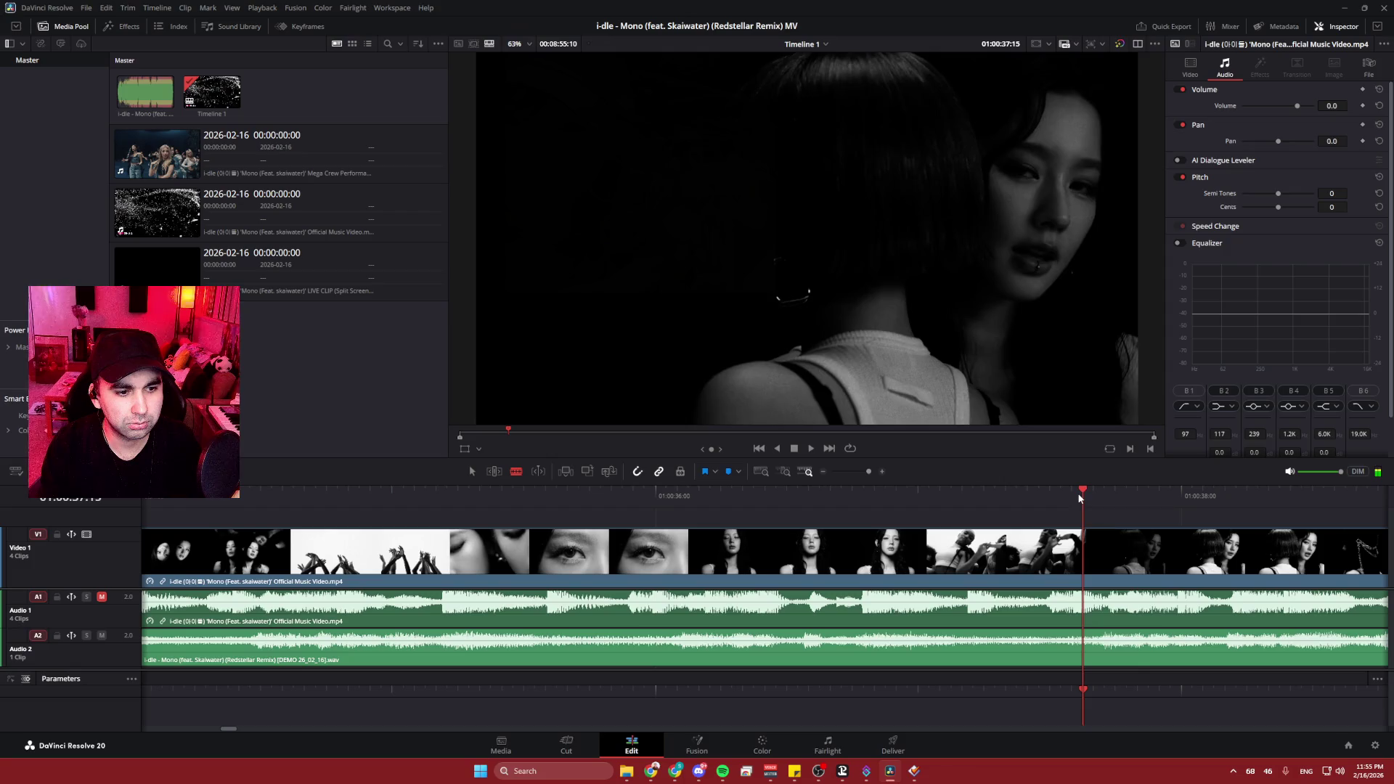
- Cut the clip at 01:00:37:15 and delete the footage between the two cuts
{"action": "left_click", "coordinate": [1083, 599]}
{"action": "scroll", "coordinate": [944, 552], "scroll_direction": "right", "scroll_amount": 3}
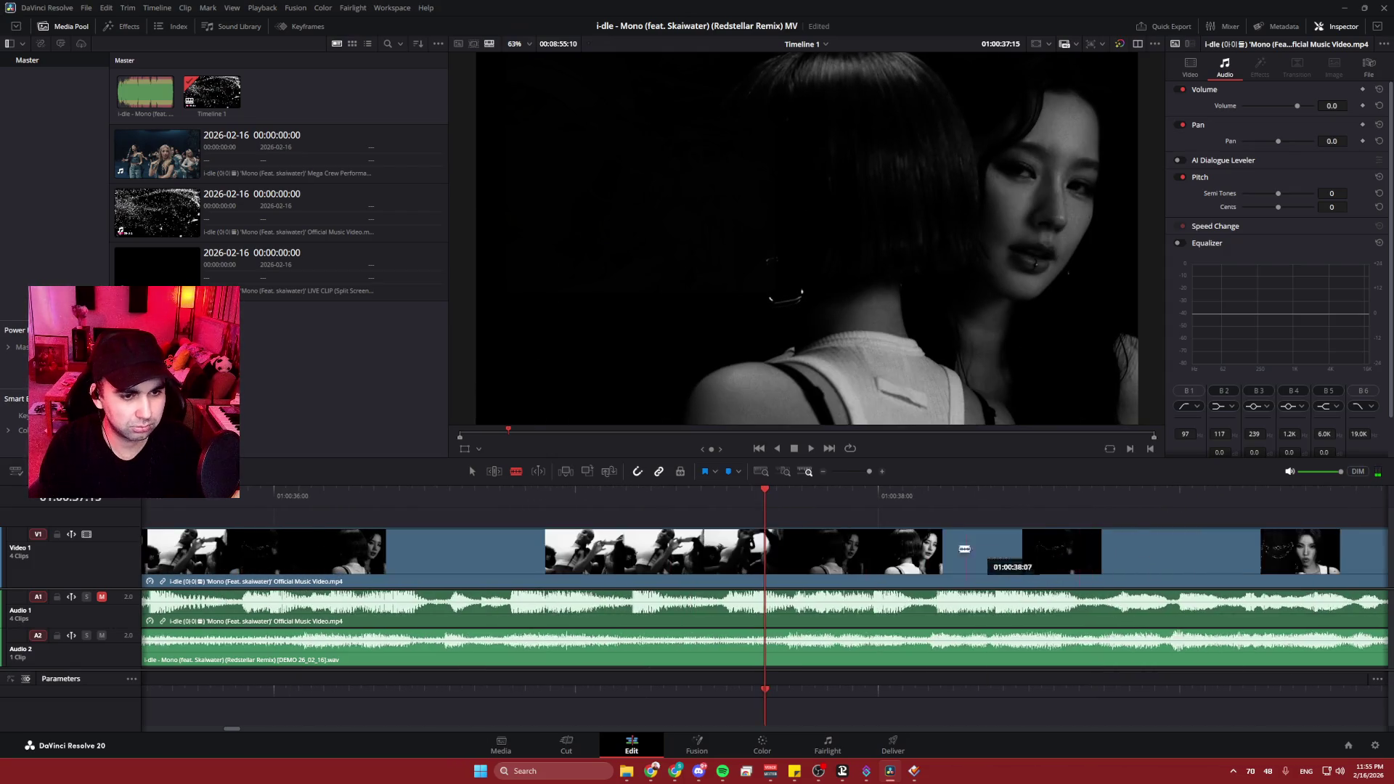
{"action": "left_click_drag", "start_coordinate": [764, 493], "coordinate": [760, 490]}
{"action": "mouse_move", "coordinate": [777, 552]}
{"action": "left_mouse_down"}
{"action": "mouse_move", "coordinate": [765, 547]}
{"action": "mouse_move", "coordinate": [905, 562]}
{"action": "mouse_move", "coordinate": [871, 570]}
{"action": "left_mouse_up"}
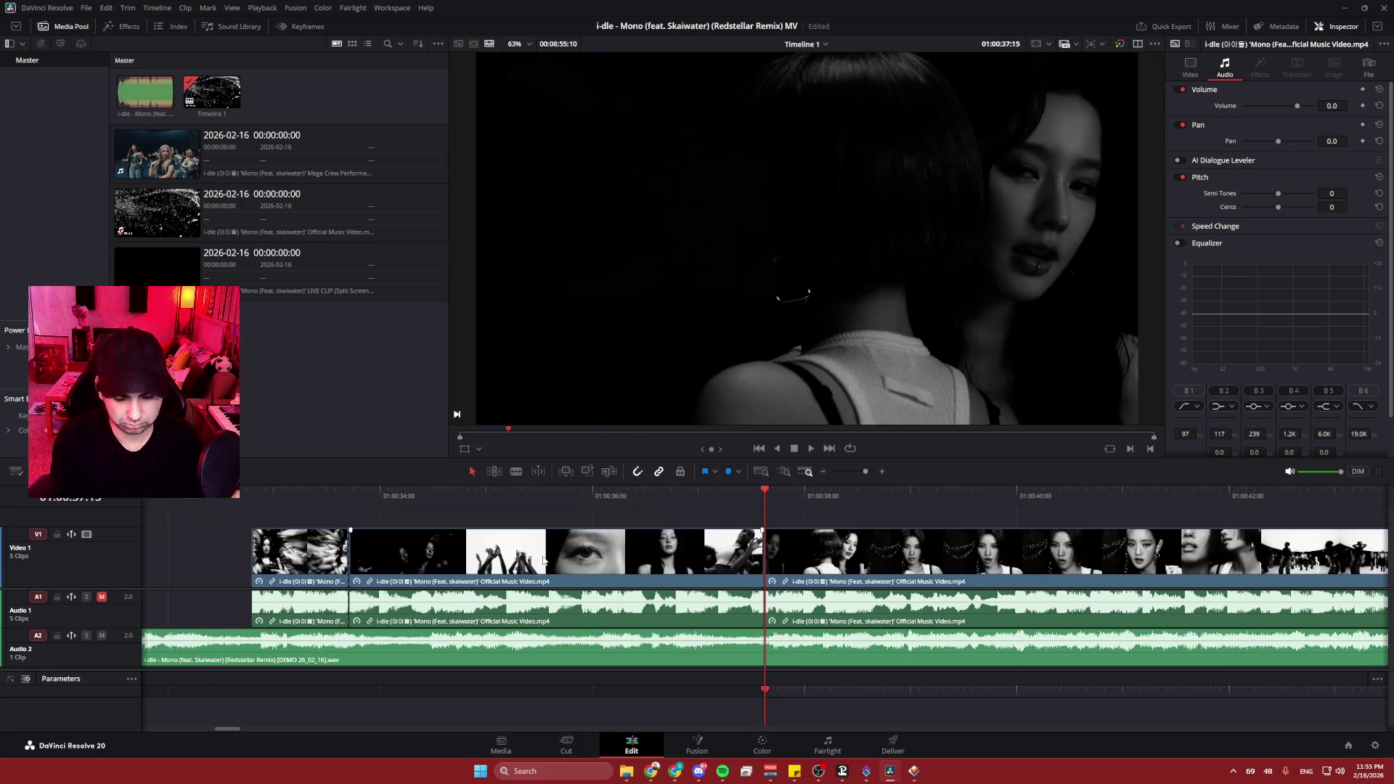
{"action": "key", "text": "BackSpace"}
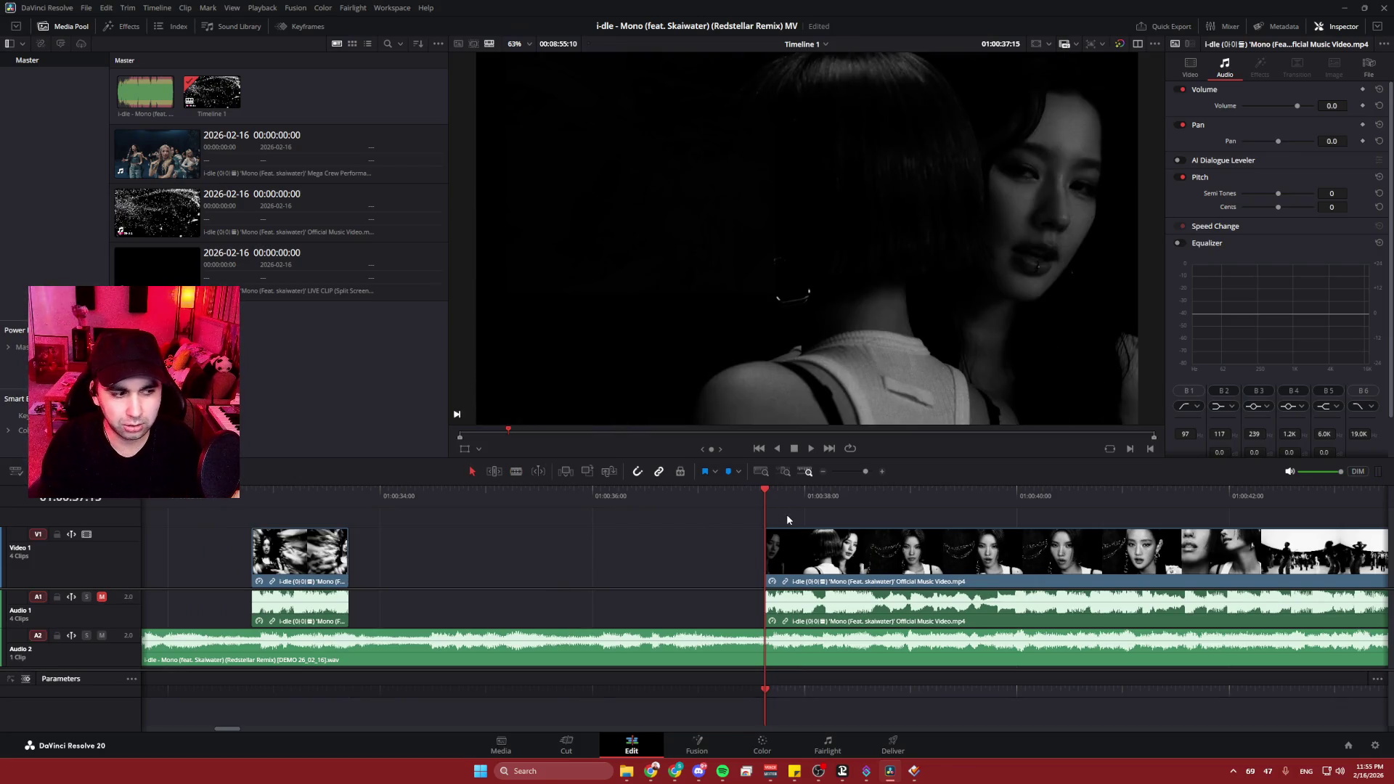
- Play back through the new gap and park the playhead at 01:00:42:14
{"action": "key", "text": "space"}
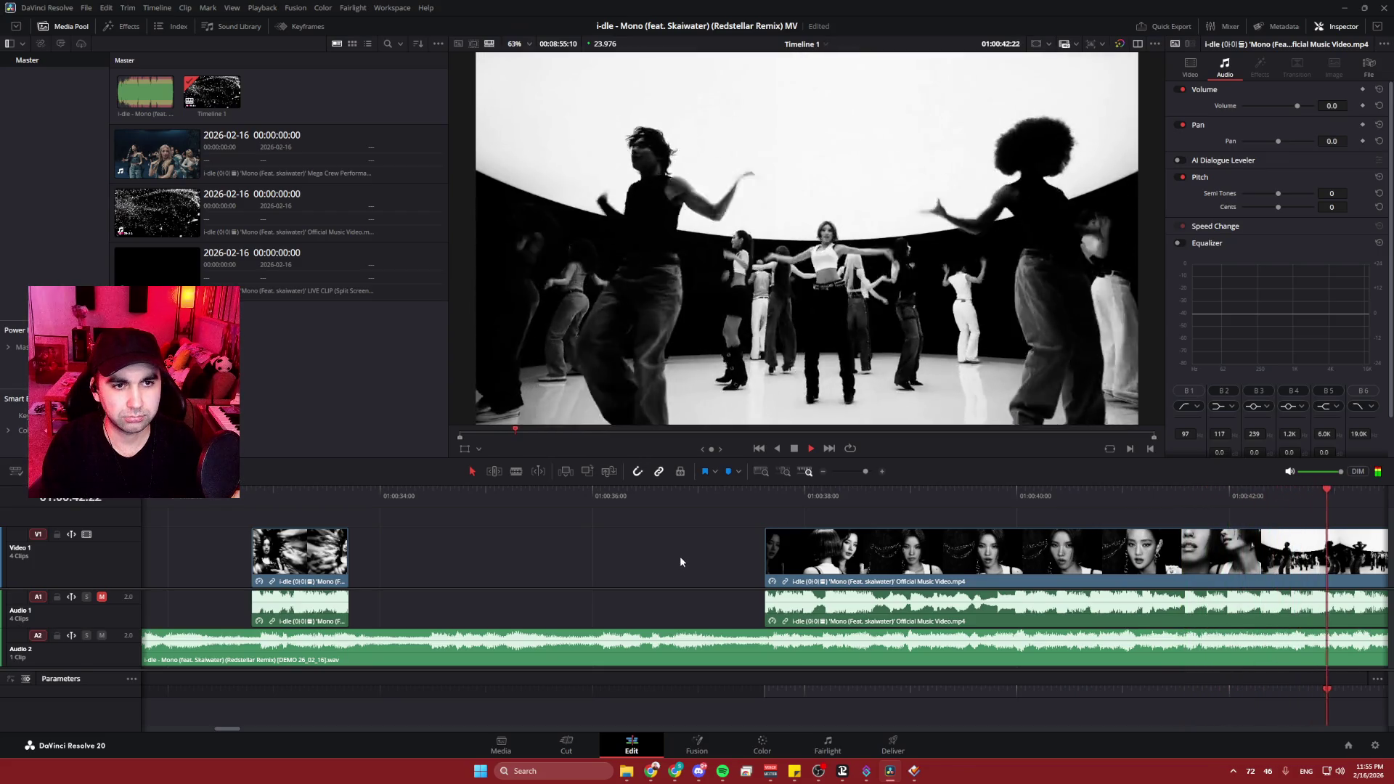
{"action": "scroll", "coordinate": [622, 543], "scroll_direction": "right", "scroll_amount": 10}
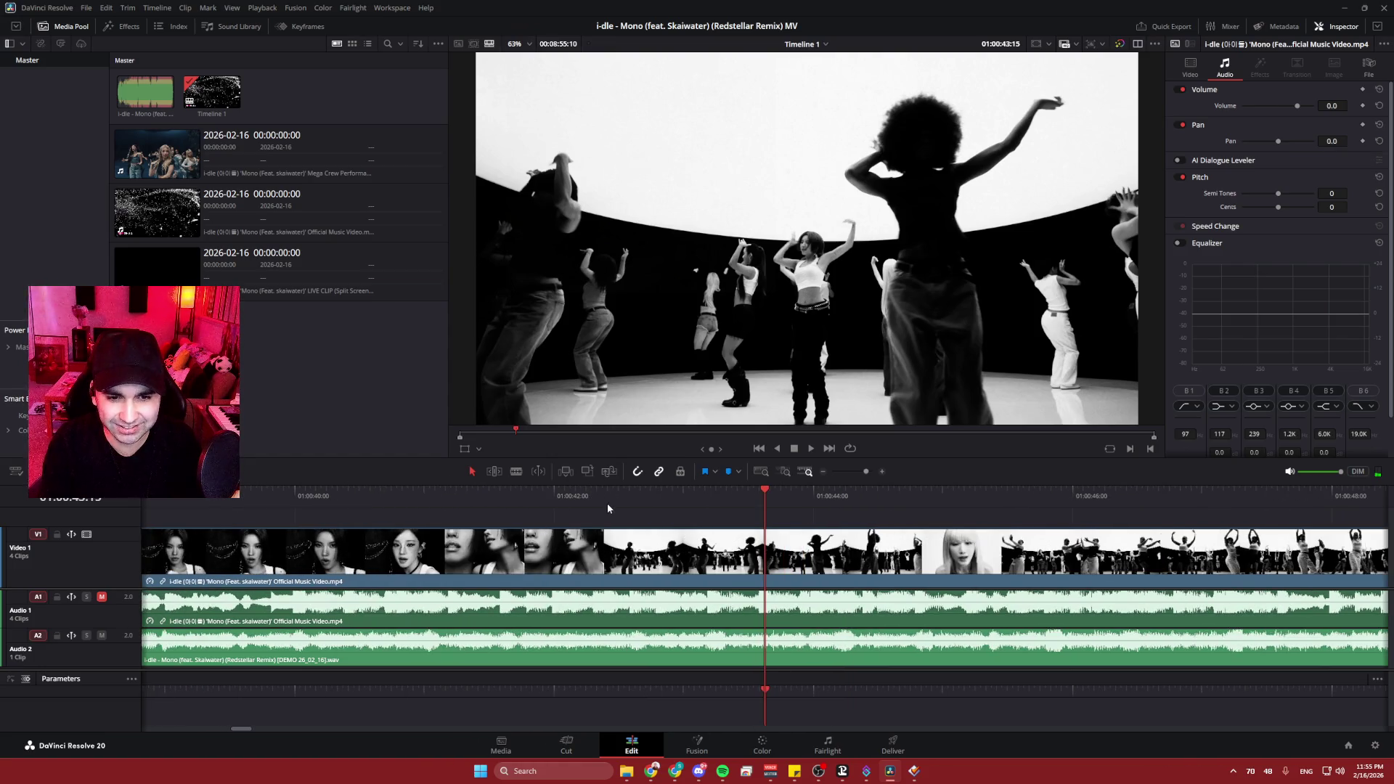
{"action": "left_click", "coordinate": [546, 493]}
{"action": "key", "text": "space"}
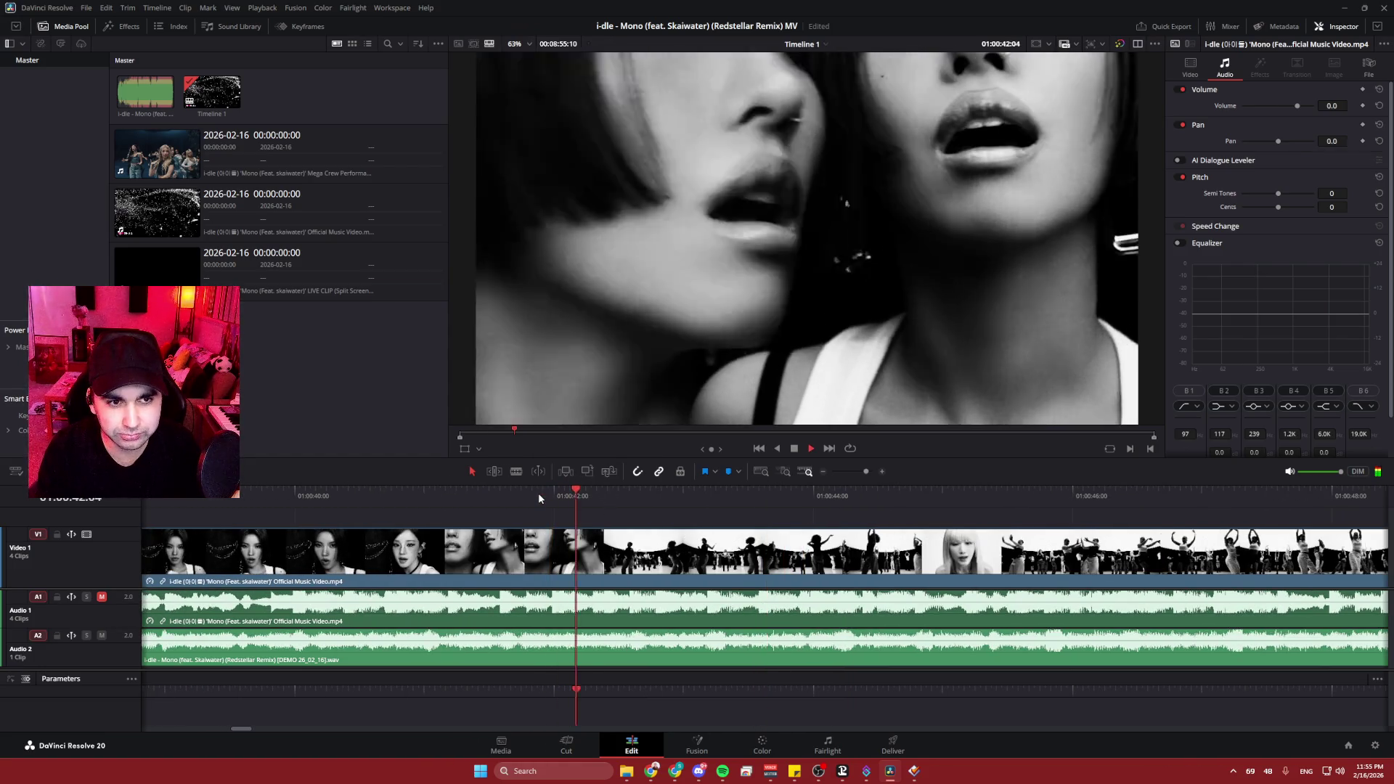
{"action": "key", "text": "space"}
{"action": "scroll", "coordinate": [673, 499], "scroll_direction": "up", "scroll_amount": 2}
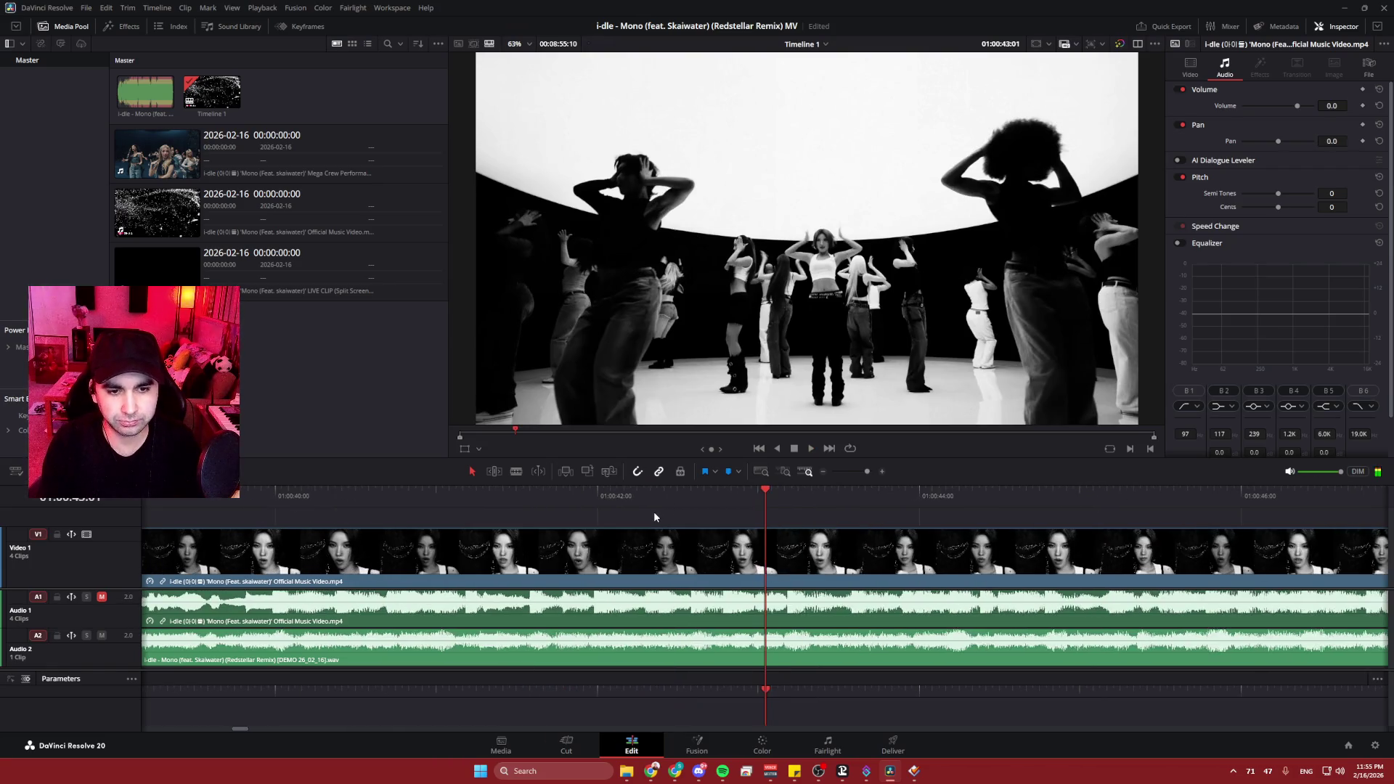
{"action": "scroll", "coordinate": [654, 512], "scroll_direction": "up", "scroll_amount": 1}
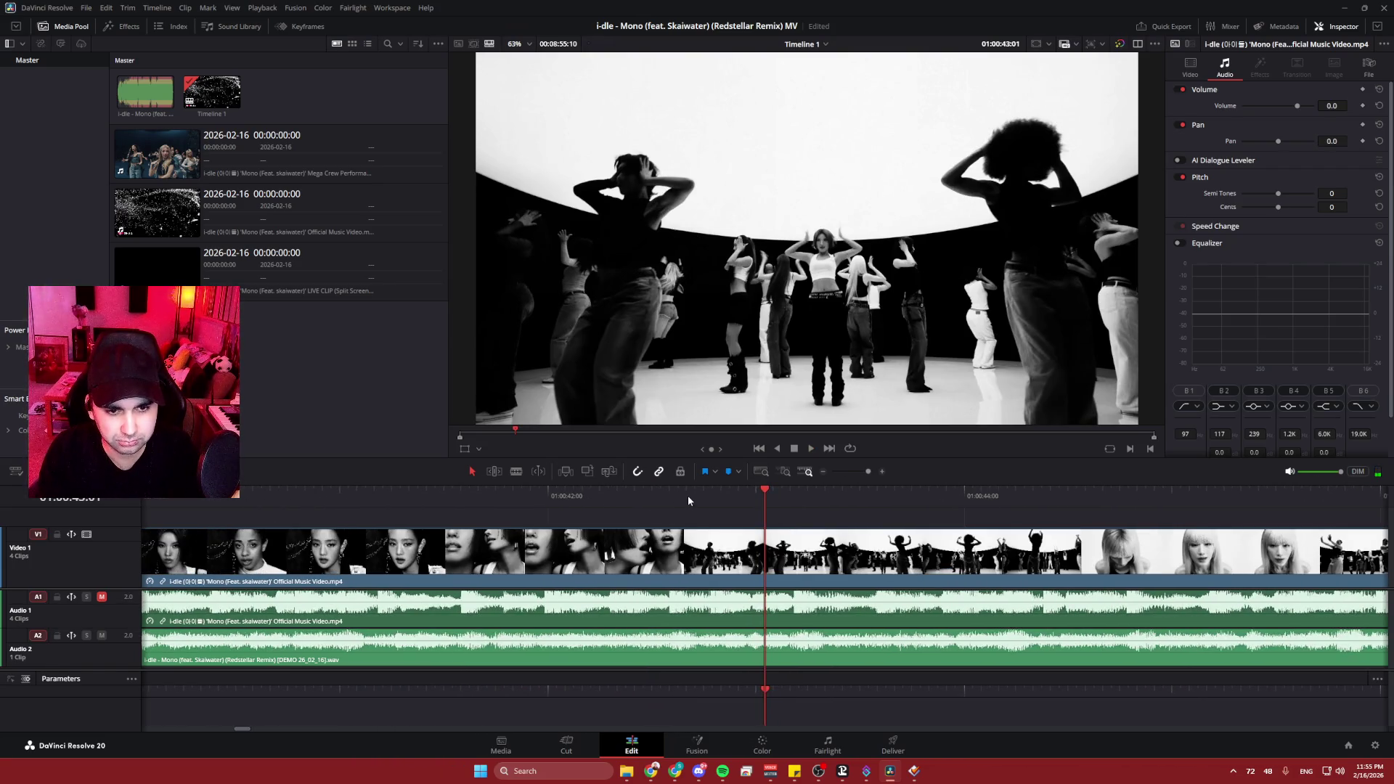
{"action": "mouse_move", "coordinate": [702, 495]}
{"action": "left_mouse_down"}
{"action": "mouse_move", "coordinate": [673, 493]}
{"action": "mouse_move", "coordinate": [696, 493]}
{"action": "left_mouse_up"}
- Blade the clip at 01:00:42:16 and play back from the new cut
{"action": "left_click", "coordinate": [522, 475]}
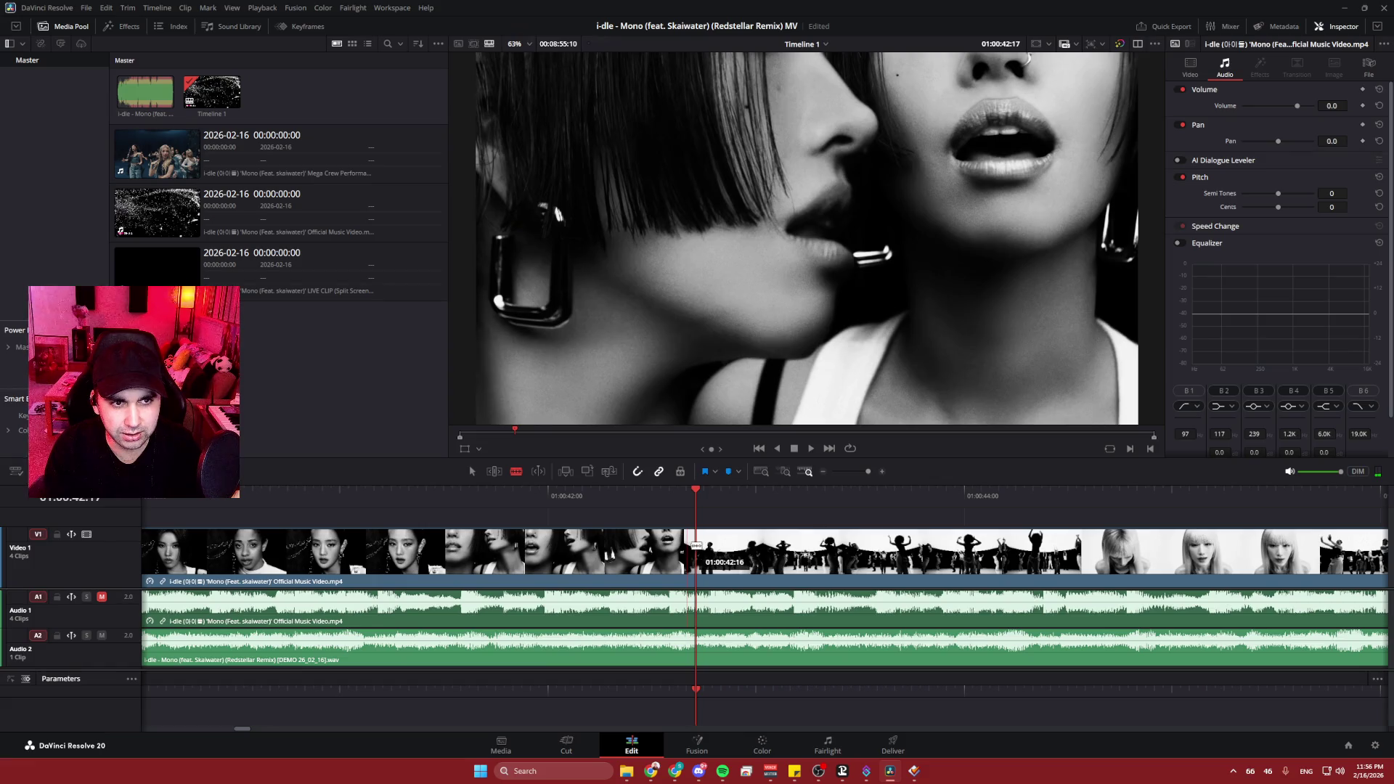
{"action": "left_click", "coordinate": [694, 547]}
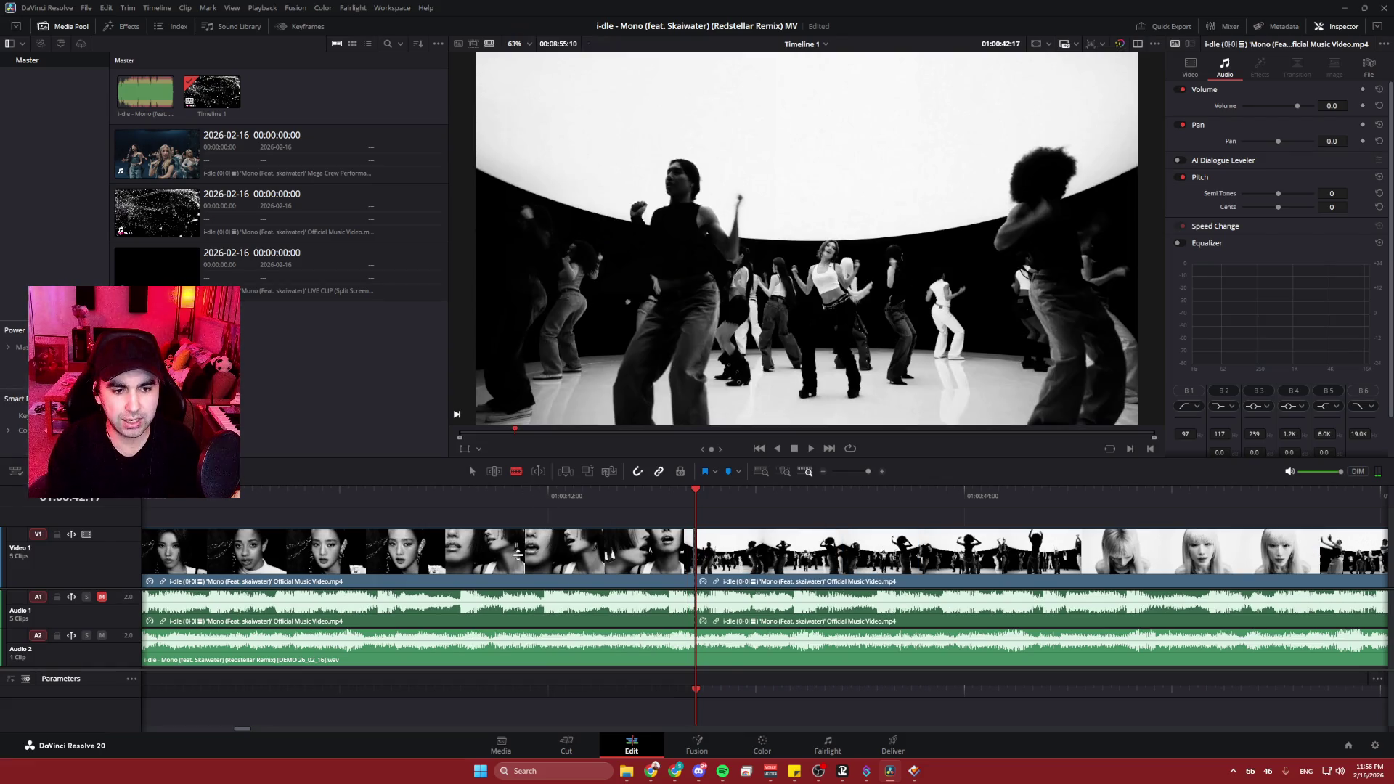
{"action": "key", "text": "space"}
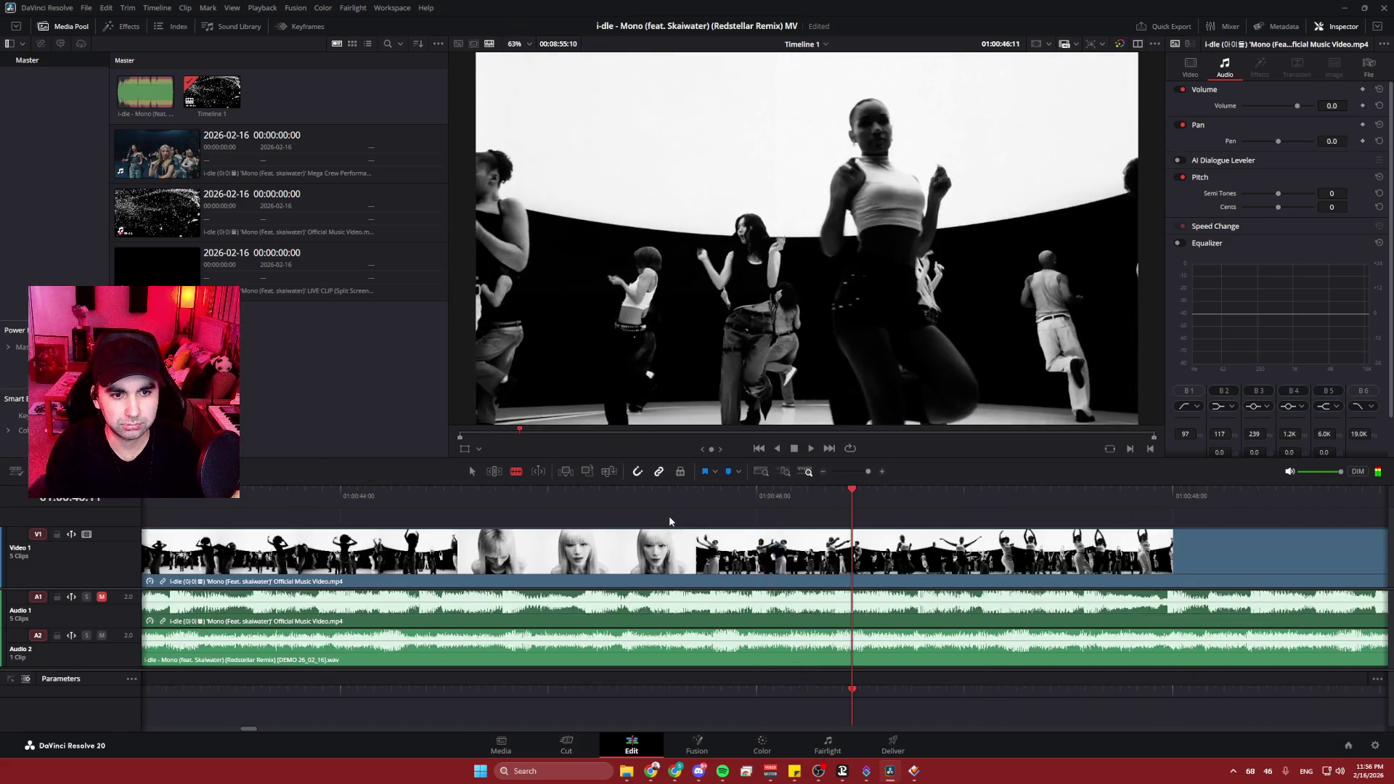
{"action": "key", "text": "space"}
{"action": "mouse_move", "coordinate": [409, 494]}
{"action": "left_mouse_down"}
{"action": "mouse_move", "coordinate": [385, 492]}
{"action": "mouse_move", "coordinate": [418, 494]}
{"action": "left_mouse_up"}
{"action": "key", "text": "space"}
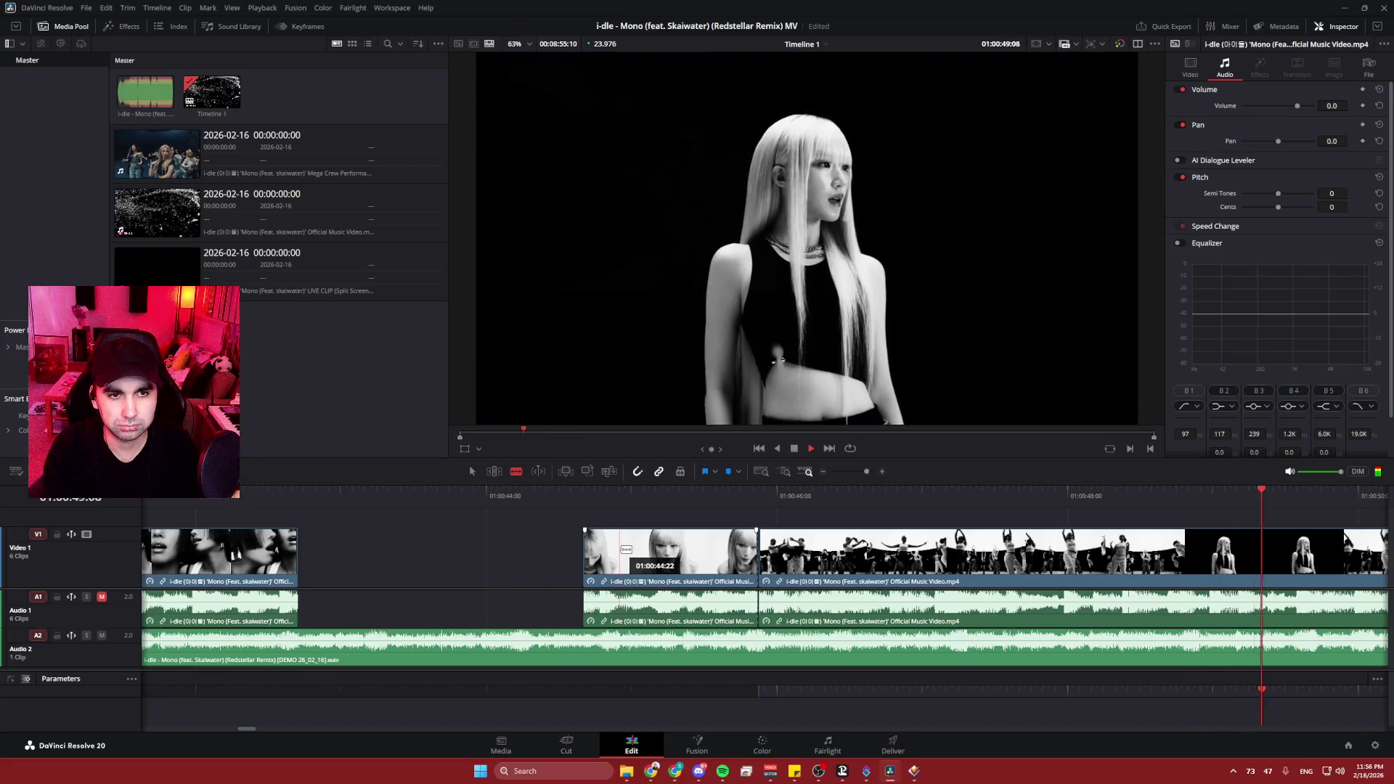
- Cut at 01:00:48:22, delete the crowd-dance section before it, and play back
{"action": "mouse_move", "coordinate": [628, 555]}
{"action": "left_mouse_down"}
{"action": "mouse_move", "coordinate": [654, 555]}
{"action": "mouse_move", "coordinate": [628, 555]}
{"action": "left_mouse_up"}
{"action": "scroll", "coordinate": [837, 529], "scroll_direction": "up", "scroll_amount": 5}
{"action": "scroll", "coordinate": [799, 519], "scroll_direction": "down", "scroll_amount": 2}
{"action": "mouse_move", "coordinate": [756, 494]}
{"action": "left_mouse_down"}
{"action": "mouse_move", "coordinate": [899, 492]}
{"action": "mouse_move", "coordinate": [803, 493]}
{"action": "mouse_move", "coordinate": [828, 492]}
{"action": "left_mouse_up"}
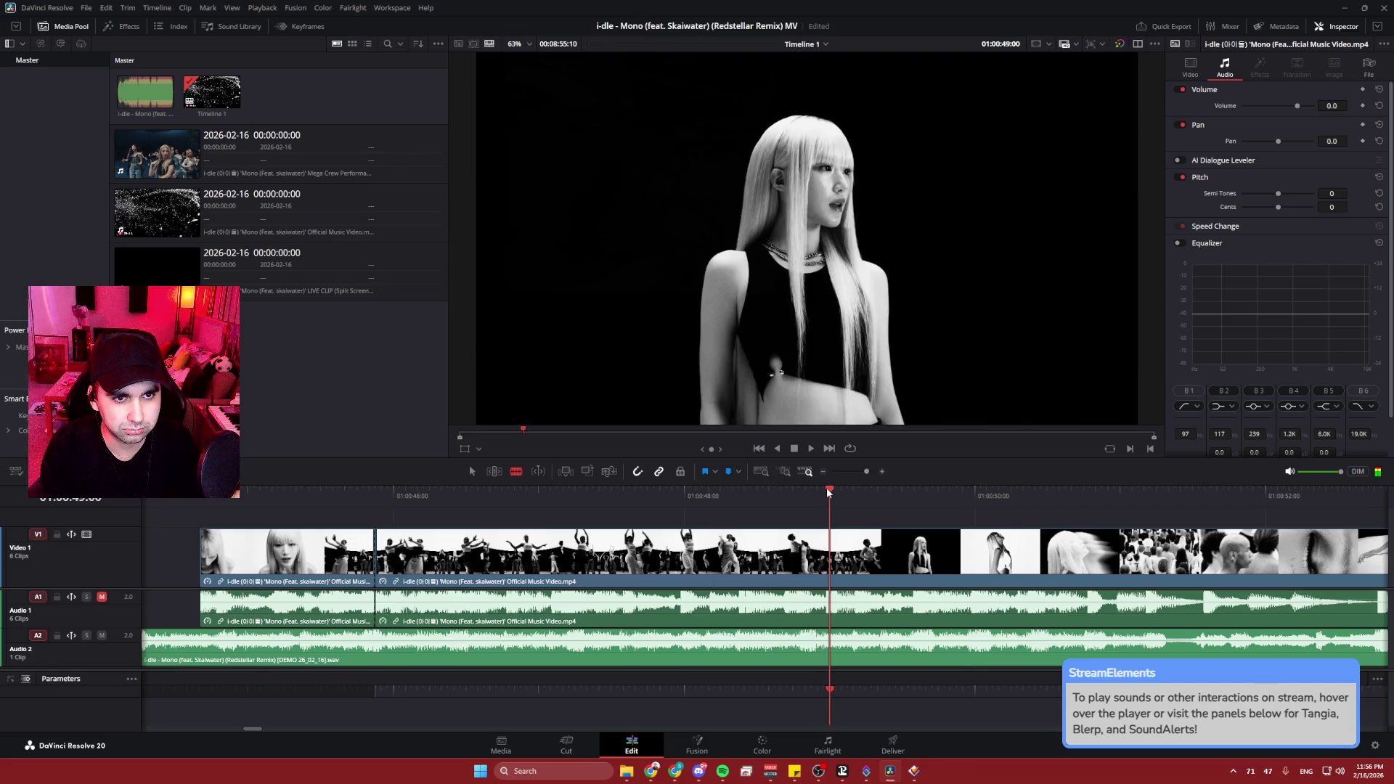
{"action": "left_click", "coordinate": [829, 555]}
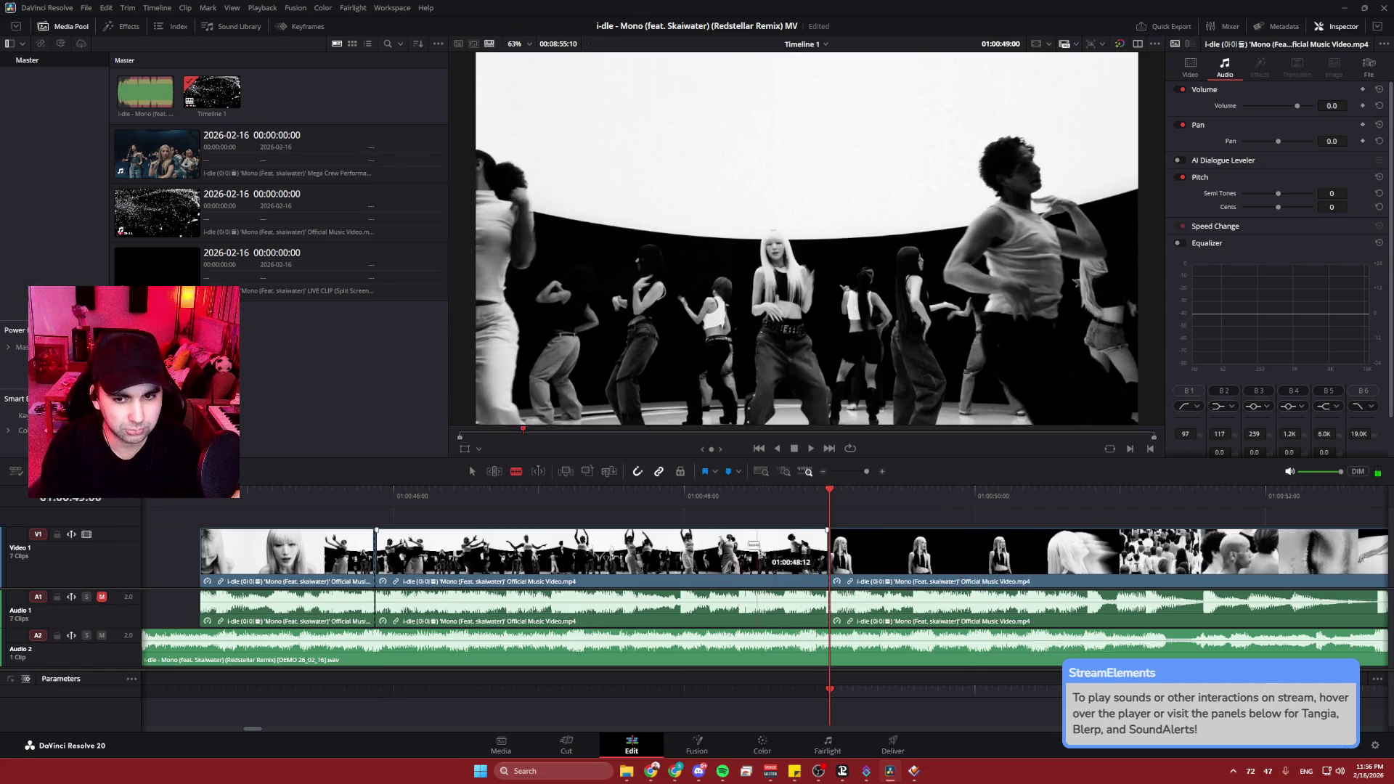
{"action": "left_click", "coordinate": [572, 559]}
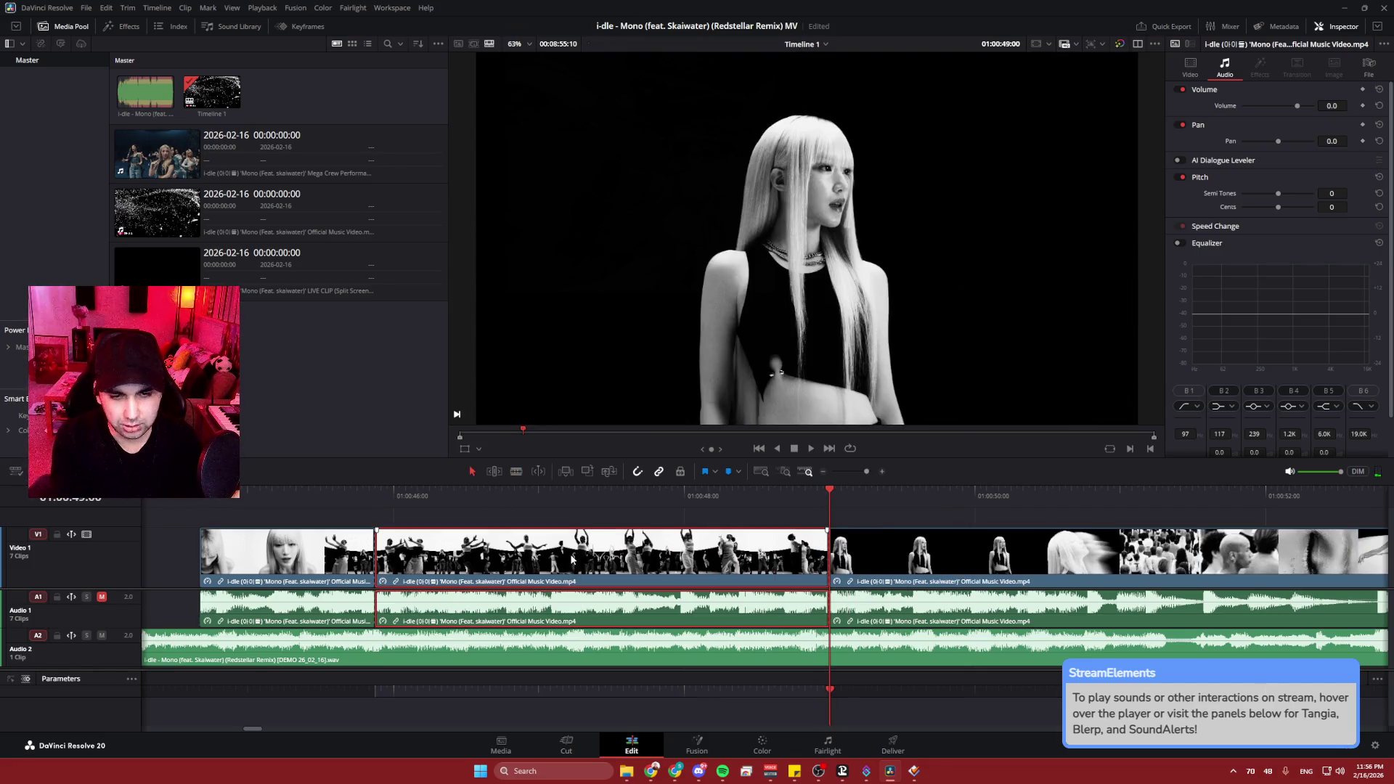
{"action": "key", "text": "BackSpace"}
{"action": "scroll", "coordinate": [543, 513], "scroll_direction": "right", "scroll_amount": 6}
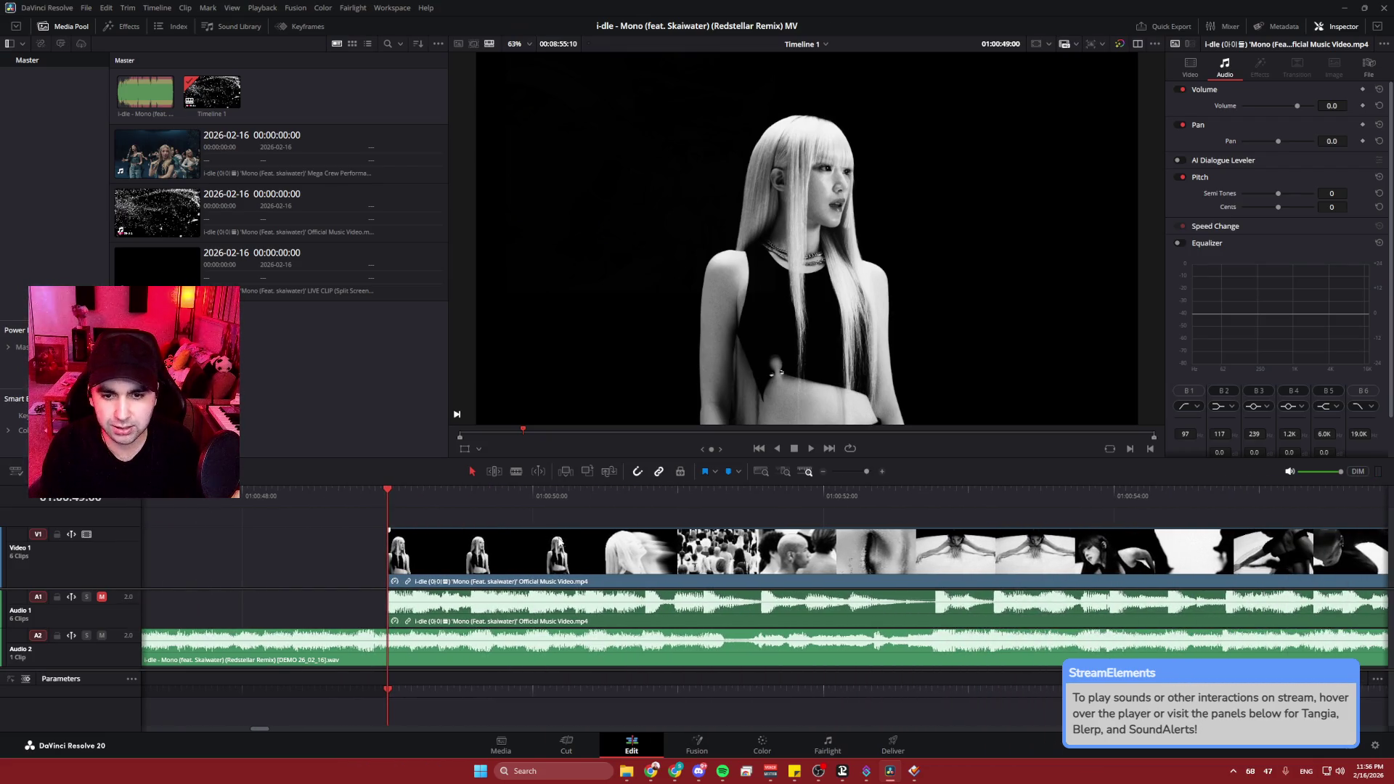
{"action": "key", "text": "space"}
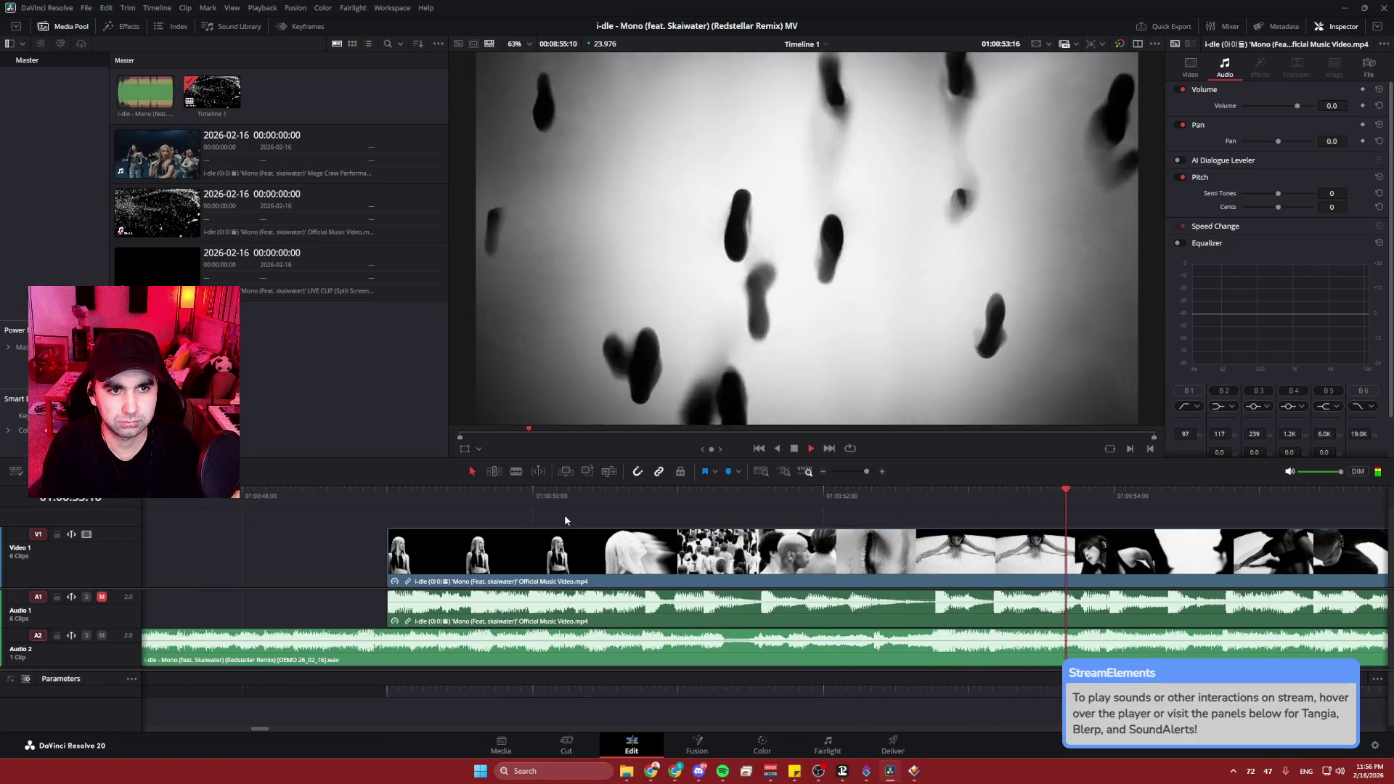
{"action": "key", "text": "space"}
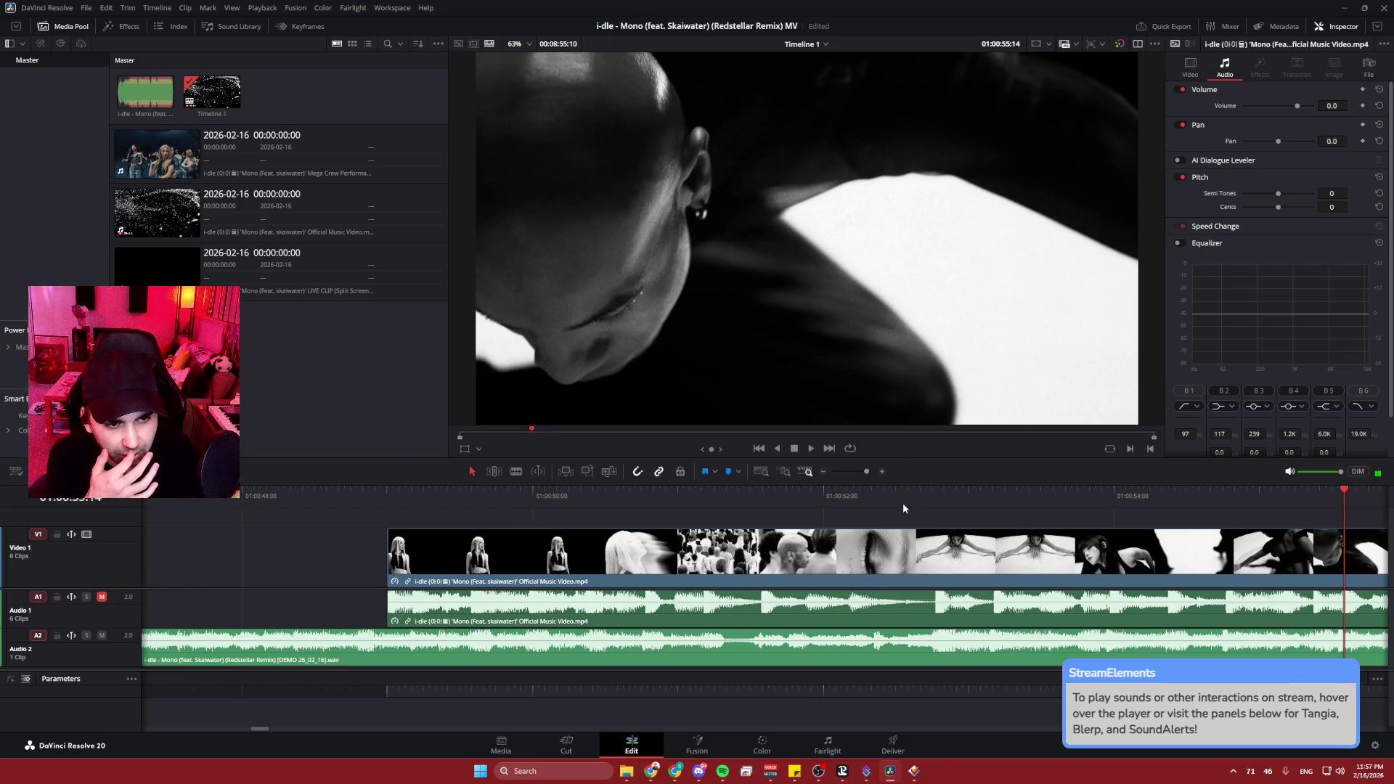
{"action": "left_click_drag", "start_coordinate": [700, 494], "coordinate": [603, 490]}
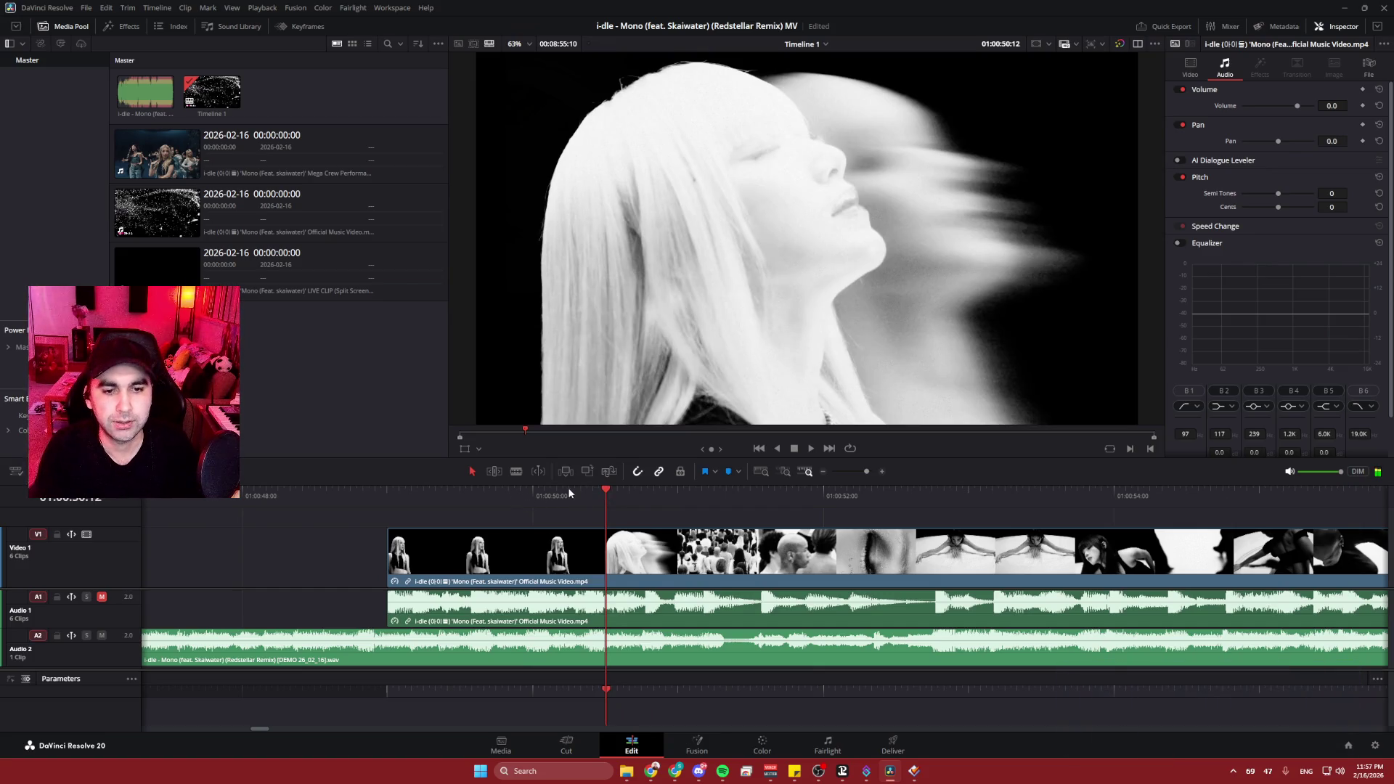
{"action": "key", "text": "j"}
{"action": "key", "text": "l"}
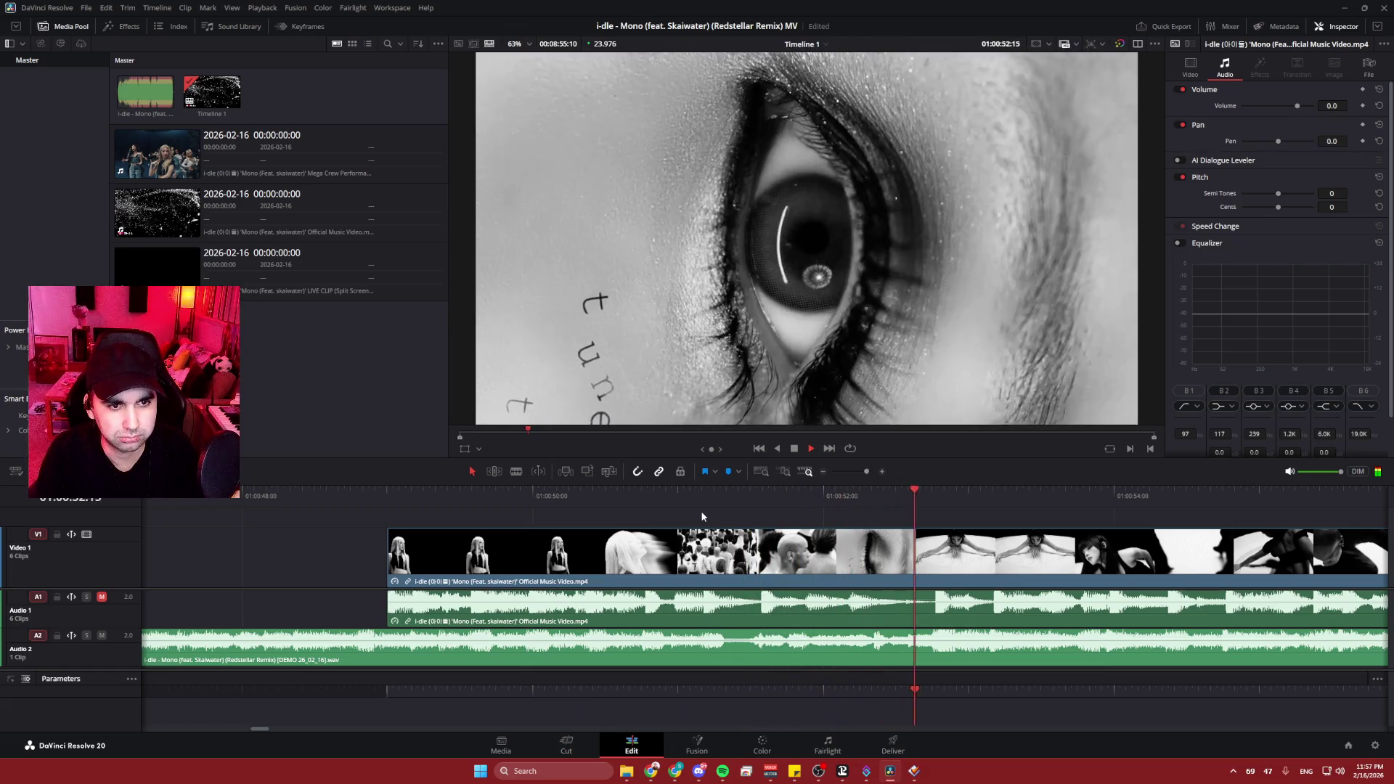
{"action": "key", "text": "k"}
{"action": "mouse_move", "coordinate": [974, 519]}
{"action": "left_mouse_down"}
{"action": "mouse_move", "coordinate": [555, 513]}
{"action": "mouse_move", "coordinate": [520, 491]}
{"action": "mouse_move", "coordinate": [456, 491]}
{"action": "mouse_move", "coordinate": [543, 490]}
{"action": "mouse_move", "coordinate": [379, 485]}
{"action": "left_mouse_up"}
{"action": "key", "text": "space"}
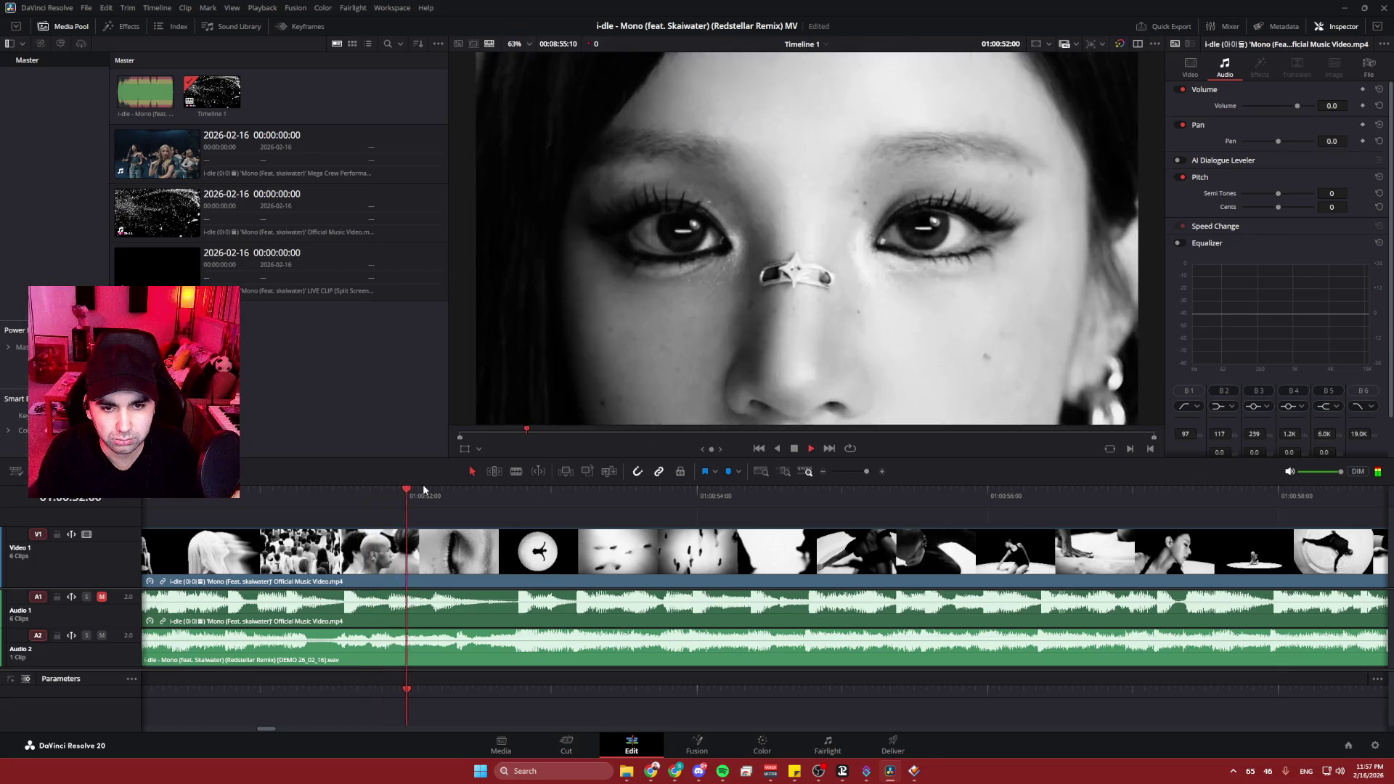
{"action": "key", "text": "space"}
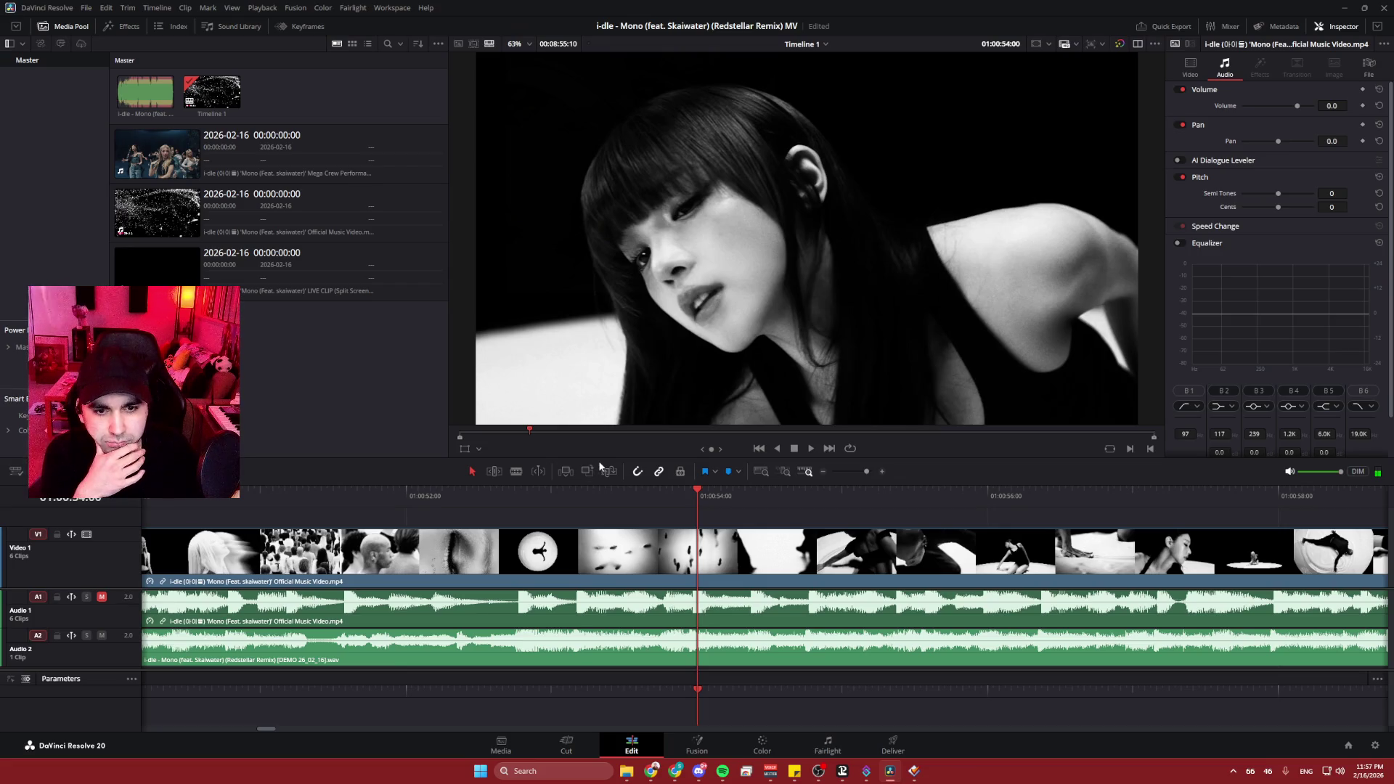
{"action": "left_click", "coordinate": [493, 491]}
{"action": "left_click", "coordinate": [373, 491]}
{"action": "key", "text": "space"}
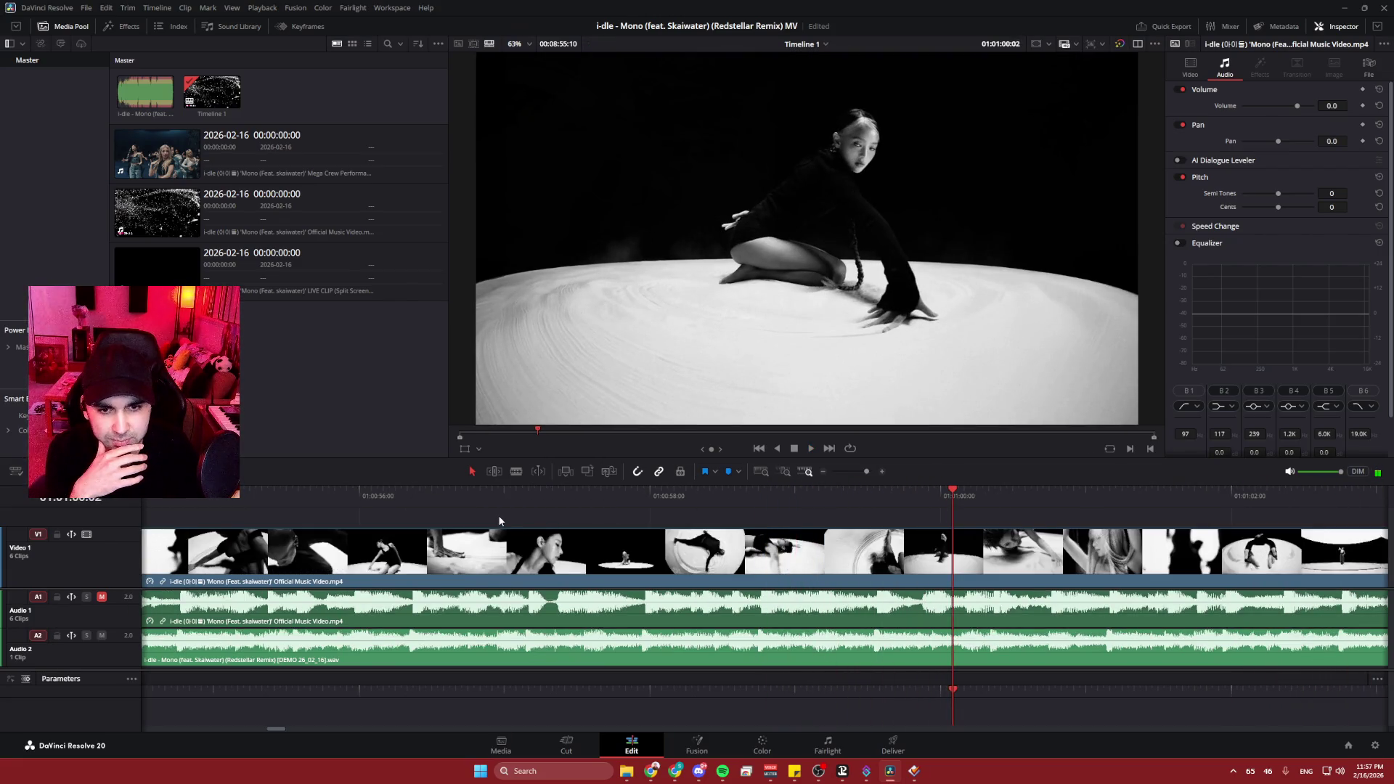
{"action": "scroll", "coordinate": [774, 539], "scroll_direction": "left", "scroll_amount": 5}
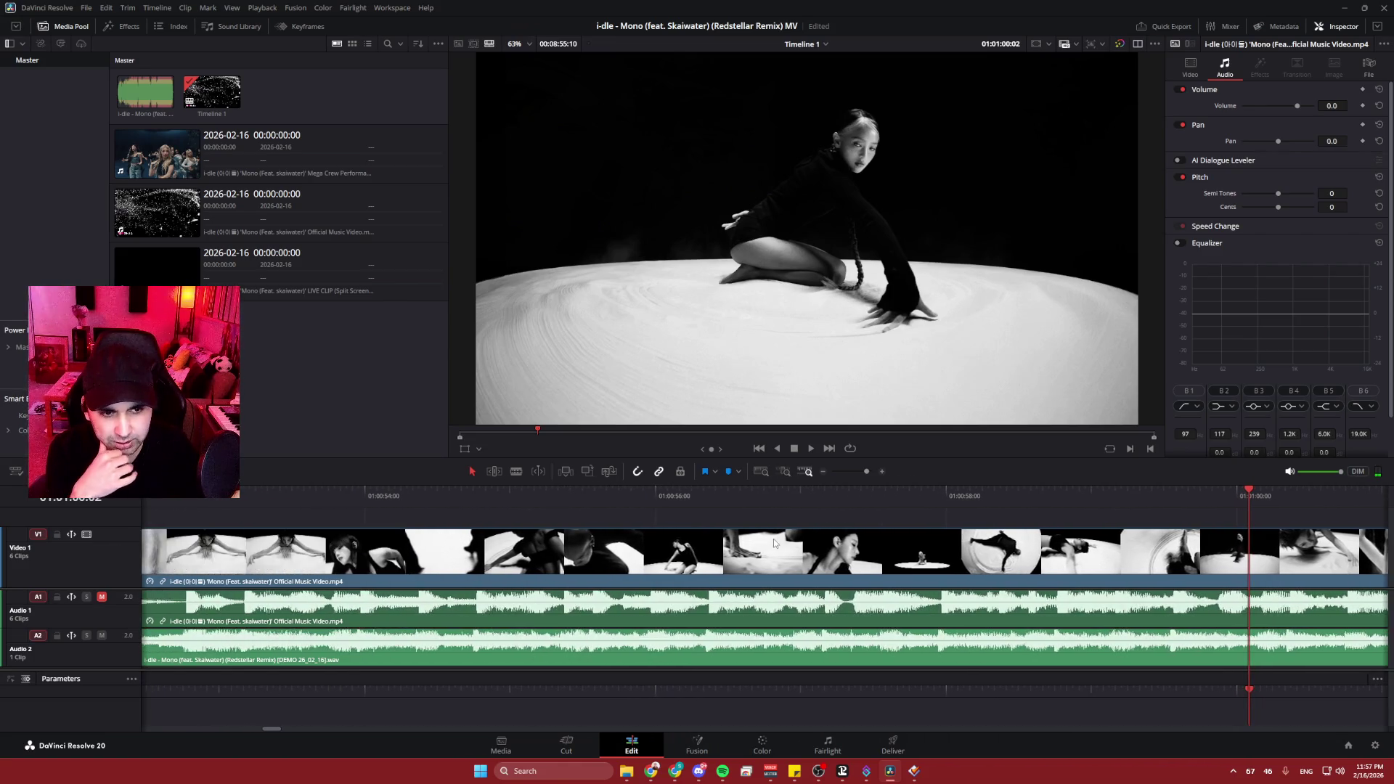
{"action": "scroll", "coordinate": [547, 521], "scroll_direction": "left", "scroll_amount": 5}
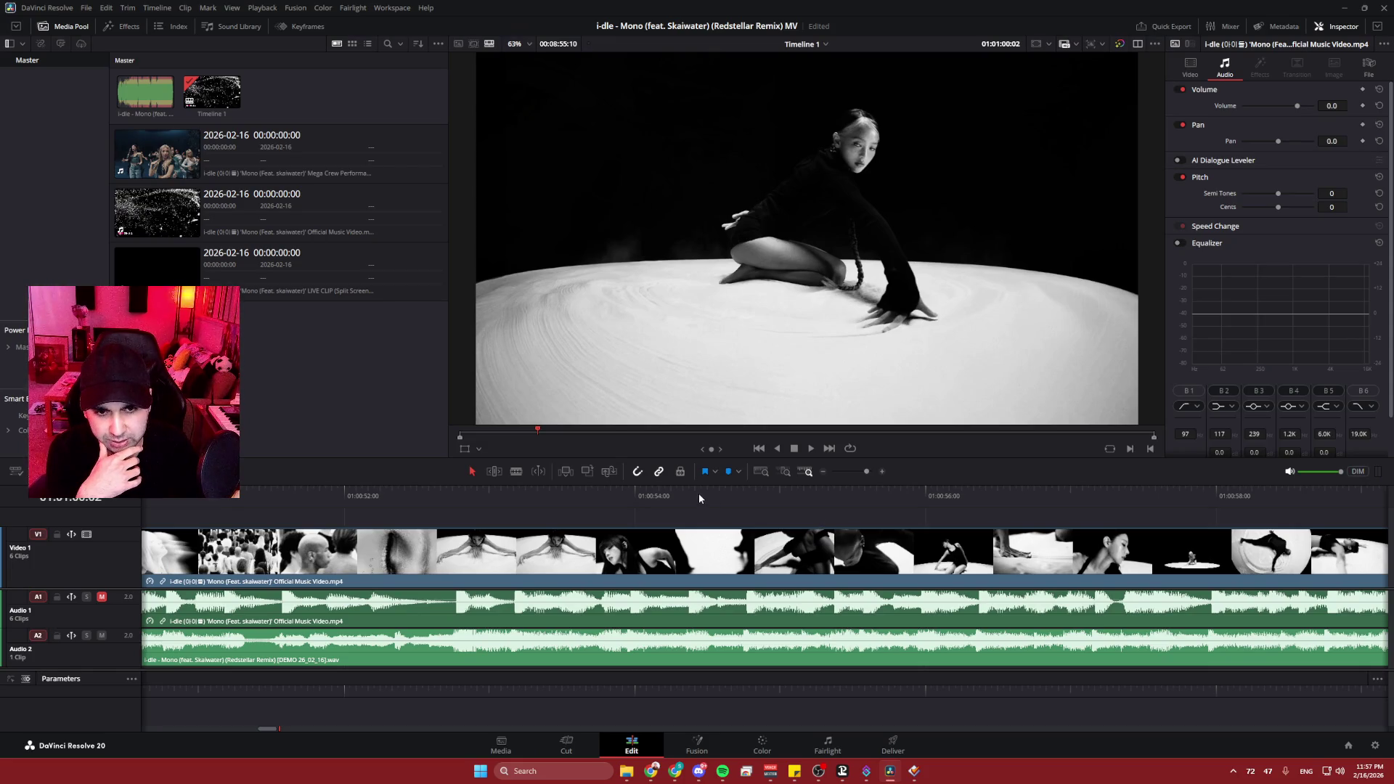
{"action": "left_click_drag", "start_coordinate": [699, 498], "coordinate": [254, 479]}
{"action": "key", "text": "space"}
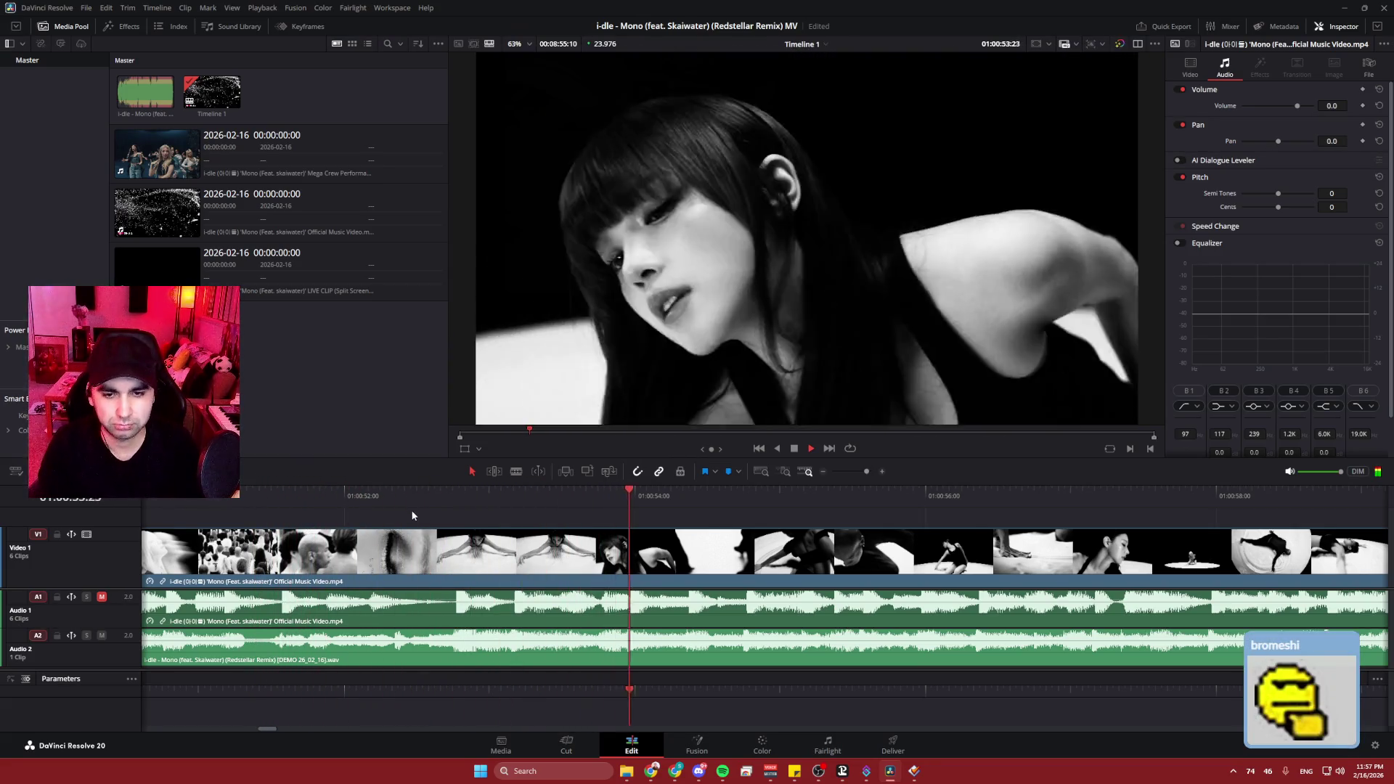
{"action": "left_click", "coordinate": [363, 499]}
{"action": "mouse_move", "coordinate": [363, 499]}
{"action": "left_mouse_down"}
{"action": "mouse_move", "coordinate": [466, 493]}
{"action": "mouse_move", "coordinate": [445, 496]}
{"action": "left_mouse_up"}
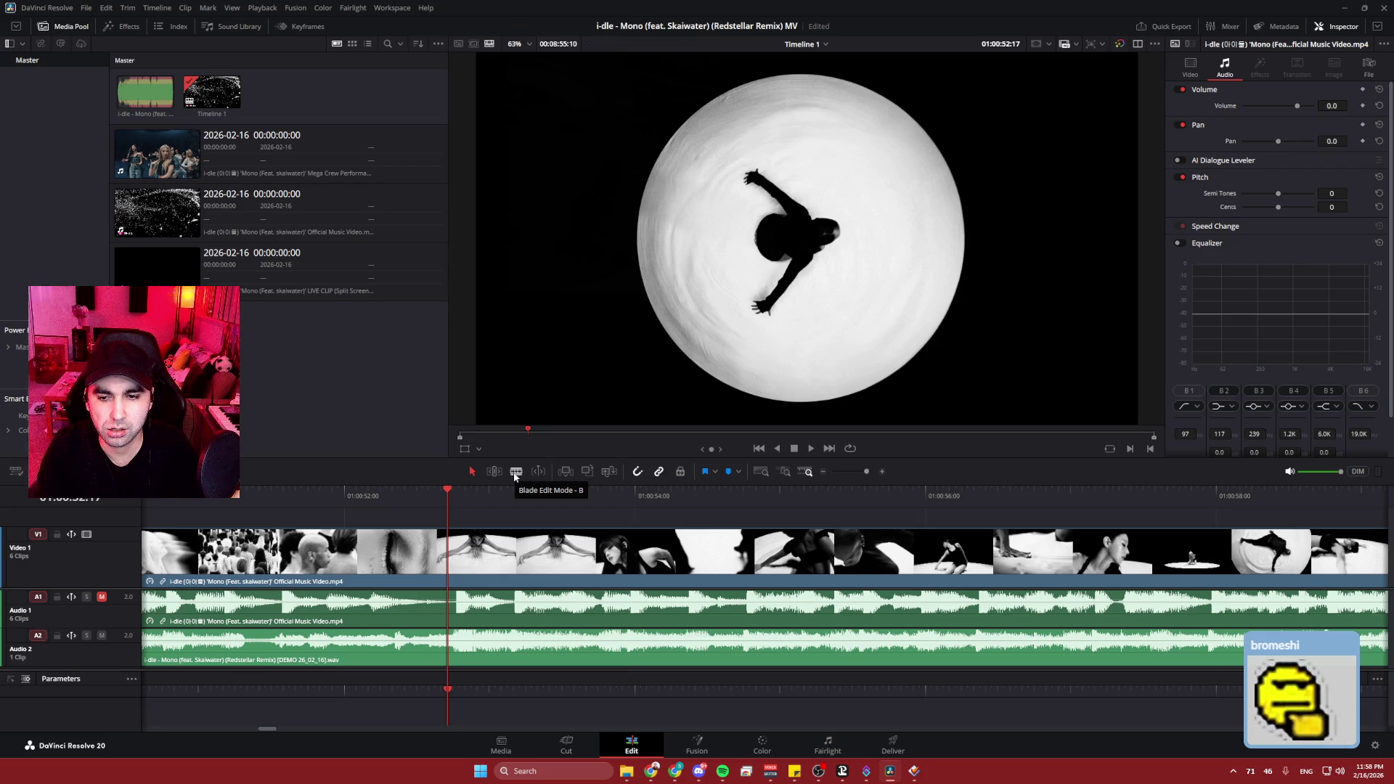
- Split the video and audio where the dancer-in-white-circle shot begins, then play across the cut
{"action": "left_click", "coordinate": [515, 473]}
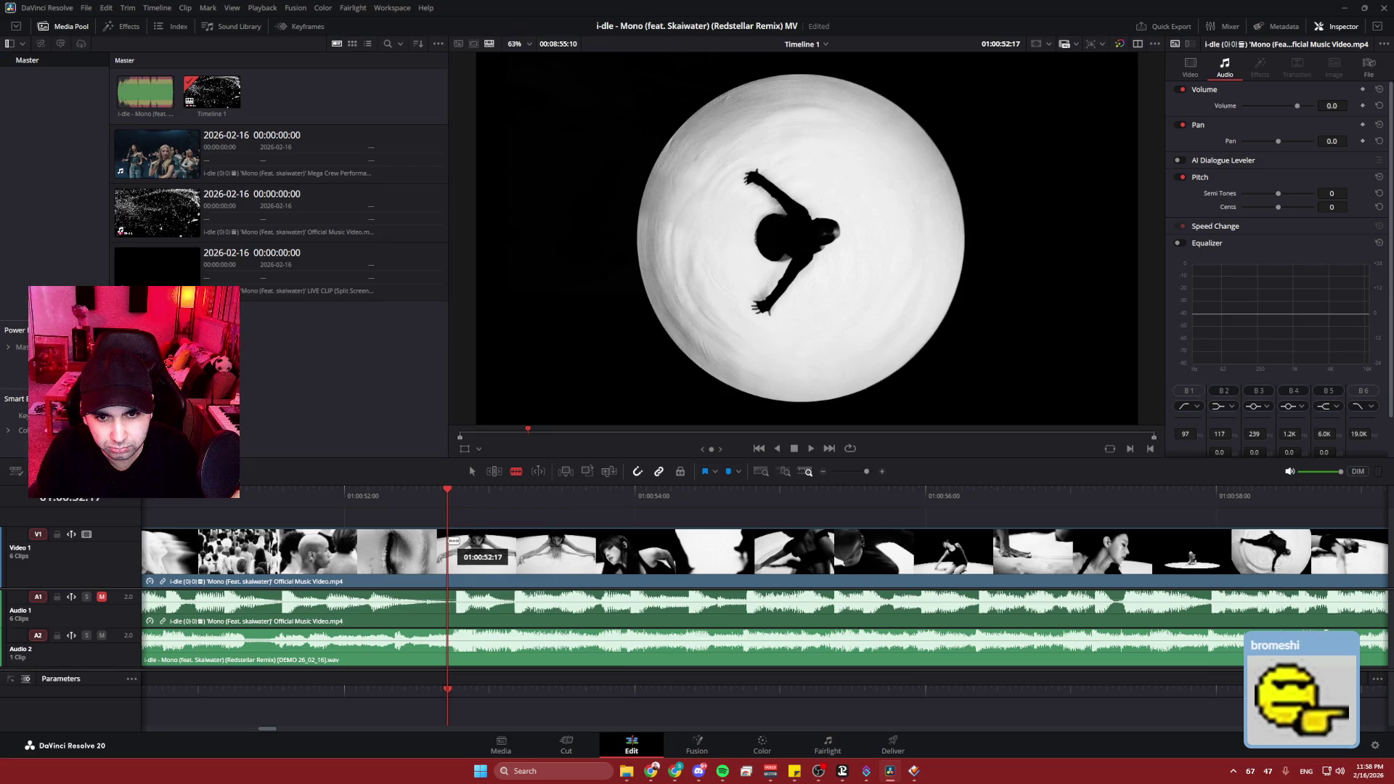
{"action": "left_click", "coordinate": [454, 541]}
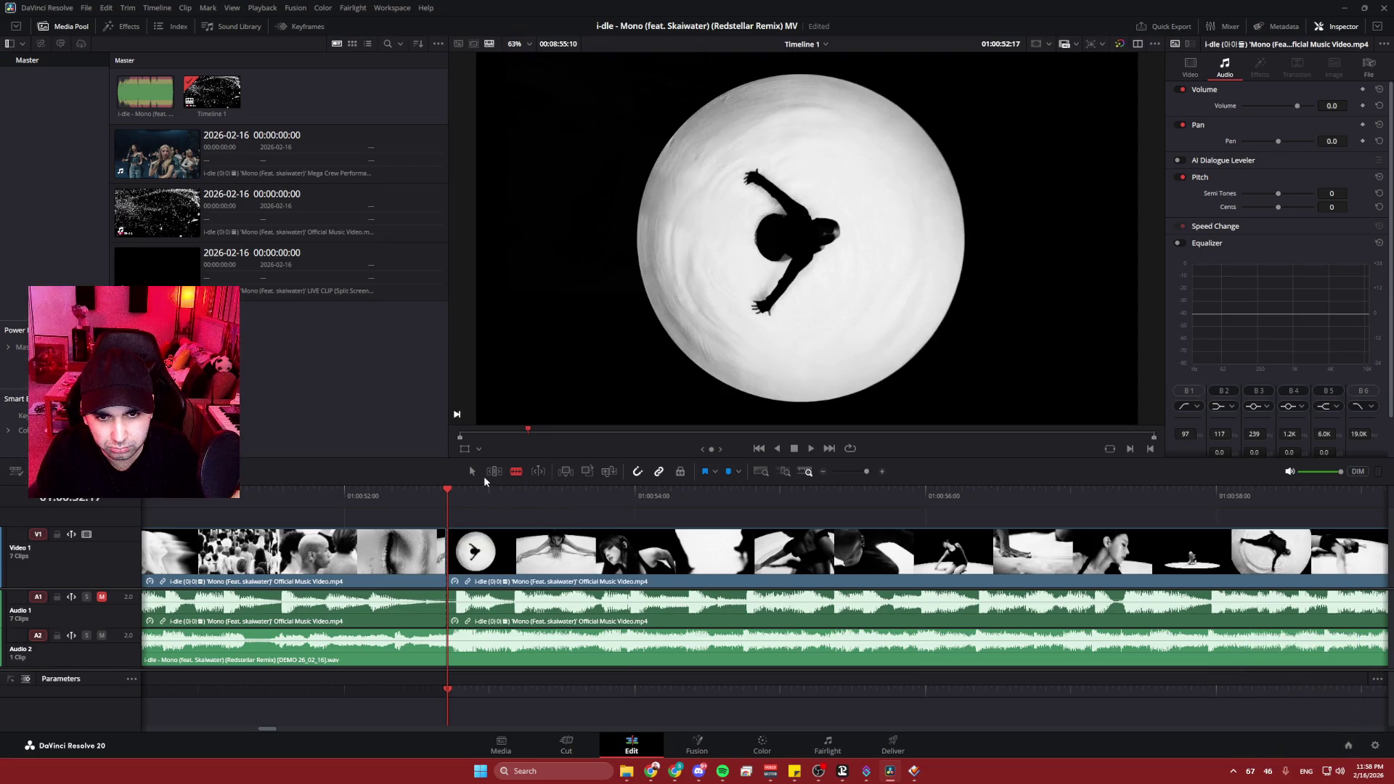
{"action": "left_click", "coordinate": [242, 491]}
{"action": "key", "text": "space"}
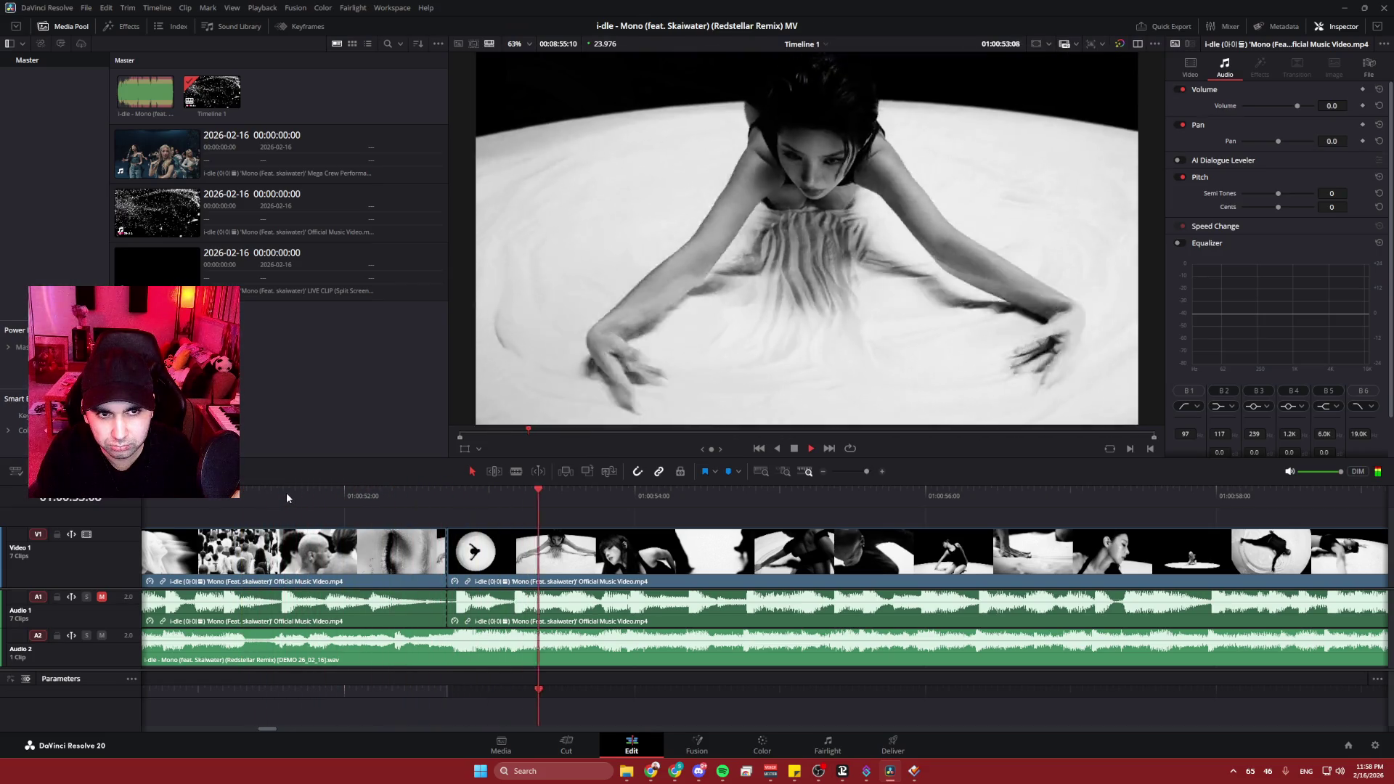
{"action": "key", "text": "space"}
- Move the second part of the clip later, then nudge it back earlier with Shift+comma
{"action": "left_click_drag", "start_coordinate": [448, 552], "coordinate": [585, 552]}
{"action": "left_click", "coordinate": [338, 500]}
{"action": "key", "text": "space"}
{"action": "key", "text": "space"}
{"action": "scroll", "coordinate": [529, 563], "scroll_direction": "down", "scroll_amount": 5}
{"action": "scroll", "coordinate": [526, 560], "scroll_direction": "down", "scroll_amount": 3}
{"action": "key", "text": "shift+comma"}
{"action": "key", "text": "shift+comma"}
{"action": "key", "text": "shift+comma"}
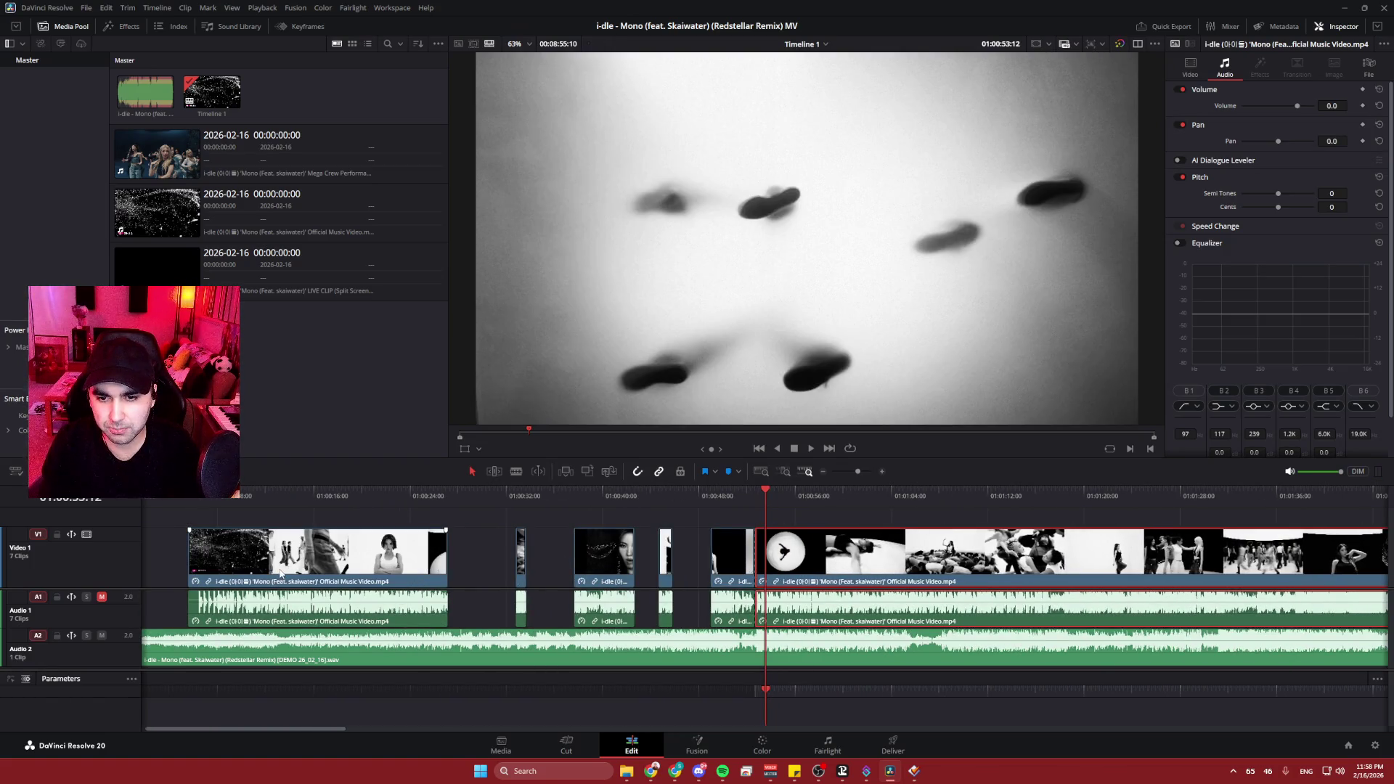
- Select all video and audio clips and cut them at the eye close-up frame
{"action": "left_click", "coordinate": [172, 559]}
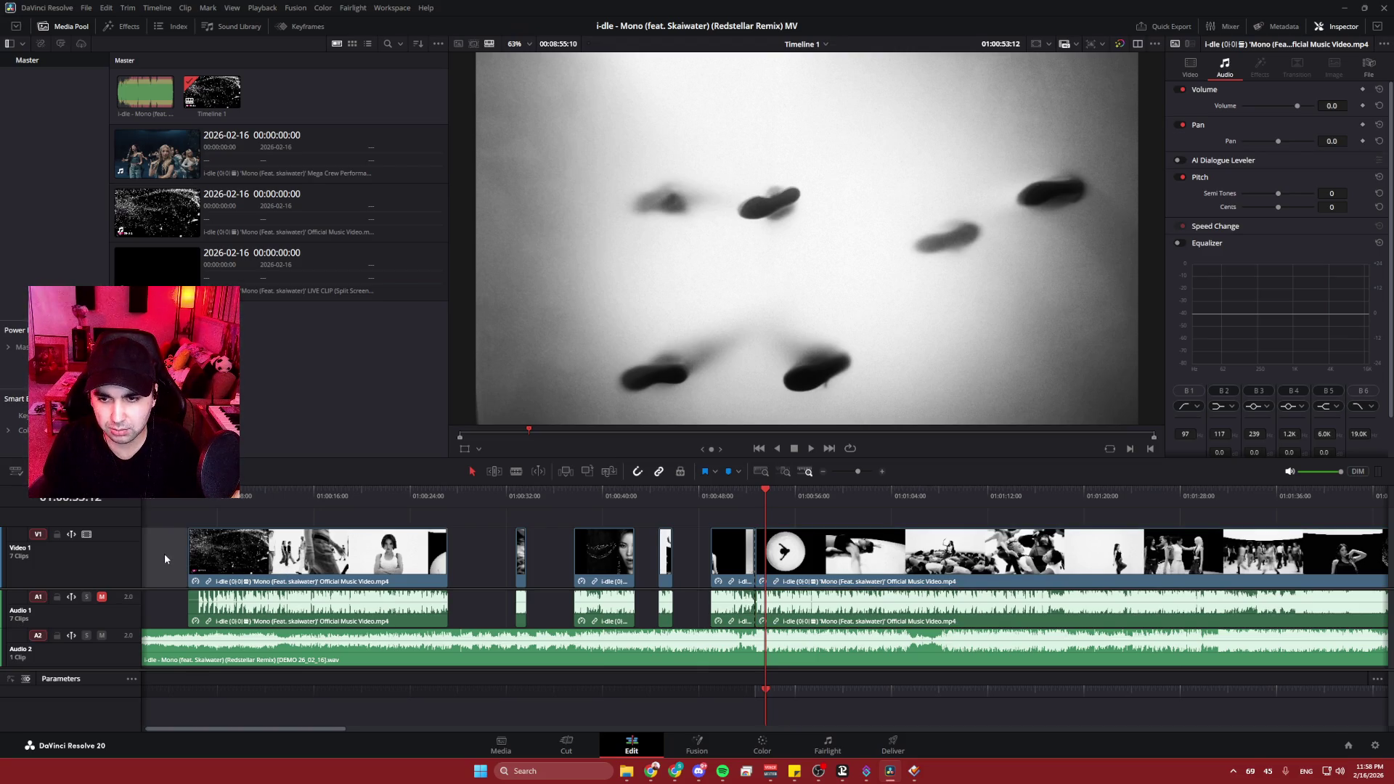
{"action": "mouse_move", "coordinate": [164, 553]}
{"action": "left_mouse_down"}
{"action": "mouse_move", "coordinate": [1188, 595]}
{"action": "mouse_move", "coordinate": [1199, 610]}
{"action": "left_mouse_up"}
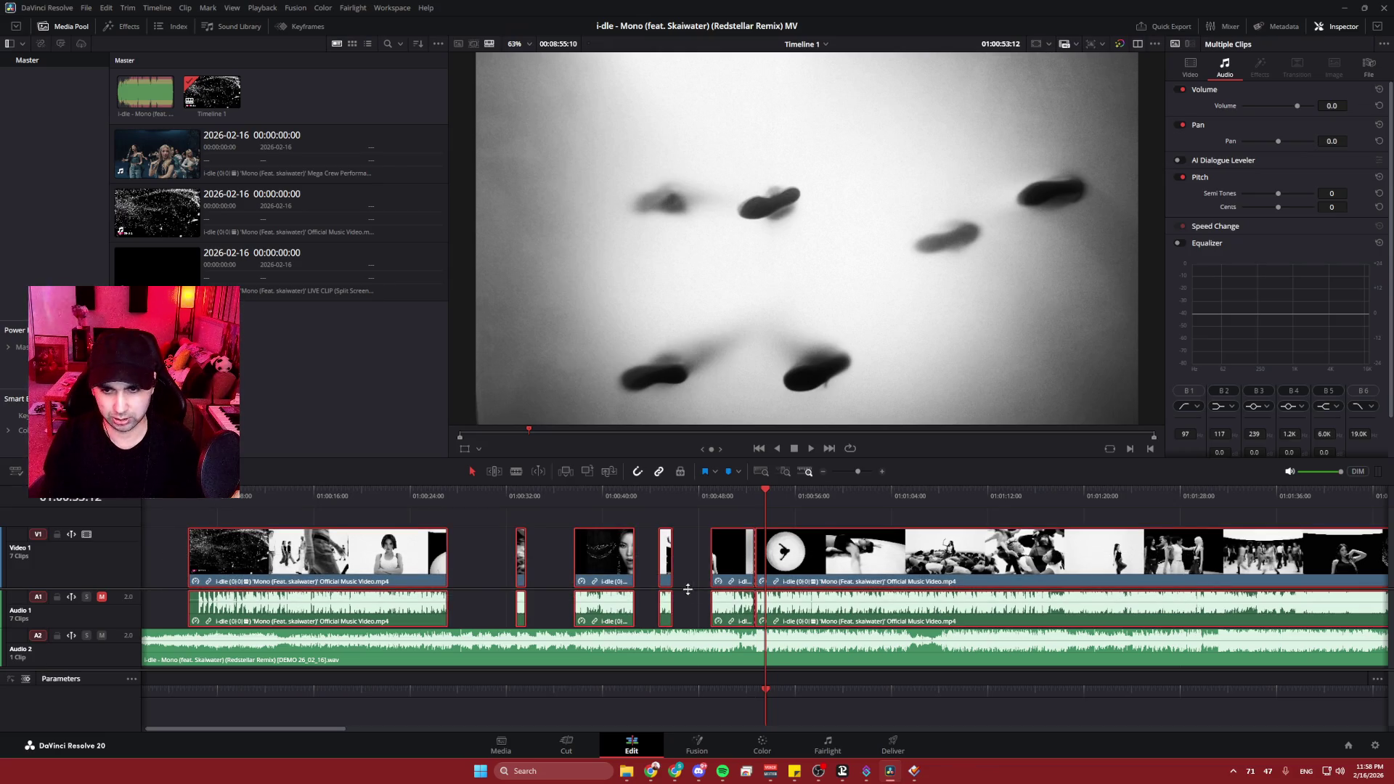
{"action": "scroll", "coordinate": [677, 575], "scroll_direction": "up", "scroll_amount": 8}
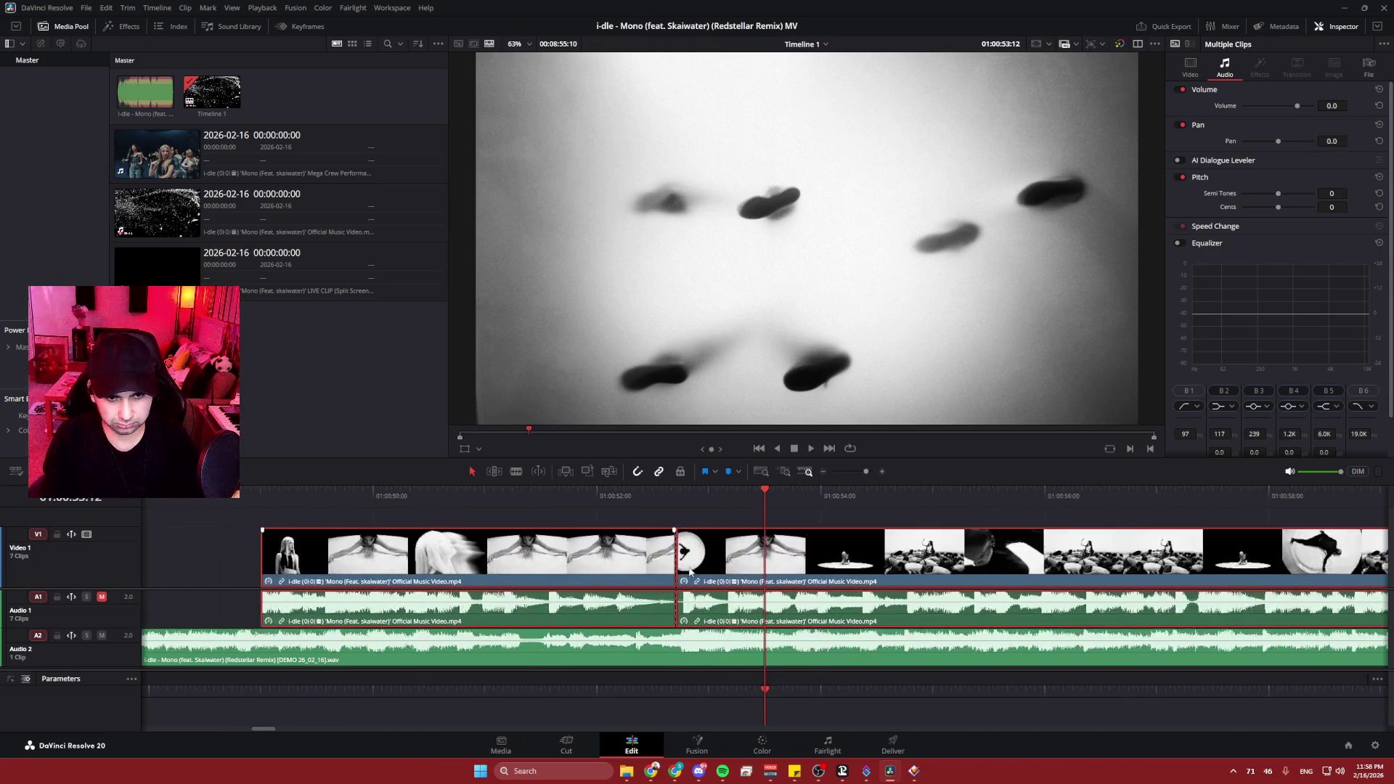
{"action": "scroll", "coordinate": [645, 567], "scroll_direction": "up", "scroll_amount": 4}
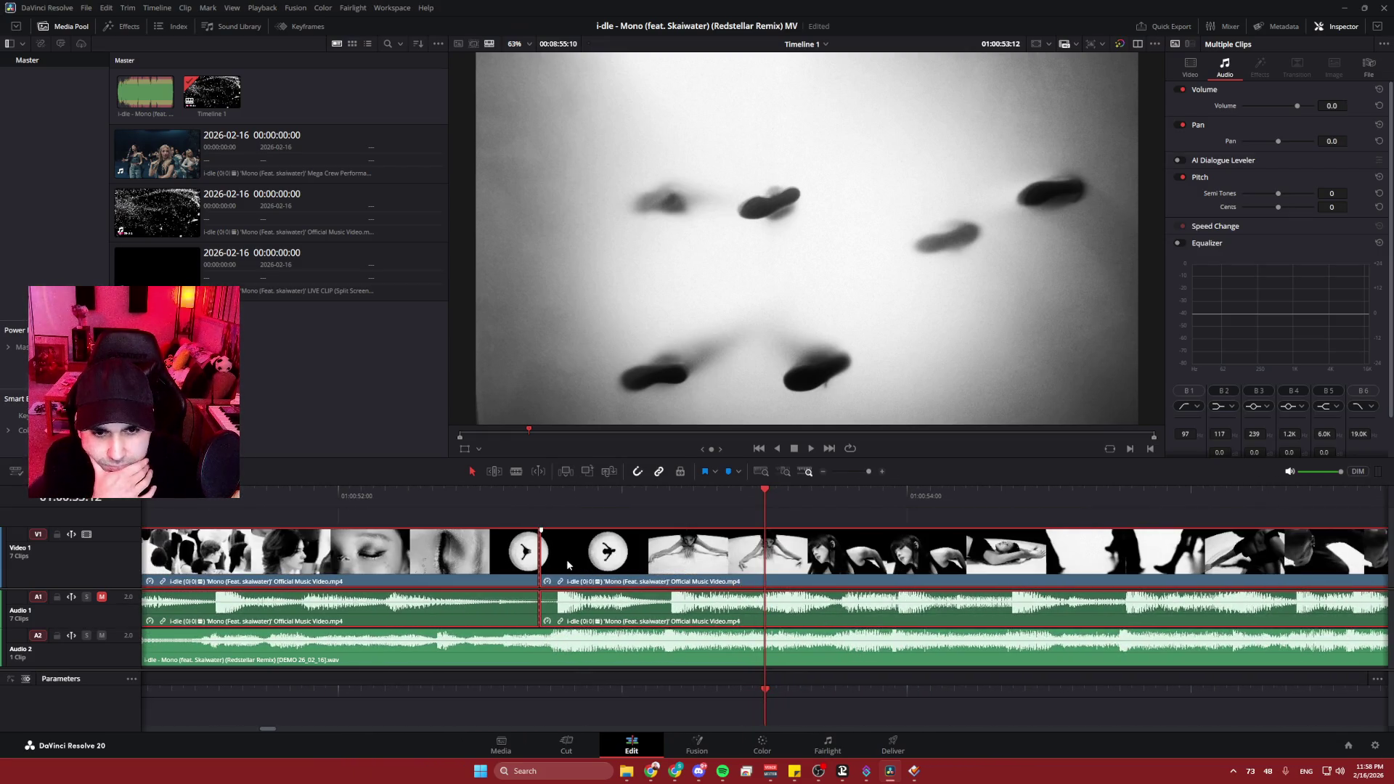
{"action": "mouse_move", "coordinate": [514, 494]}
{"action": "left_mouse_down"}
{"action": "mouse_move", "coordinate": [487, 494]}
{"action": "mouse_move", "coordinate": [557, 506]}
{"action": "left_mouse_up"}
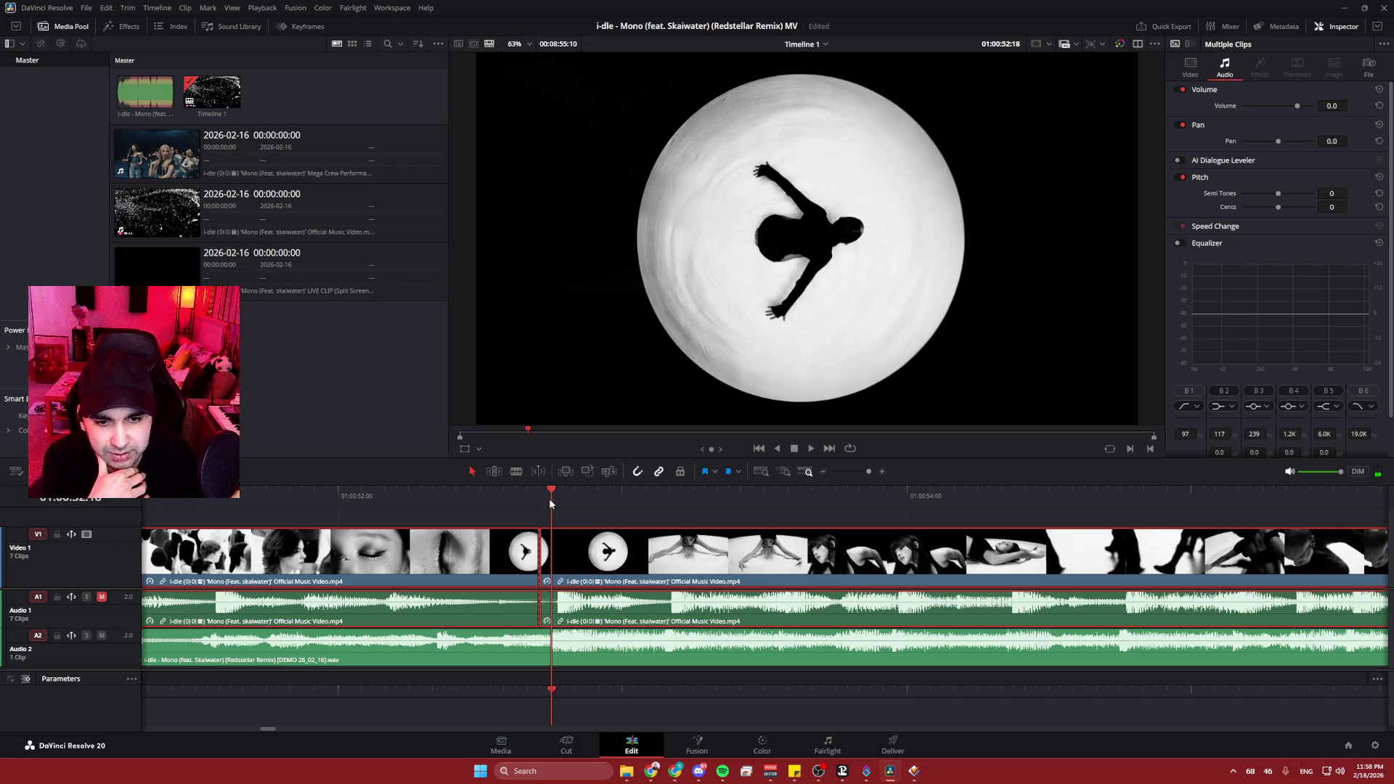
{"action": "left_click_drag", "start_coordinate": [549, 499], "coordinate": [545, 500]}
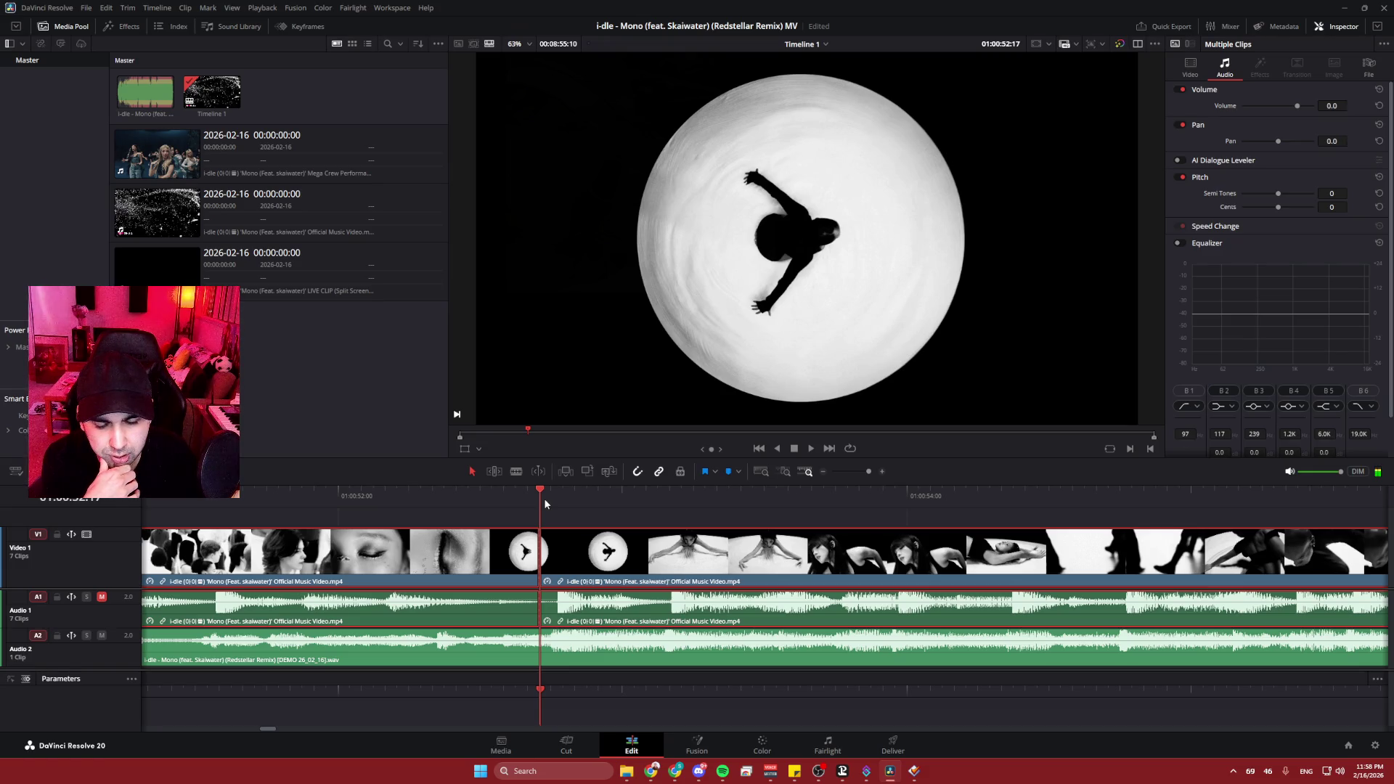
{"action": "mouse_move", "coordinate": [544, 502]}
{"action": "left_mouse_down"}
{"action": "mouse_move", "coordinate": [530, 497]}
{"action": "mouse_move", "coordinate": [557, 500]}
{"action": "mouse_move", "coordinate": [541, 495]}
{"action": "left_mouse_up"}
{"action": "key", "text": "ctrl+b"}
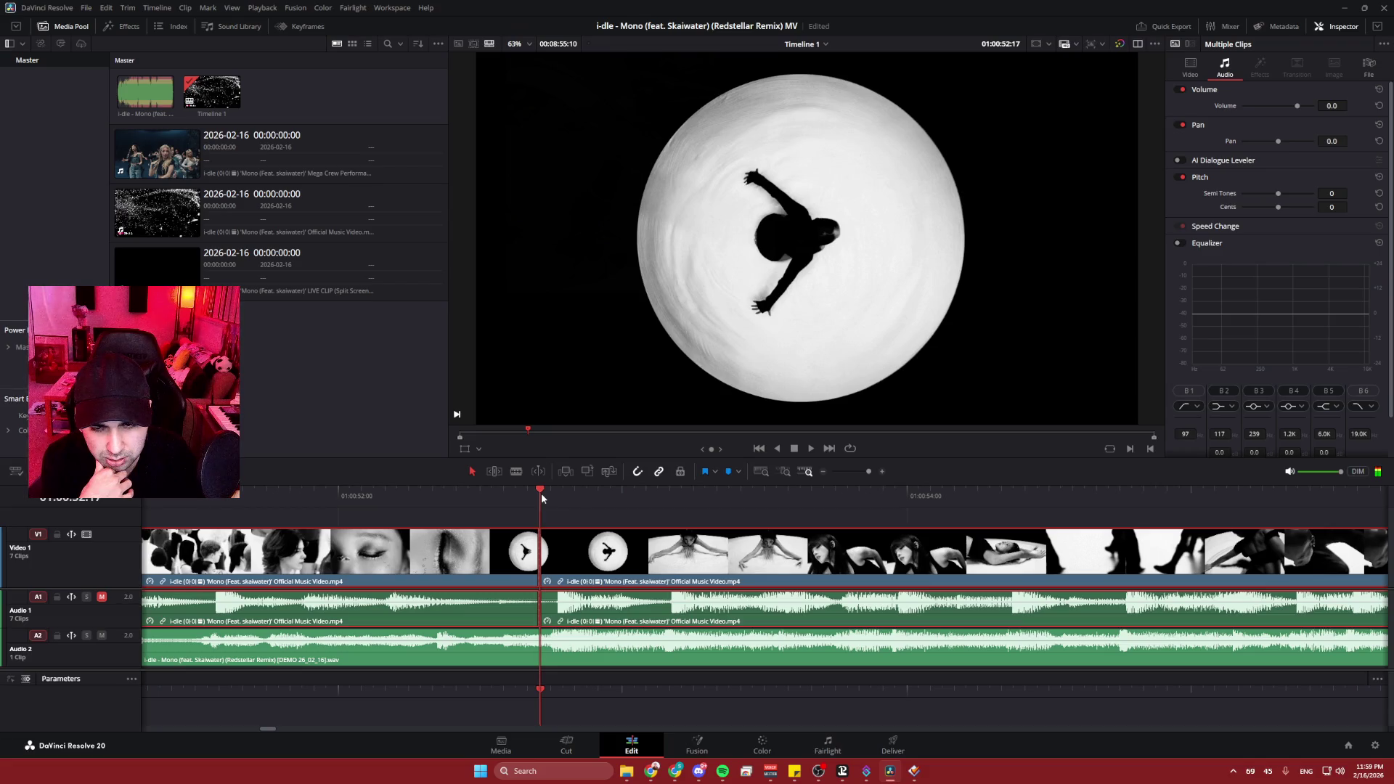
- Delete the section after the cut, leaving a gap before the later clip
{"action": "left_click", "coordinate": [532, 568]}
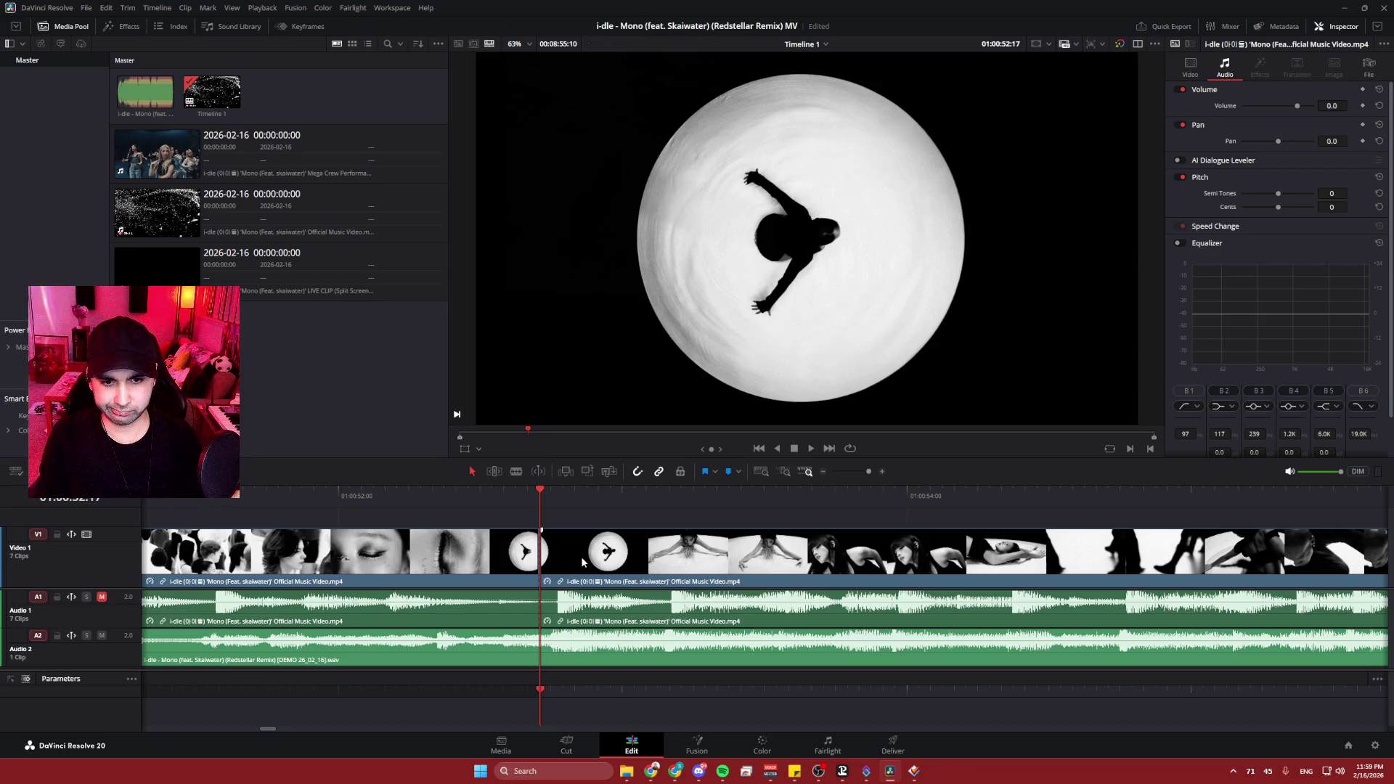
{"action": "scroll", "coordinate": [571, 535], "scroll_direction": "left", "scroll_amount": 3}
{"action": "scroll", "coordinate": [572, 535], "scroll_direction": "down", "scroll_amount": 2}
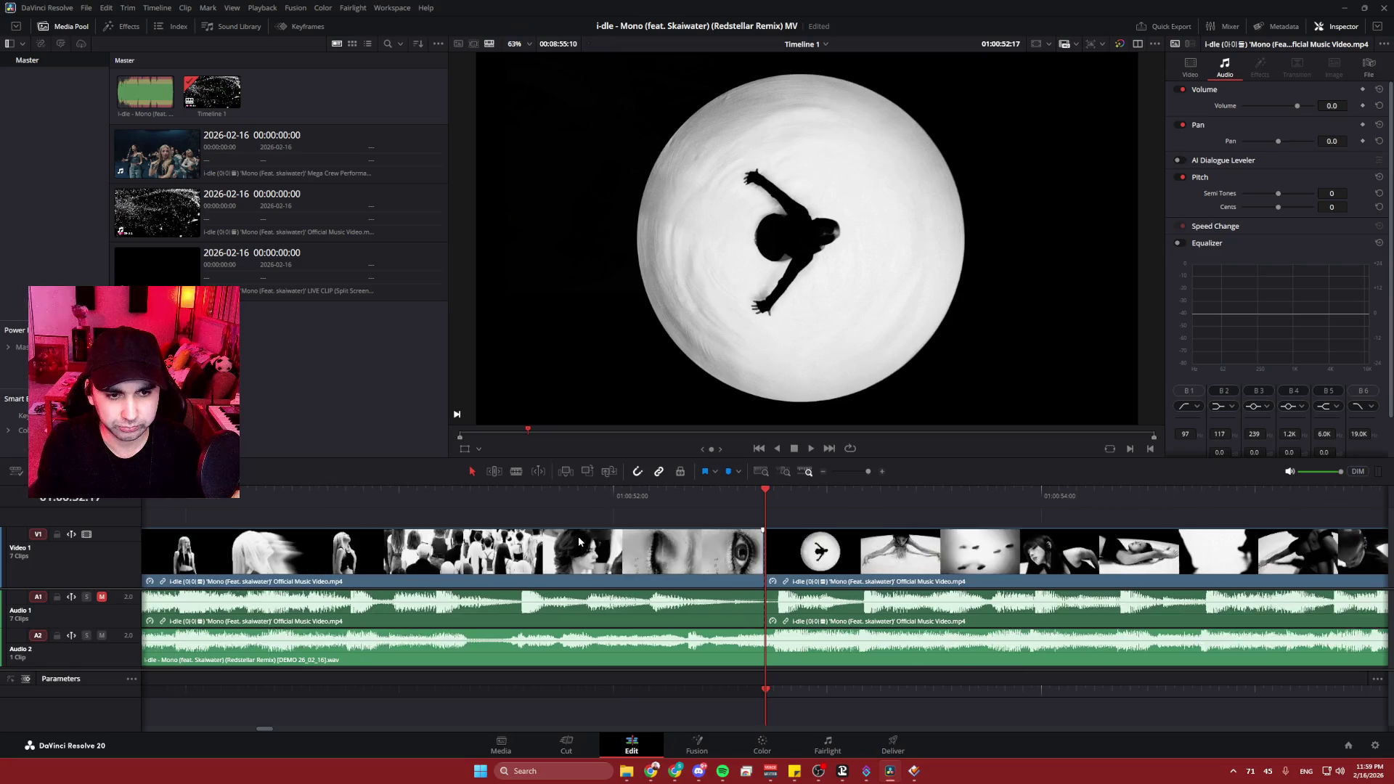
{"action": "key", "text": "space"}
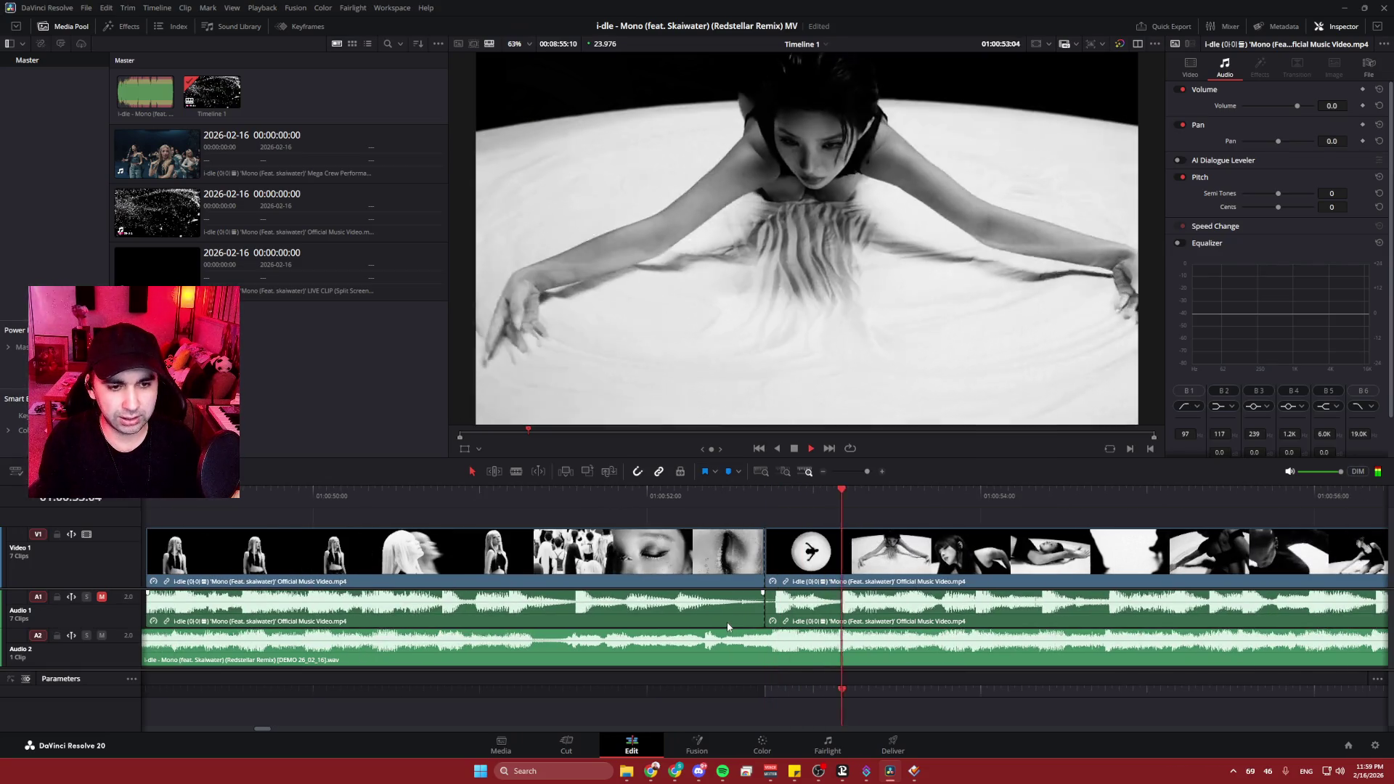
{"action": "scroll", "coordinate": [708, 617], "scroll_direction": "down", "scroll_amount": 2}
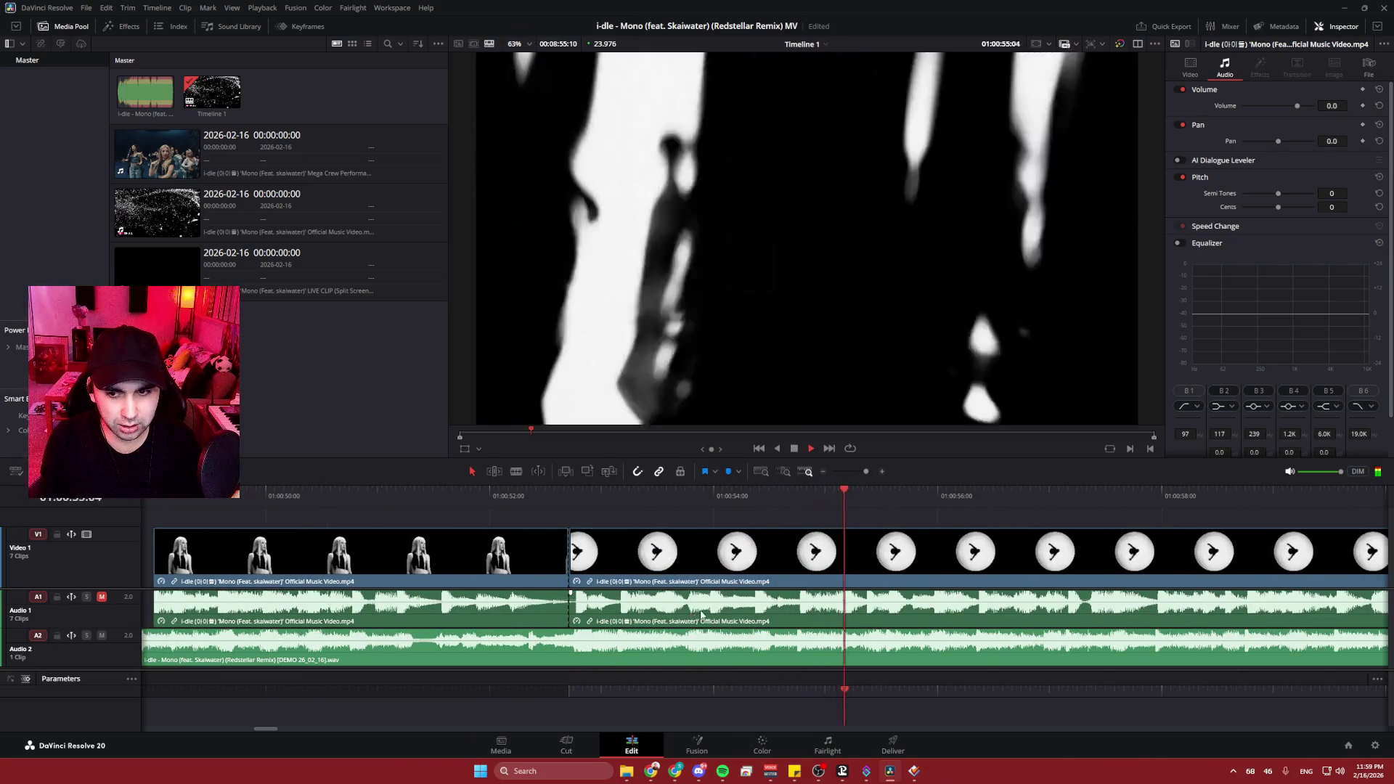
{"action": "scroll", "coordinate": [988, 621], "scroll_direction": "down", "scroll_amount": 3}
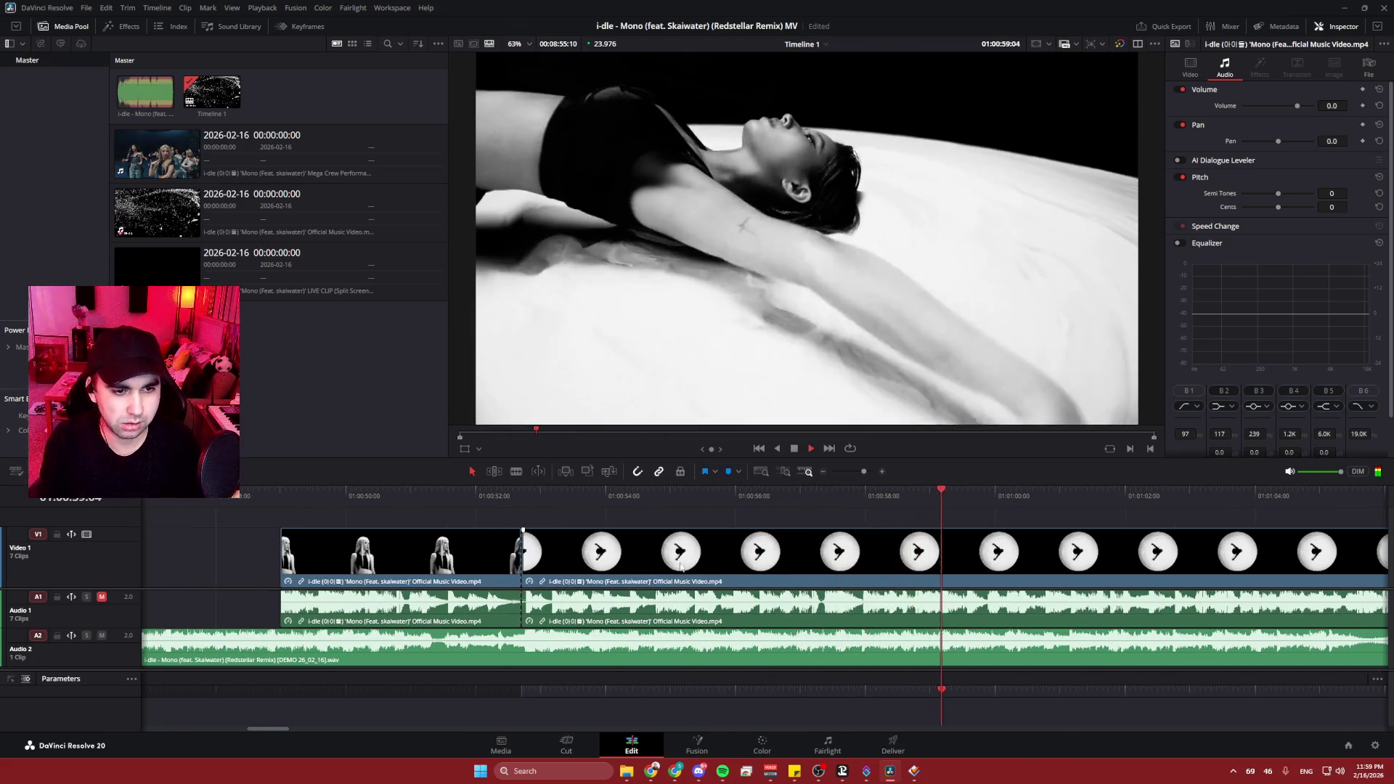
{"action": "left_click", "coordinate": [798, 561]}
{"action": "key", "text": "Delete"}
{"action": "left_click_drag", "start_coordinate": [798, 561], "coordinate": [373, 564]}
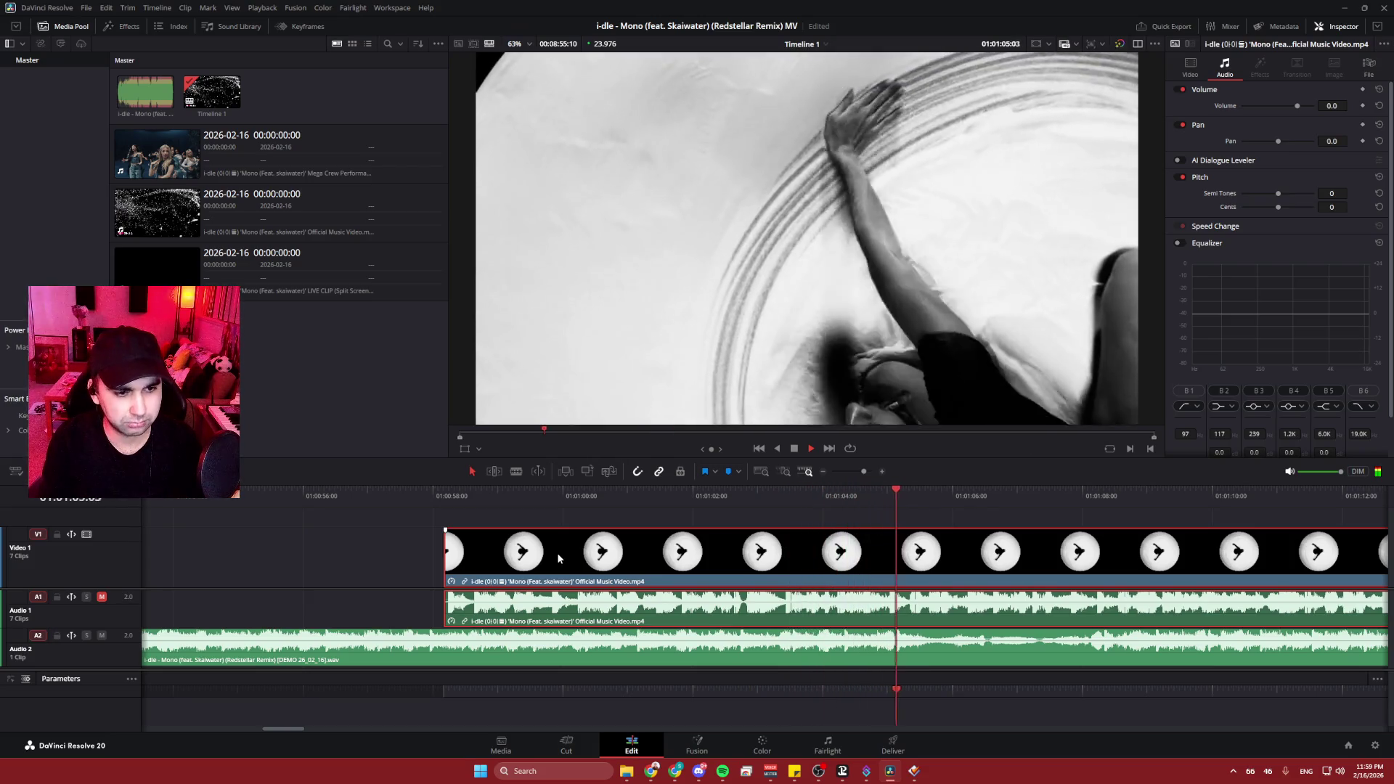
{"action": "key", "text": "space"}
- Move the remaining clip later to the playhead and play into it
{"action": "scroll", "coordinate": [1039, 552], "scroll_direction": "up", "scroll_amount": 2}
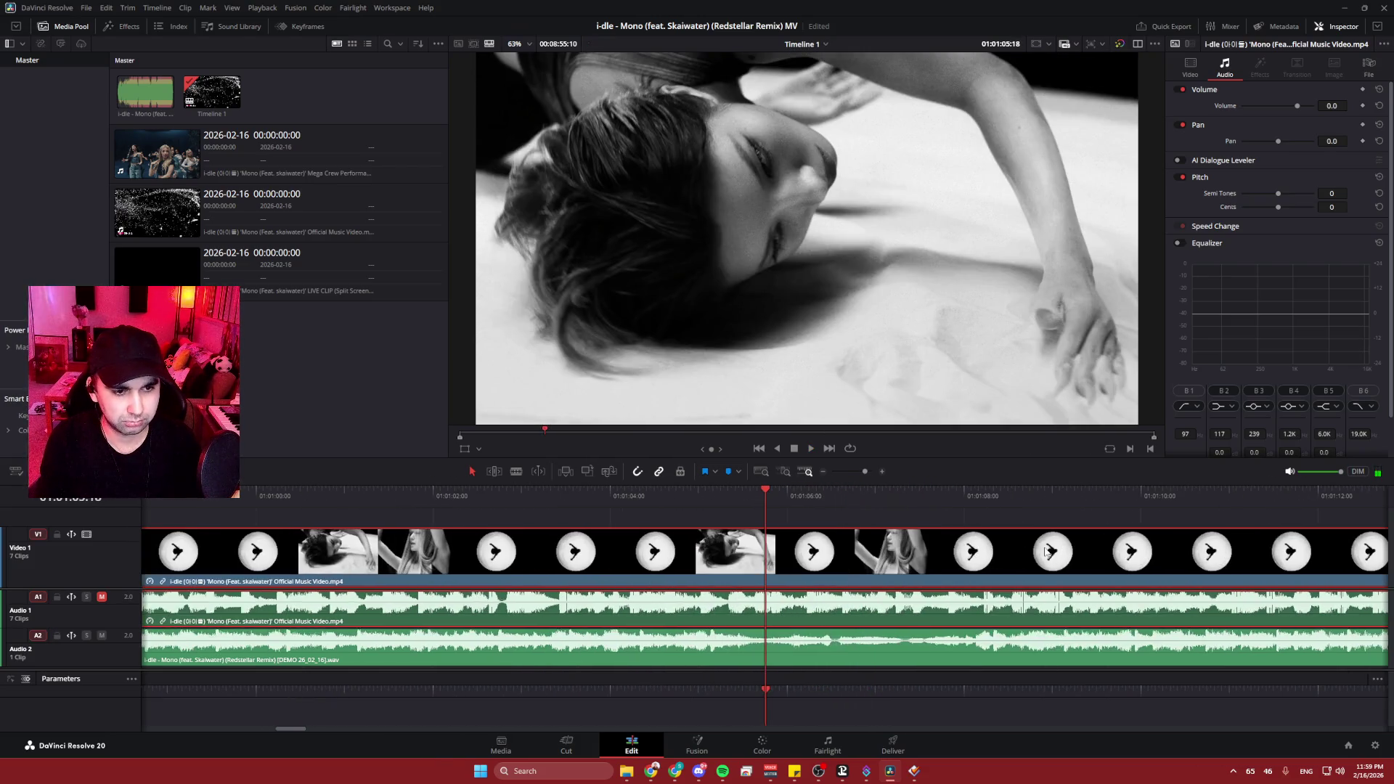
{"action": "scroll", "coordinate": [1043, 547], "scroll_direction": "down", "scroll_amount": 1}
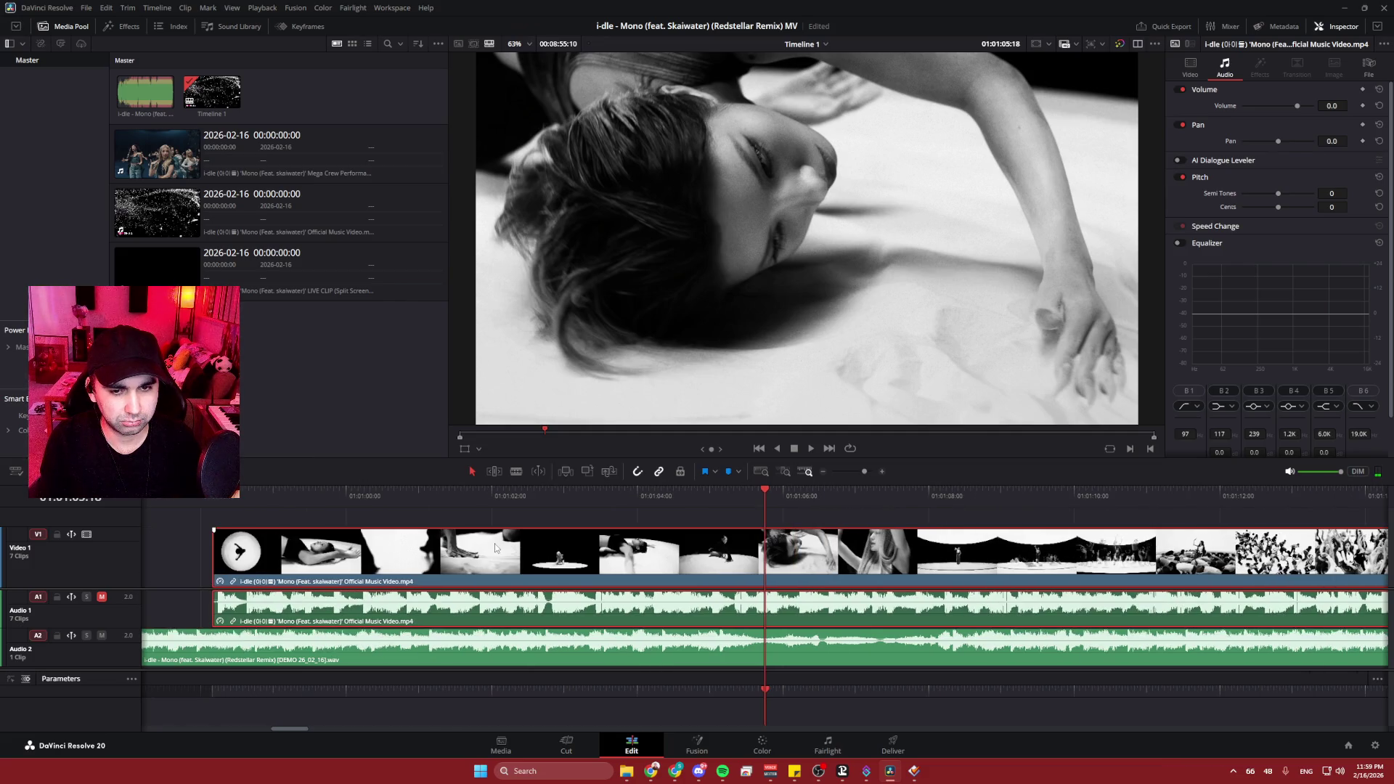
{"action": "left_click_drag", "start_coordinate": [496, 550], "coordinate": [964, 562]}
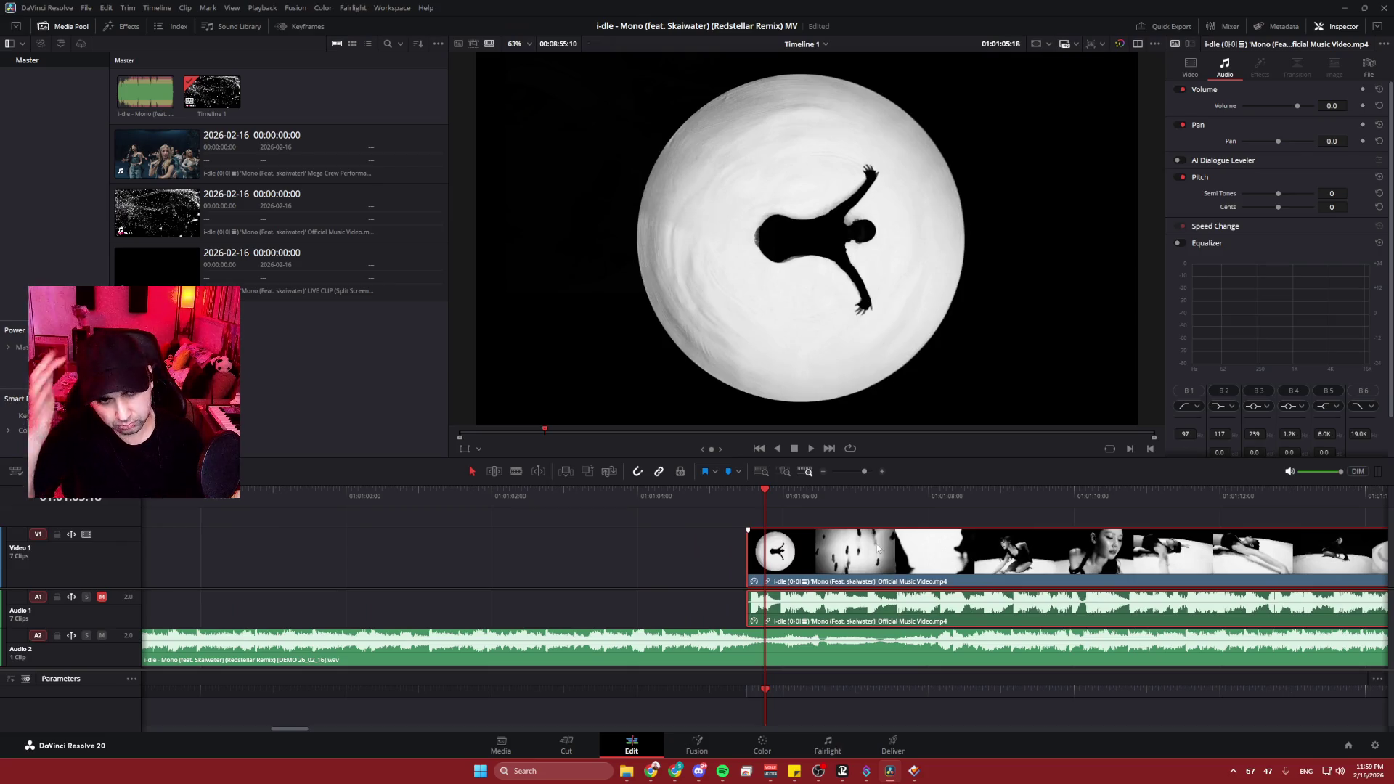
{"action": "left_click", "coordinate": [640, 494]}
{"action": "key", "text": "space"}
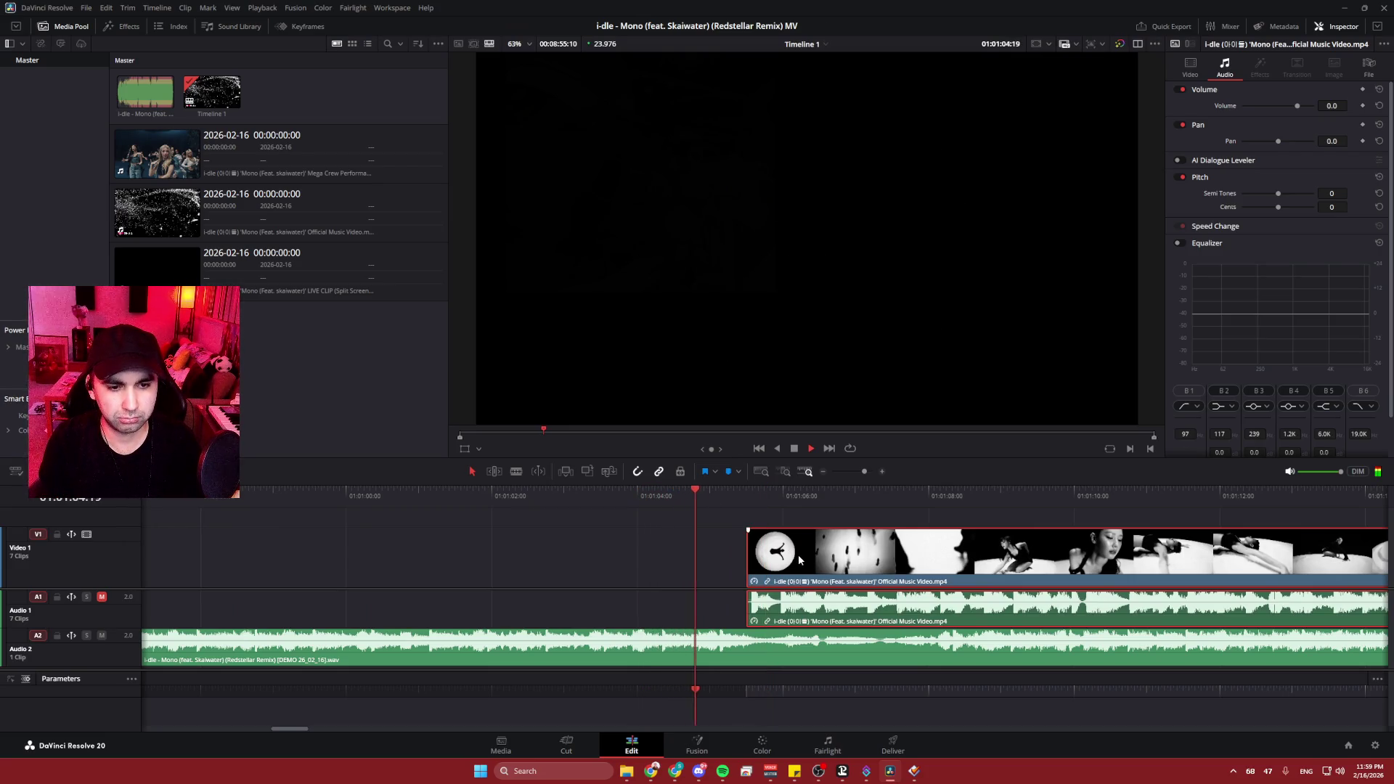
{"action": "key", "text": "space"}
- Shift the moved clip two frames earlier and bring its start into view
{"action": "left_click_drag", "start_coordinate": [839, 561], "coordinate": [825, 556]}
{"action": "scroll", "coordinate": [752, 559], "scroll_direction": "up", "scroll_amount": 2}
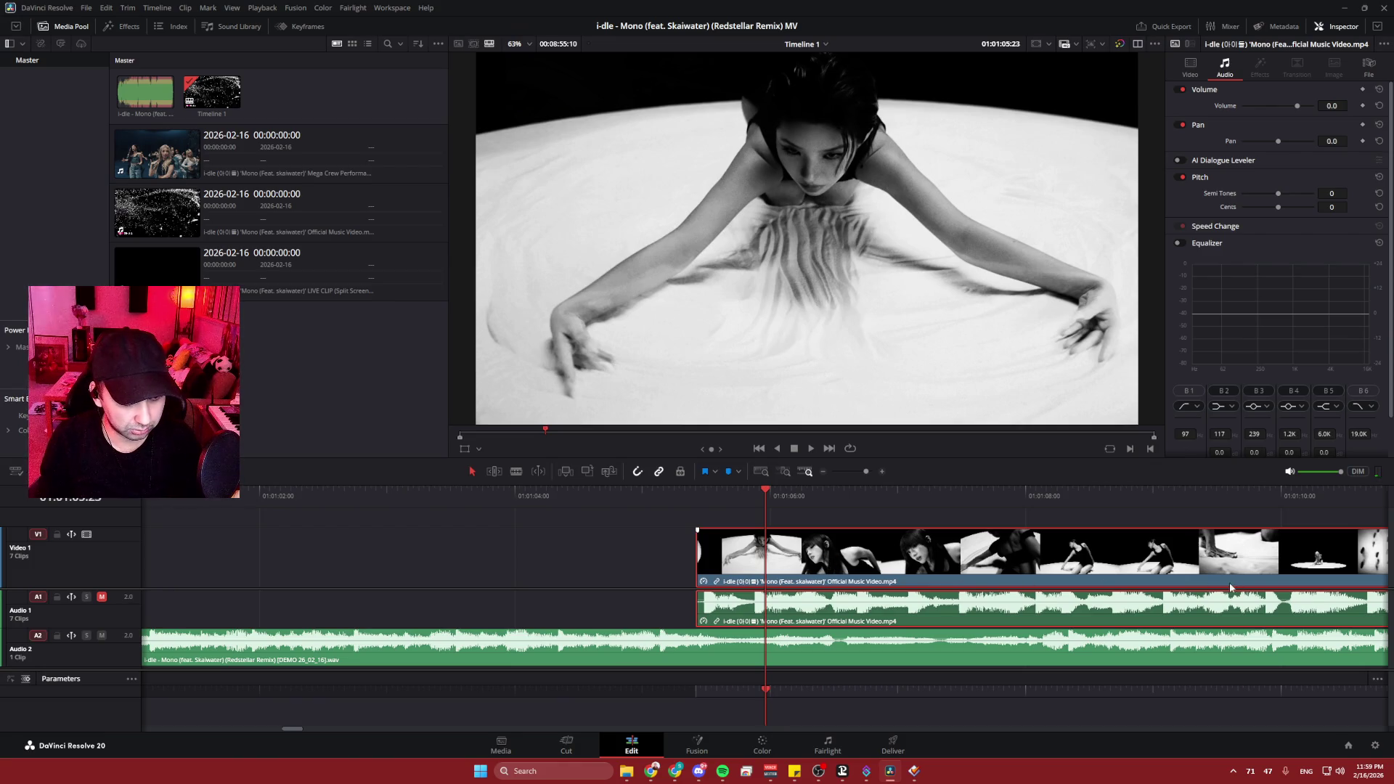
{"action": "scroll", "coordinate": [829, 566], "scroll_direction": "down", "scroll_amount": 3}
{"action": "scroll", "coordinate": [829, 566], "scroll_direction": "down", "scroll_amount": 1}
{"action": "scroll", "coordinate": [908, 576], "scroll_direction": "up", "scroll_amount": 2}
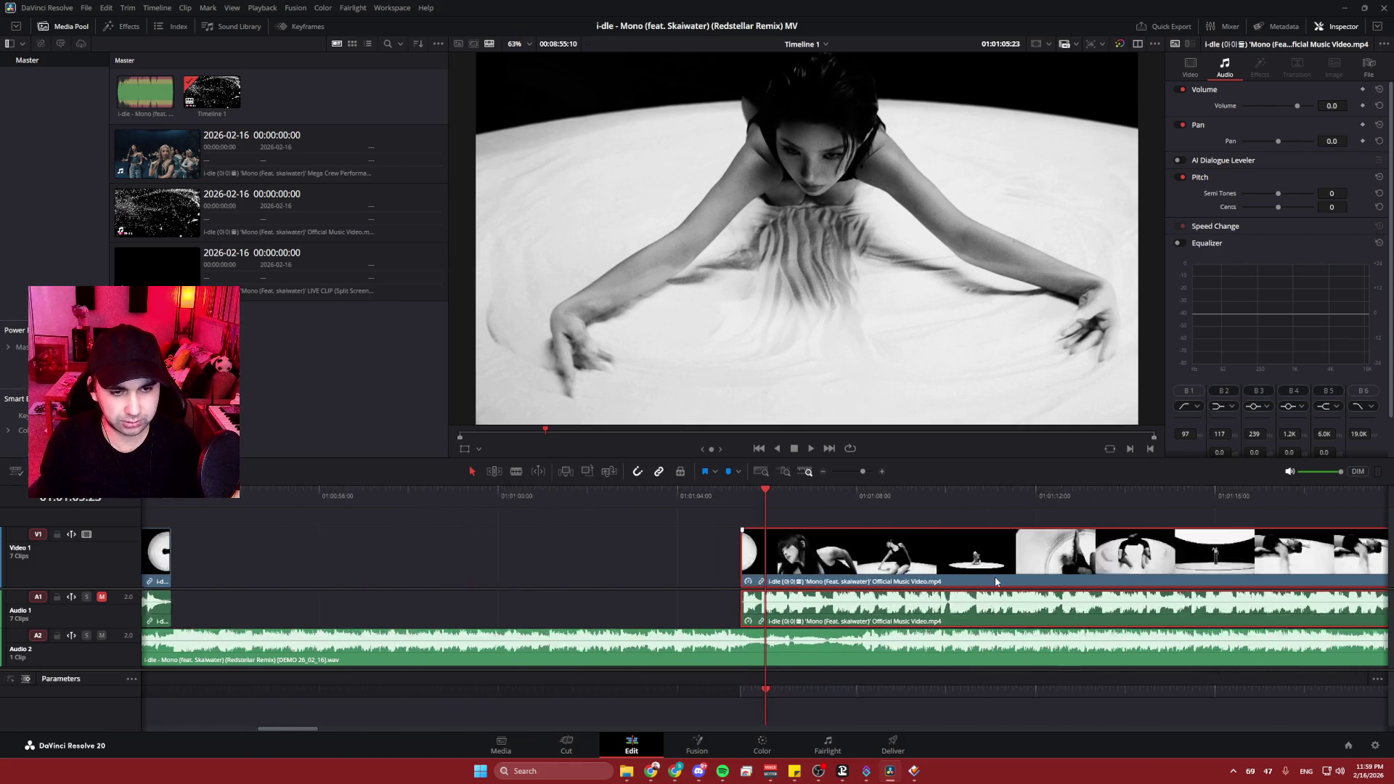
{"action": "mouse_move", "coordinate": [684, 556]}
{"action": "left_mouse_down"}
{"action": "mouse_move", "coordinate": [396, 553]}
{"action": "mouse_move", "coordinate": [275, 572]}
{"action": "left_mouse_up"}
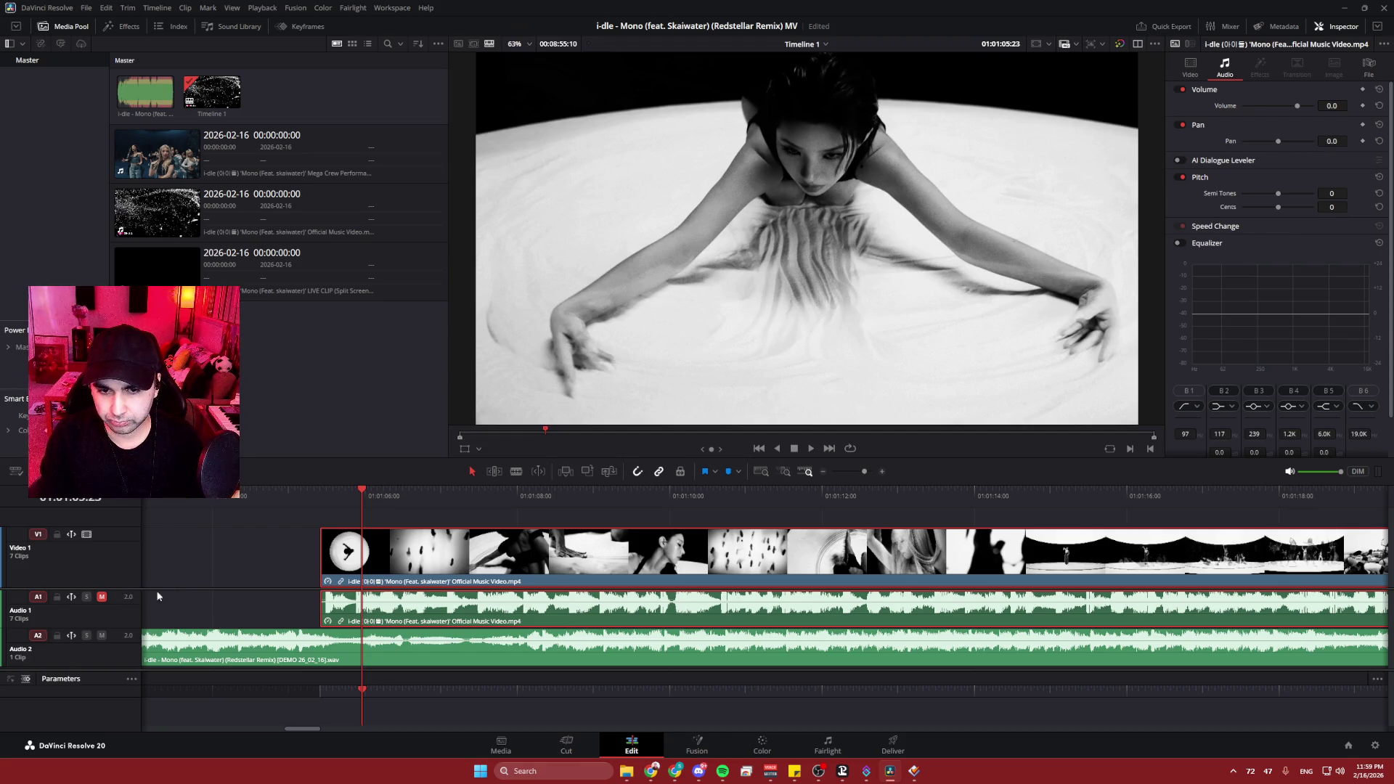
- Shift the music video clips two frames later and replay from 01:01:04:08 to check sync
{"action": "key", "text": "space"}
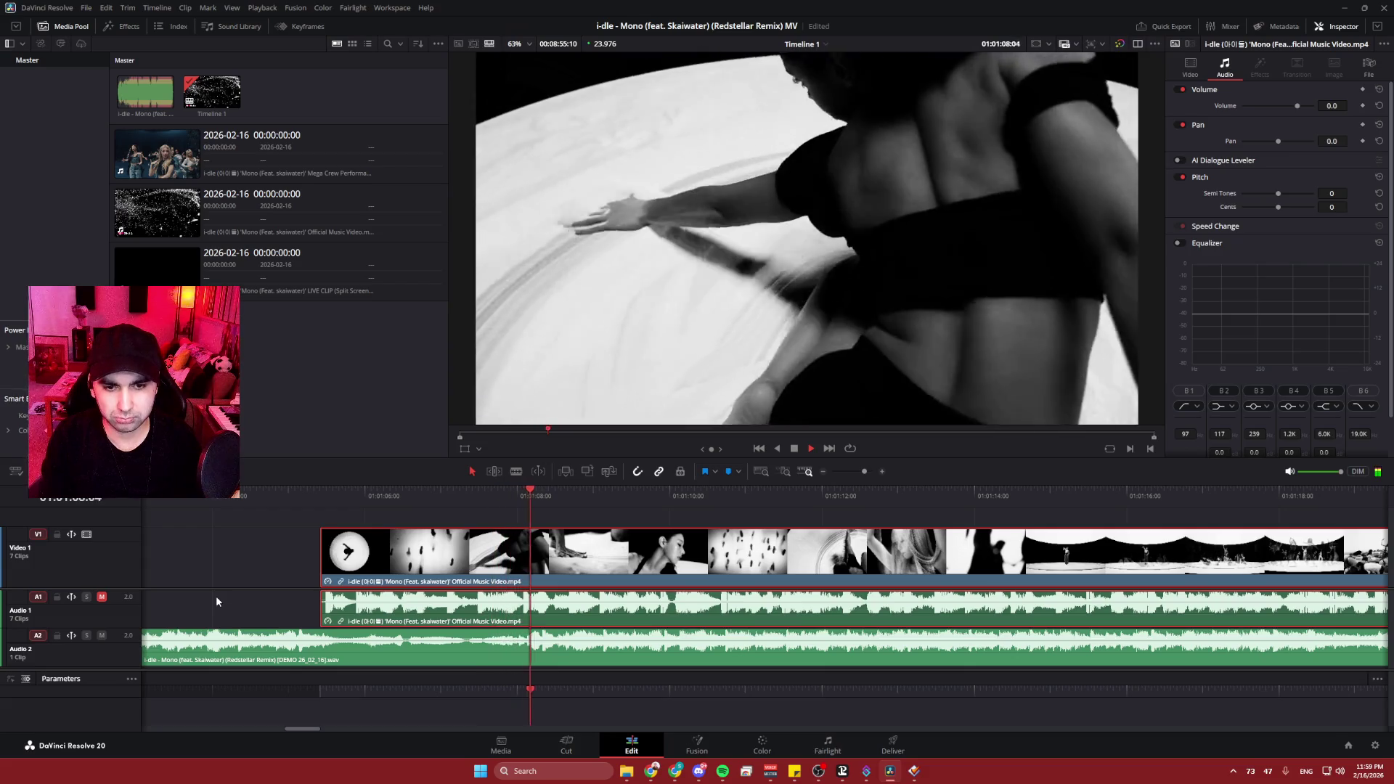
{"action": "left_click", "coordinate": [555, 491]}
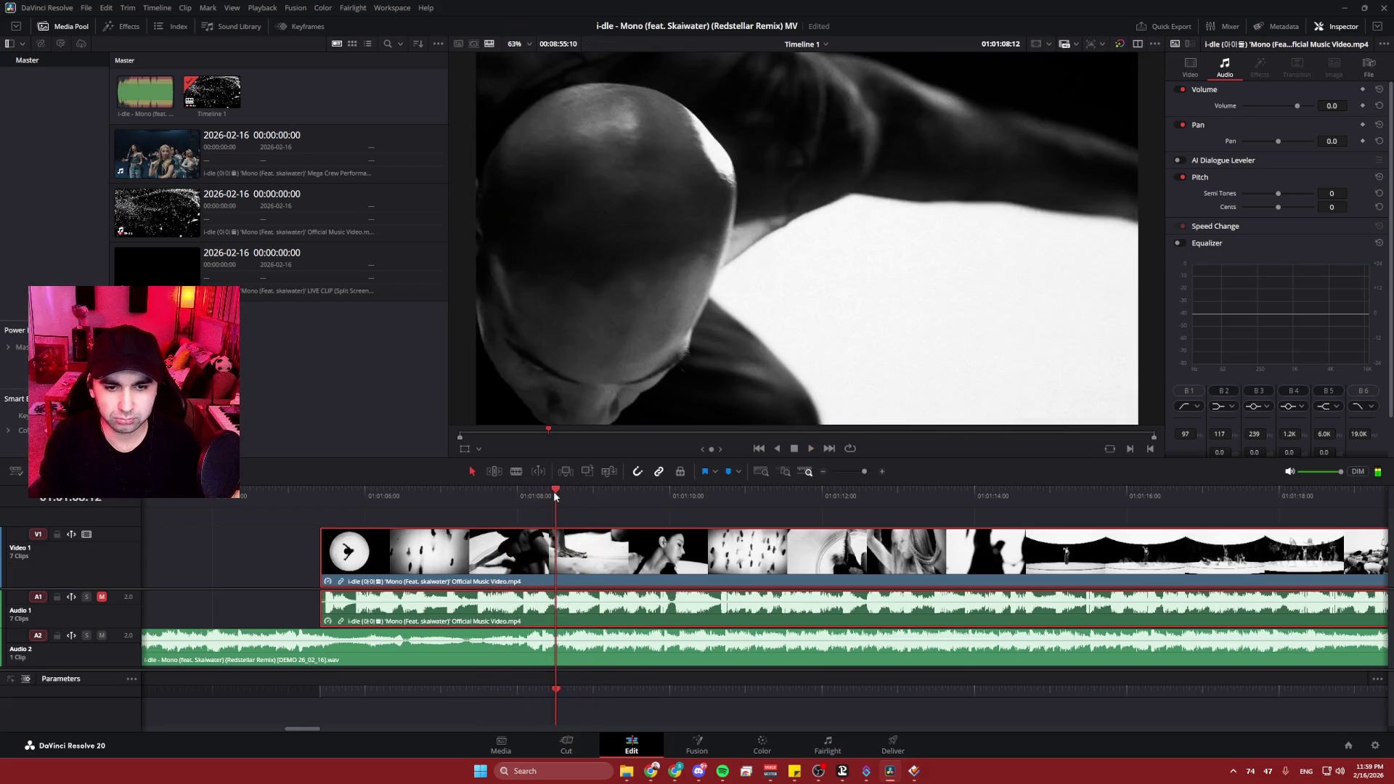
{"action": "key", "text": "space"}
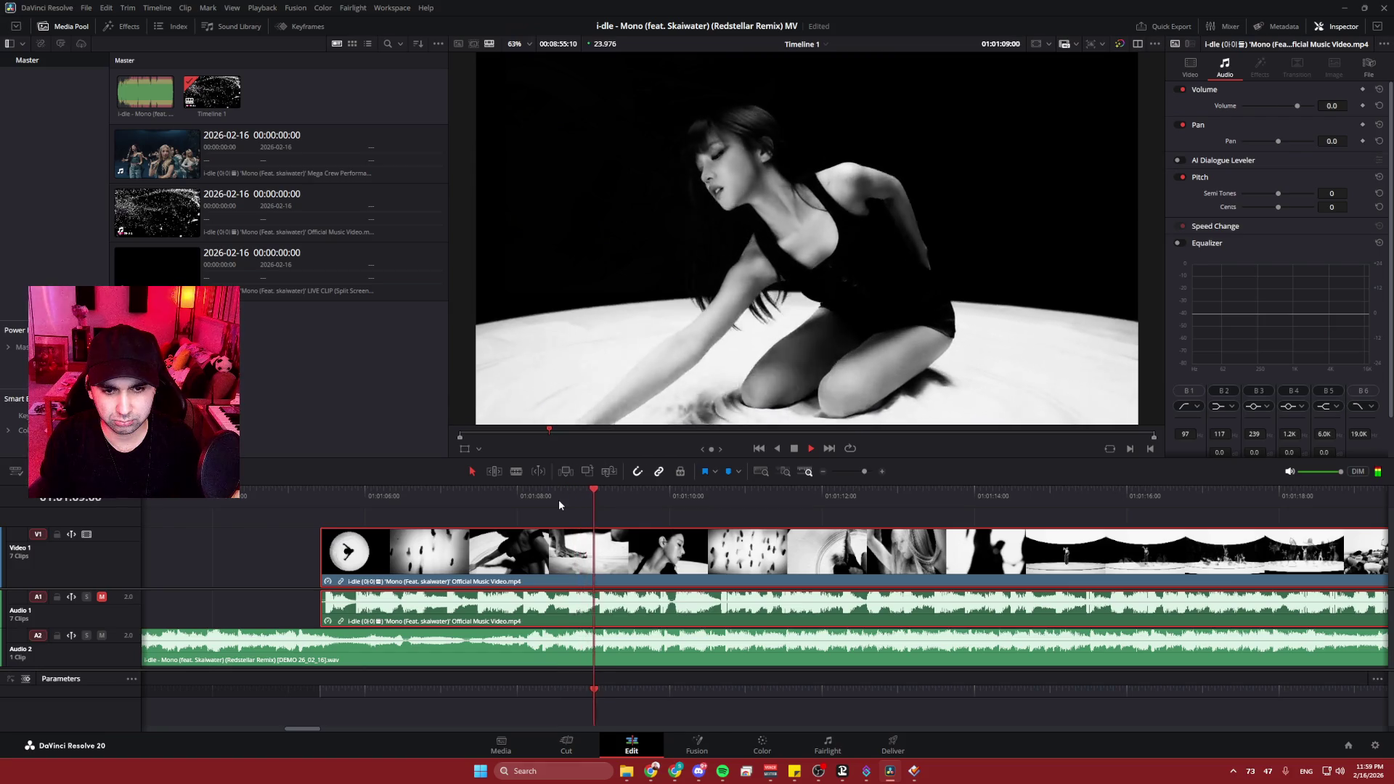
{"action": "left_click", "coordinate": [573, 491]}
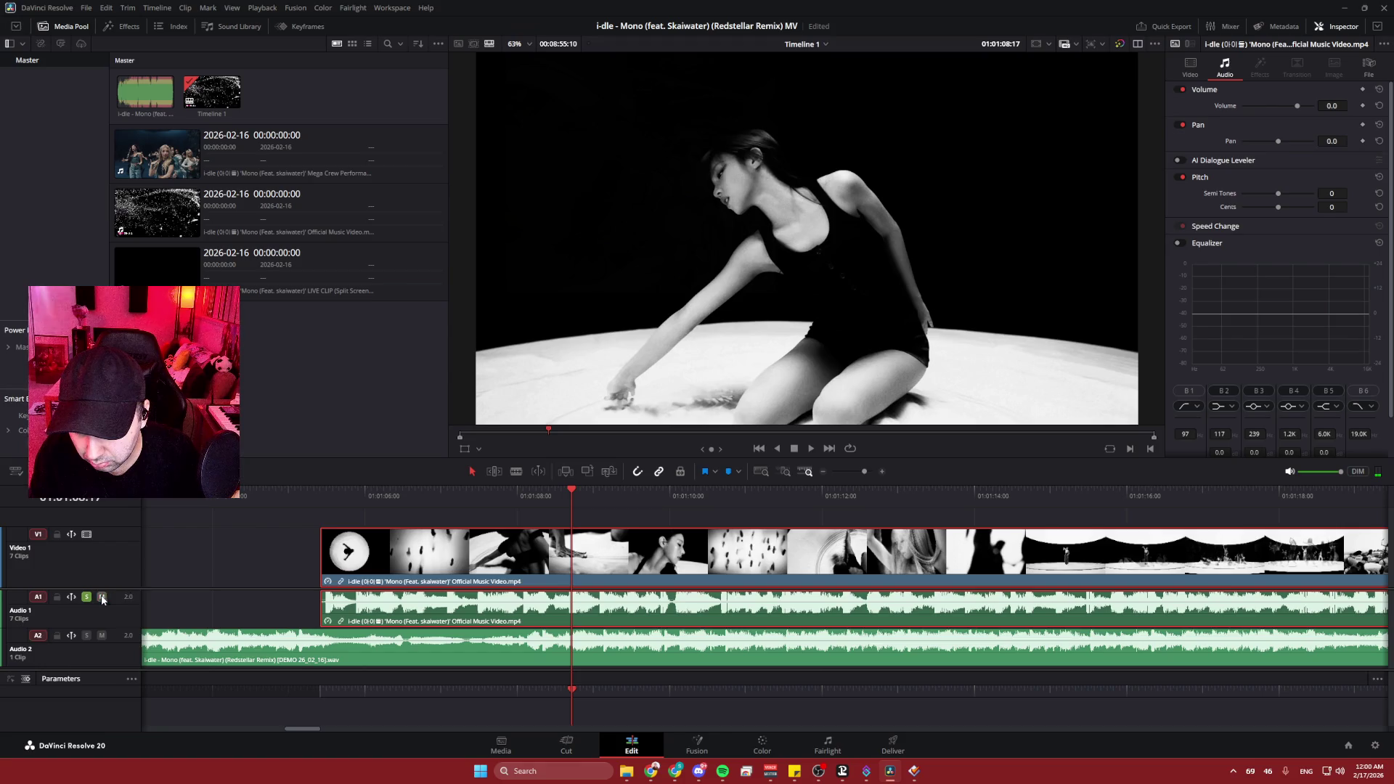
{"action": "key", "text": "space"}
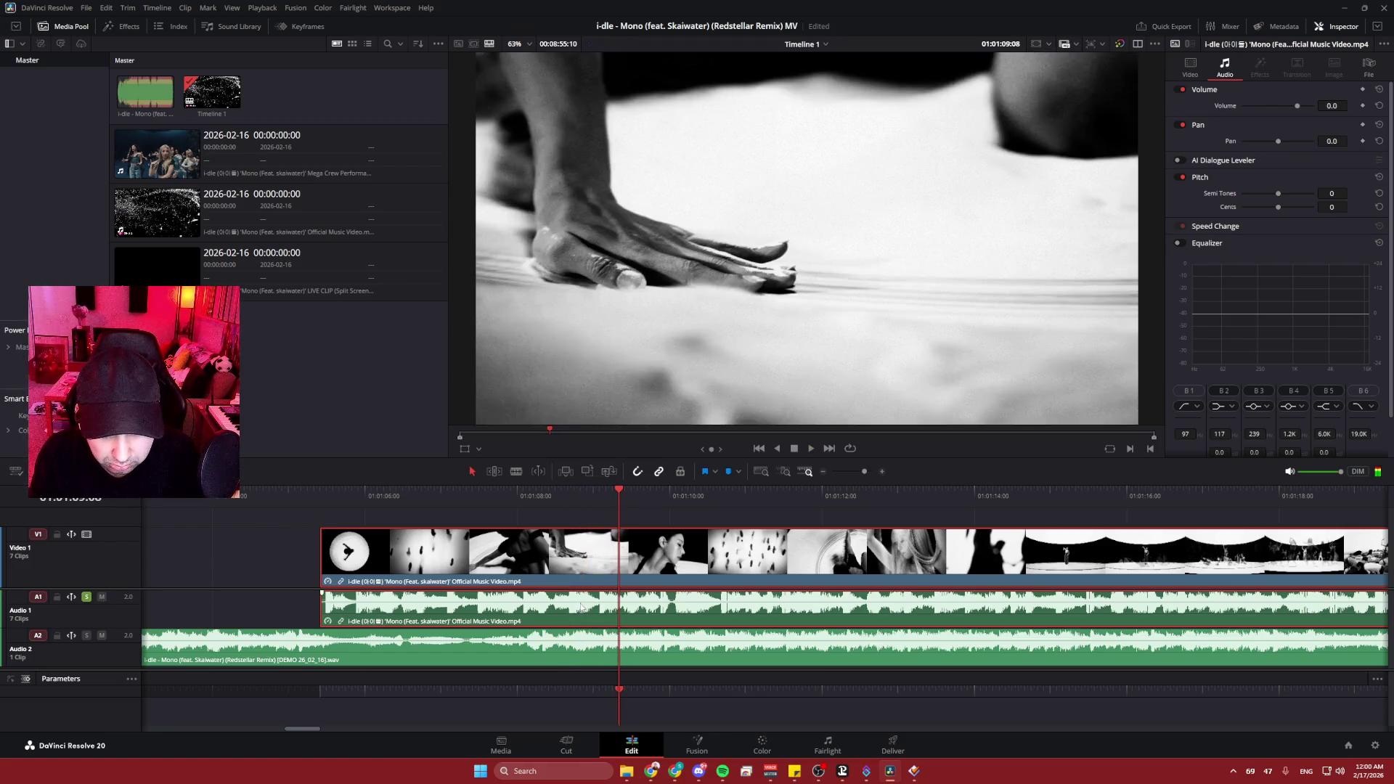
{"action": "left_click_drag", "start_coordinate": [580, 607], "coordinate": [586, 608]}
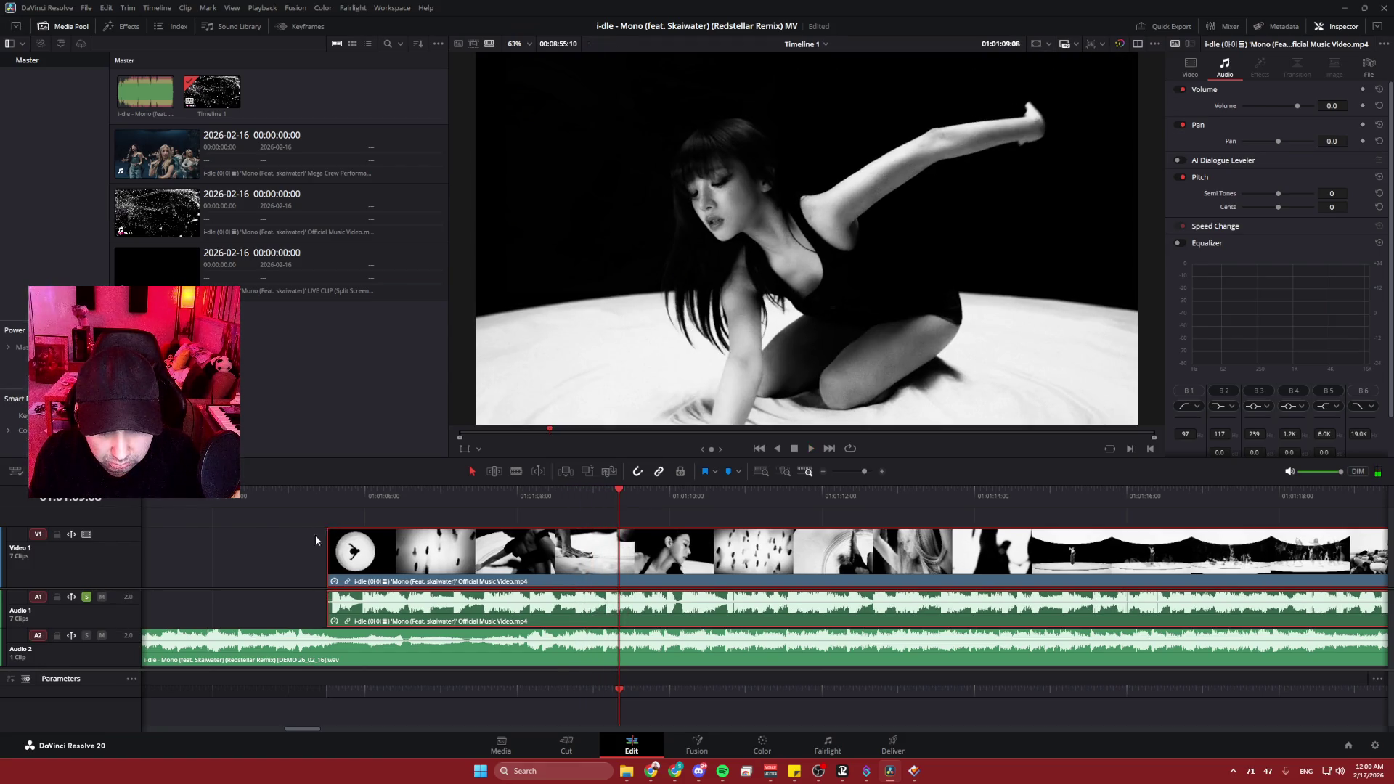
{"action": "left_click", "coordinate": [297, 499]}
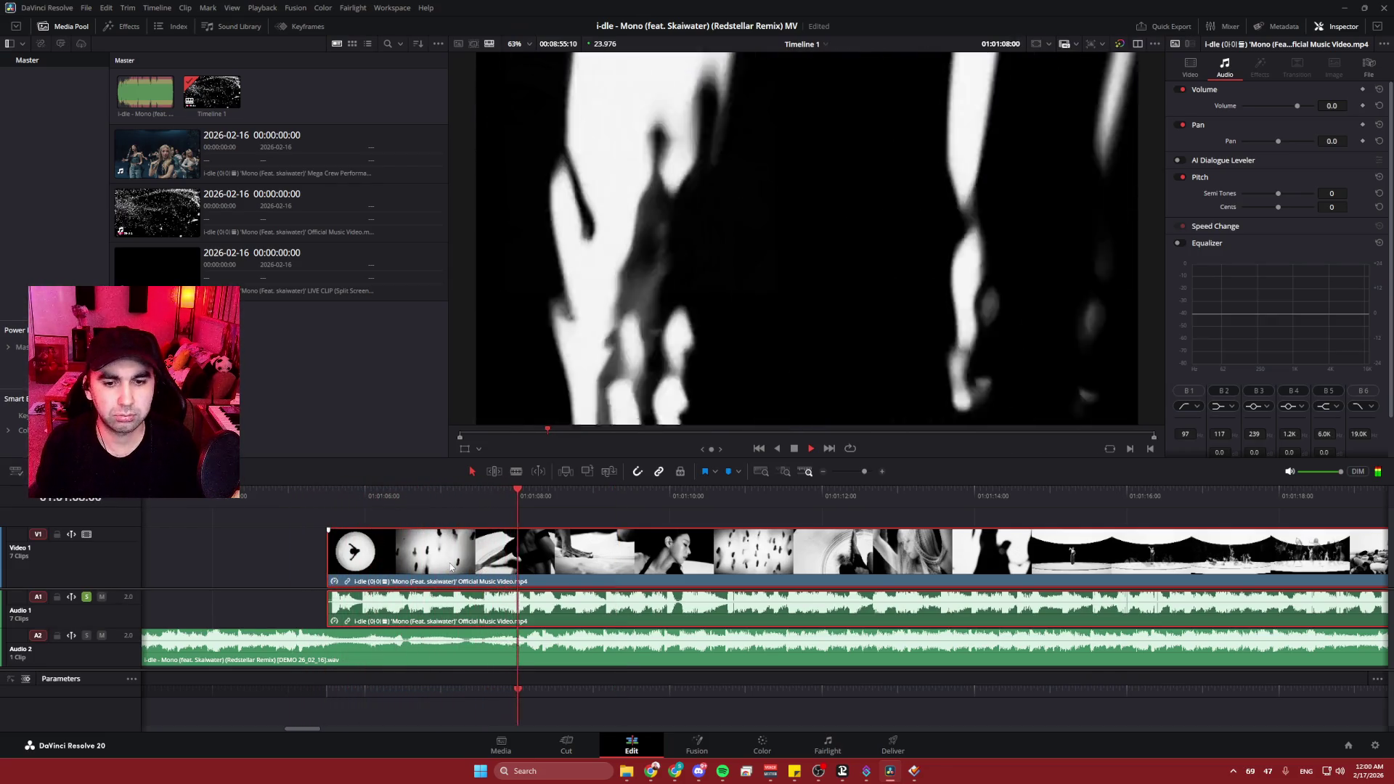
{"action": "key", "text": "space"}
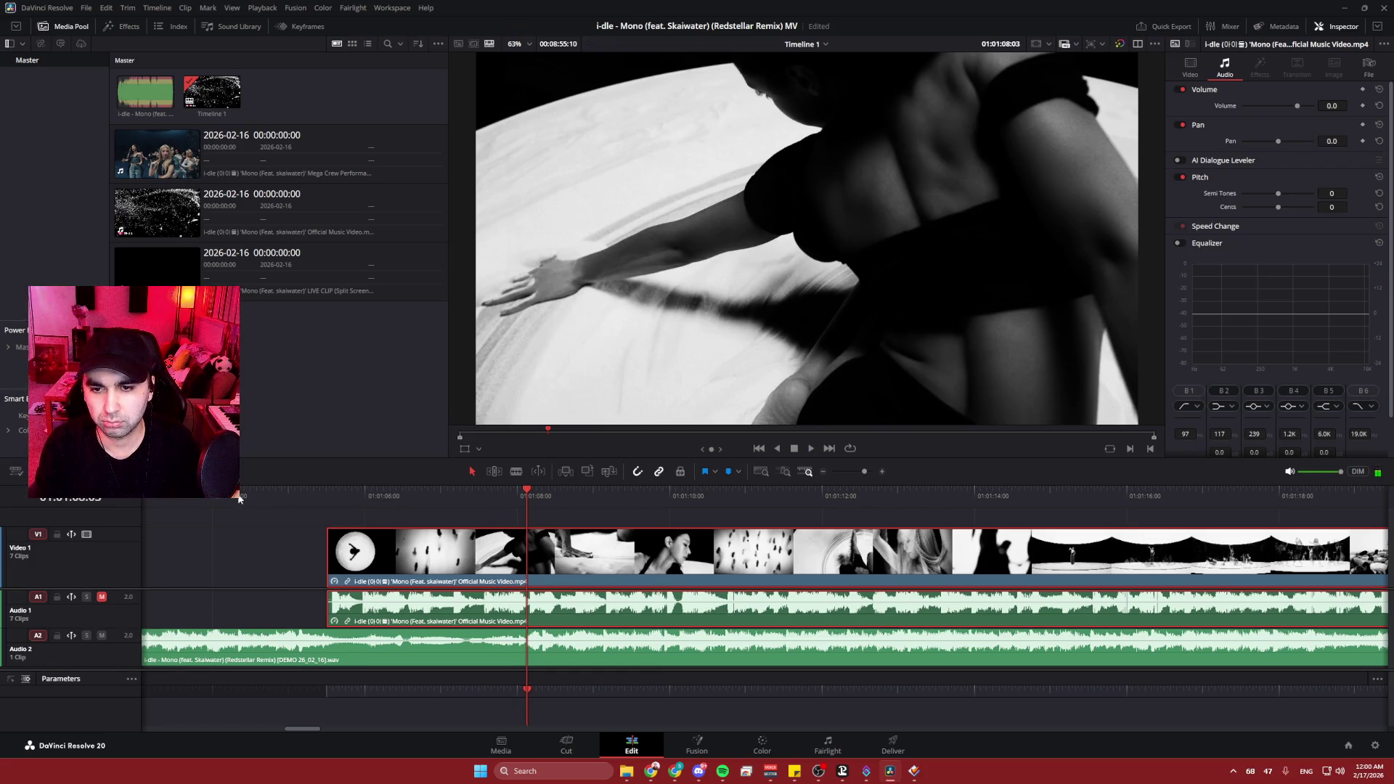
{"action": "left_click", "coordinate": [239, 500]}
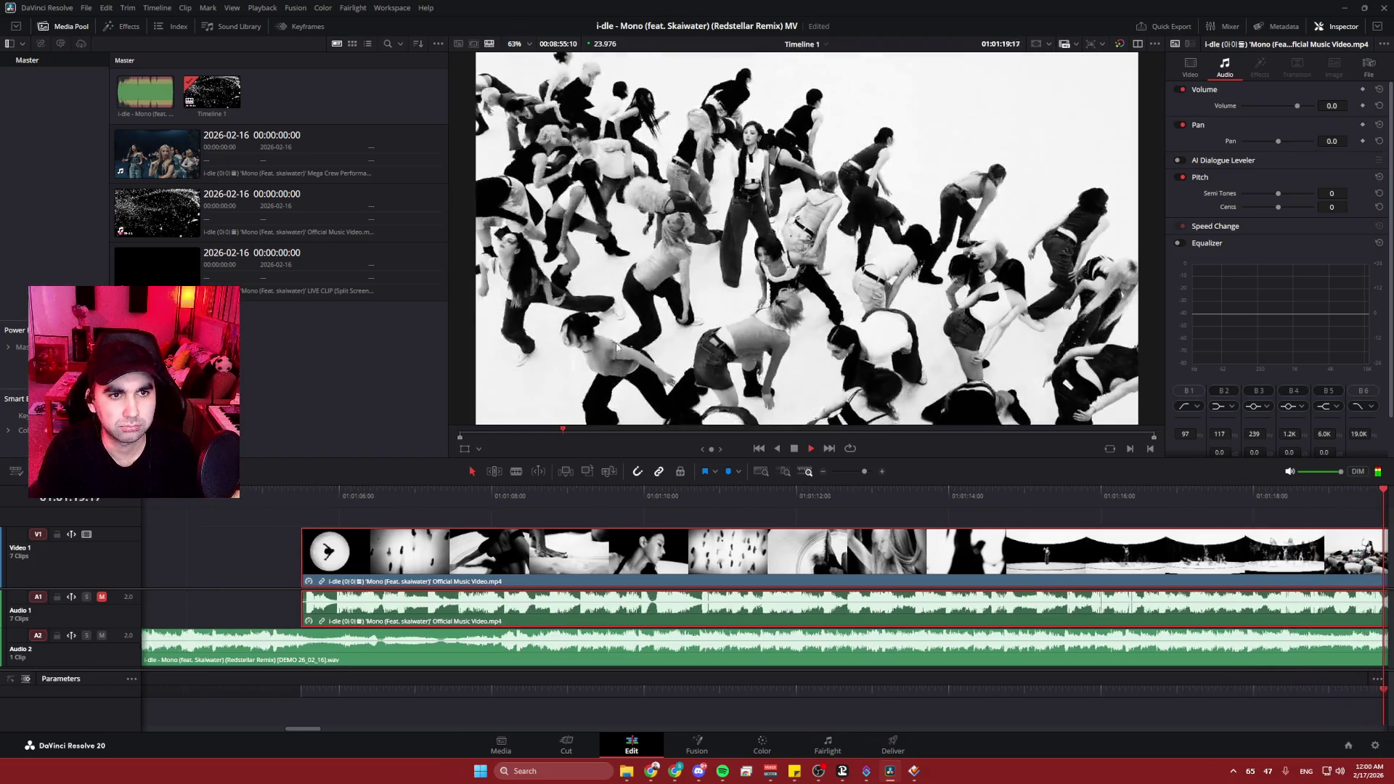
{"action": "left_click_drag", "start_coordinate": [1057, 519], "coordinate": [783, 520]}
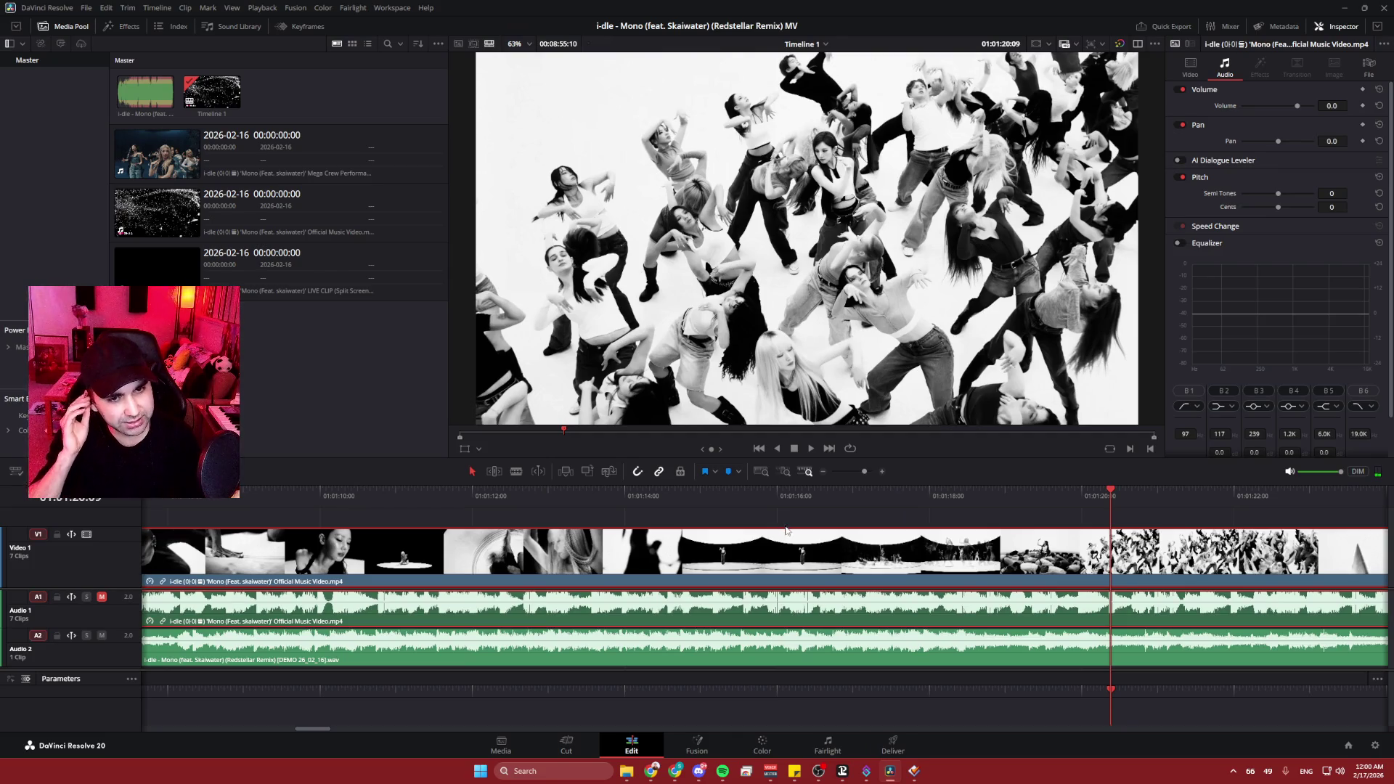
{"action": "scroll", "coordinate": [320, 548], "scroll_direction": "left", "scroll_amount": 5}
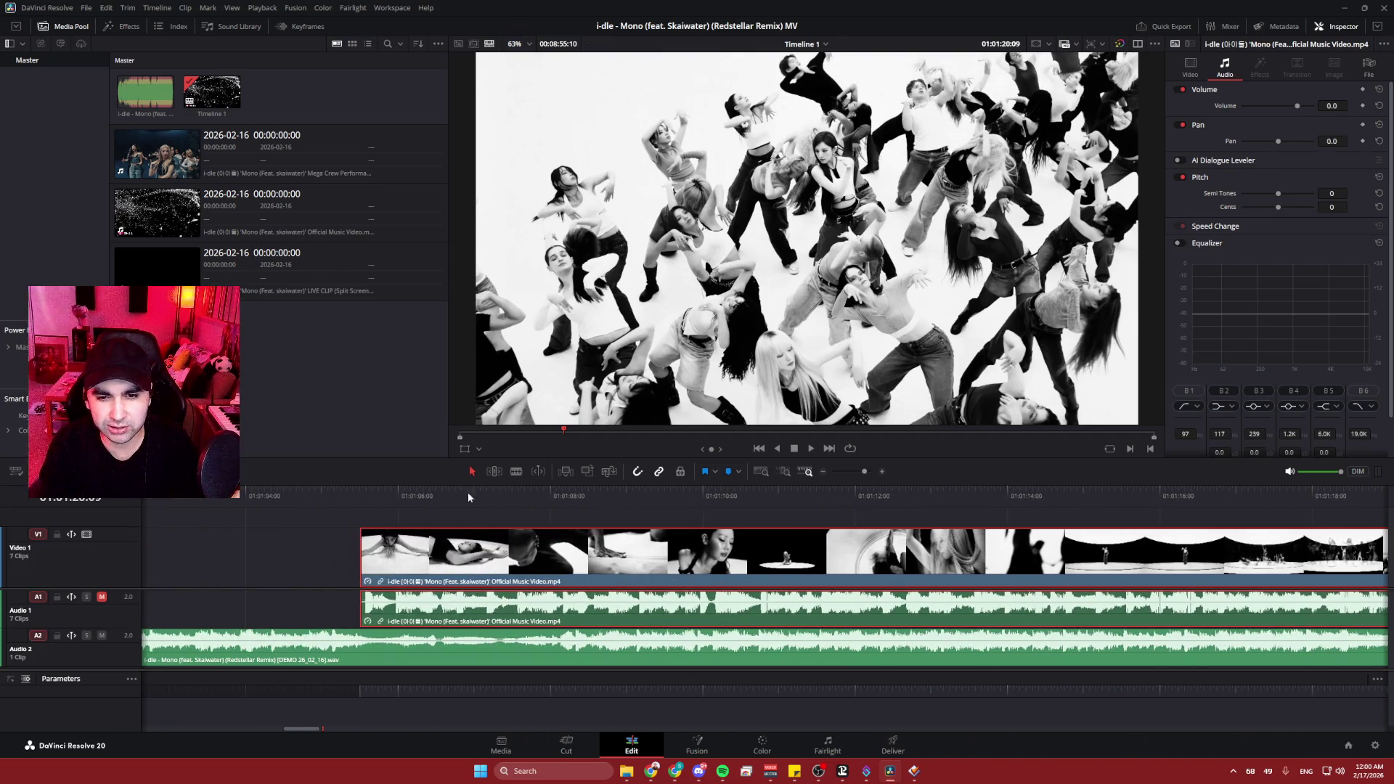
{"action": "left_click", "coordinate": [355, 497]}
{"action": "key", "text": "space"}
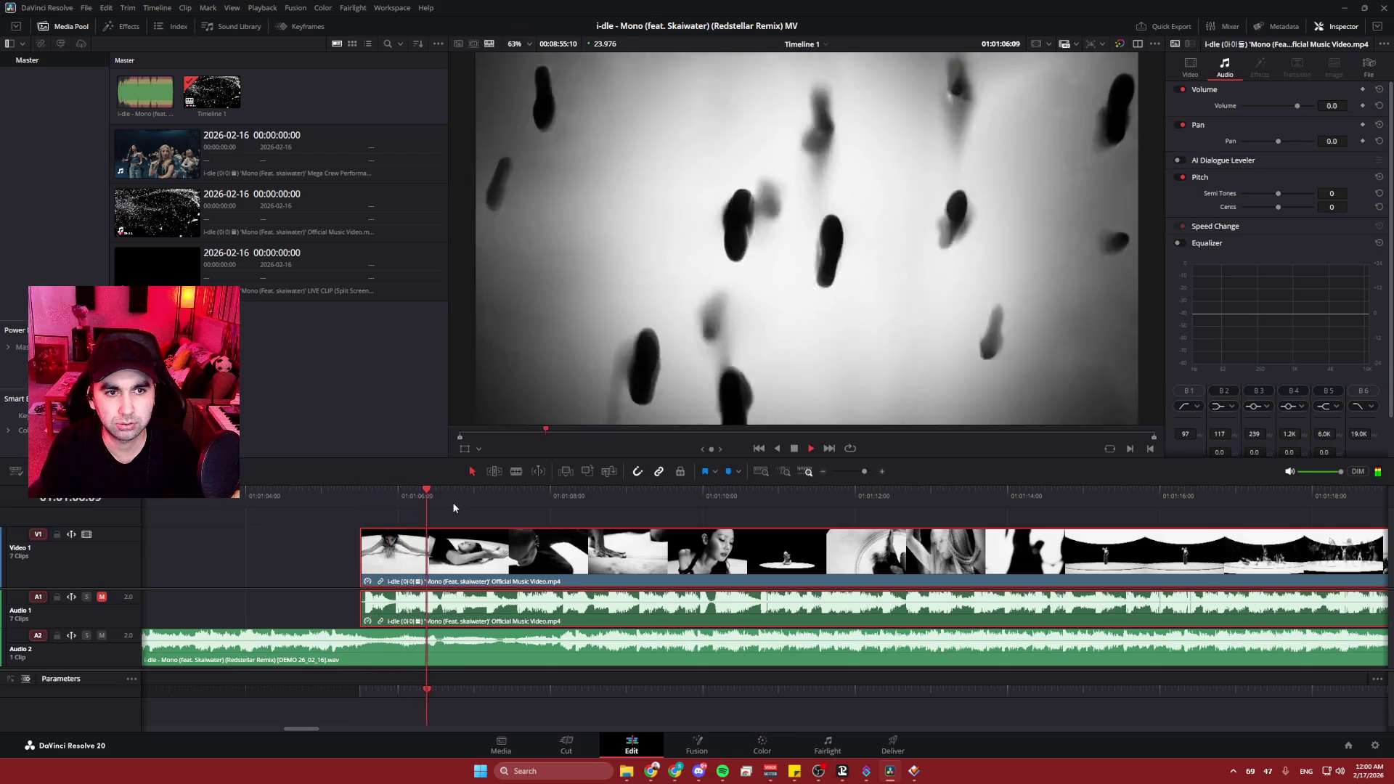
{"action": "key", "text": "space"}
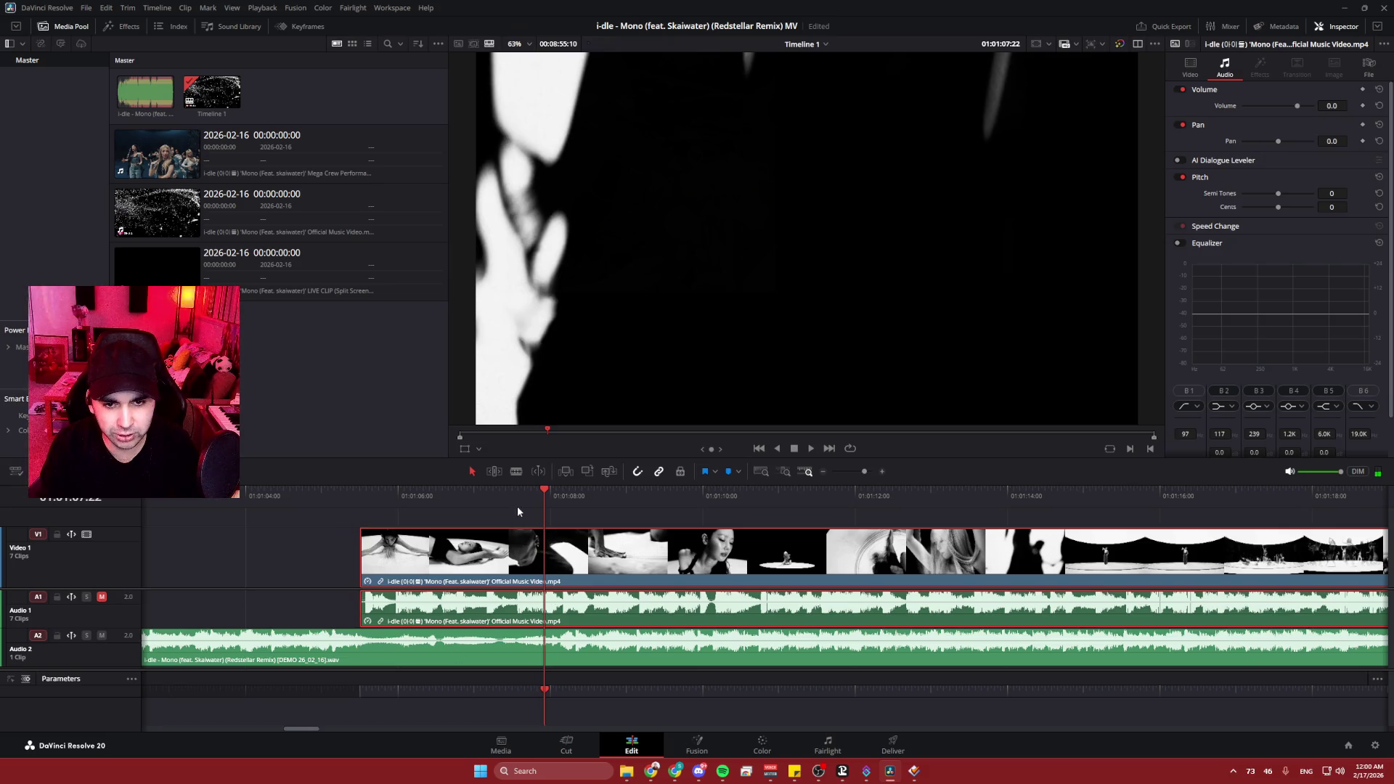
{"action": "left_click_drag", "start_coordinate": [529, 493], "coordinate": [382, 490]}
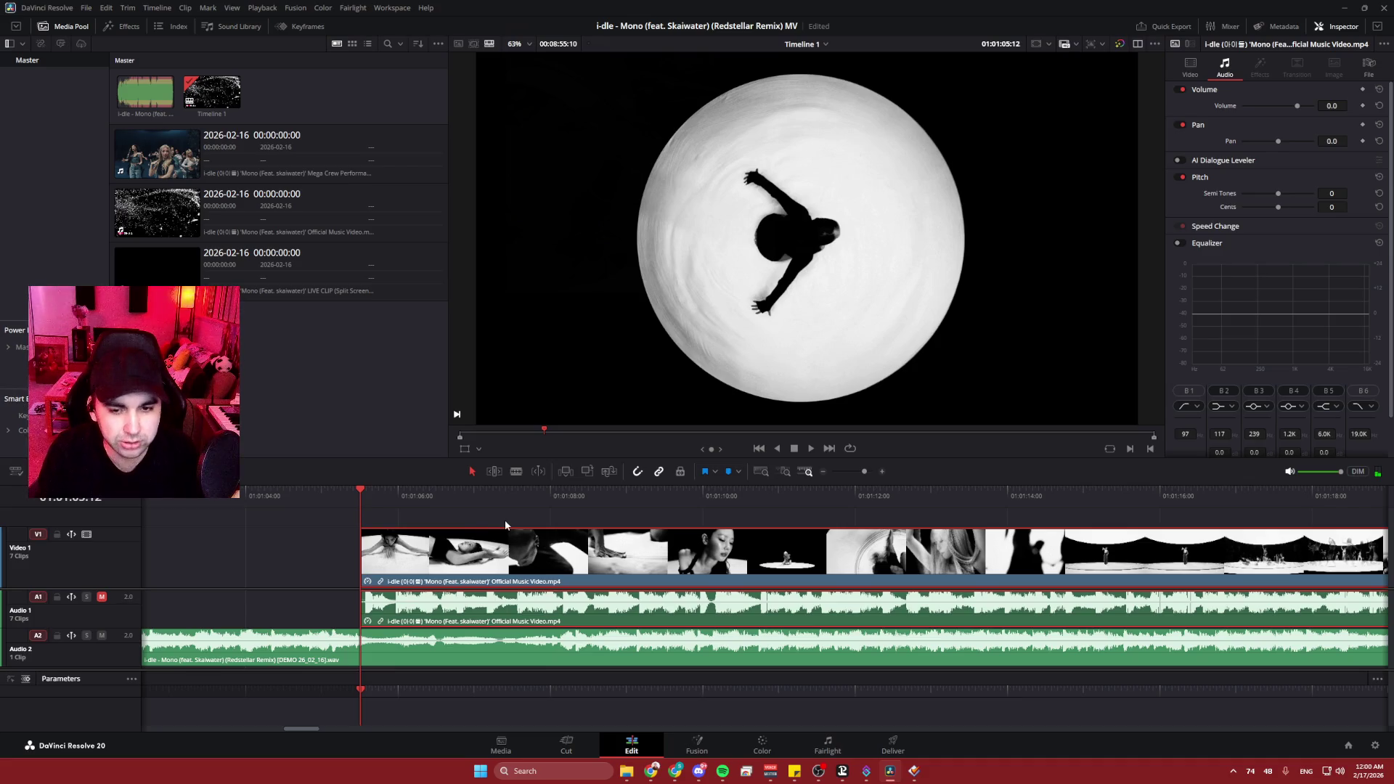
{"action": "key", "text": "space"}
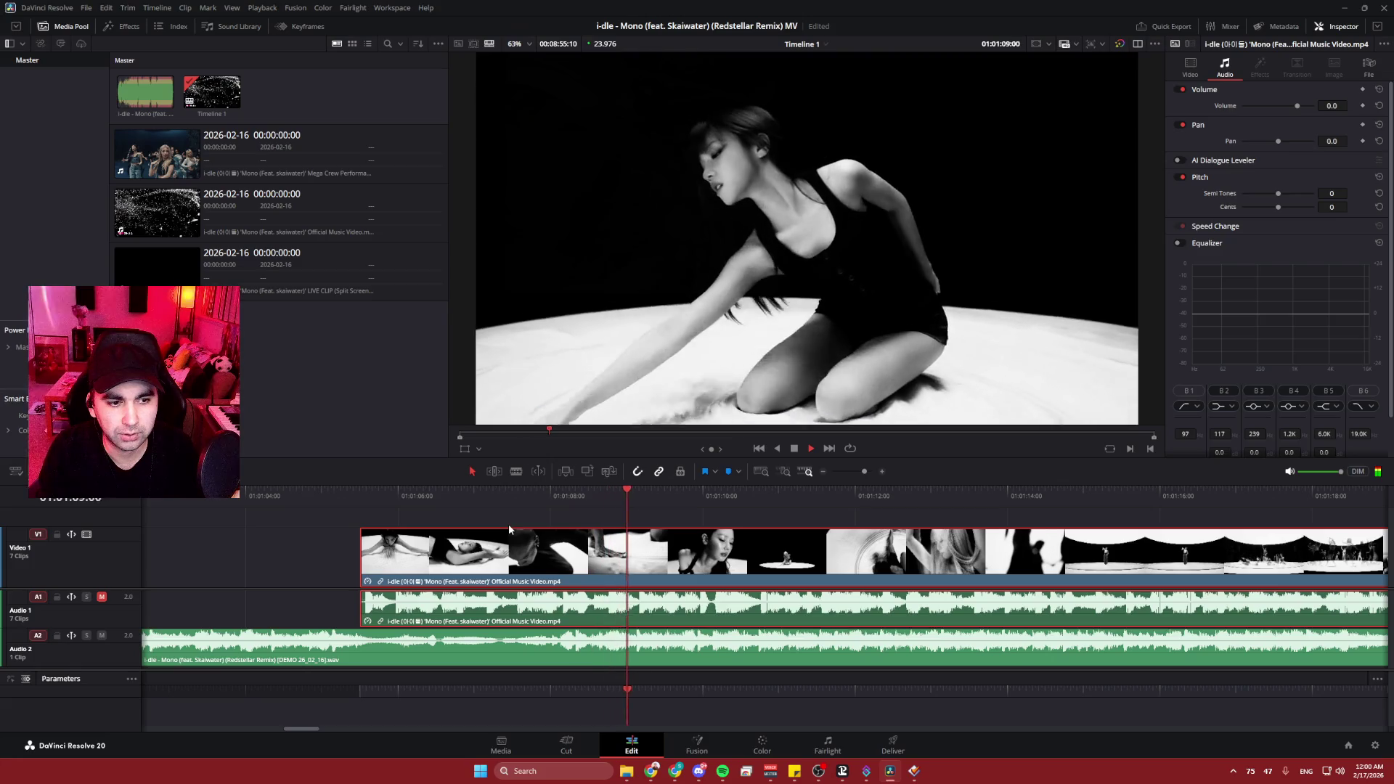
{"action": "key", "text": "space"}
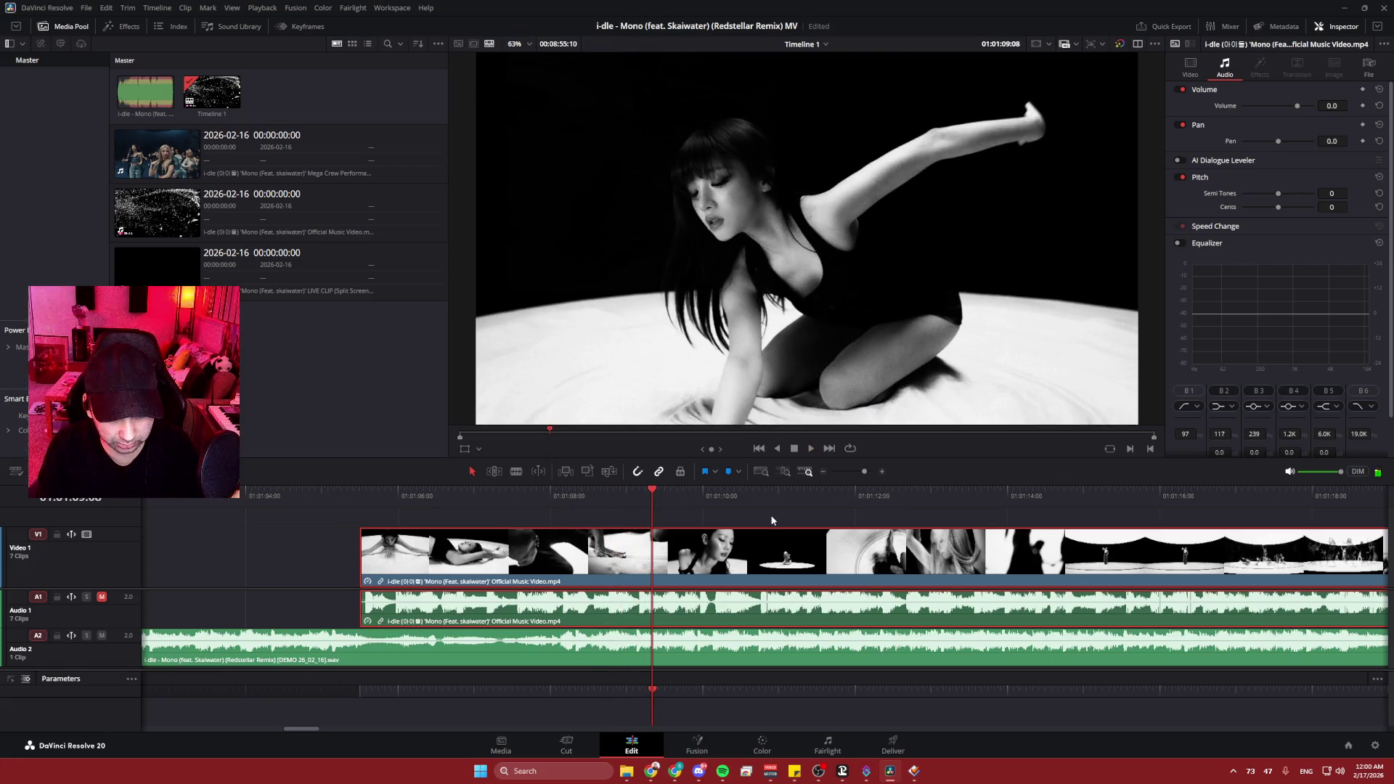
{"action": "left_click_drag", "start_coordinate": [772, 520], "coordinate": [409, 521]}
{"action": "left_click", "coordinate": [602, 496]}
{"action": "key", "text": "space"}
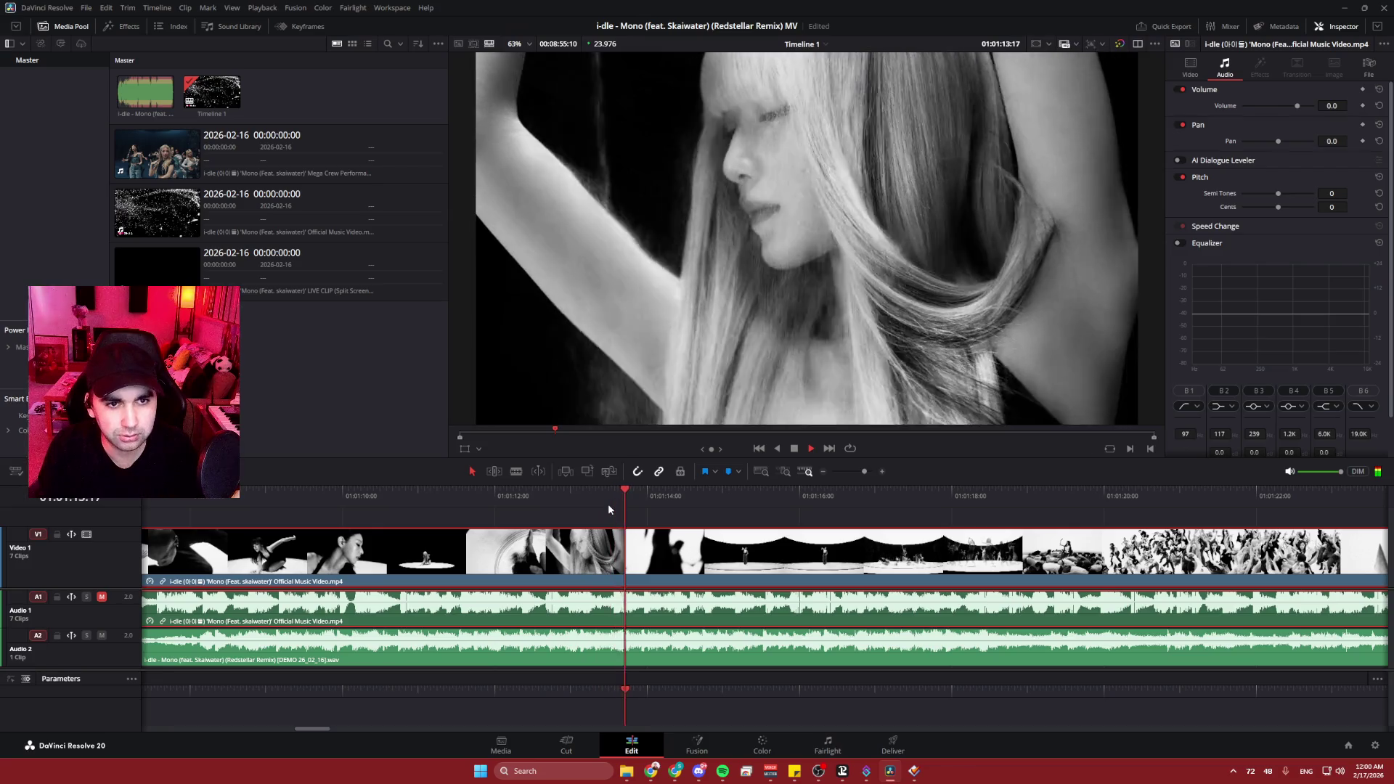
{"action": "left_click_drag", "start_coordinate": [937, 521], "coordinate": [609, 511]}
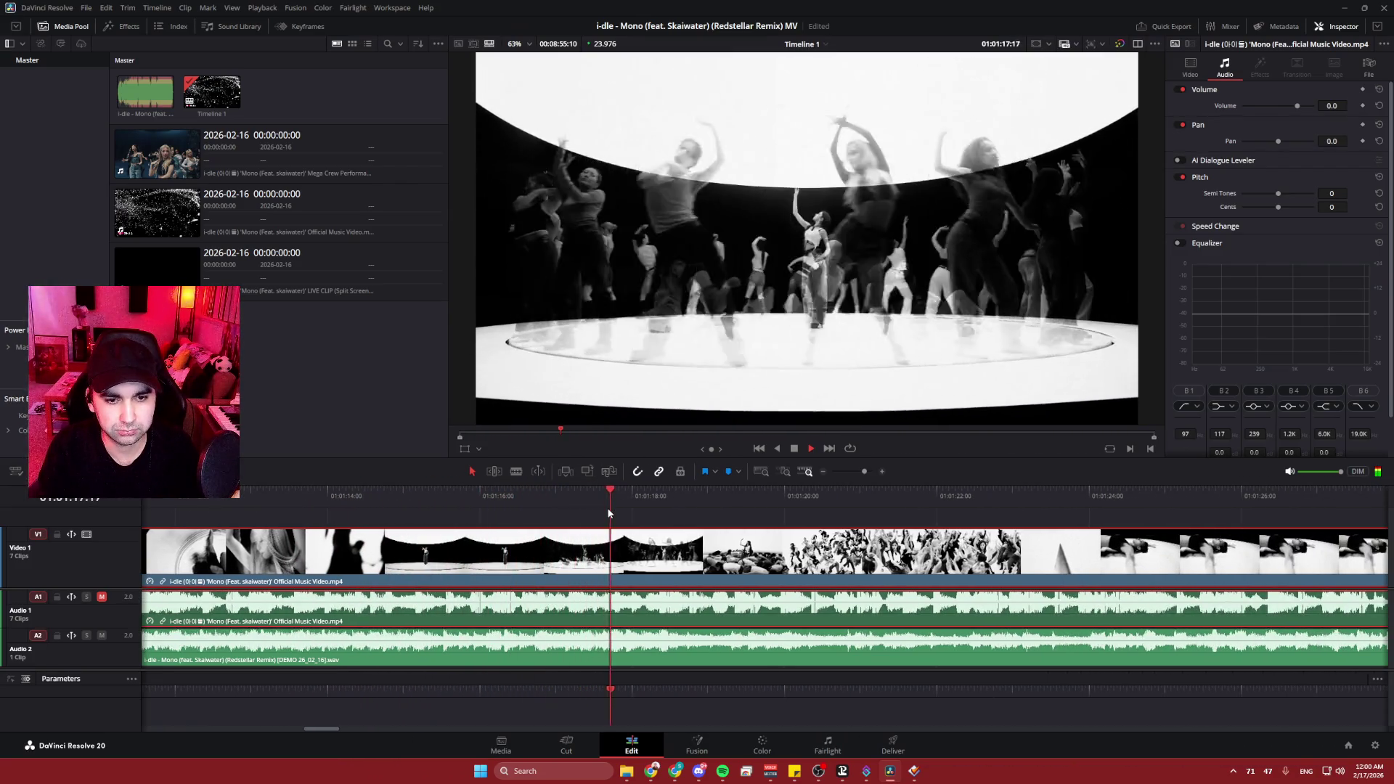
{"action": "key", "text": "space"}
{"action": "left_click_drag", "start_coordinate": [674, 493], "coordinate": [645, 495]}
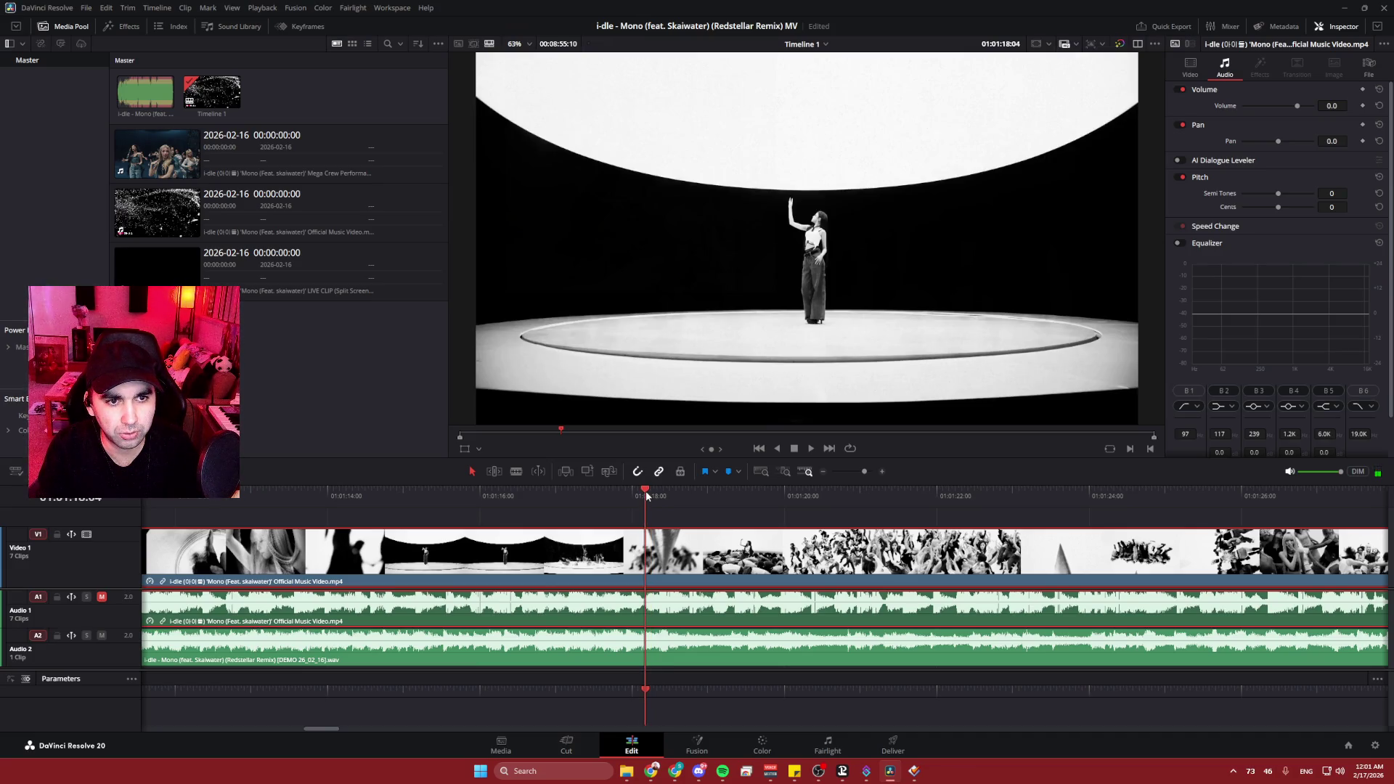
- Split the clip at 01:01:18:05 and select the piece ending at the playhead
{"action": "key", "text": "Right"}
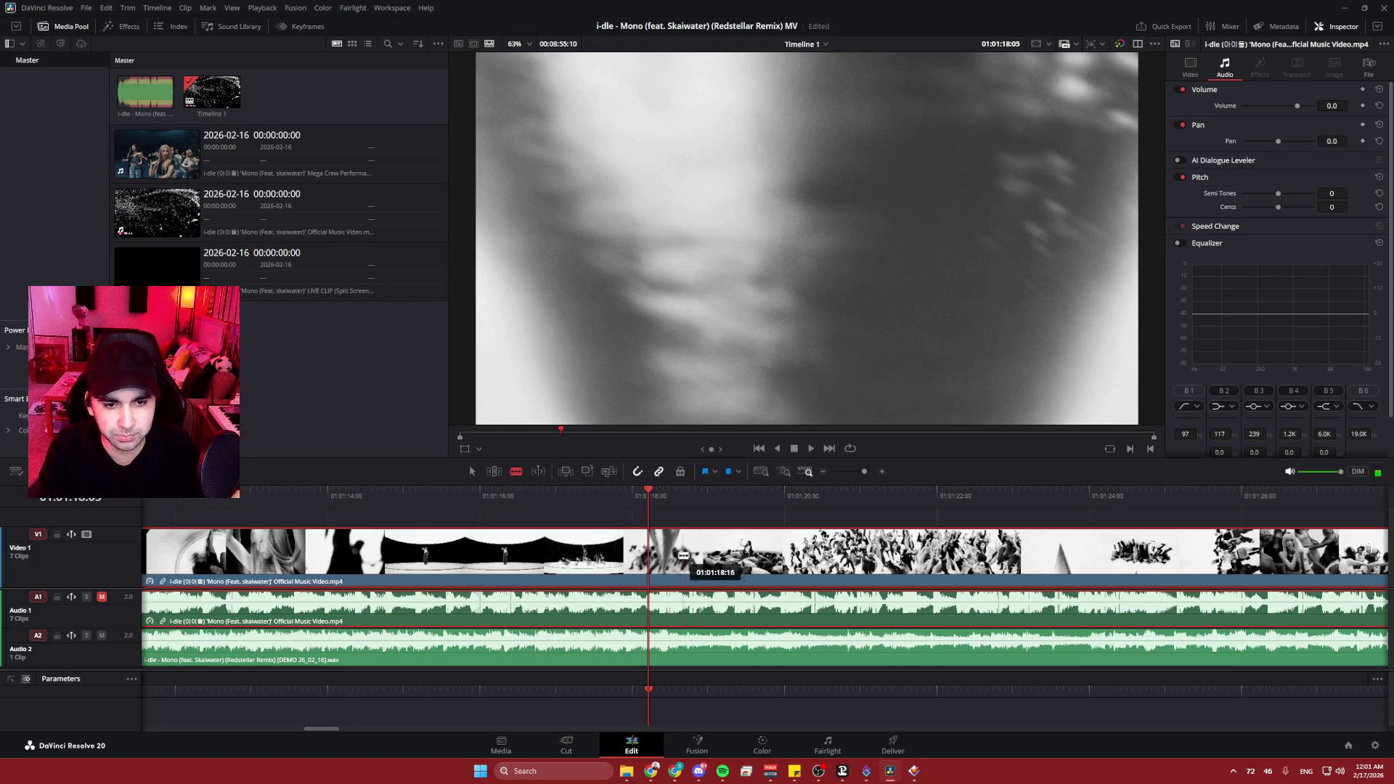
{"action": "left_click", "coordinate": [651, 545]}
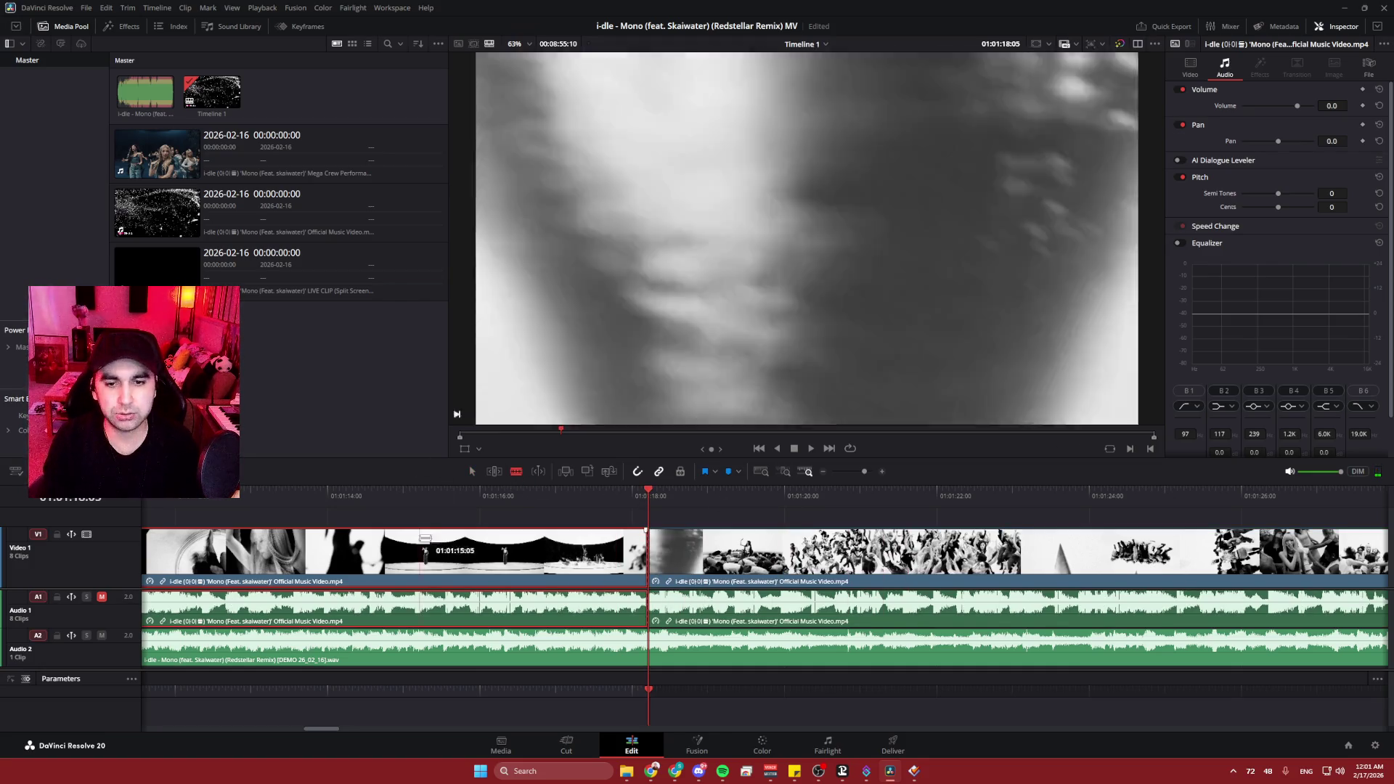
{"action": "scroll", "coordinate": [444, 514], "scroll_direction": "left", "scroll_amount": 10}
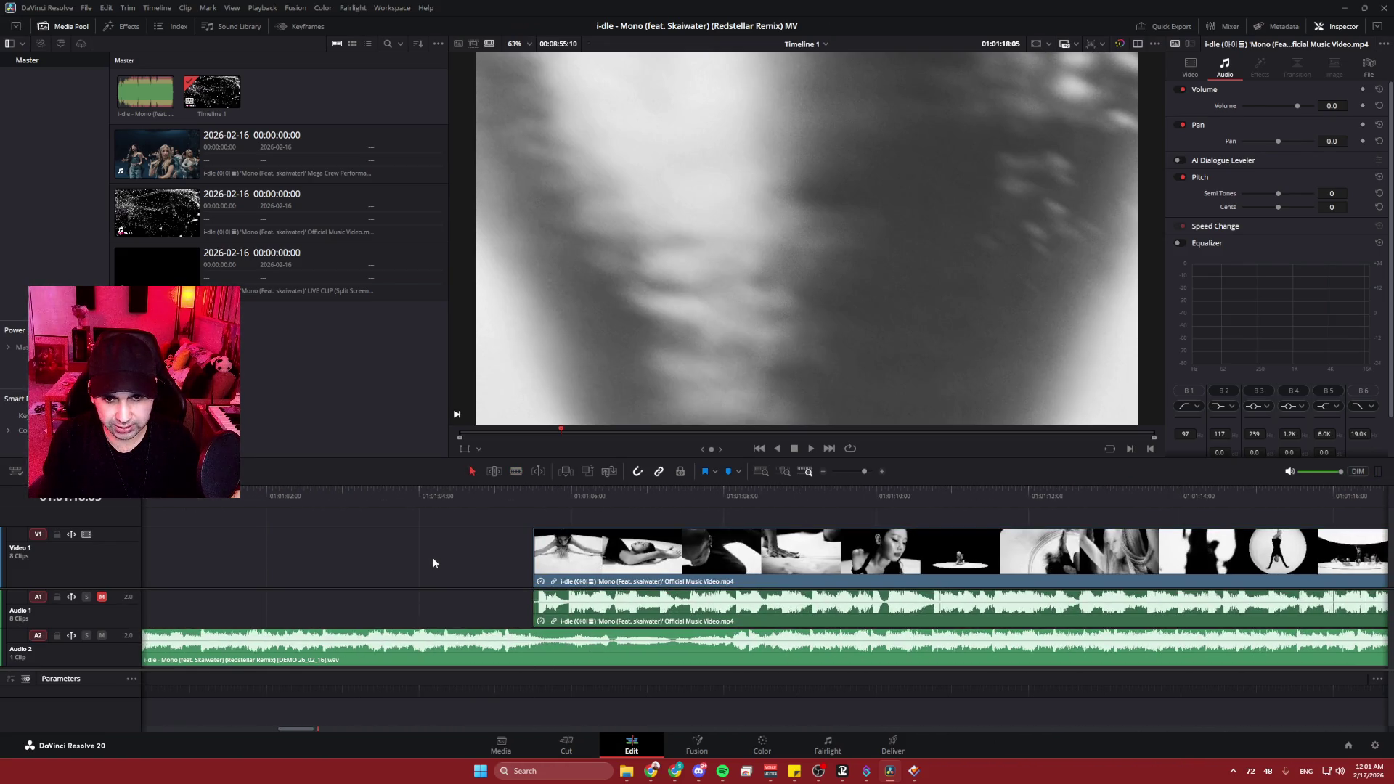
{"action": "left_click", "coordinate": [433, 556]}
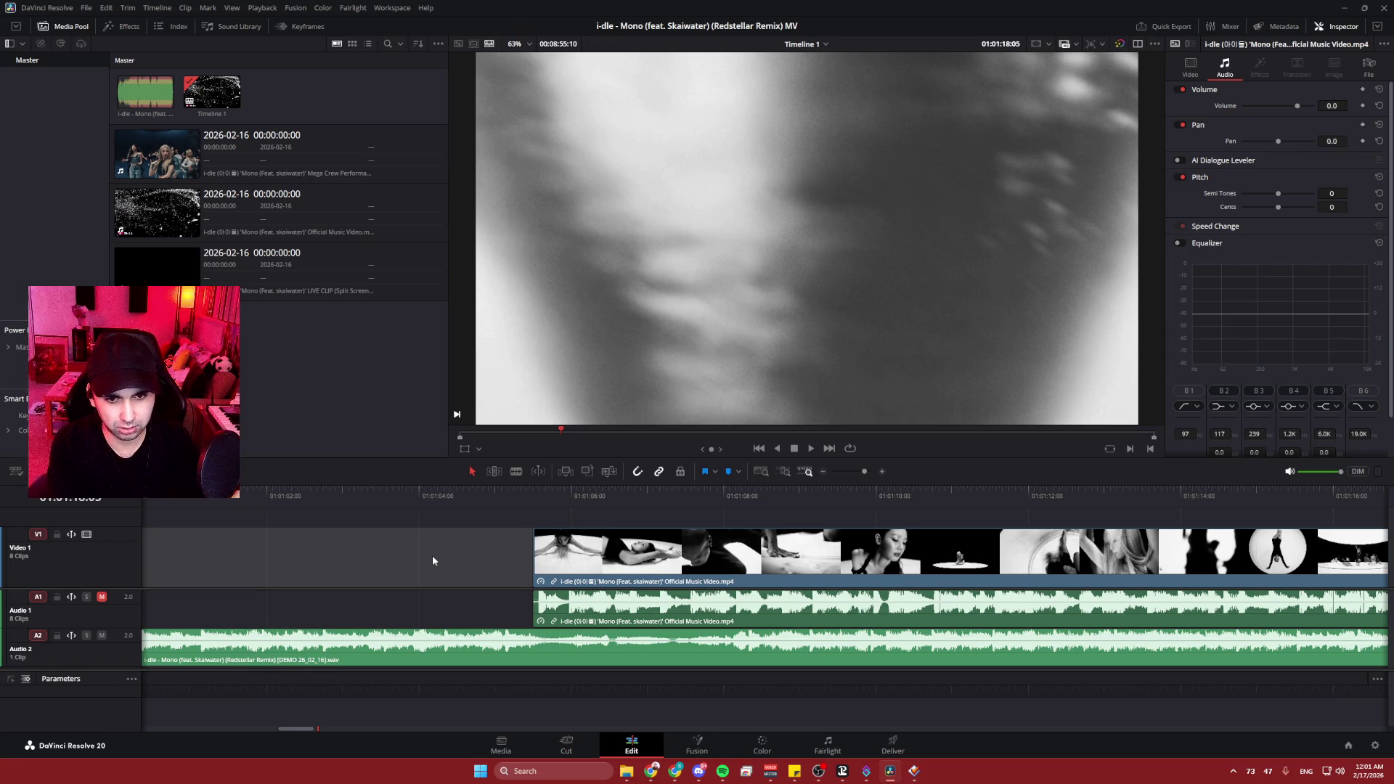
{"action": "scroll", "coordinate": [427, 567], "scroll_direction": "down", "scroll_amount": 5}
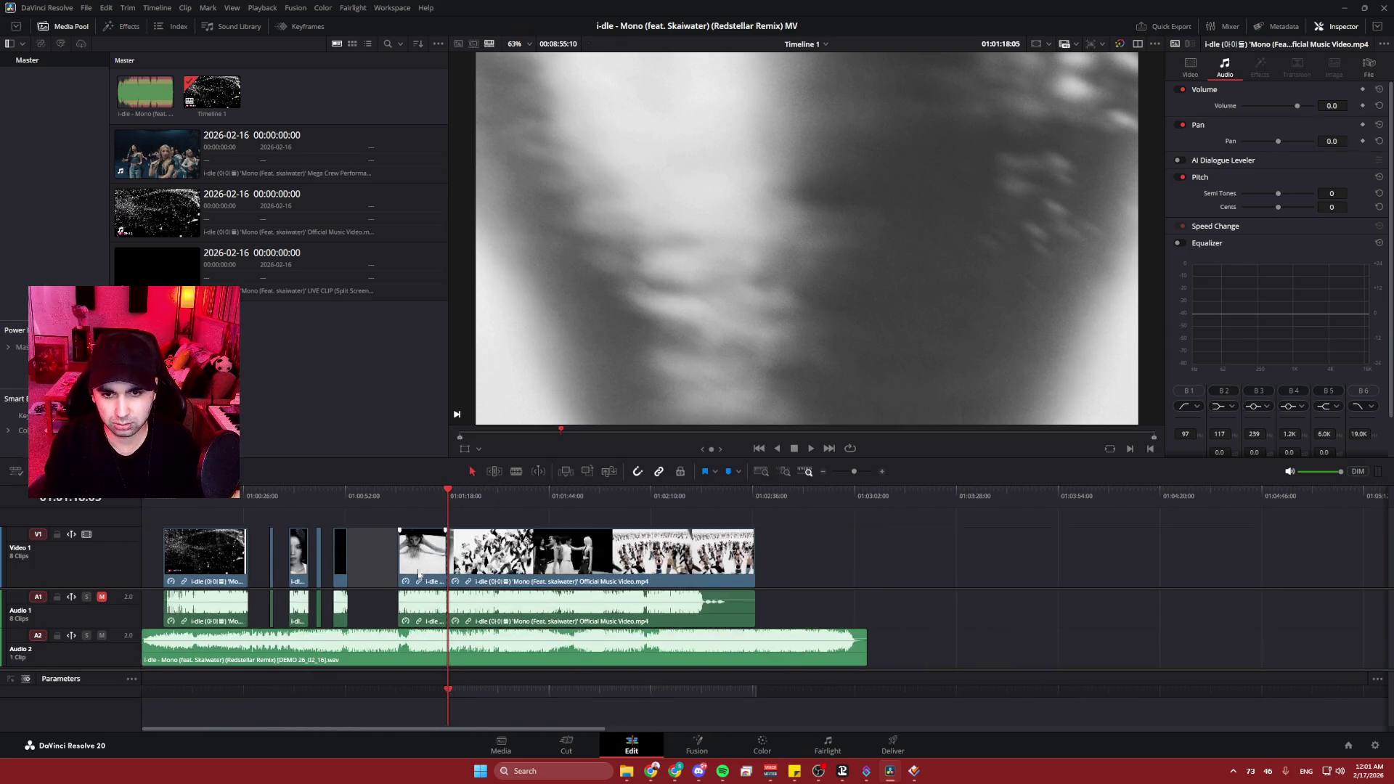
{"action": "left_click", "coordinate": [427, 573]}
{"action": "scroll", "coordinate": [427, 573], "scroll_direction": "up", "scroll_amount": 5}
- Slide the selected clip left so it butts against the previous clip
{"action": "left_click_drag", "start_coordinate": [621, 583], "coordinate": [468, 583]}
{"action": "scroll", "coordinate": [354, 567], "scroll_direction": "up", "scroll_amount": 3}
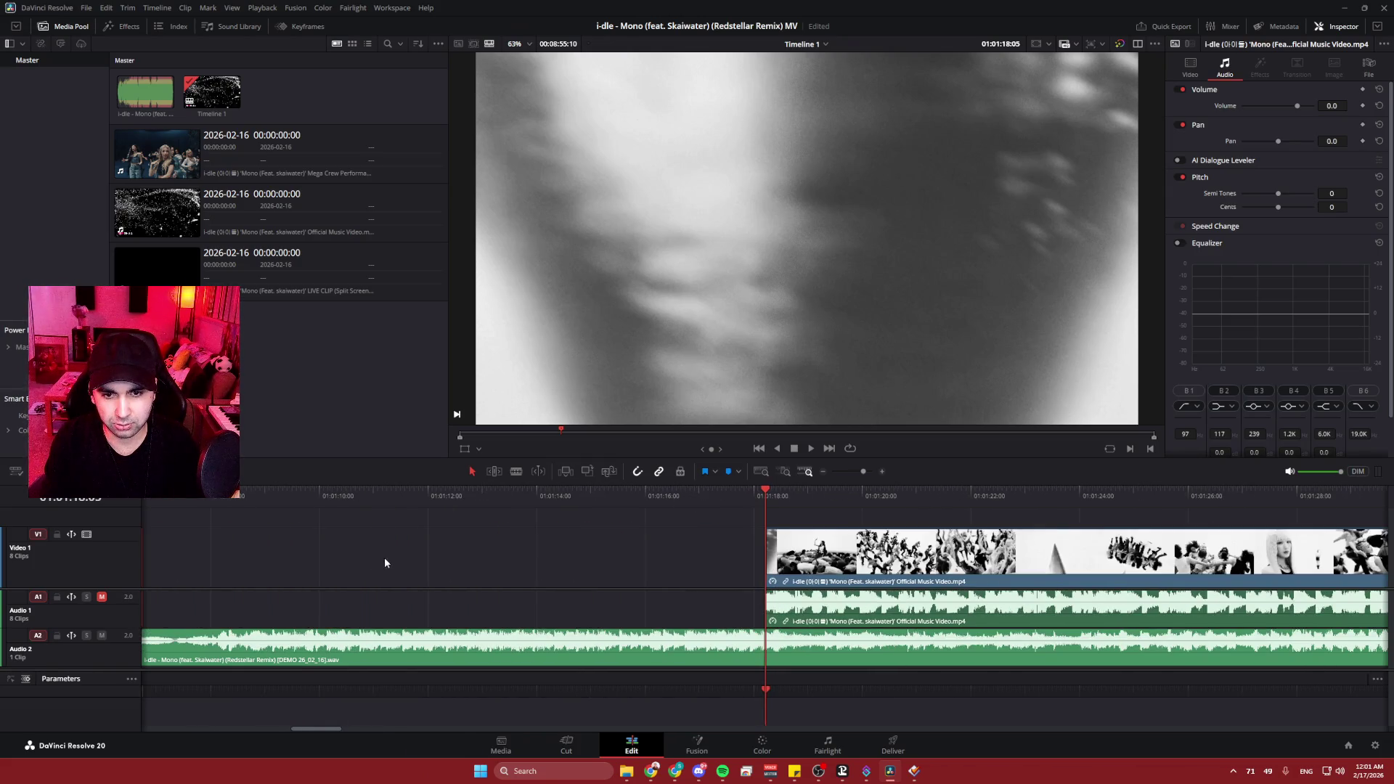
{"action": "scroll", "coordinate": [385, 563], "scroll_direction": "down", "scroll_amount": 4}
{"action": "scroll", "coordinate": [450, 551], "scroll_direction": "up", "scroll_amount": 2}
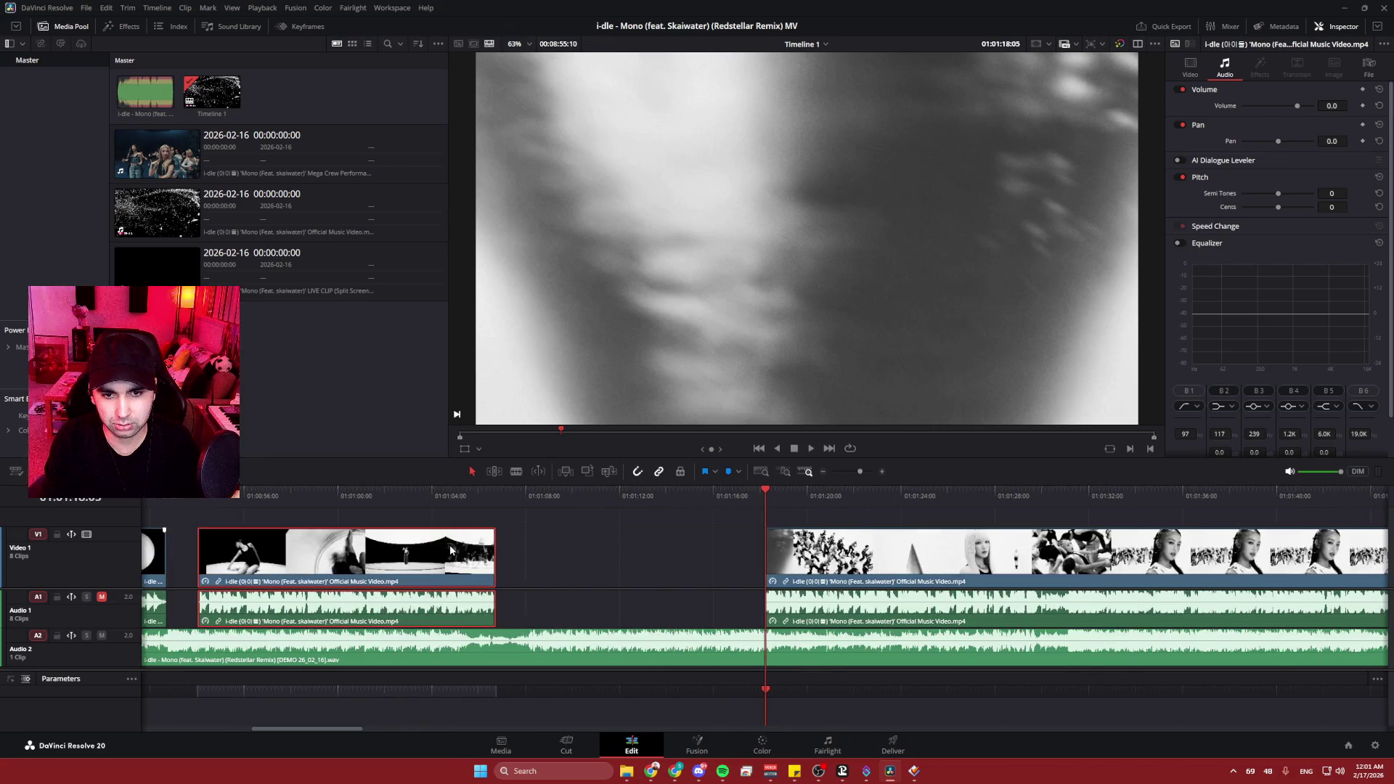
{"action": "key", "text": "Up"}
{"action": "key", "text": "Up"}
{"action": "scroll", "coordinate": [730, 561], "scroll_direction": "up", "scroll_amount": 5}
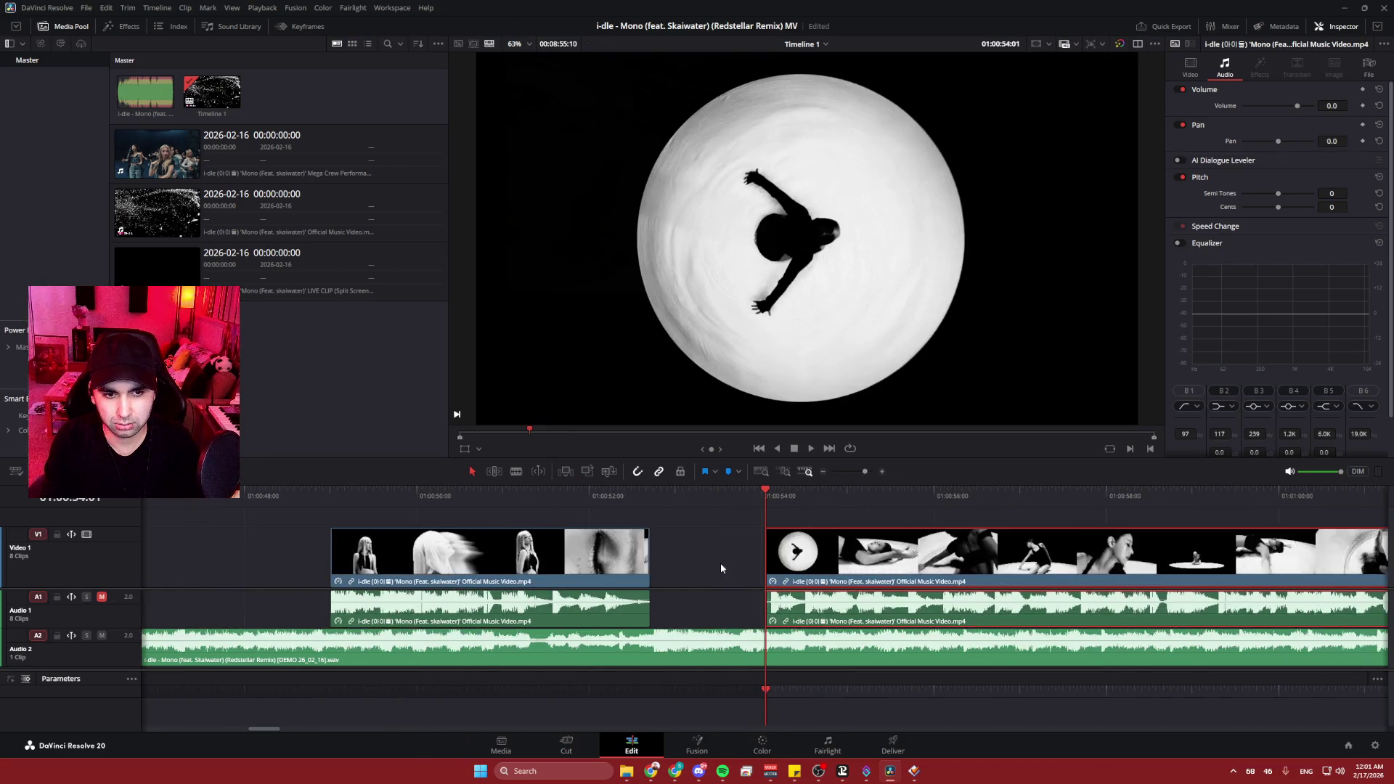
{"action": "left_click_drag", "start_coordinate": [828, 552], "coordinate": [674, 552]}
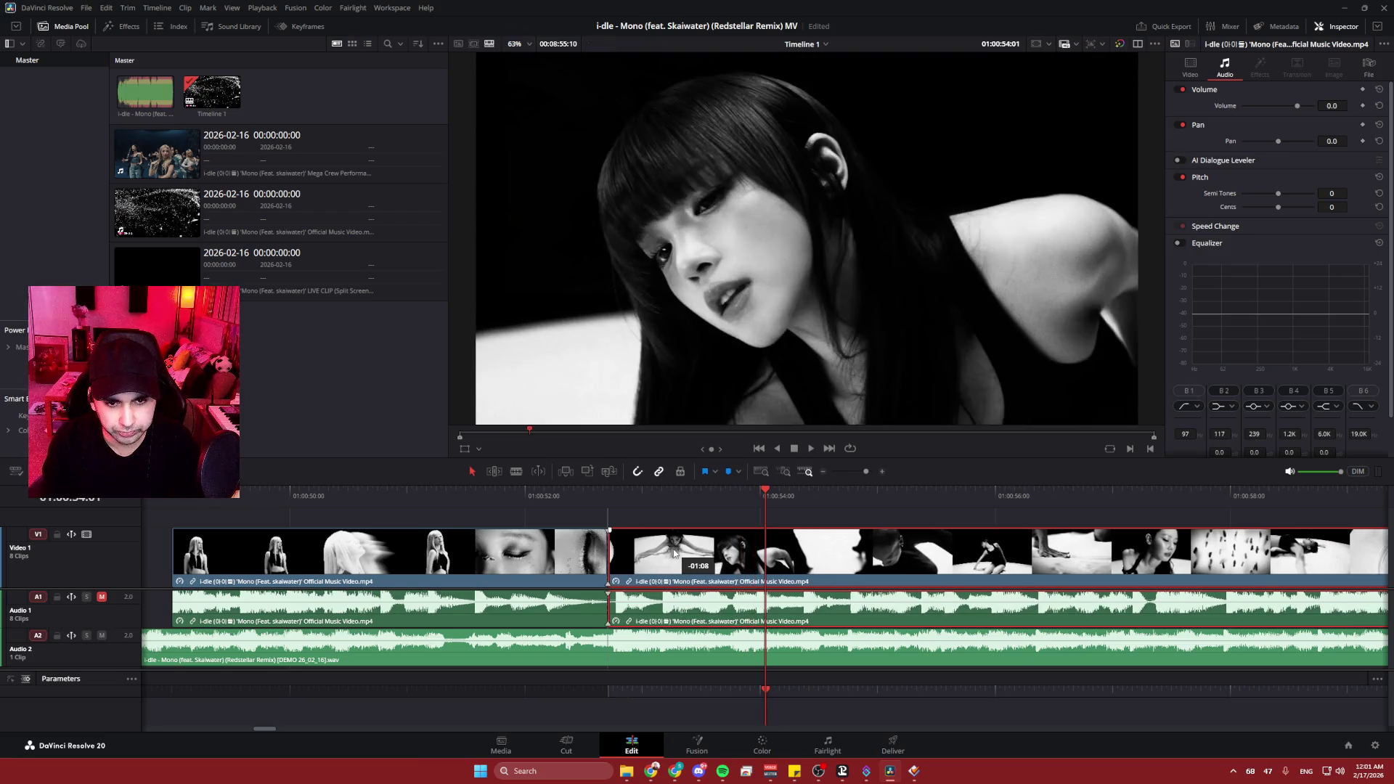
- Play back from about 01:00:52 to review the new join
{"action": "left_click", "coordinate": [545, 496]}
{"action": "key", "text": "space"}
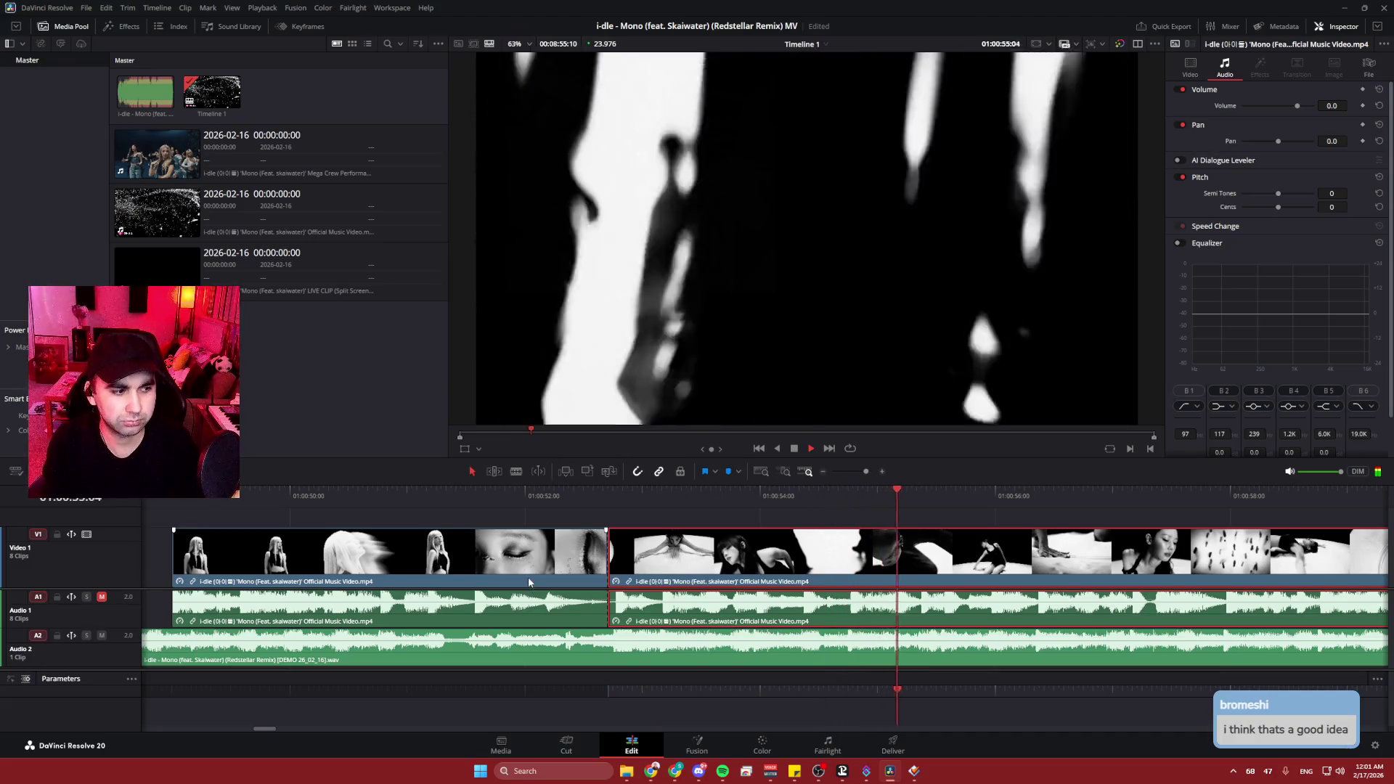
{"action": "scroll", "coordinate": [530, 572], "scroll_direction": "down", "scroll_amount": 10}
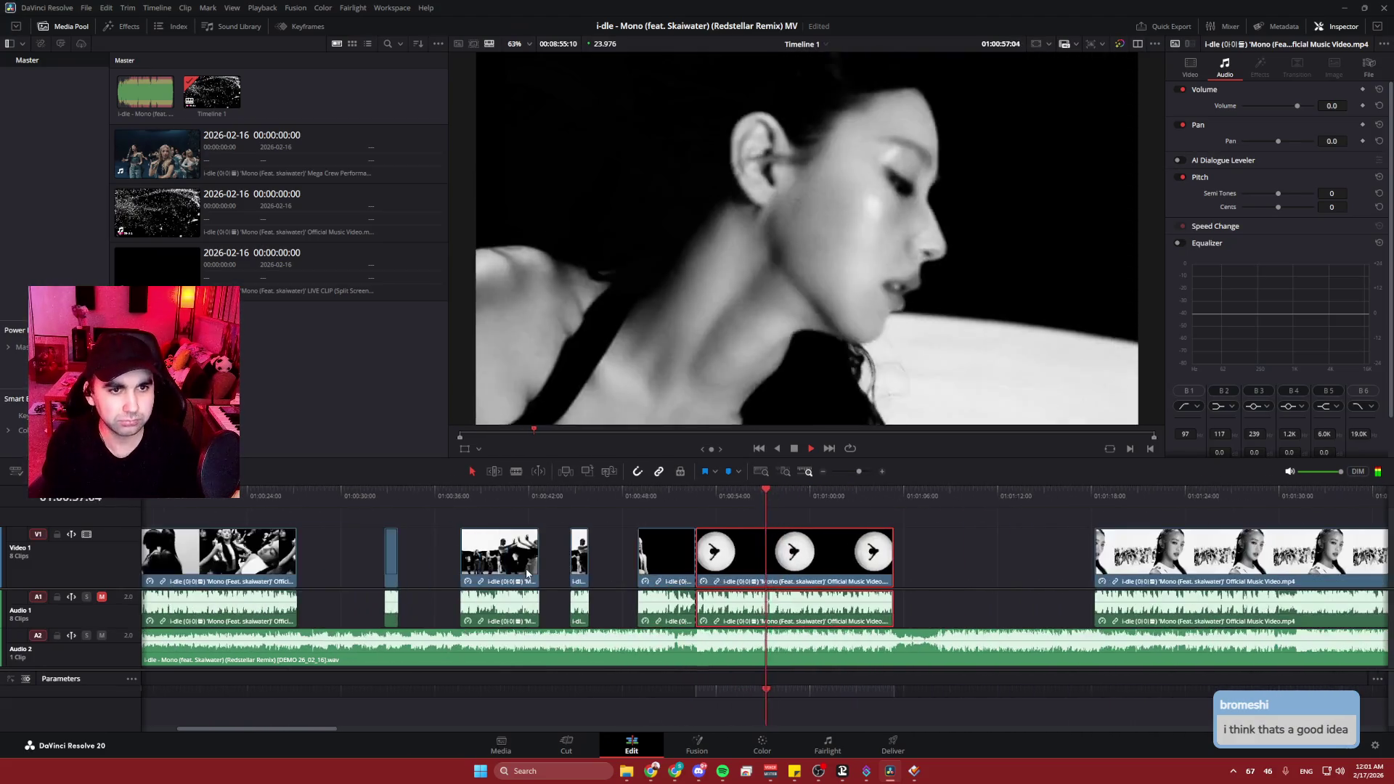
{"action": "scroll", "coordinate": [527, 572], "scroll_direction": "up", "scroll_amount": 3}
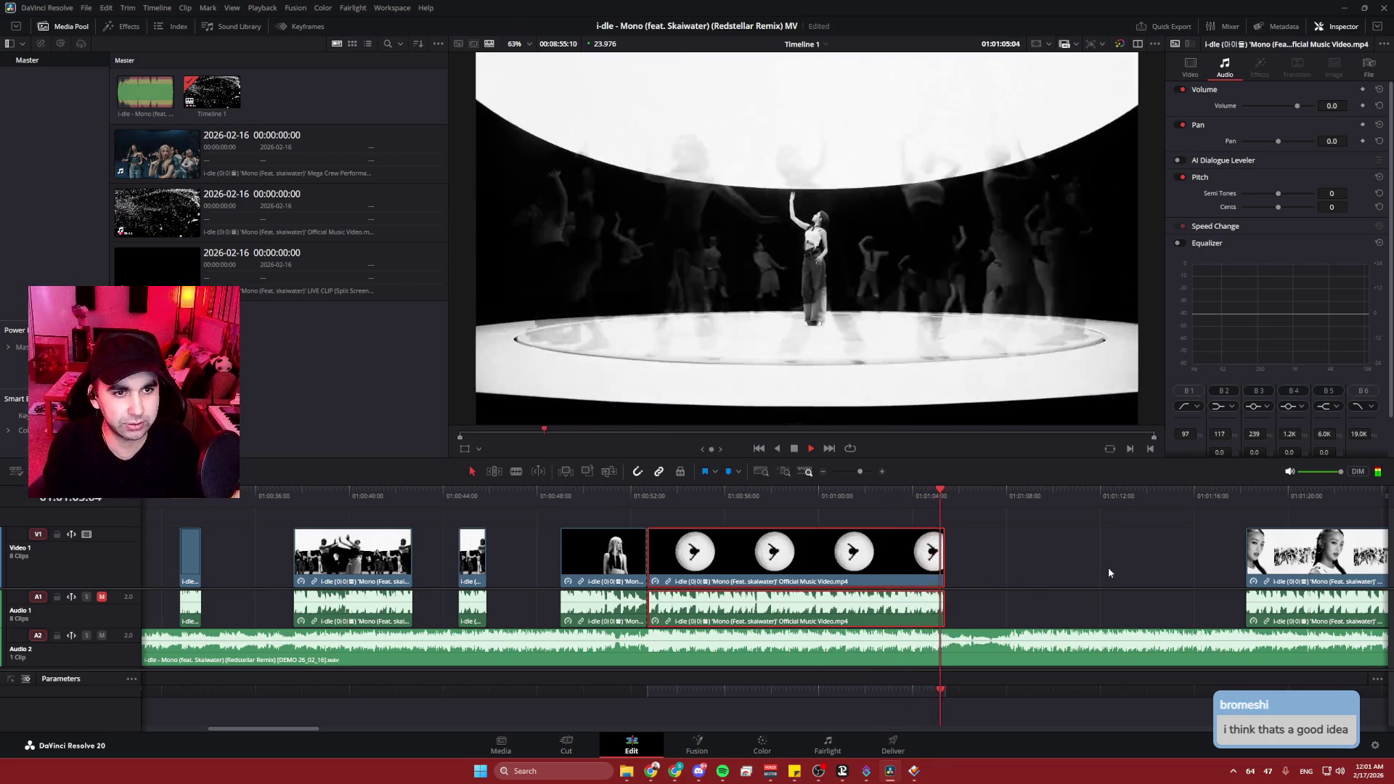
{"action": "scroll", "coordinate": [625, 566], "scroll_direction": "right", "scroll_amount": 5}
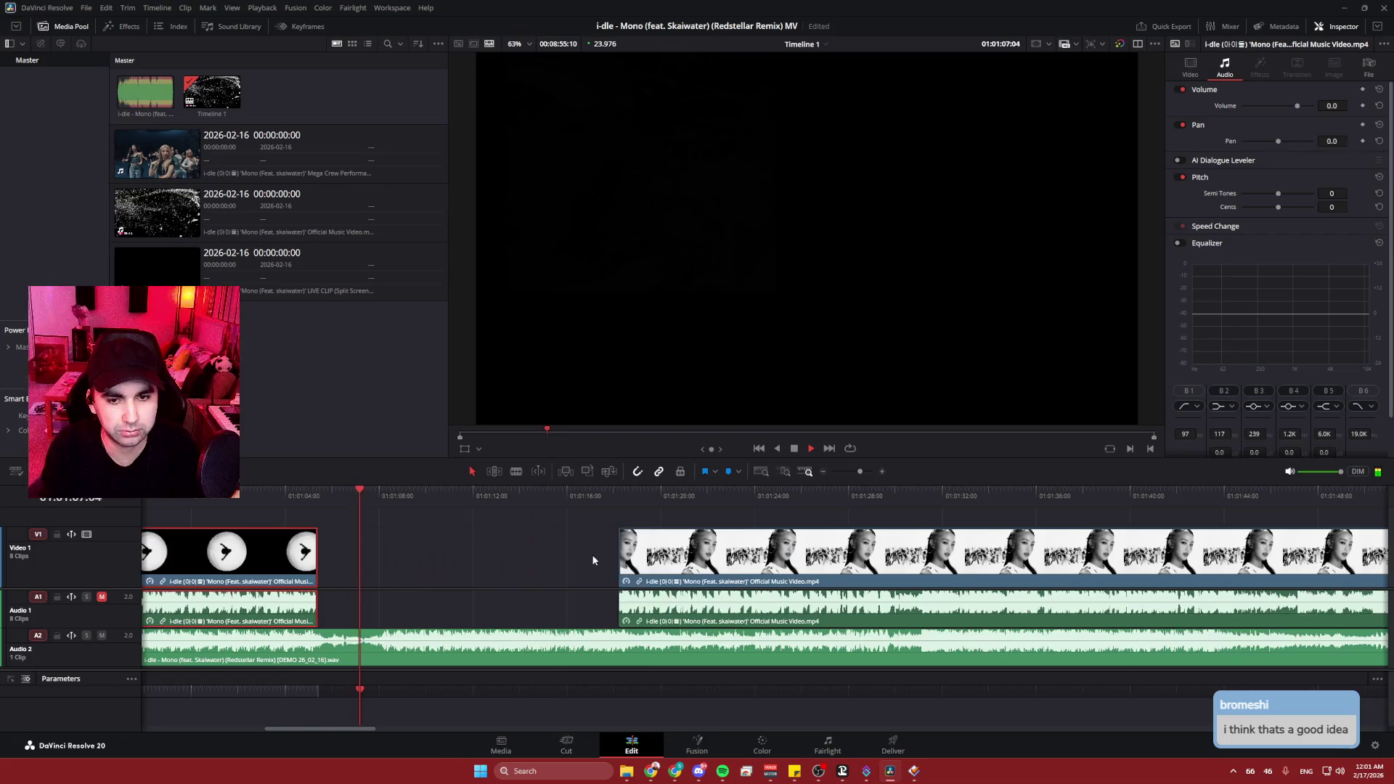
{"action": "left_click", "coordinate": [588, 496]}
{"action": "left_click", "coordinate": [549, 542]}
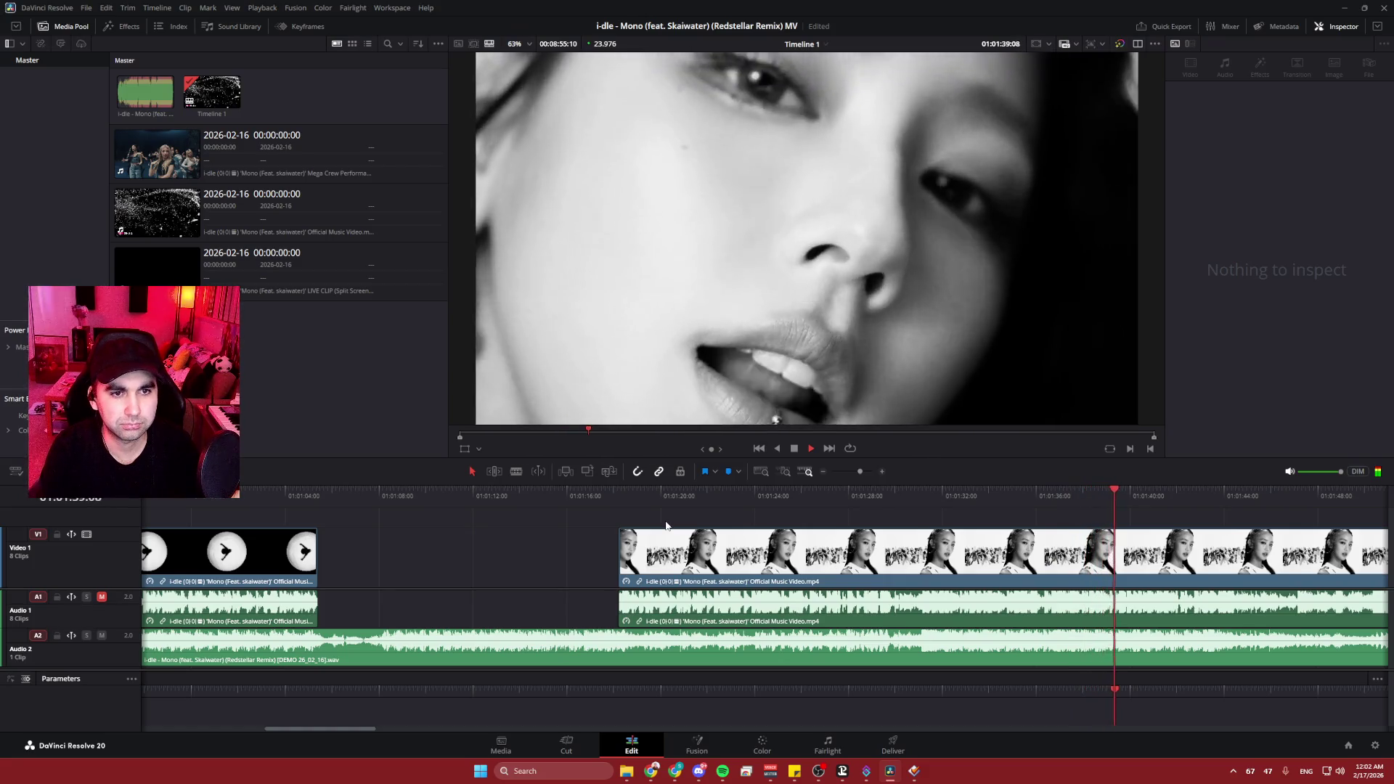
{"action": "left_click", "coordinate": [564, 546]}
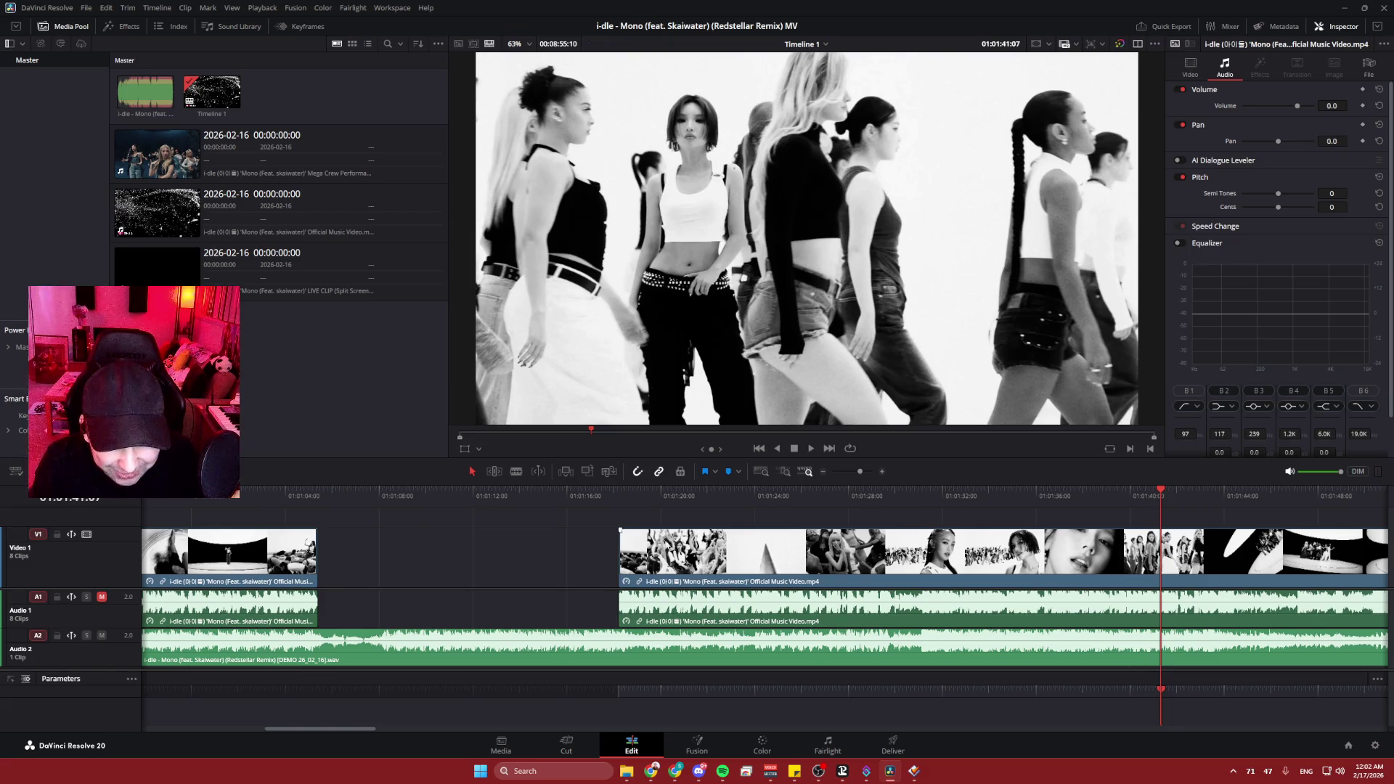
{"action": "scroll", "coordinate": [592, 555], "scroll_direction": "right", "scroll_amount": 3}
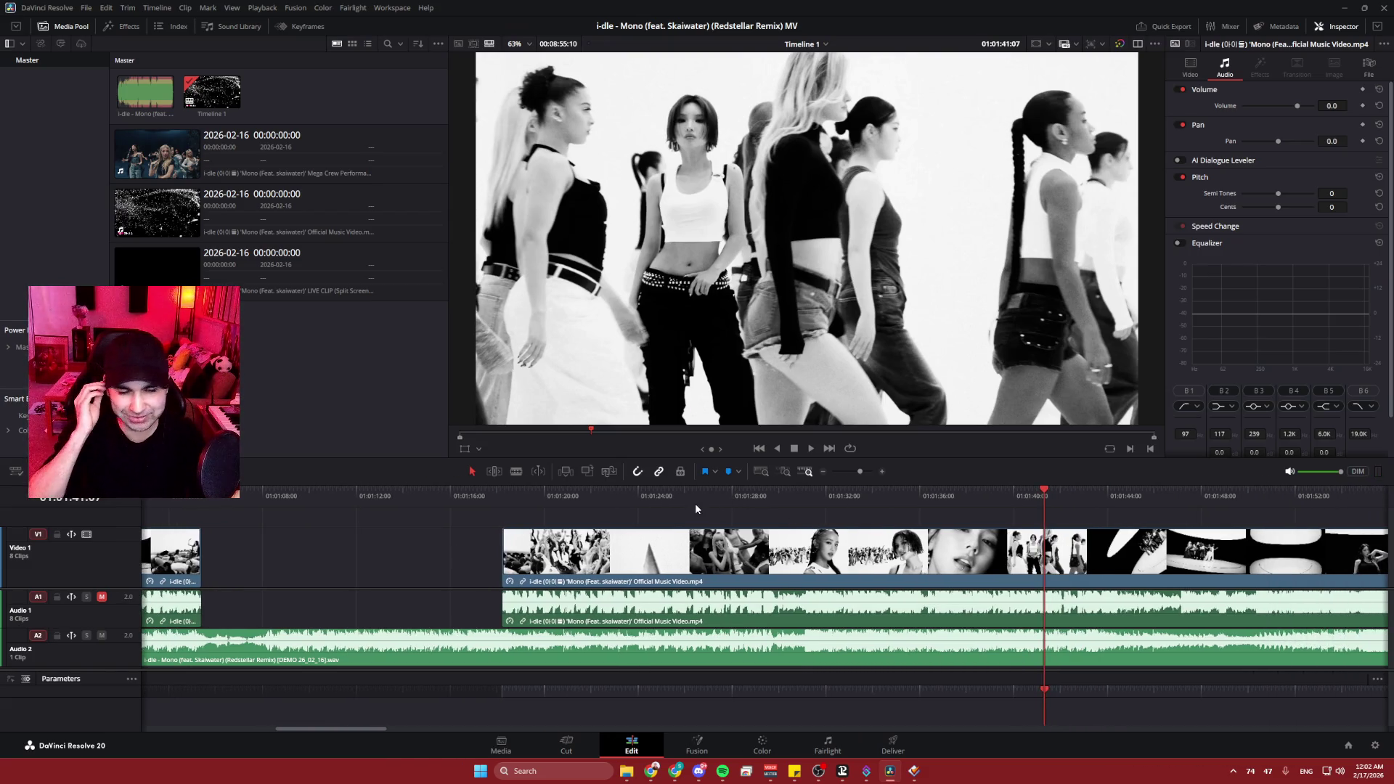
{"action": "left_click", "coordinate": [831, 496]}
{"action": "left_click_drag", "start_coordinate": [503, 496], "coordinate": [460, 496]}
{"action": "key", "text": "space"}
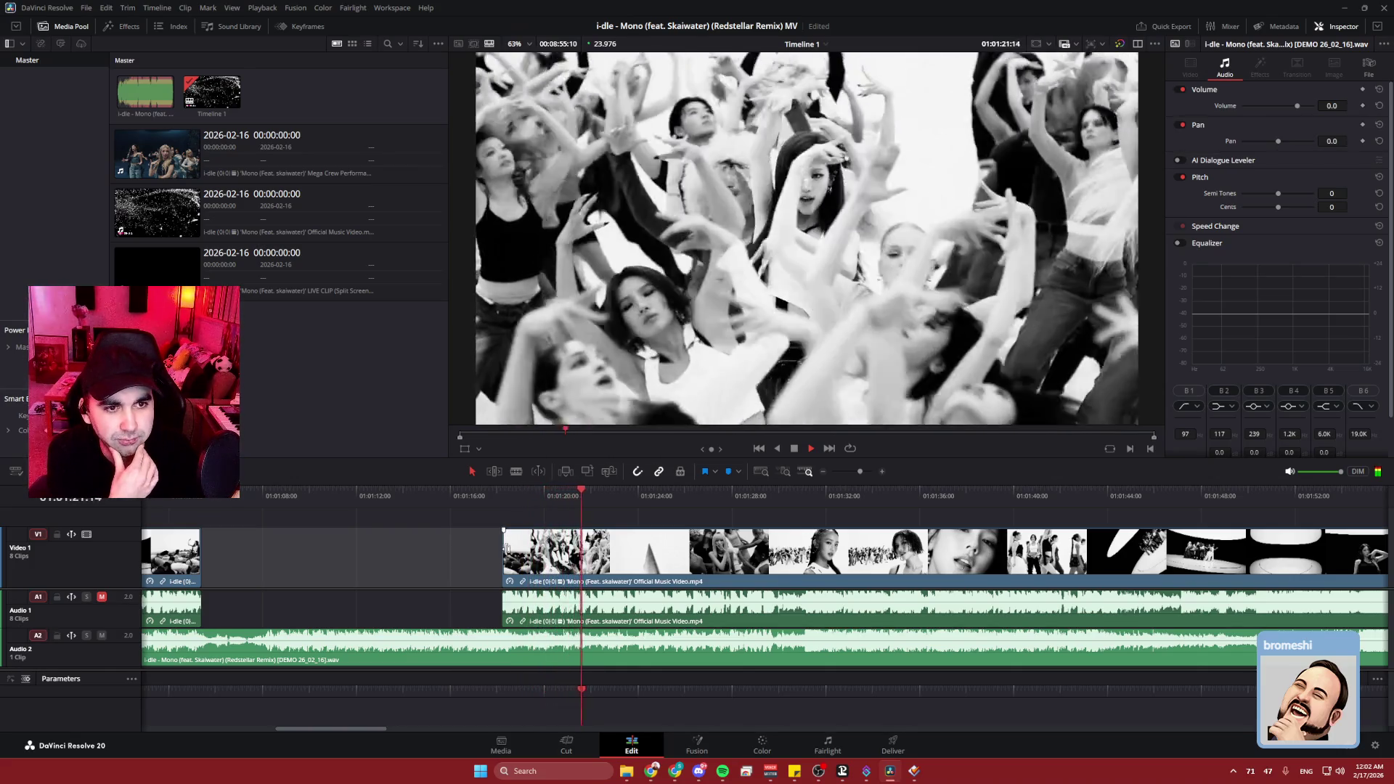
{"action": "key", "text": "space"}
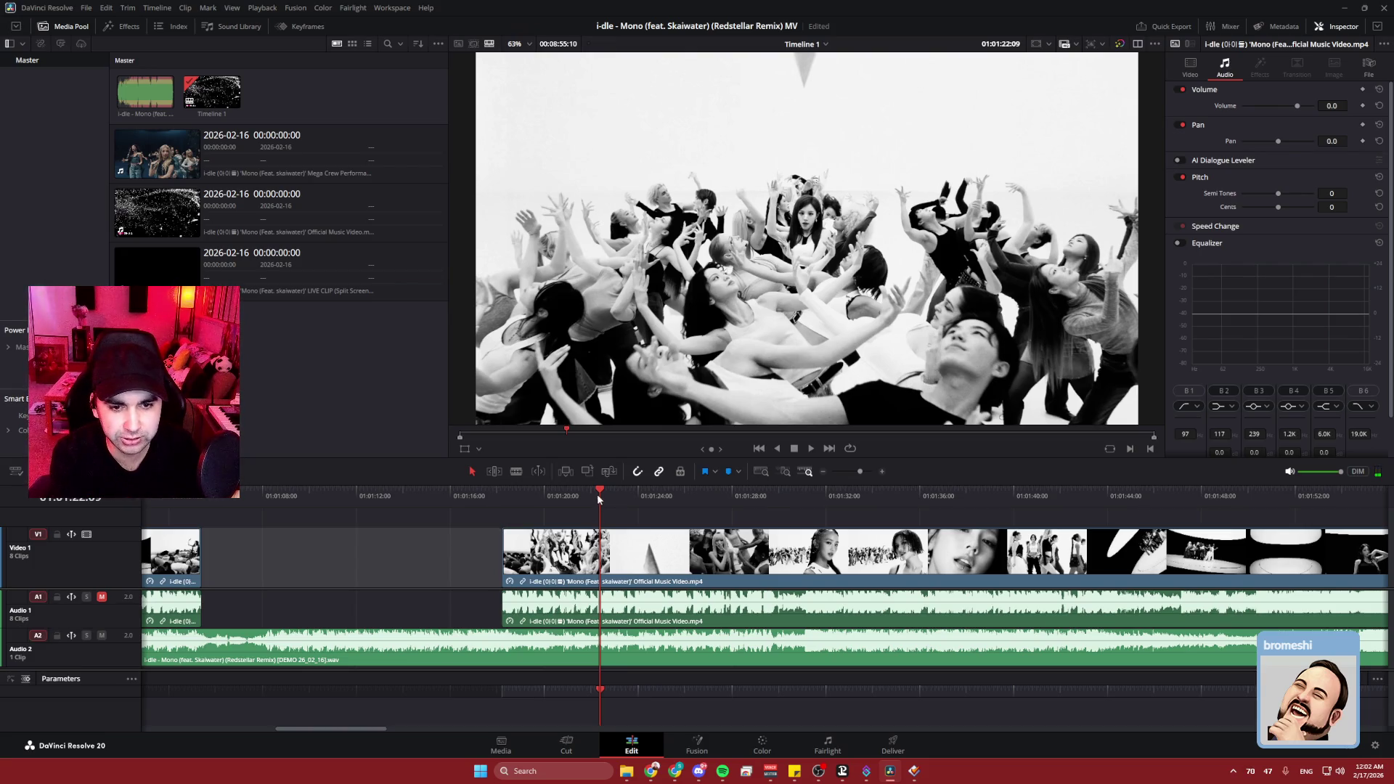
{"action": "left_click_drag", "start_coordinate": [600, 496], "coordinate": [495, 491]}
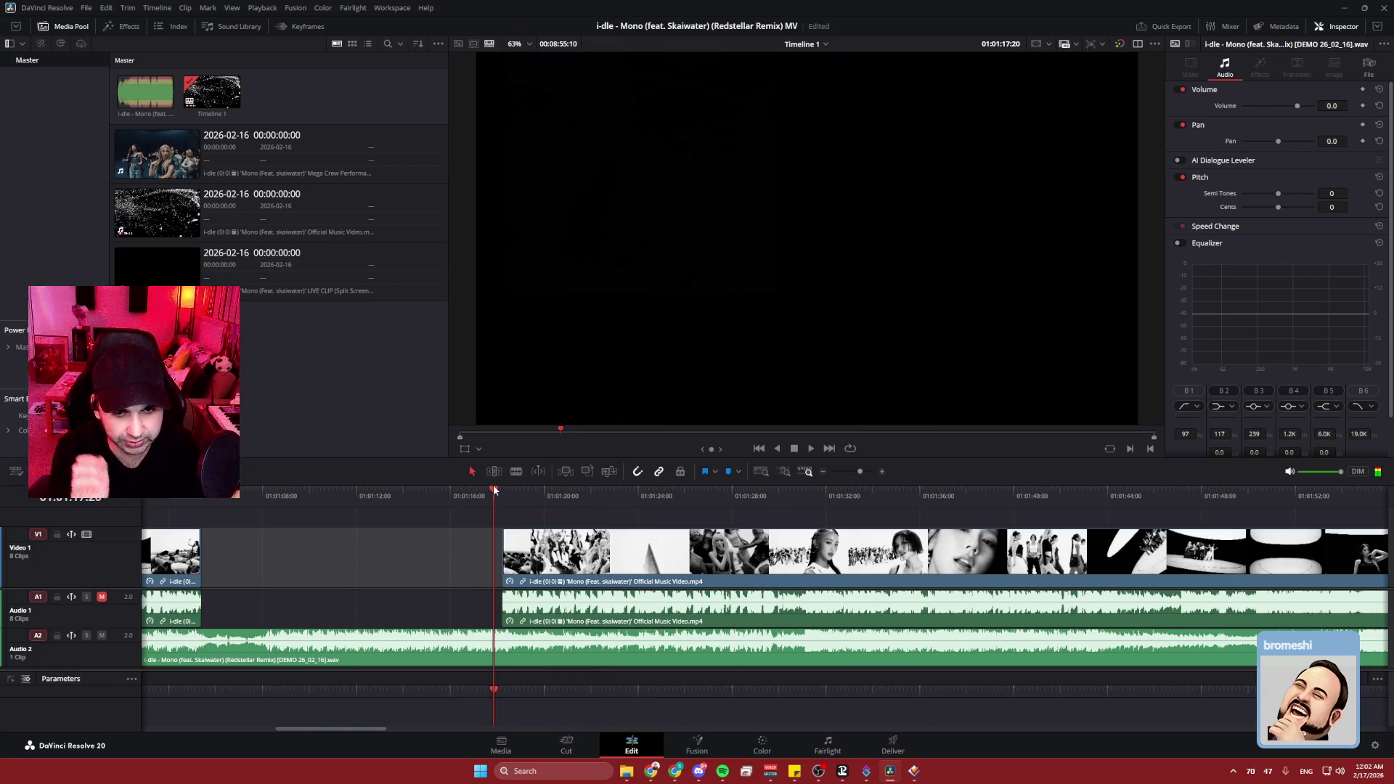
{"action": "key", "text": "space"}
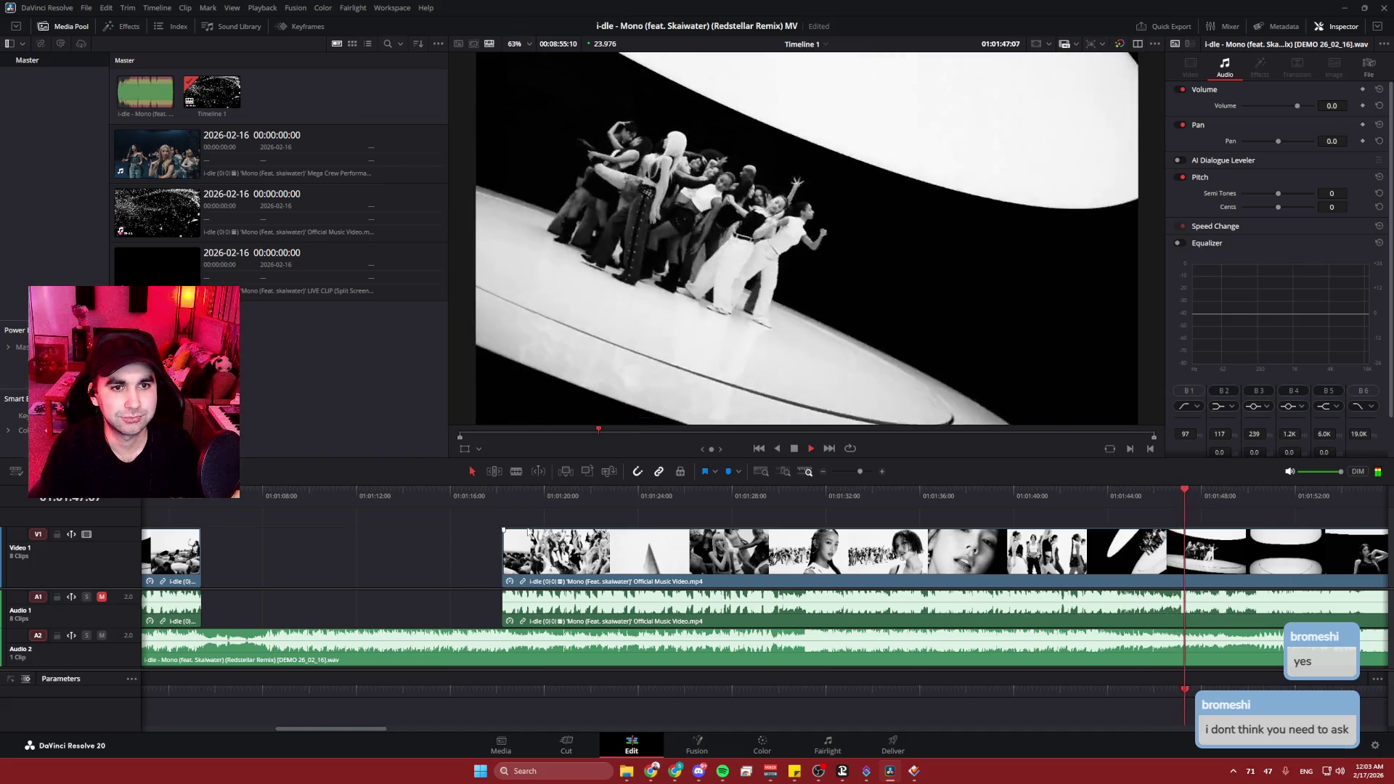
{"action": "key", "text": "space"}
{"action": "left_click", "coordinate": [716, 492]}
{"action": "key", "text": "space"}
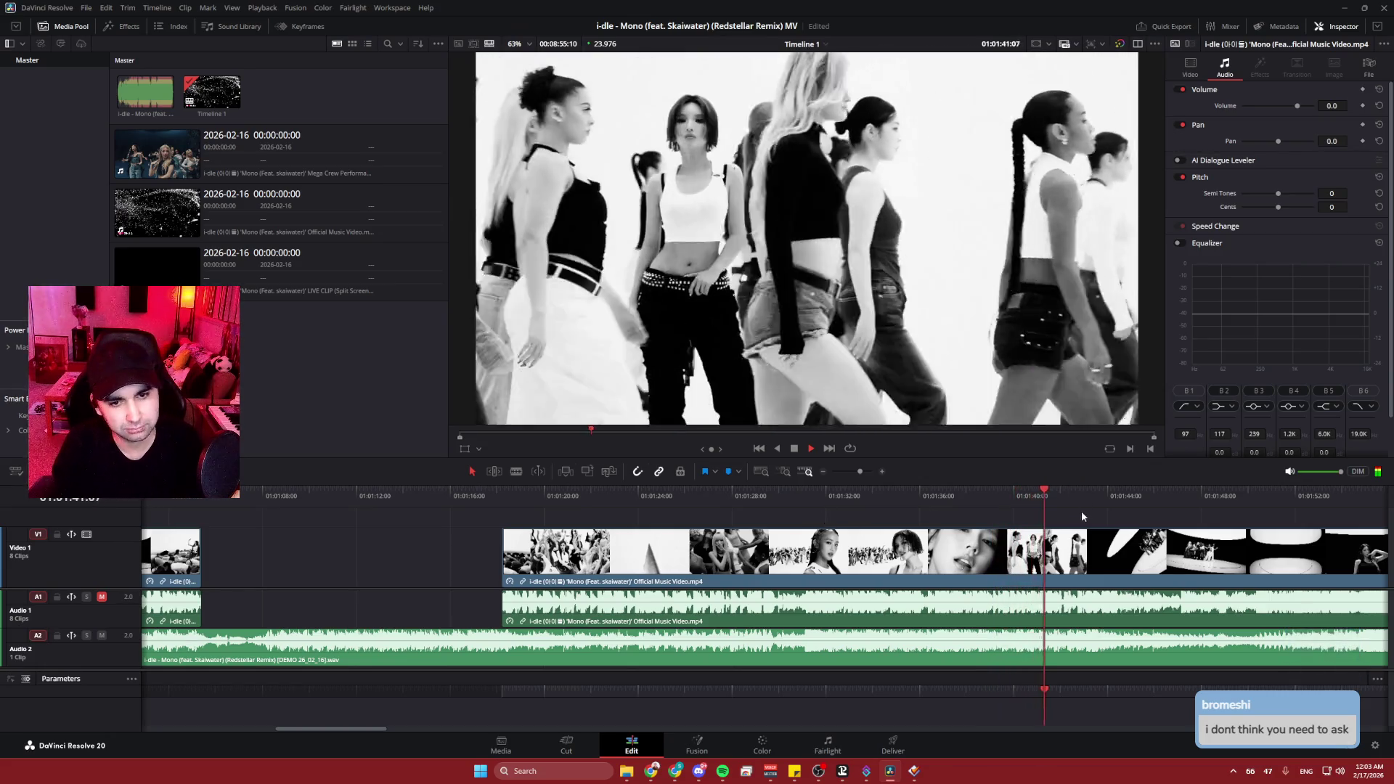
{"action": "scroll", "coordinate": [1083, 511], "scroll_direction": "right", "scroll_amount": 5}
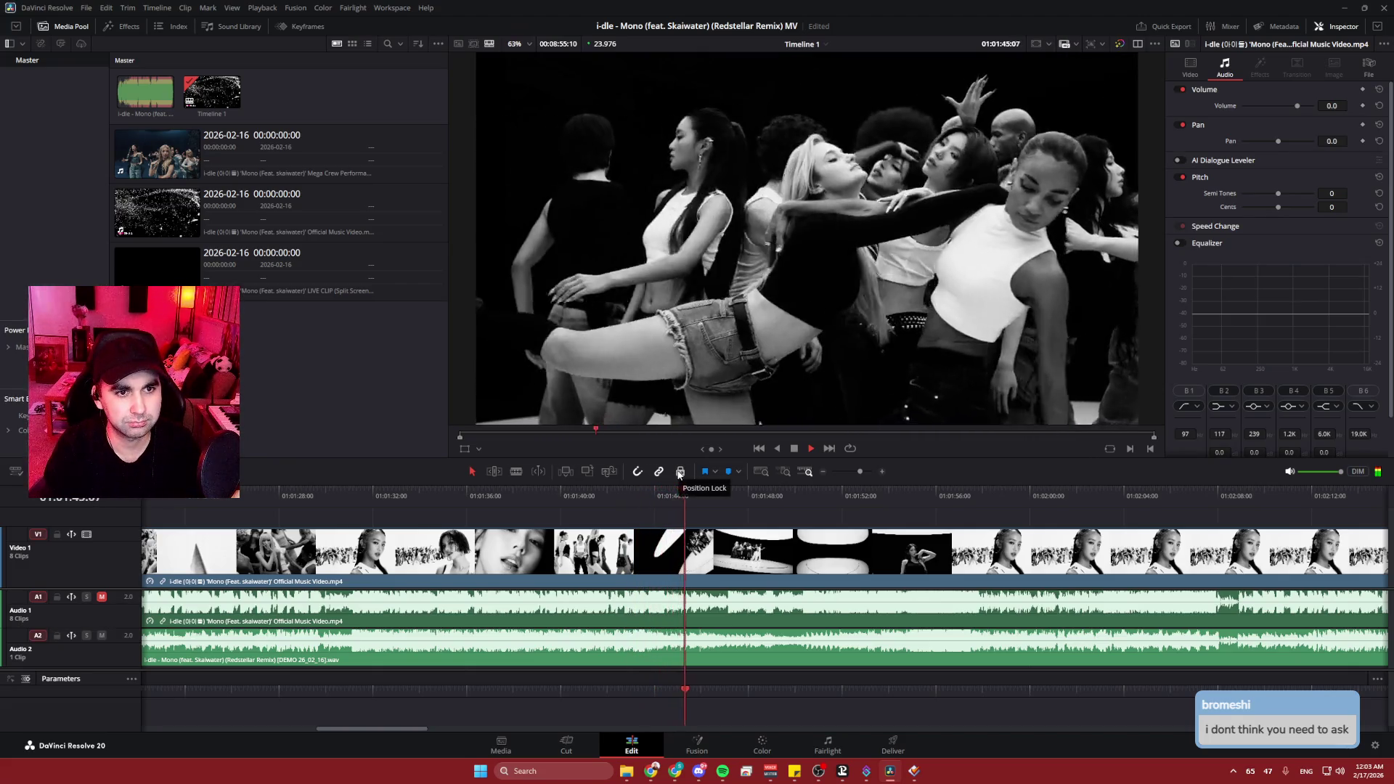
{"action": "key", "text": "space"}
- Blade the long clip at 01:01:43:22
{"action": "left_click_drag", "start_coordinate": [704, 490], "coordinate": [654, 494]}
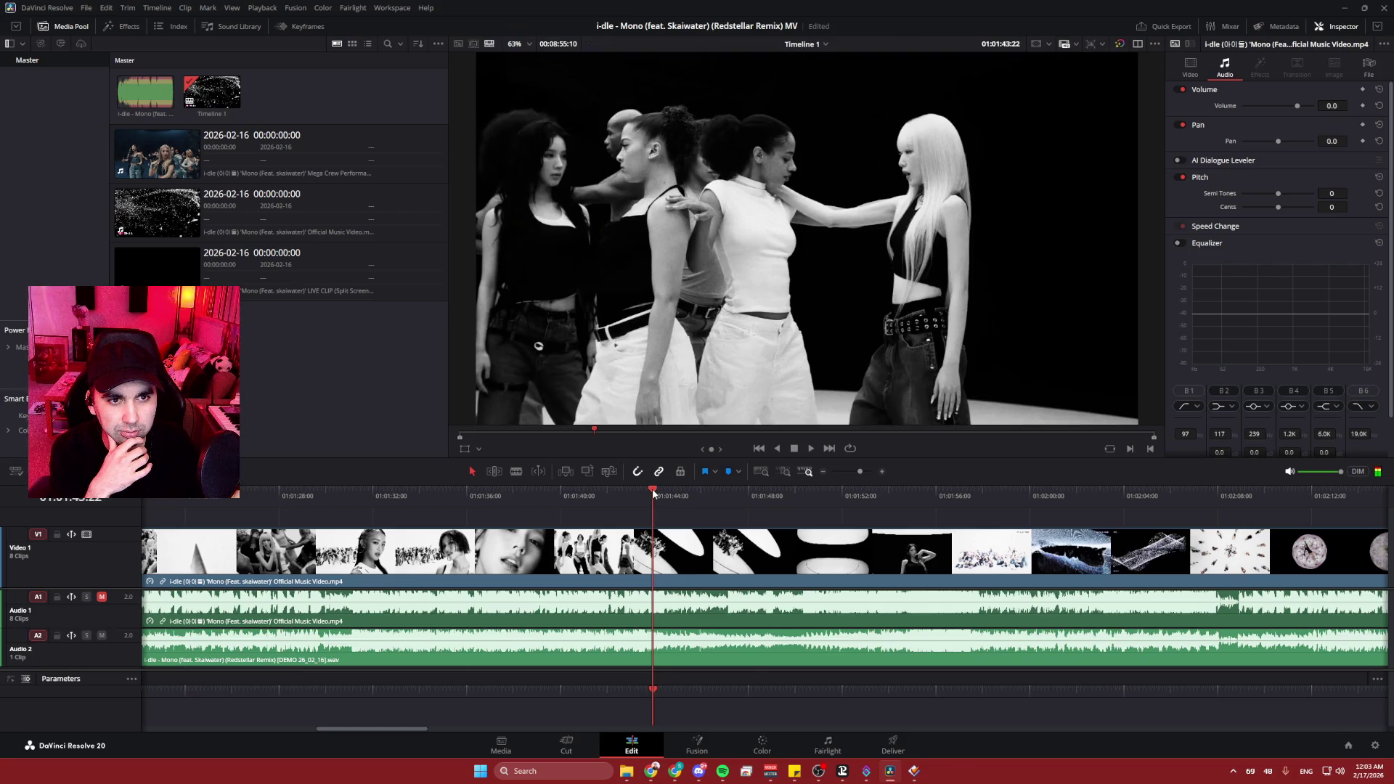
{"action": "scroll", "coordinate": [683, 601], "scroll_direction": "up", "scroll_amount": 4}
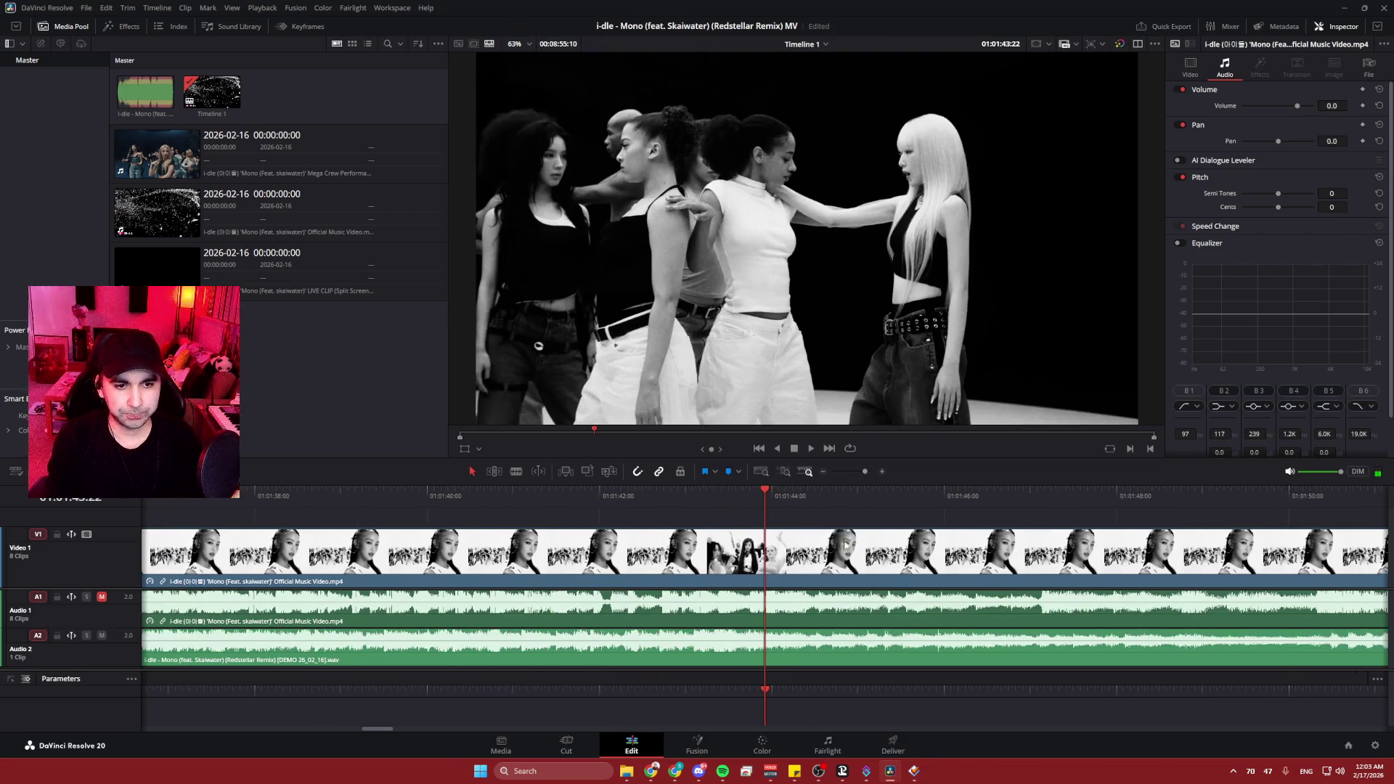
{"action": "left_click", "coordinate": [518, 472]}
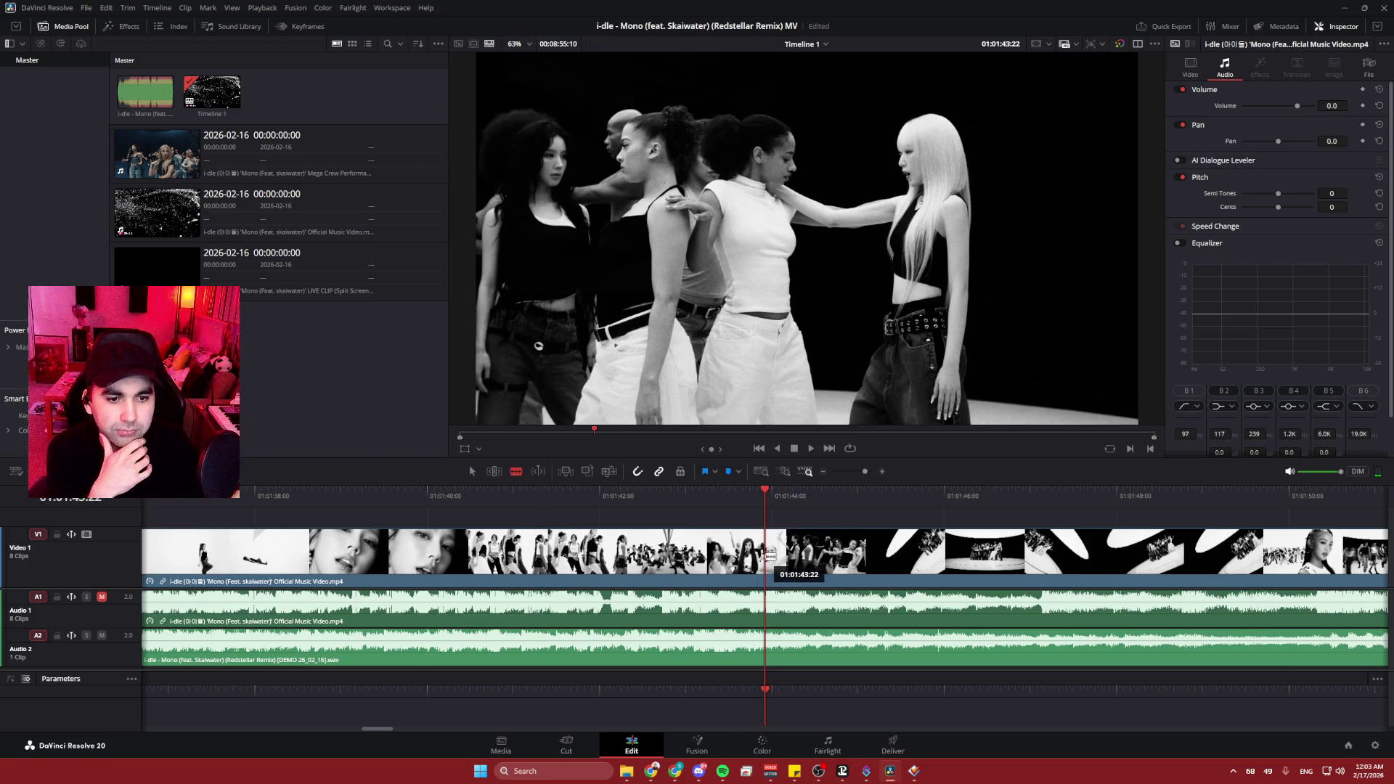
{"action": "left_click", "coordinate": [768, 552]}
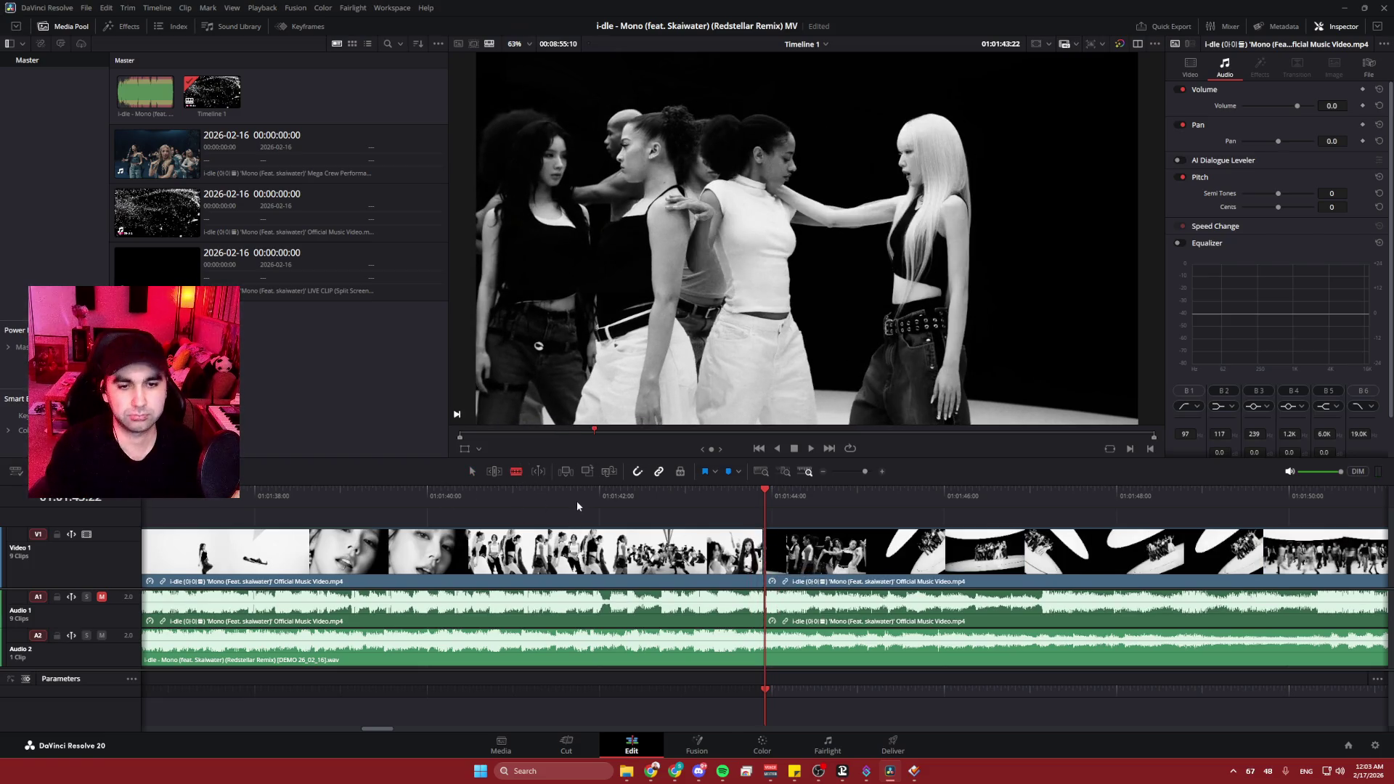
{"action": "scroll", "coordinate": [621, 507], "scroll_direction": "down", "scroll_amount": 4}
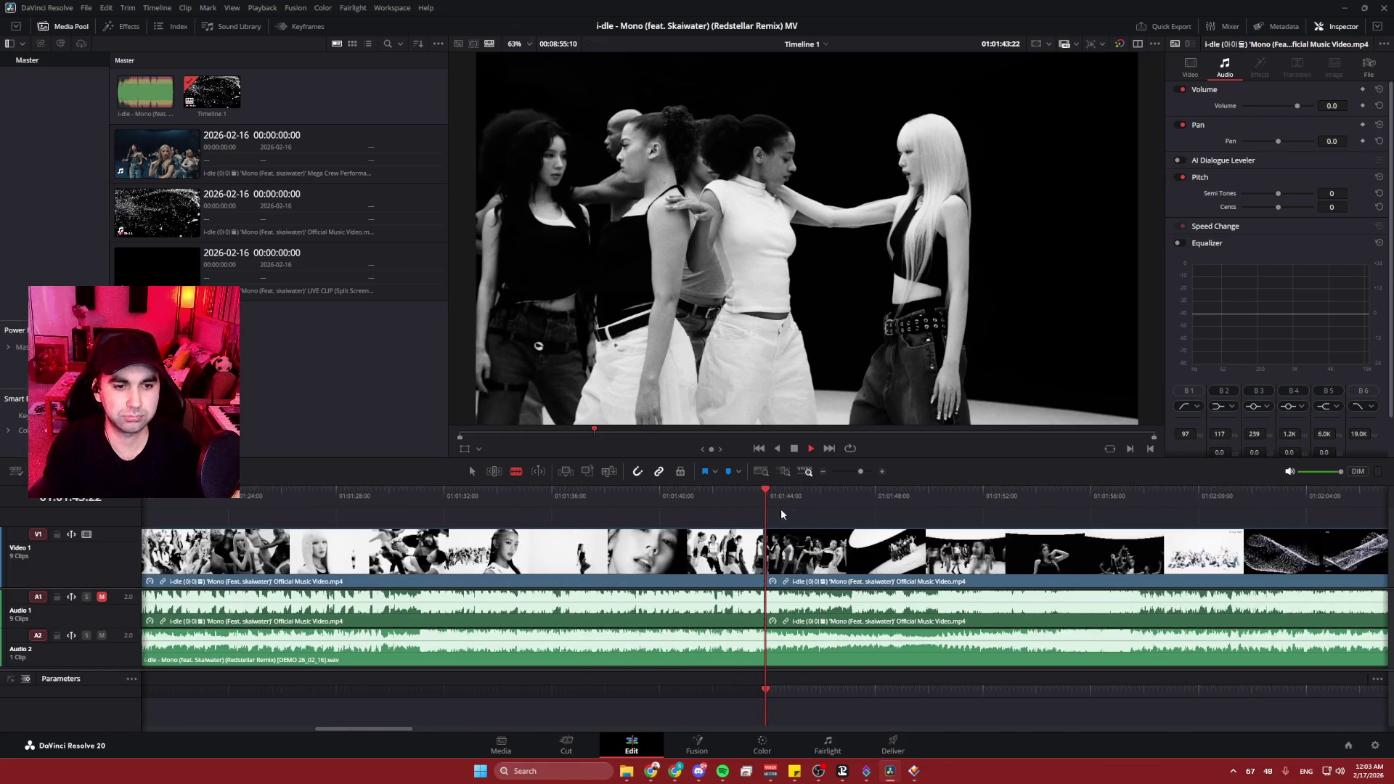
- Play on from the new cut, then rehear the section from about 01:01:46
{"action": "key", "text": "space"}
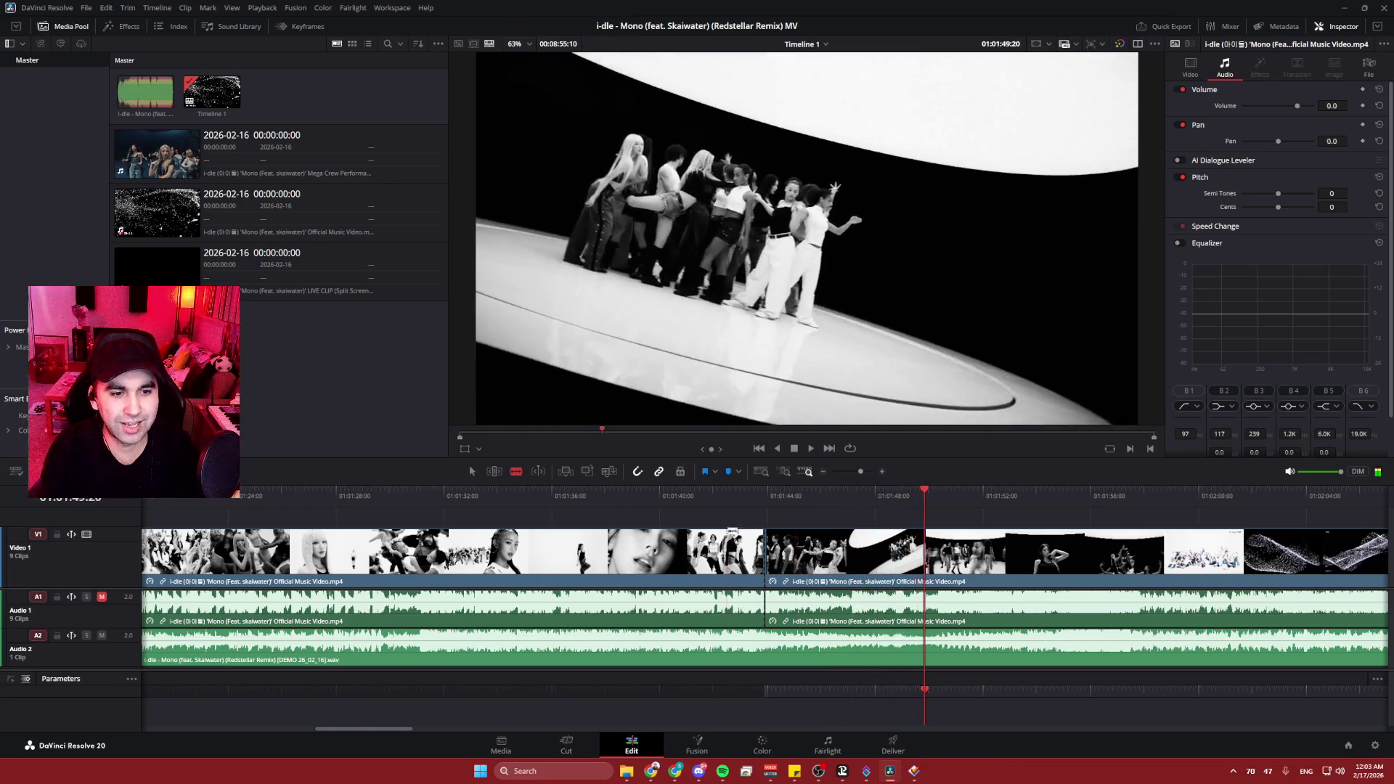
{"action": "key", "text": "space"}
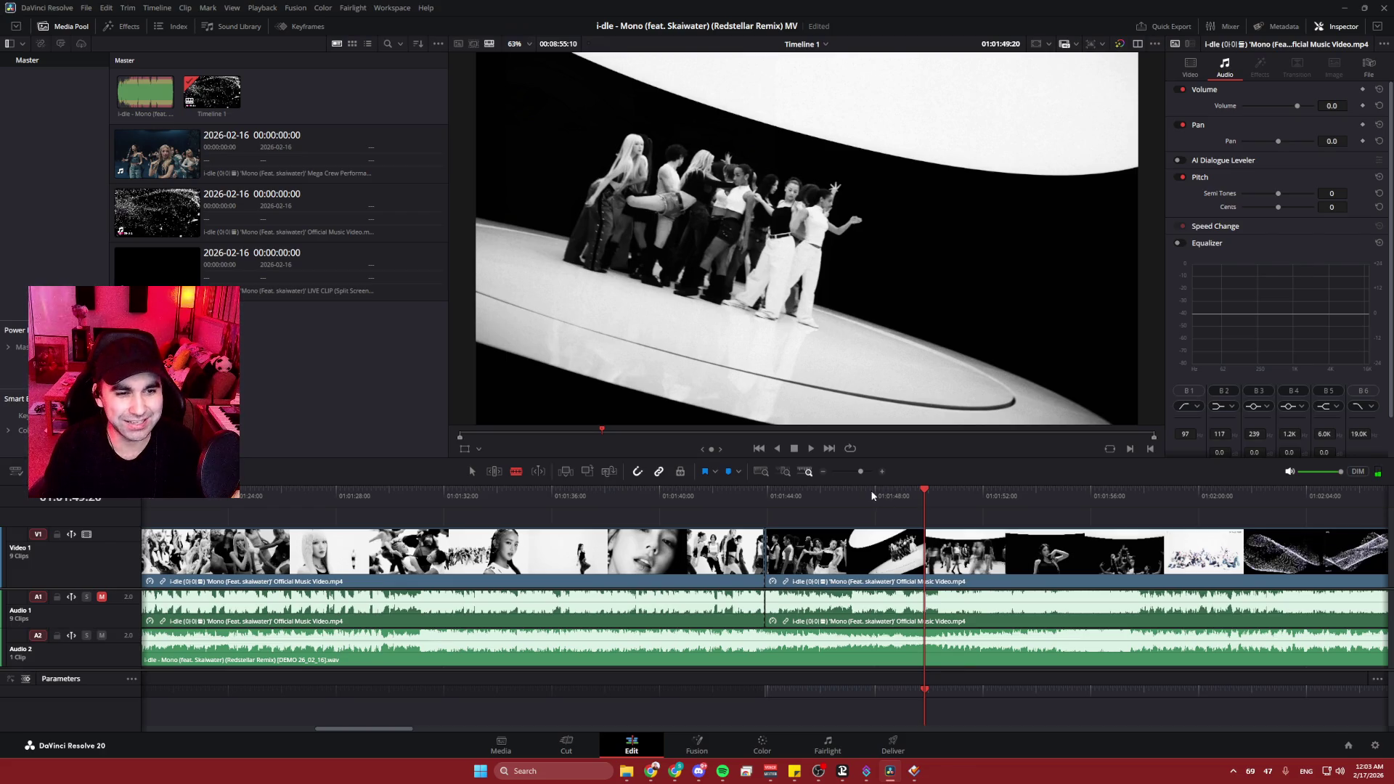
{"action": "left_click_drag", "start_coordinate": [868, 498], "coordinate": [833, 484]}
{"action": "key", "text": "space"}
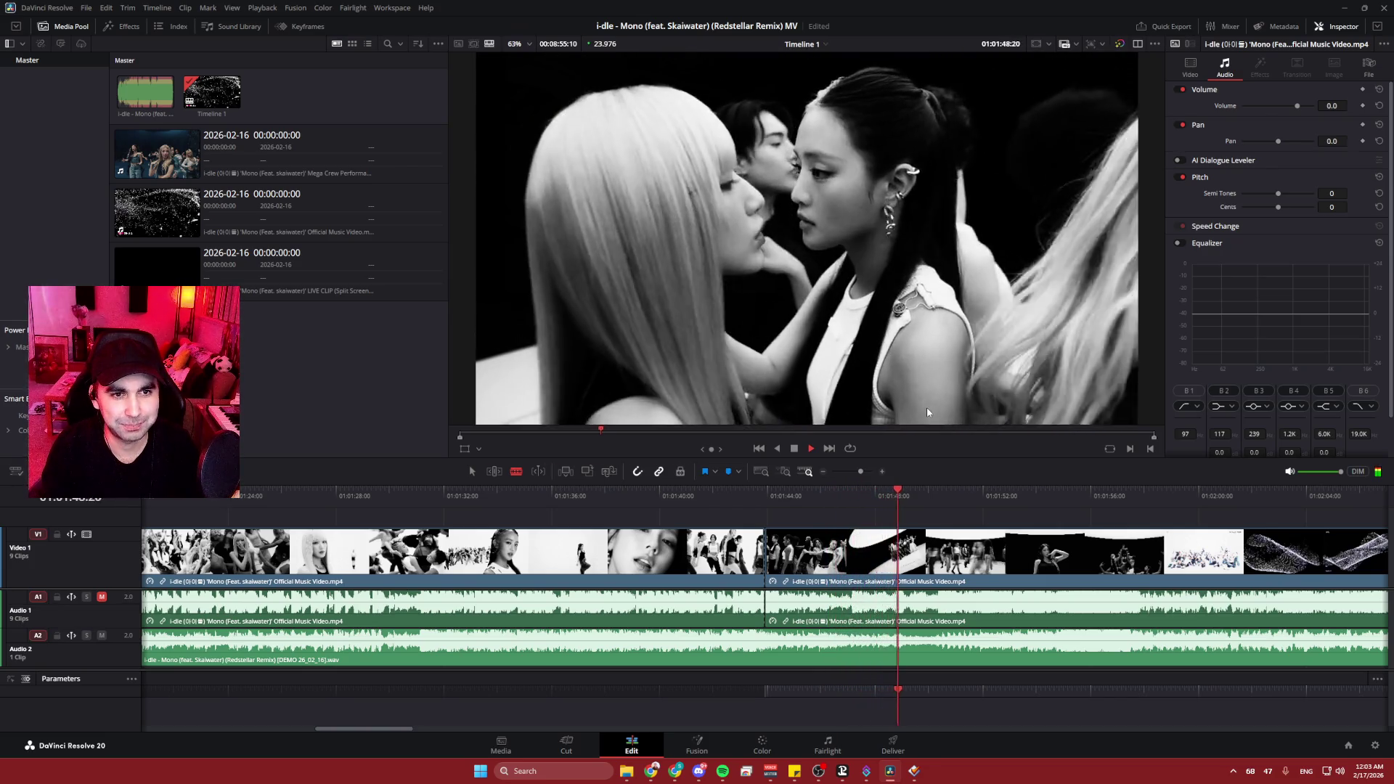
{"action": "key", "text": "space"}
- Cut again at 01:01:50:06 and delete the piece between the two cuts
{"action": "mouse_move", "coordinate": [917, 492]}
{"action": "left_mouse_down"}
{"action": "mouse_move", "coordinate": [949, 491]}
{"action": "mouse_move", "coordinate": [936, 490]}
{"action": "left_mouse_up"}
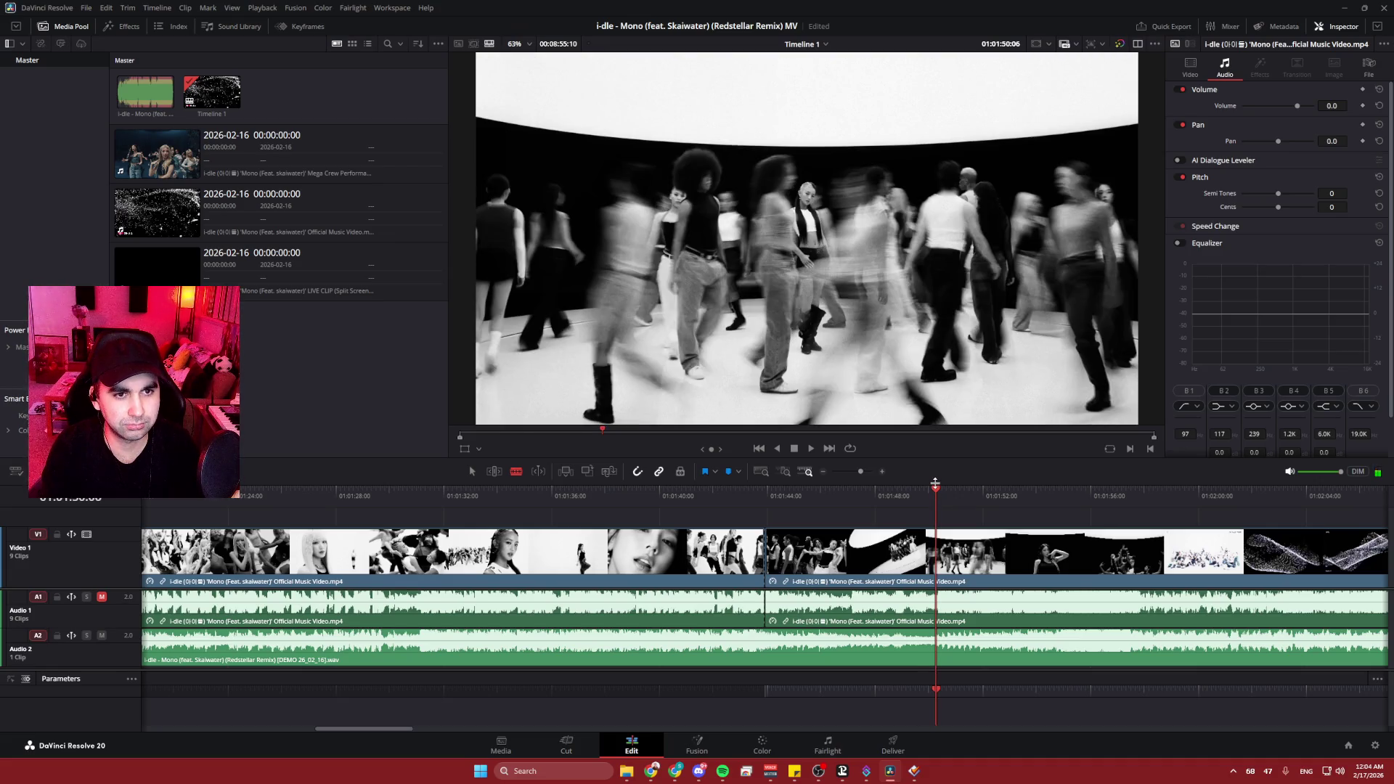
{"action": "left_click_drag", "start_coordinate": [936, 491], "coordinate": [937, 491]}
{"action": "left_click", "coordinate": [937, 550]}
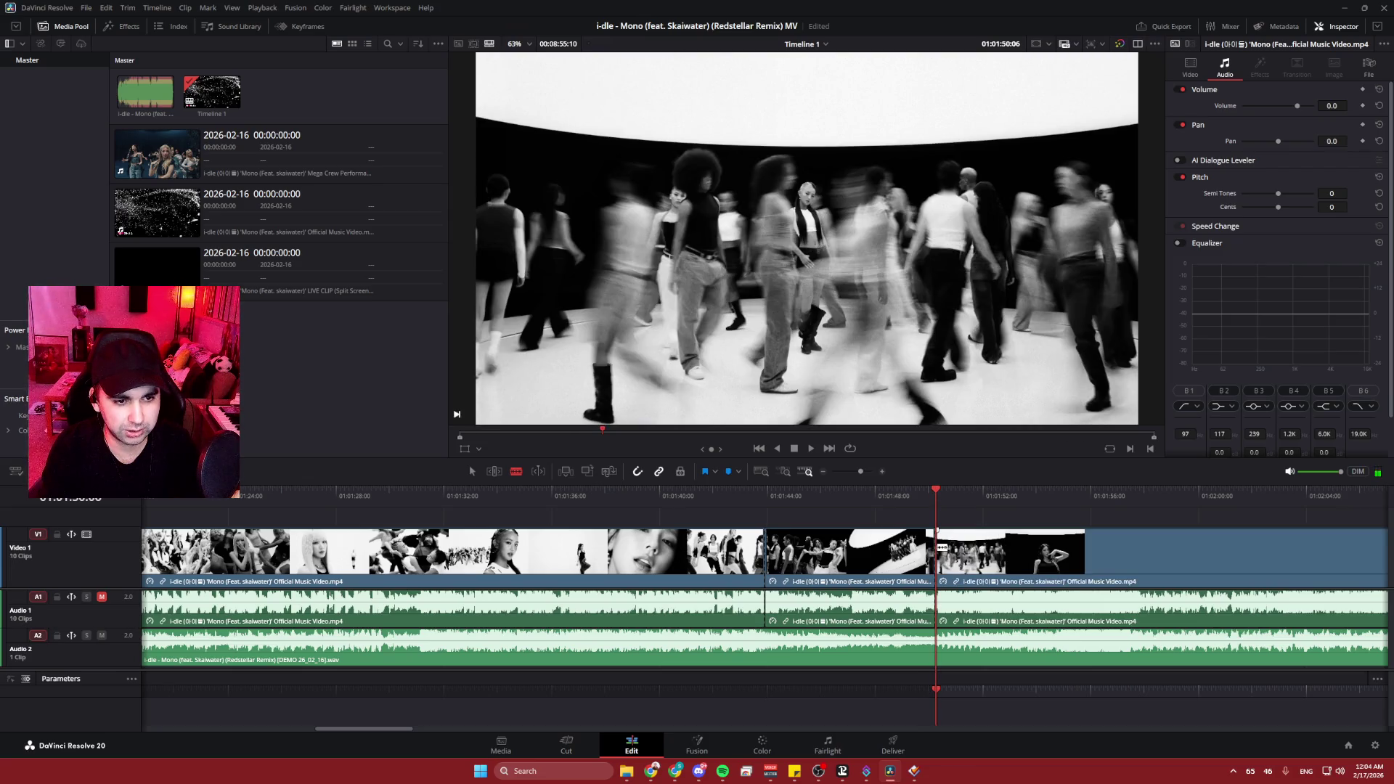
{"action": "left_click", "coordinate": [825, 556]}
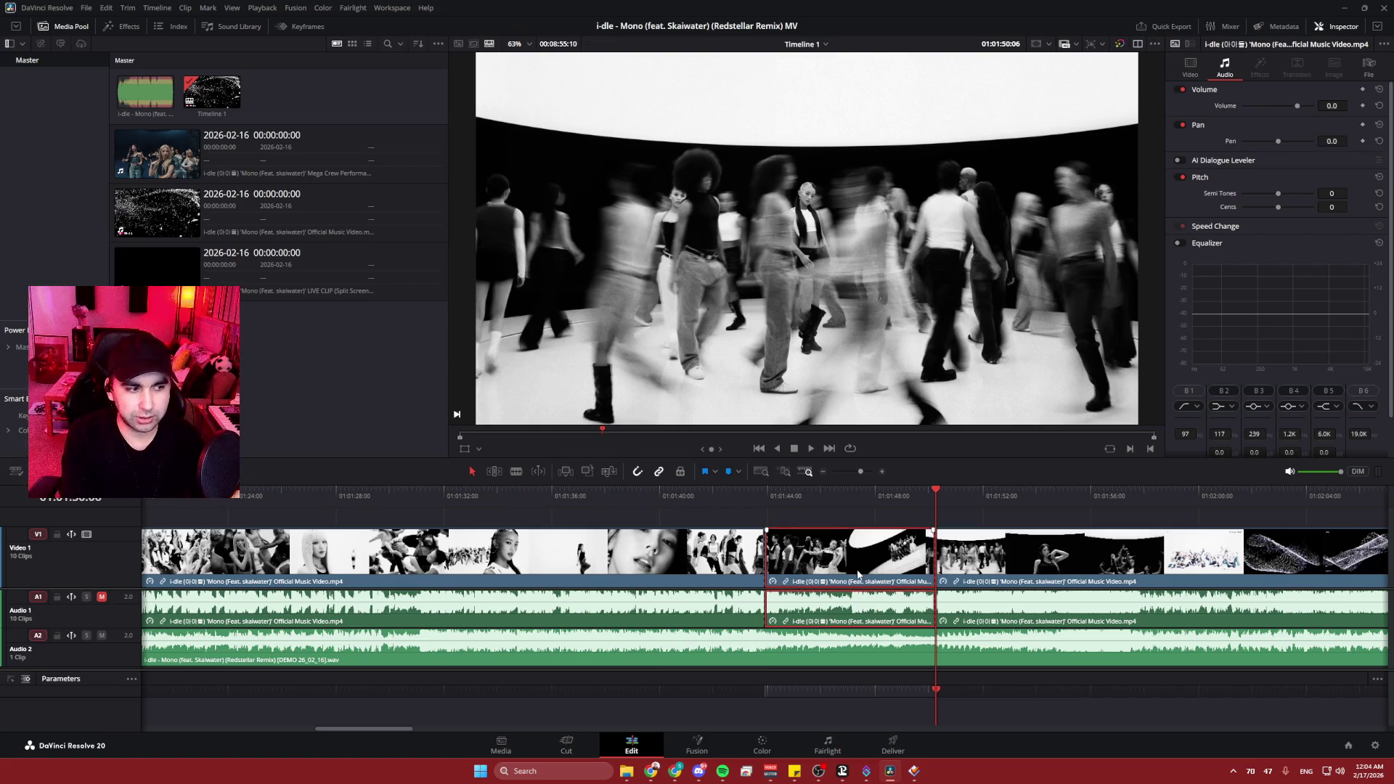
{"action": "key", "text": "BackSpace"}
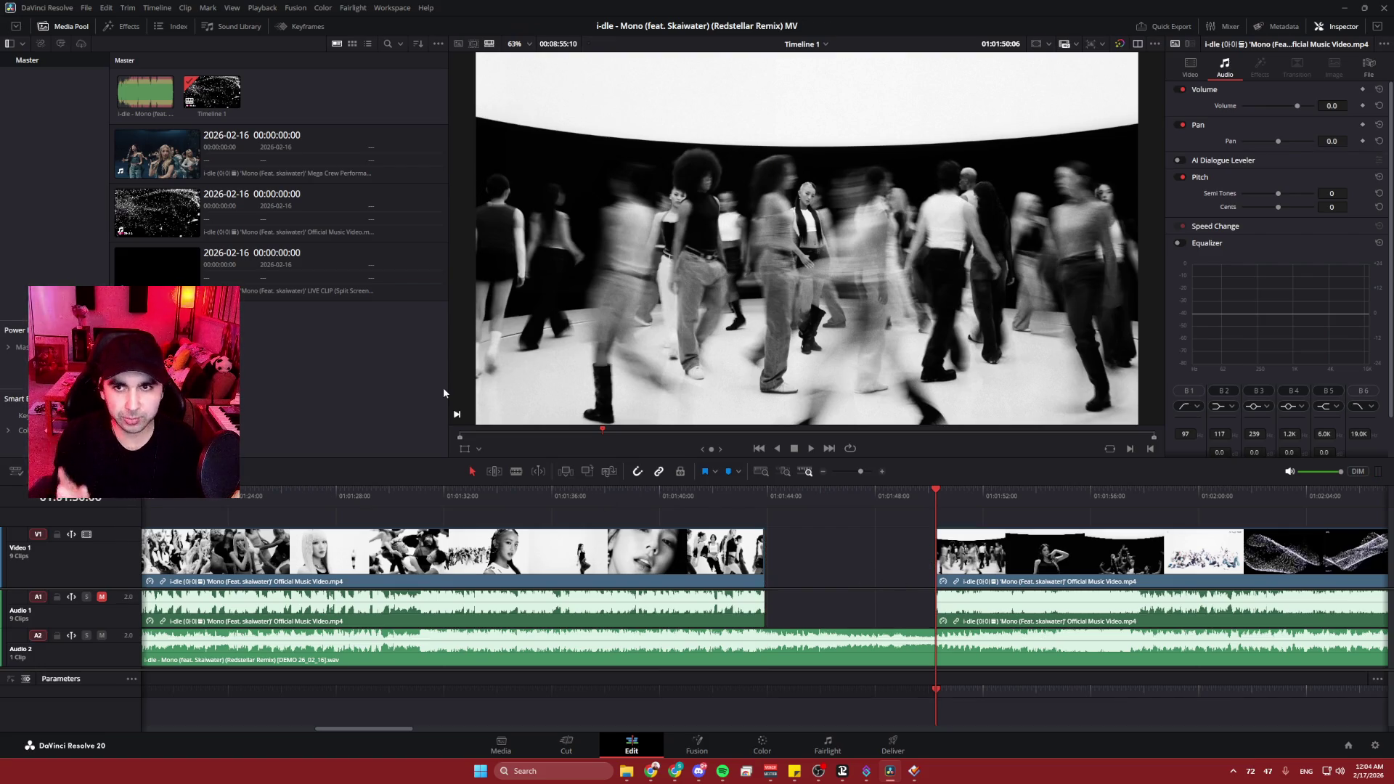
- Select the gap on Video 1 and Audio 1 and play from about 01:01:51
{"action": "scroll", "coordinate": [825, 545], "scroll_direction": "down", "scroll_amount": 3}
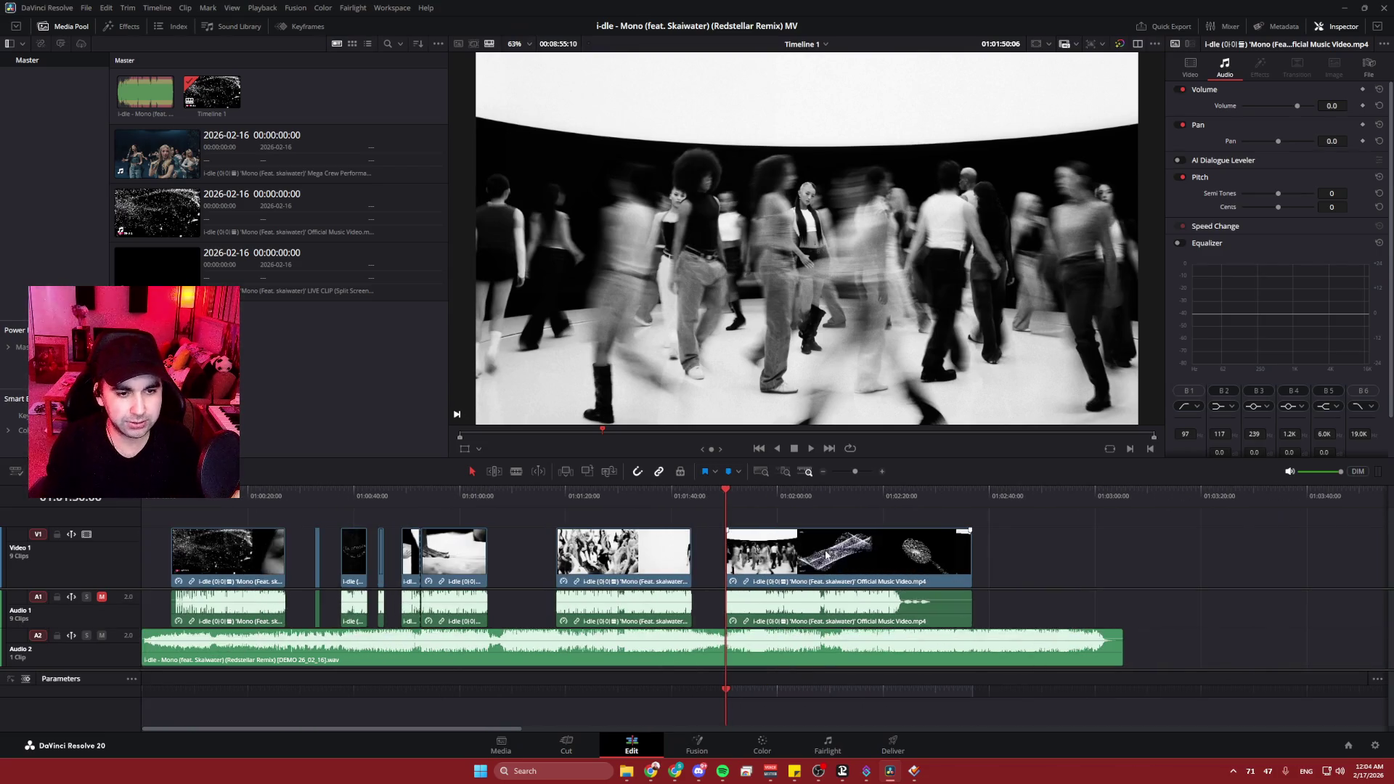
{"action": "left_click", "coordinate": [747, 557]}
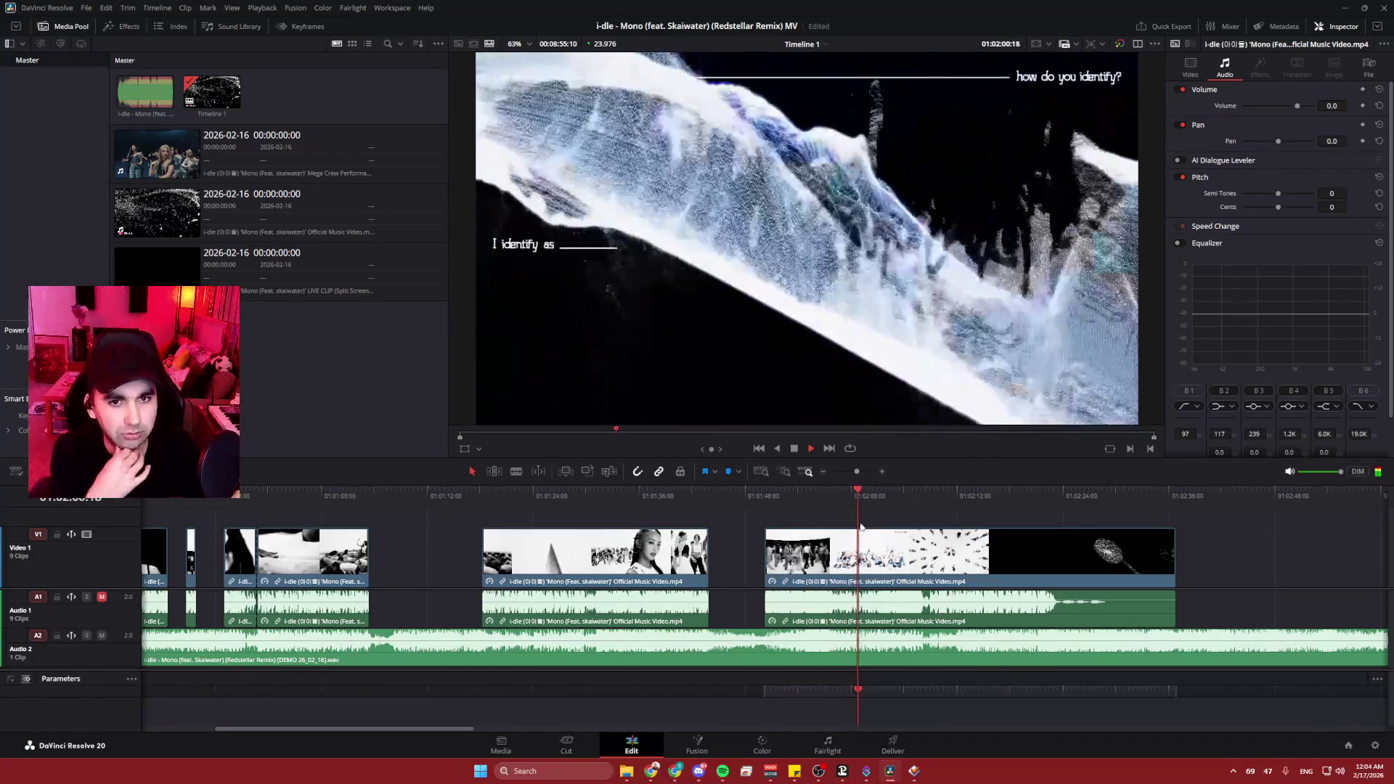
{"action": "key", "text": "space"}
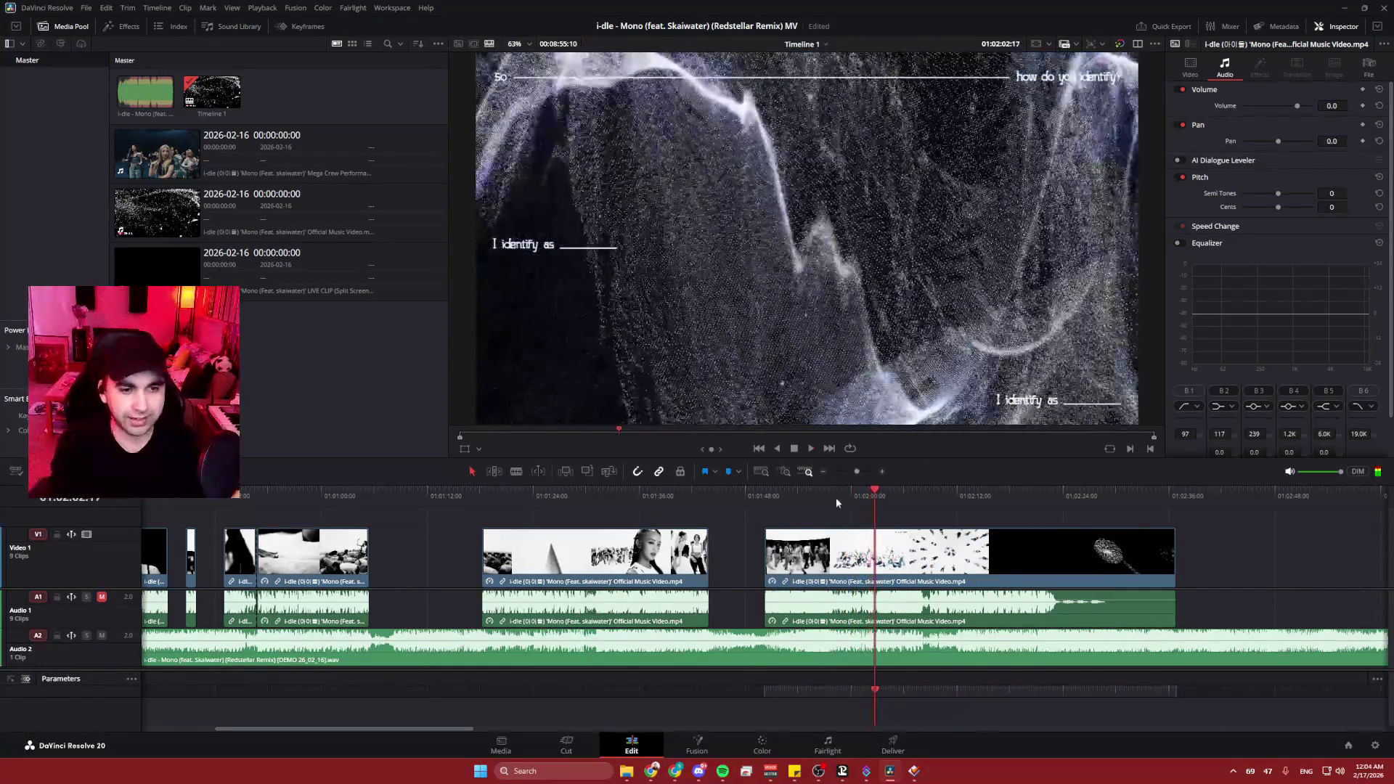
{"action": "left_click", "coordinate": [781, 494]}
{"action": "key", "text": "space"}
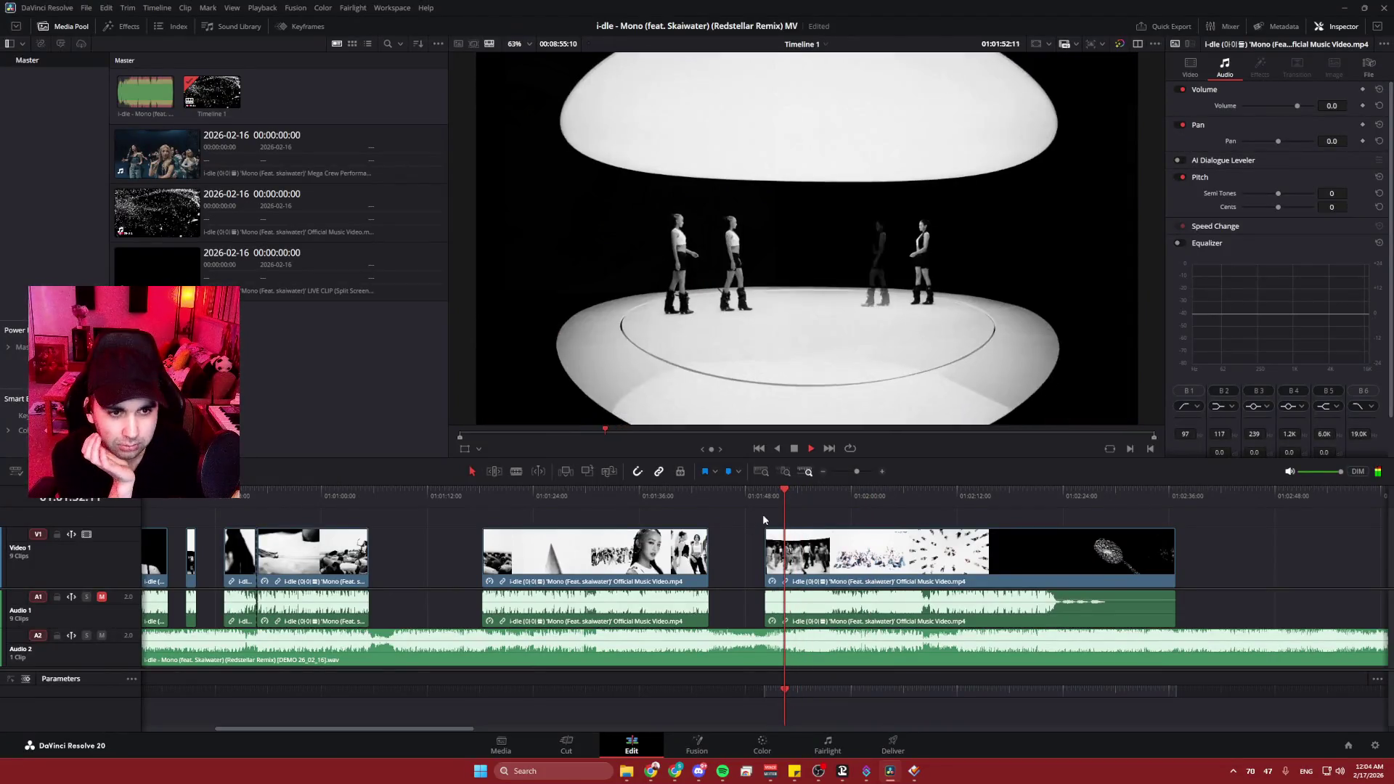
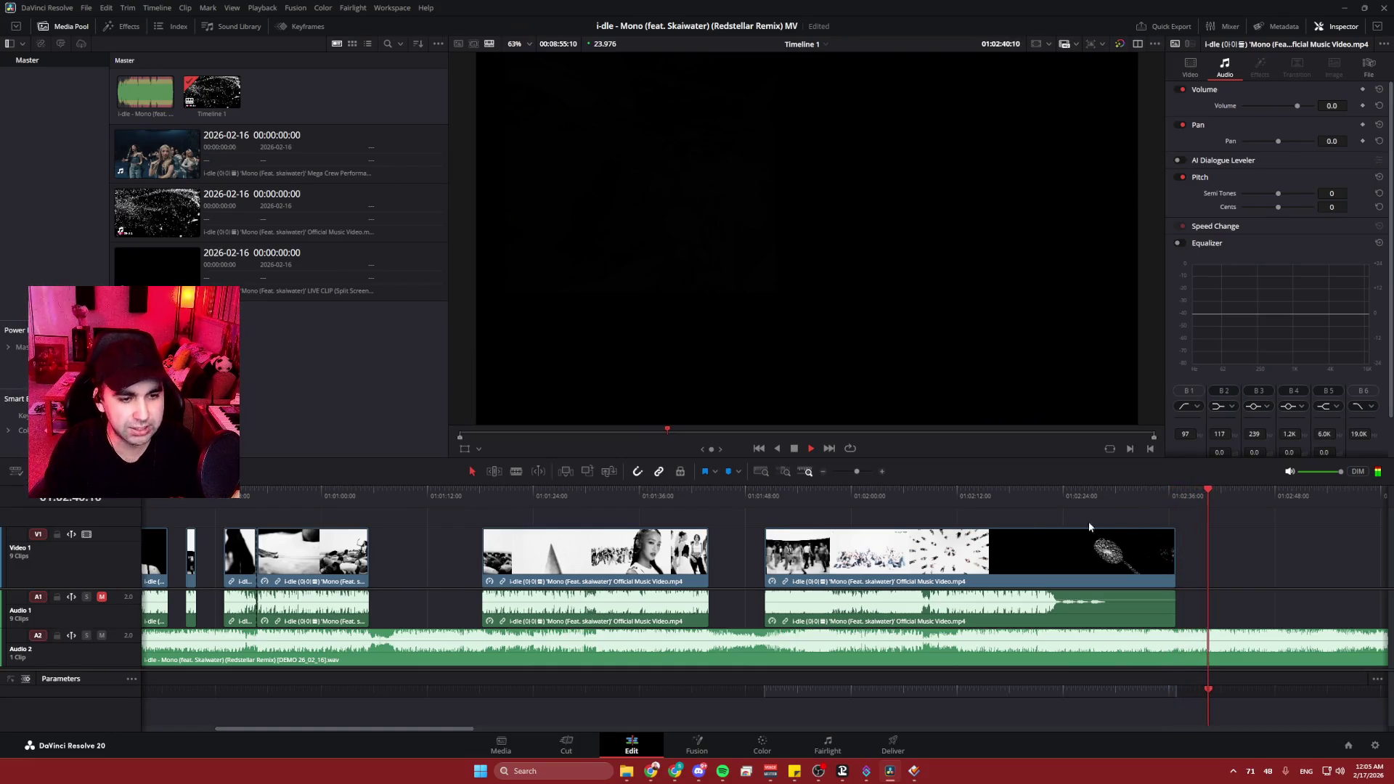
- Review the wave-clip section and split V1/A1 at 01:02:10:21
{"action": "left_click", "coordinate": [908, 495]}
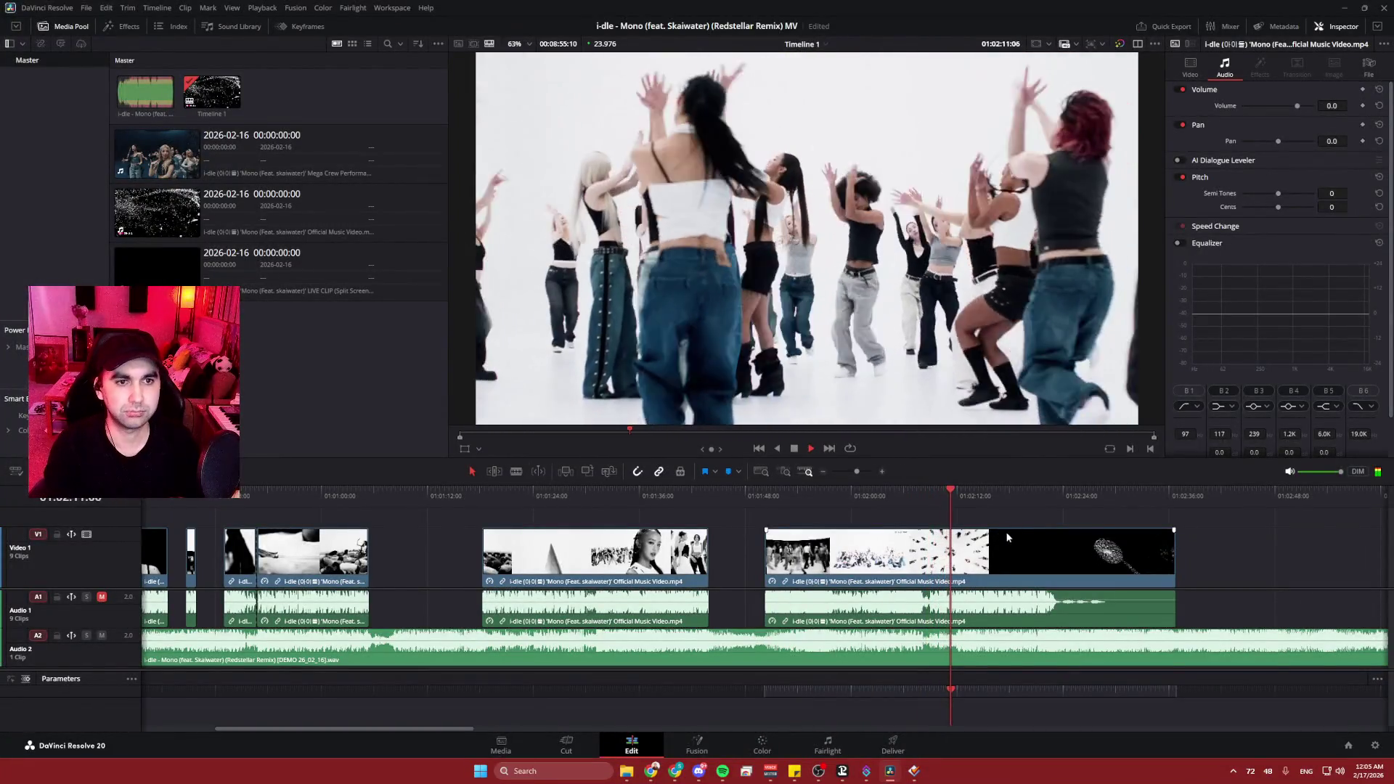
{"action": "key", "text": "space"}
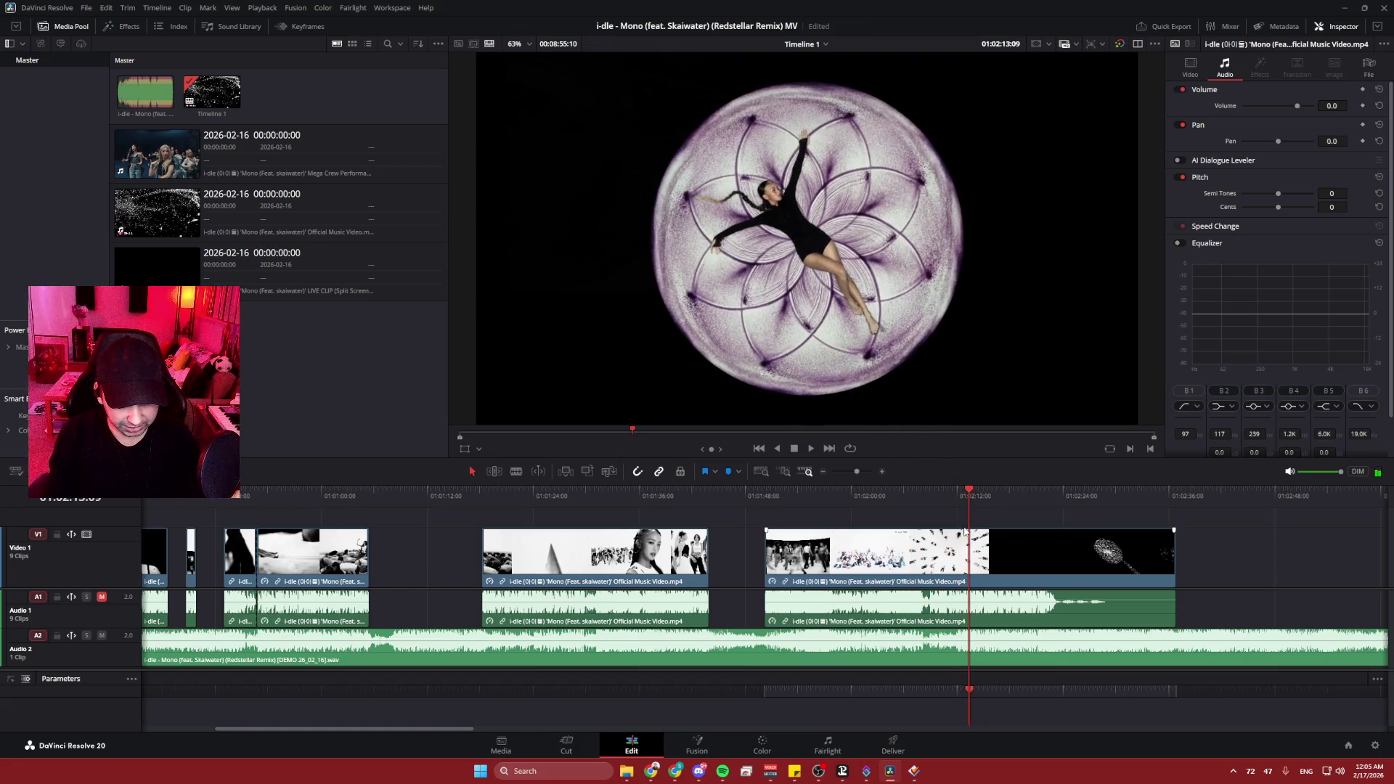
{"action": "scroll", "coordinate": [966, 532], "scroll_direction": "up", "scroll_amount": 6, "text": "alt"}
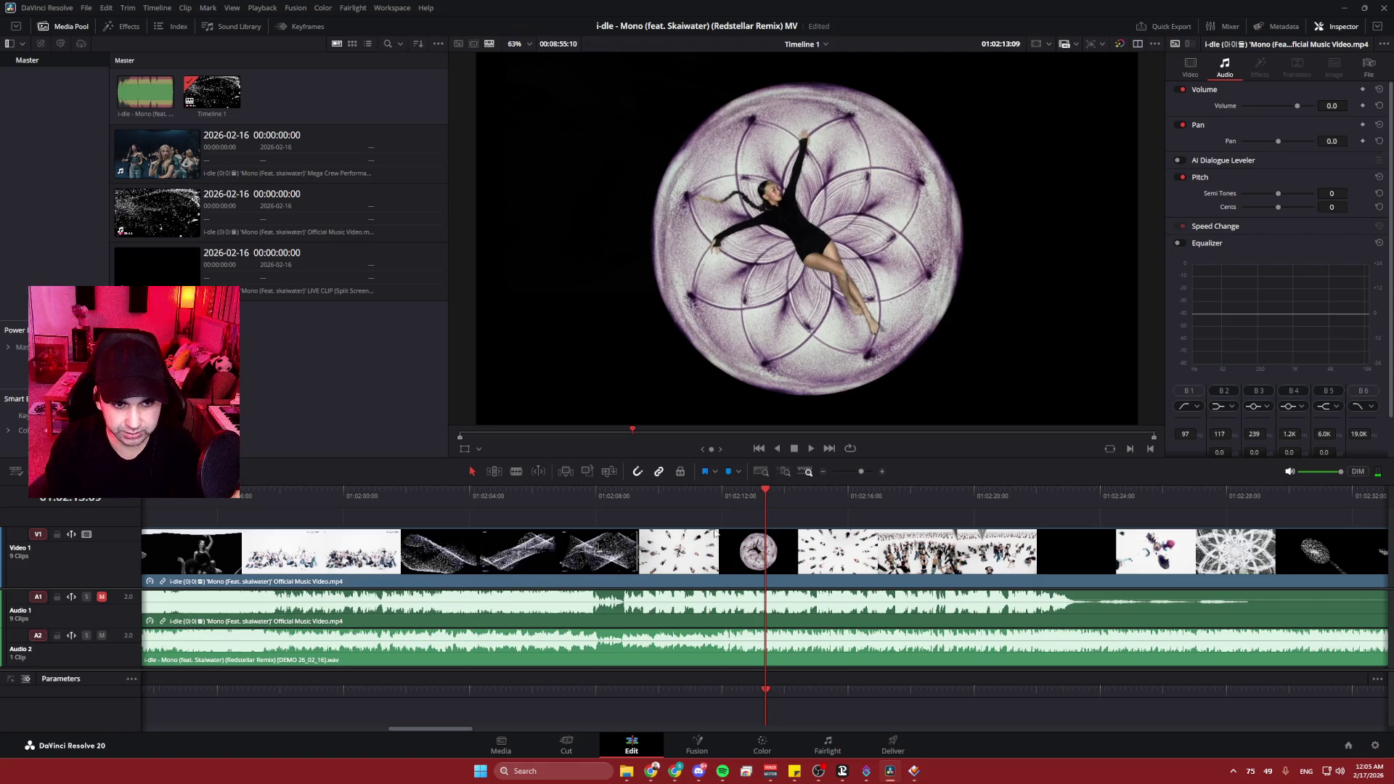
{"action": "left_click_drag", "start_coordinate": [725, 498], "coordinate": [587, 509]}
{"action": "key", "text": "space"}
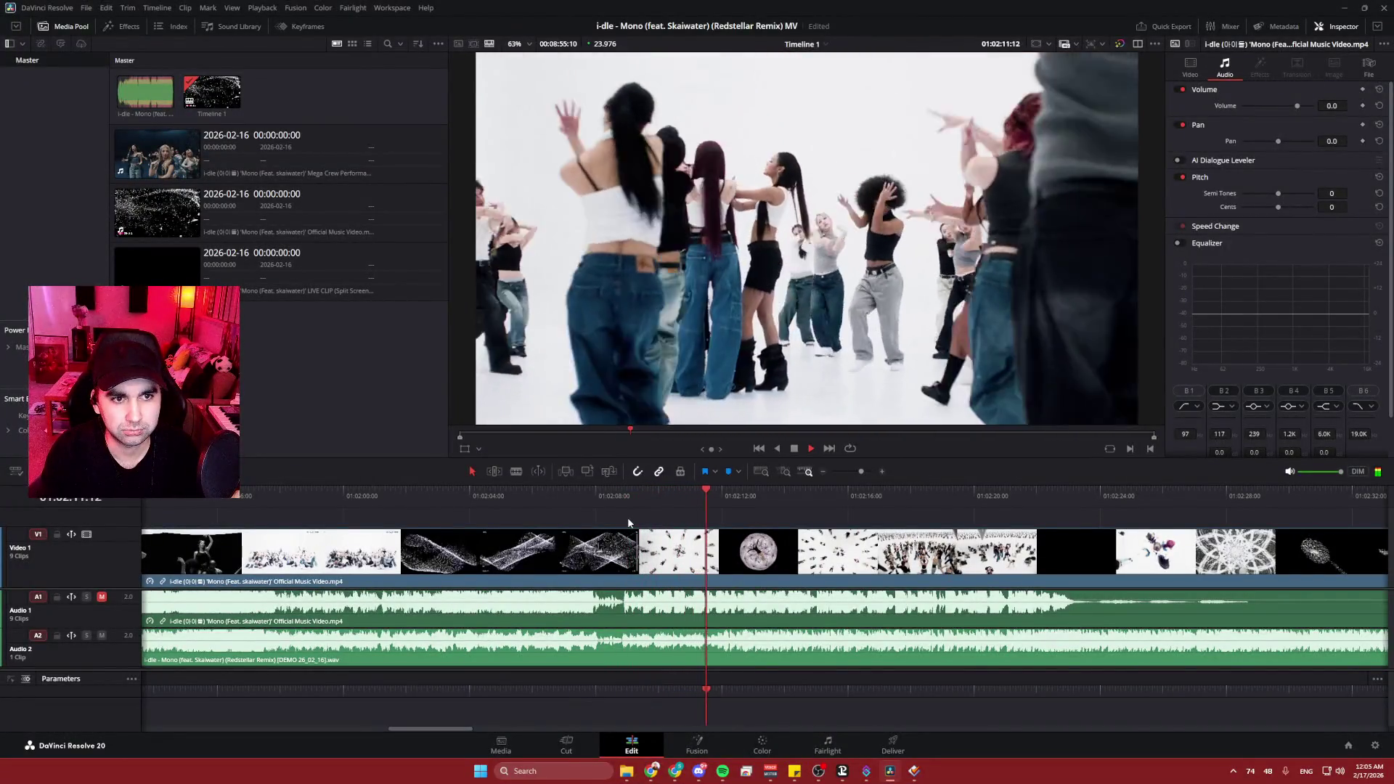
{"action": "key", "text": "space"}
{"action": "left_click_drag", "start_coordinate": [723, 496], "coordinate": [686, 497]}
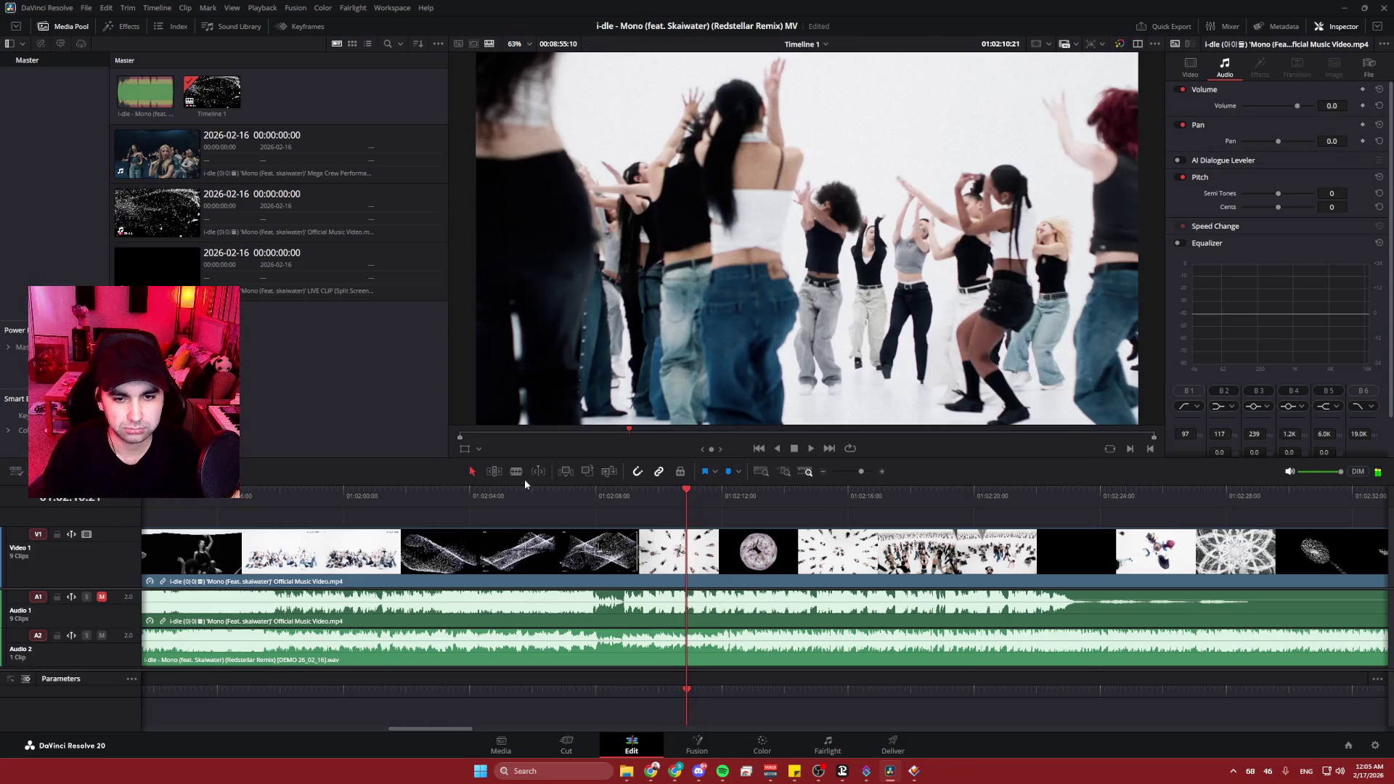
{"action": "left_click", "coordinate": [691, 545]}
- Split the clip again at 01:02:12:14, where the mandala shot begins
{"action": "key", "text": "space"}
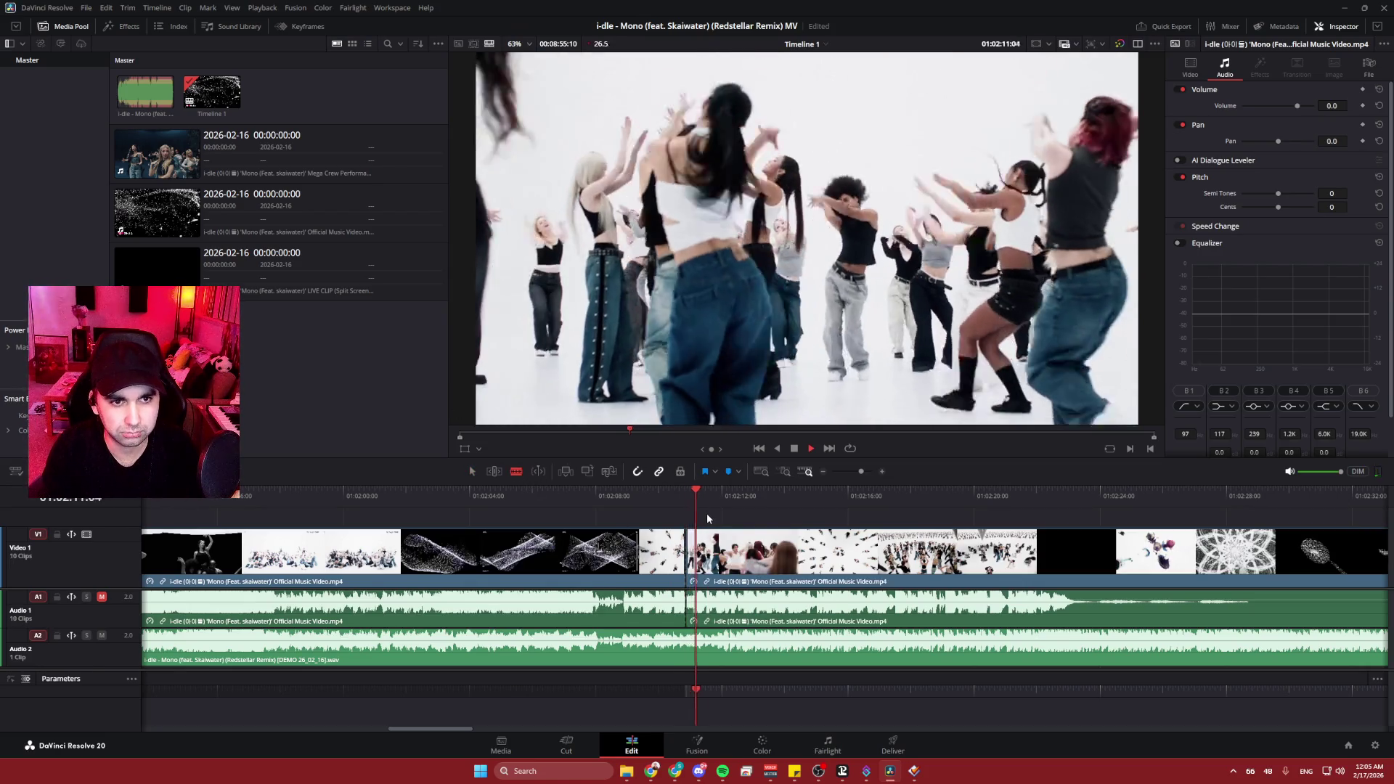
{"action": "key", "text": "space"}
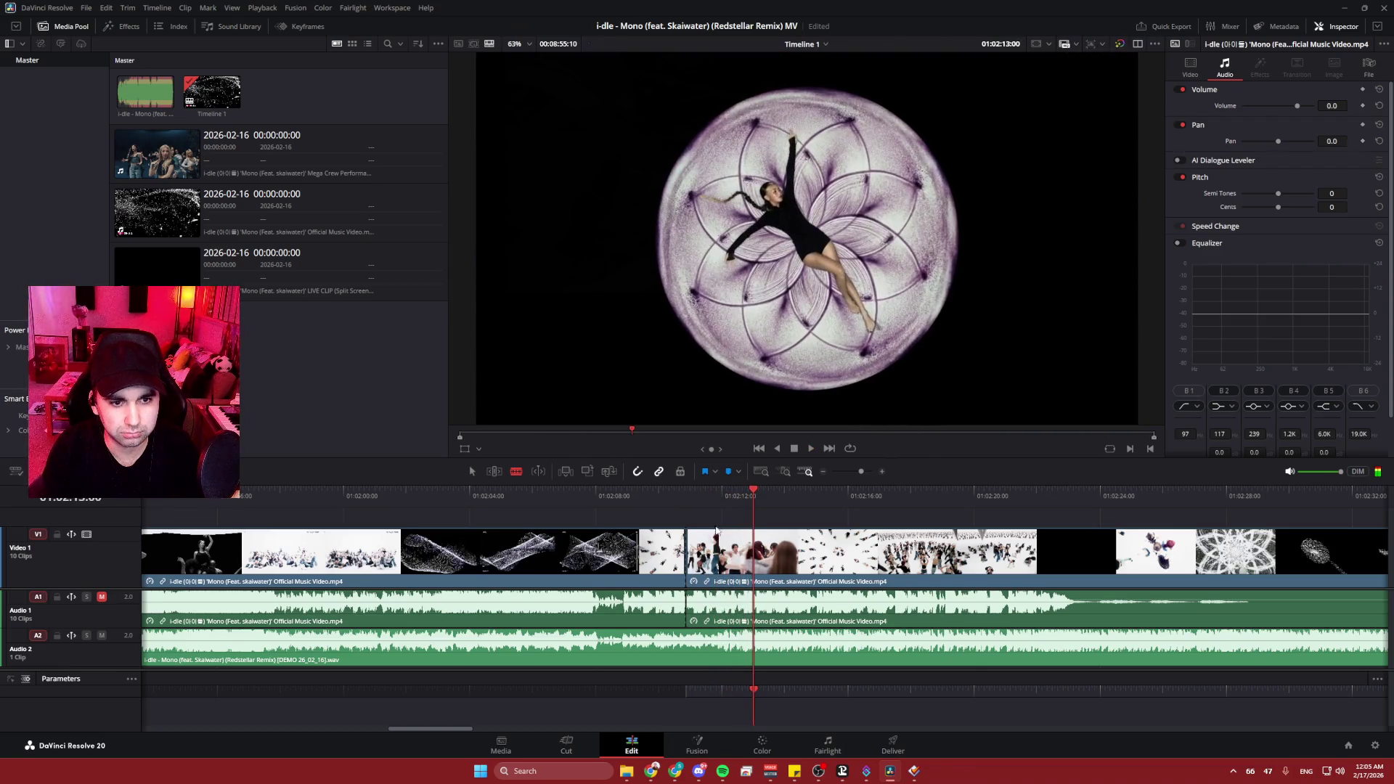
{"action": "left_click_drag", "start_coordinate": [754, 492], "coordinate": [740, 492]}
{"action": "left_click_drag", "start_coordinate": [737, 550], "coordinate": [742, 552]}
{"action": "left_click_drag", "start_coordinate": [741, 493], "coordinate": [741, 493]}
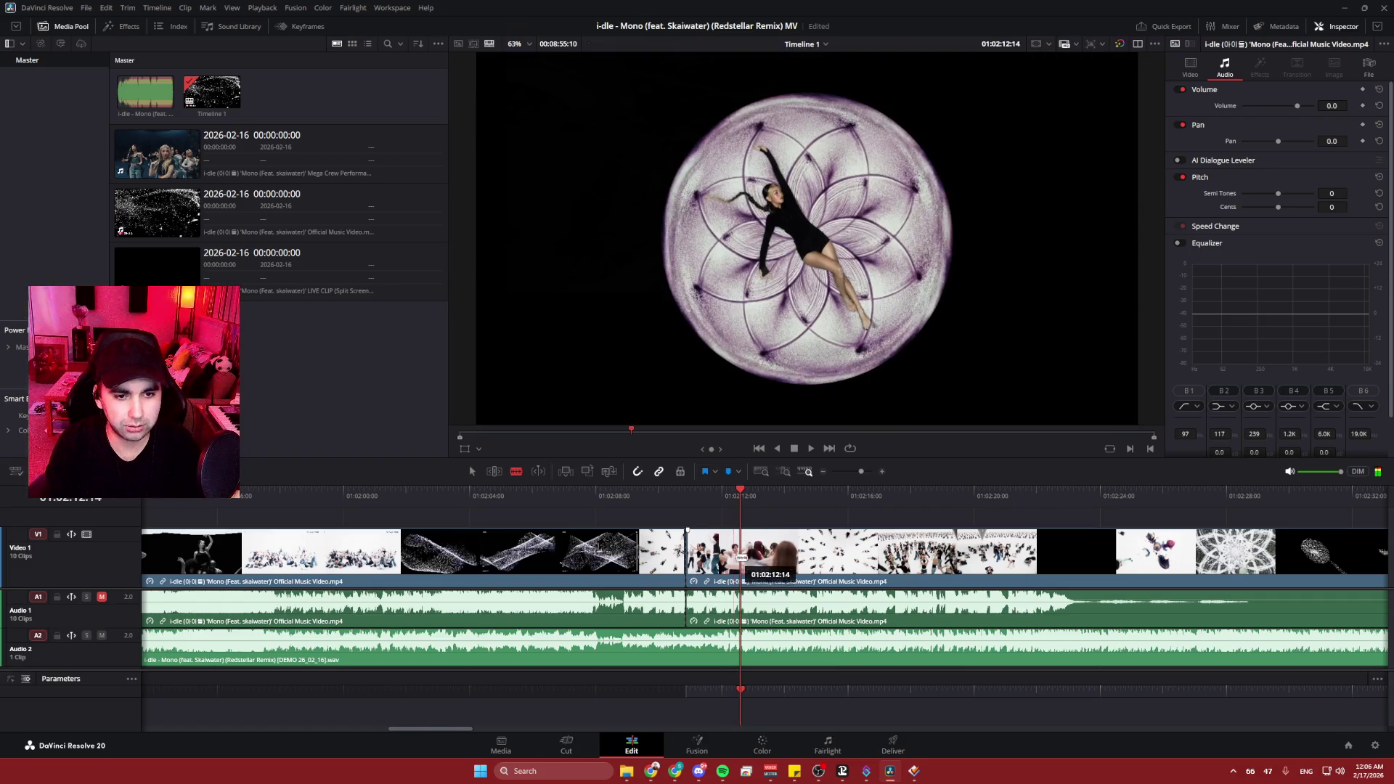
{"action": "left_click", "coordinate": [741, 552]}
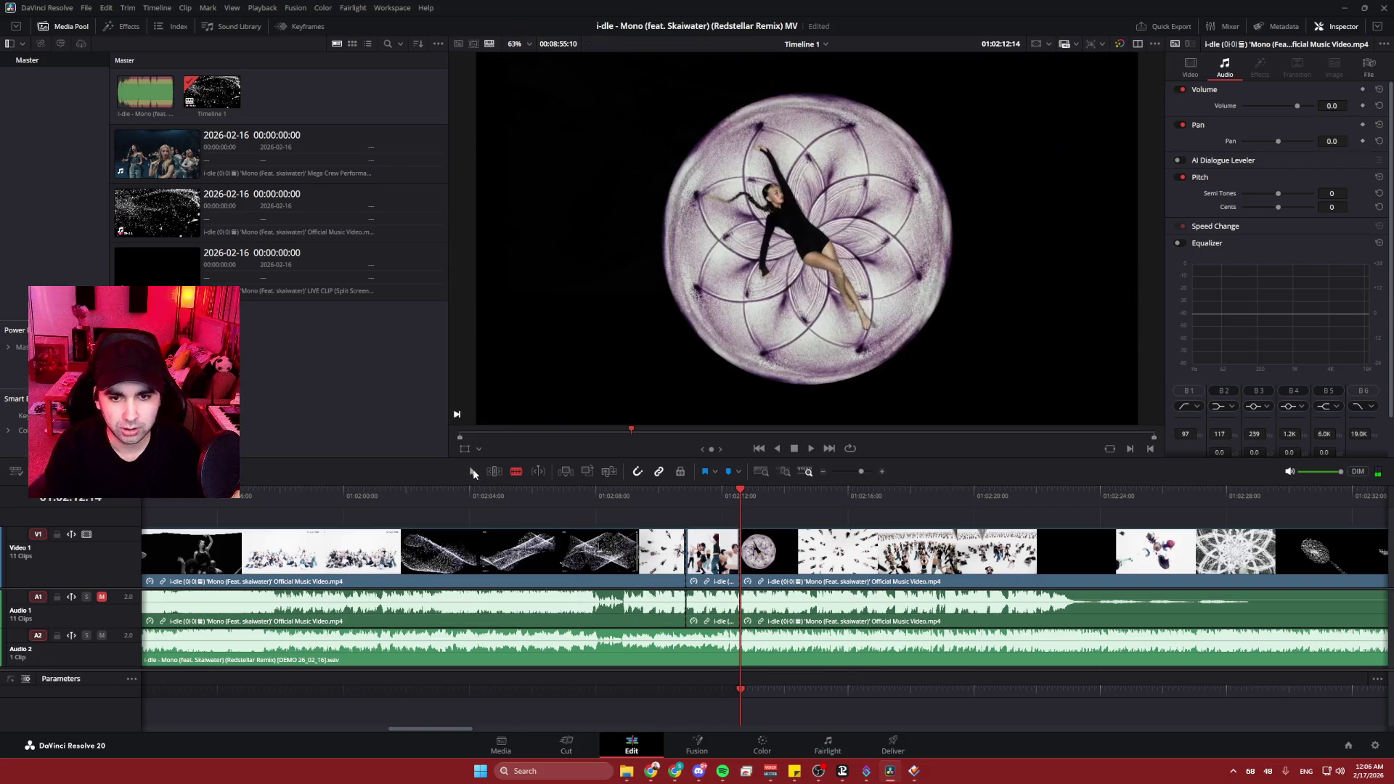
- Delete the short piece between the two cuts, leaving a gap, and play it back
{"action": "left_click", "coordinate": [715, 561]}
{"action": "key", "text": "BackSpace"}
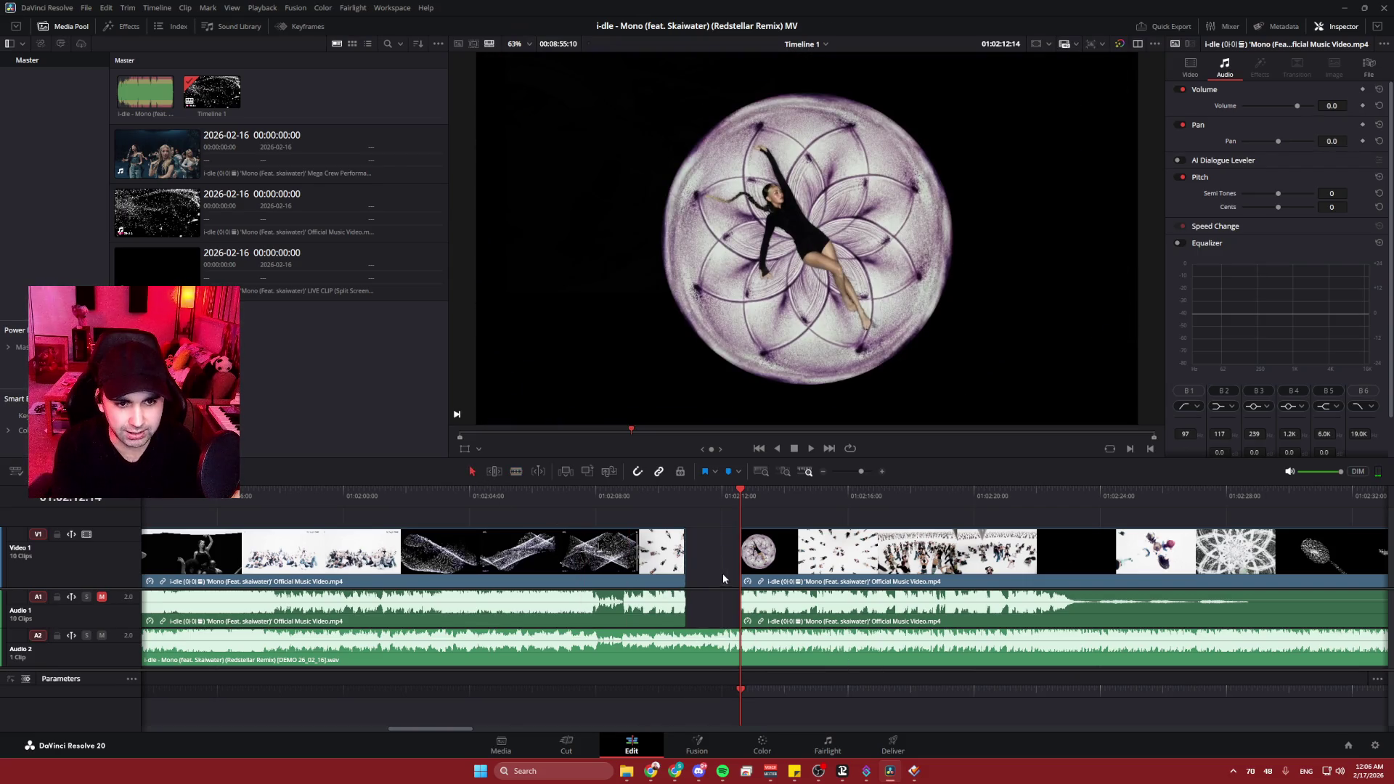
{"action": "key", "text": "space"}
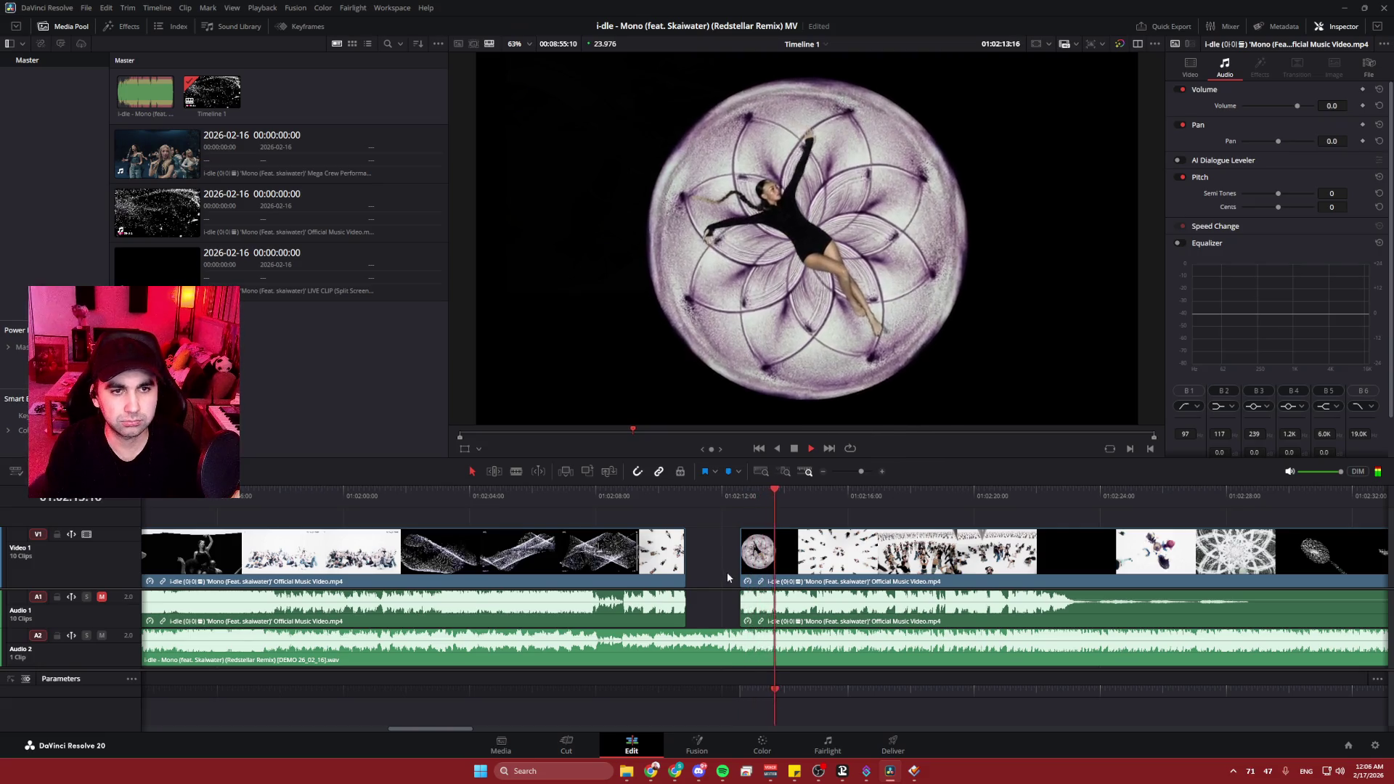
{"action": "key", "text": "space"}
- Split the V1/A1 clip at 01:02:13:20
{"action": "scroll", "coordinate": [799, 570], "scroll_direction": "up", "scroll_amount": 3}
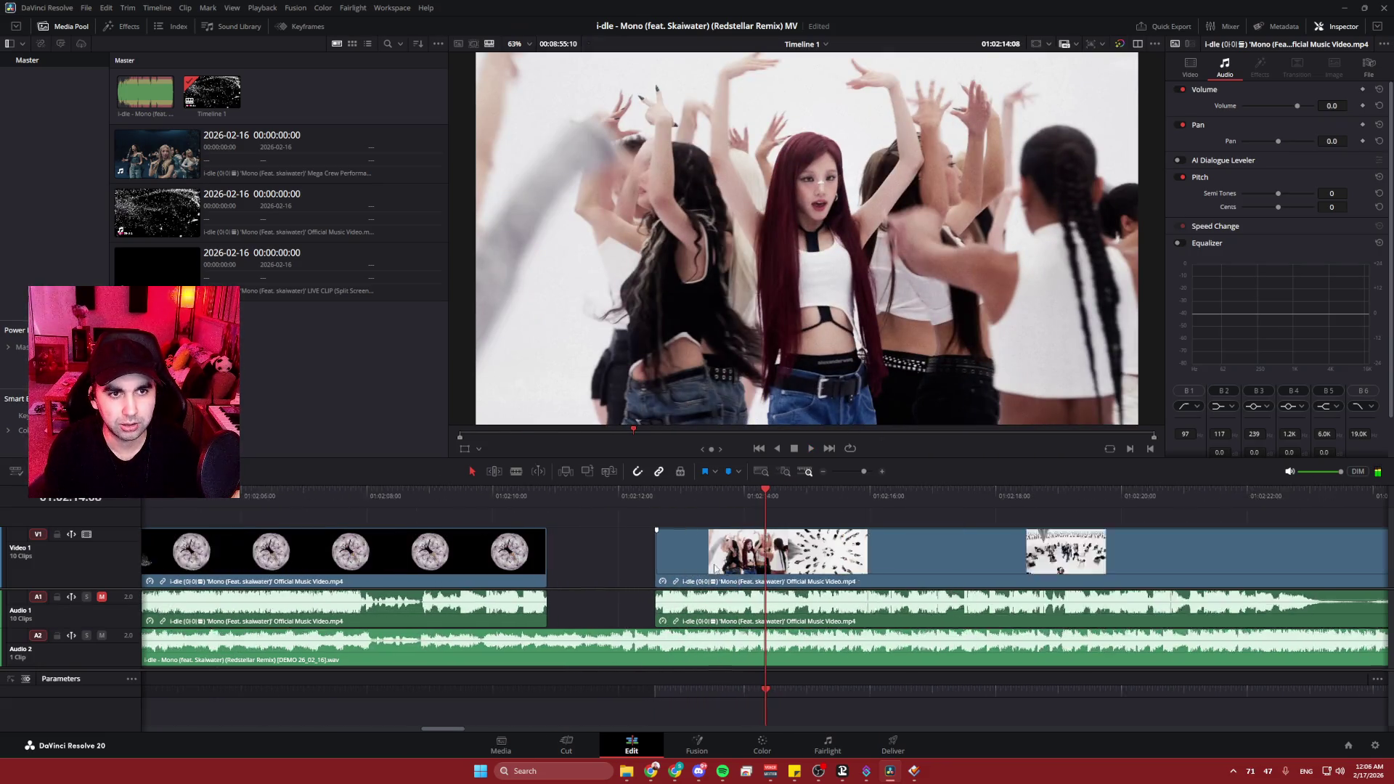
{"action": "scroll", "coordinate": [802, 570], "scroll_direction": "up", "scroll_amount": 4}
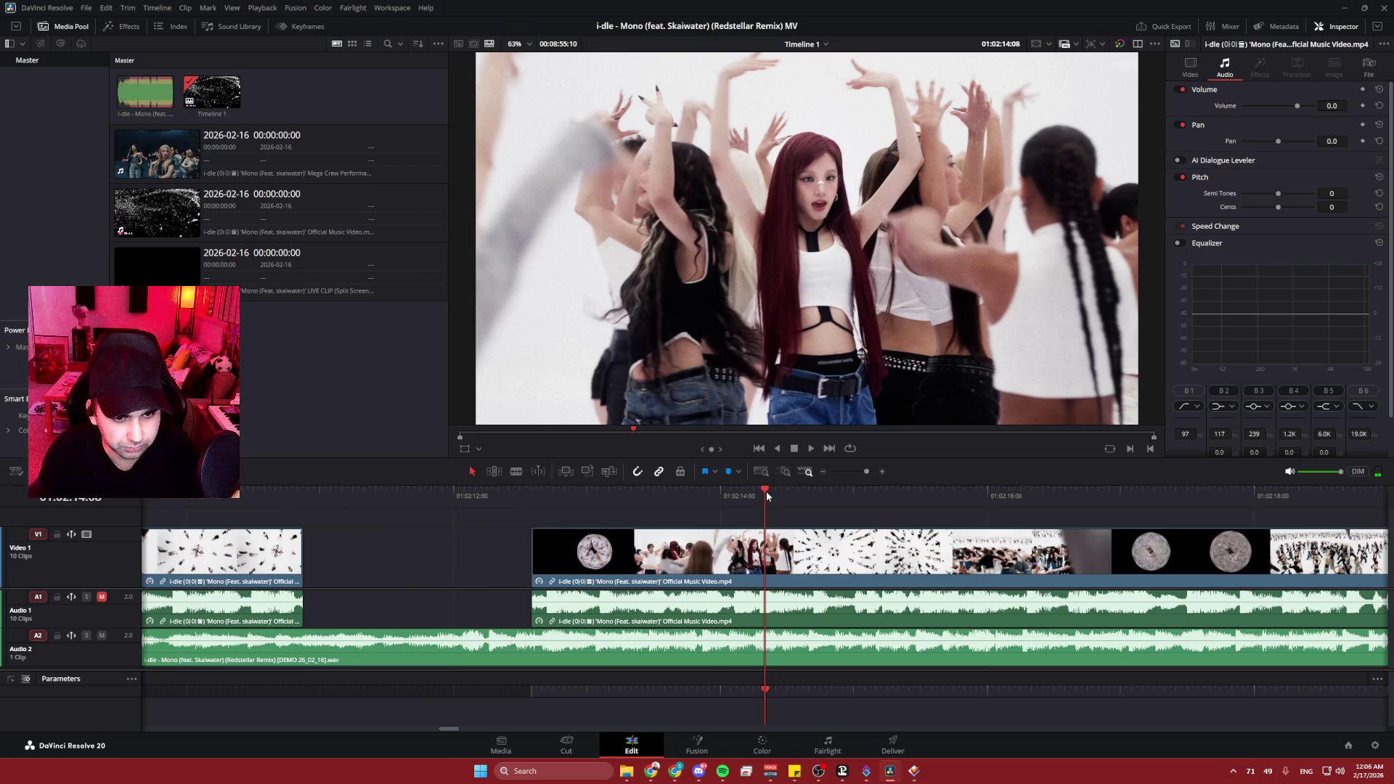
{"action": "left_click", "coordinate": [760, 496]}
{"action": "mouse_move", "coordinate": [759, 496]}
{"action": "left_mouse_down"}
{"action": "mouse_move", "coordinate": [679, 491]}
{"action": "mouse_move", "coordinate": [698, 492]}
{"action": "left_mouse_up"}
{"action": "mouse_move", "coordinate": [699, 555]}
{"action": "left_mouse_down"}
{"action": "mouse_move", "coordinate": [727, 555]}
{"action": "mouse_move", "coordinate": [706, 555]}
{"action": "left_mouse_up"}
{"action": "key", "text": "ctrl+b"}
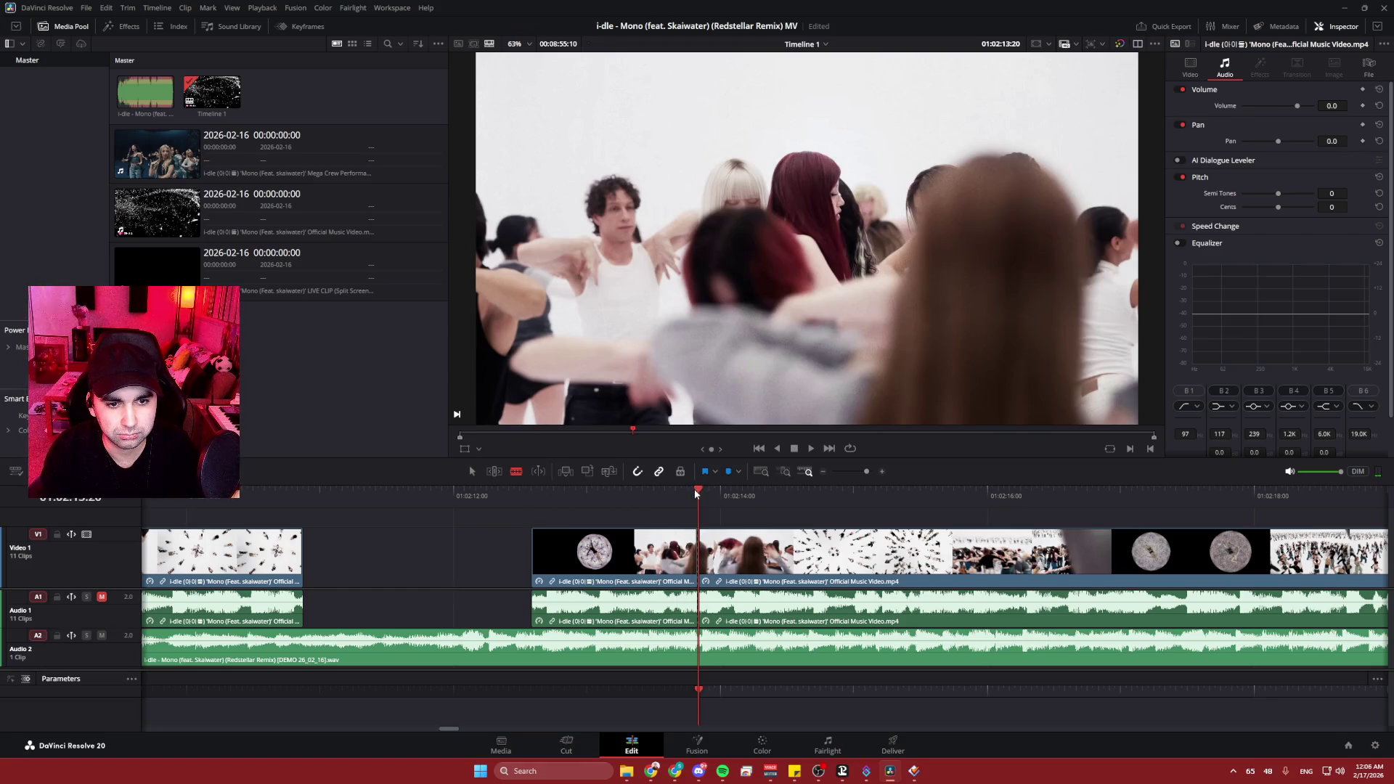
- Check the frames around that cut, then split again at 01:02:16:23
{"action": "left_click_drag", "start_coordinate": [691, 490], "coordinate": [693, 494]}
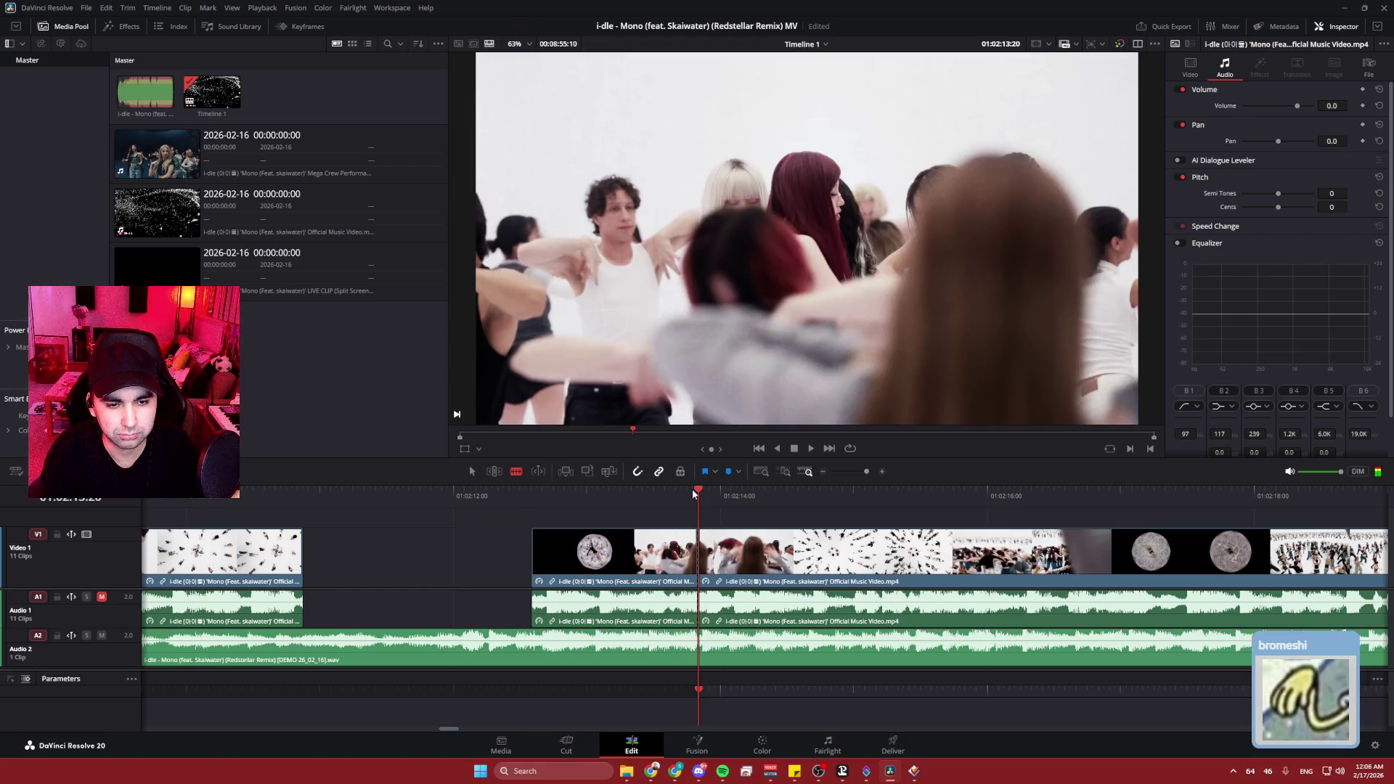
{"action": "left_click_drag", "start_coordinate": [693, 490], "coordinate": [692, 490]}
{"action": "key", "text": "space"}
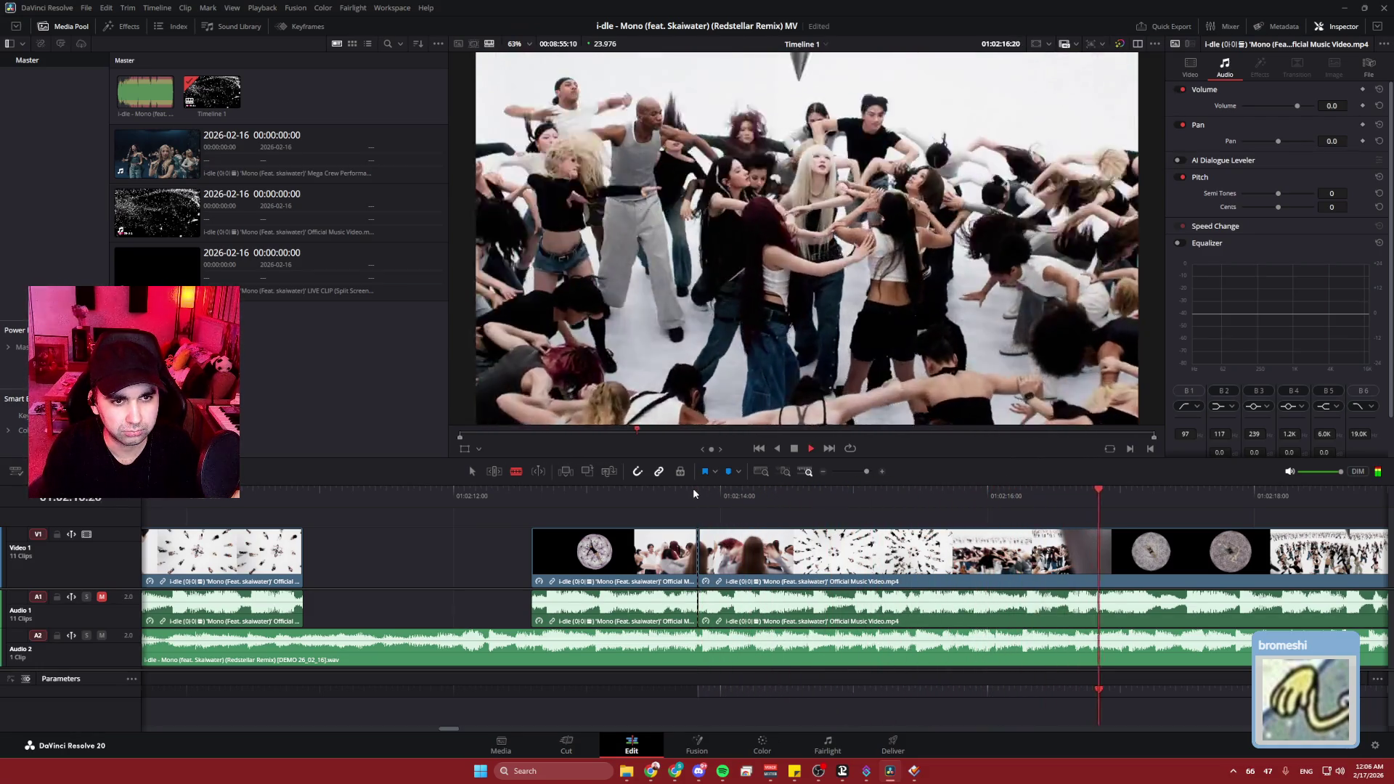
{"action": "key", "text": "space"}
{"action": "left_click_drag", "start_coordinate": [1186, 492], "coordinate": [1113, 488]}
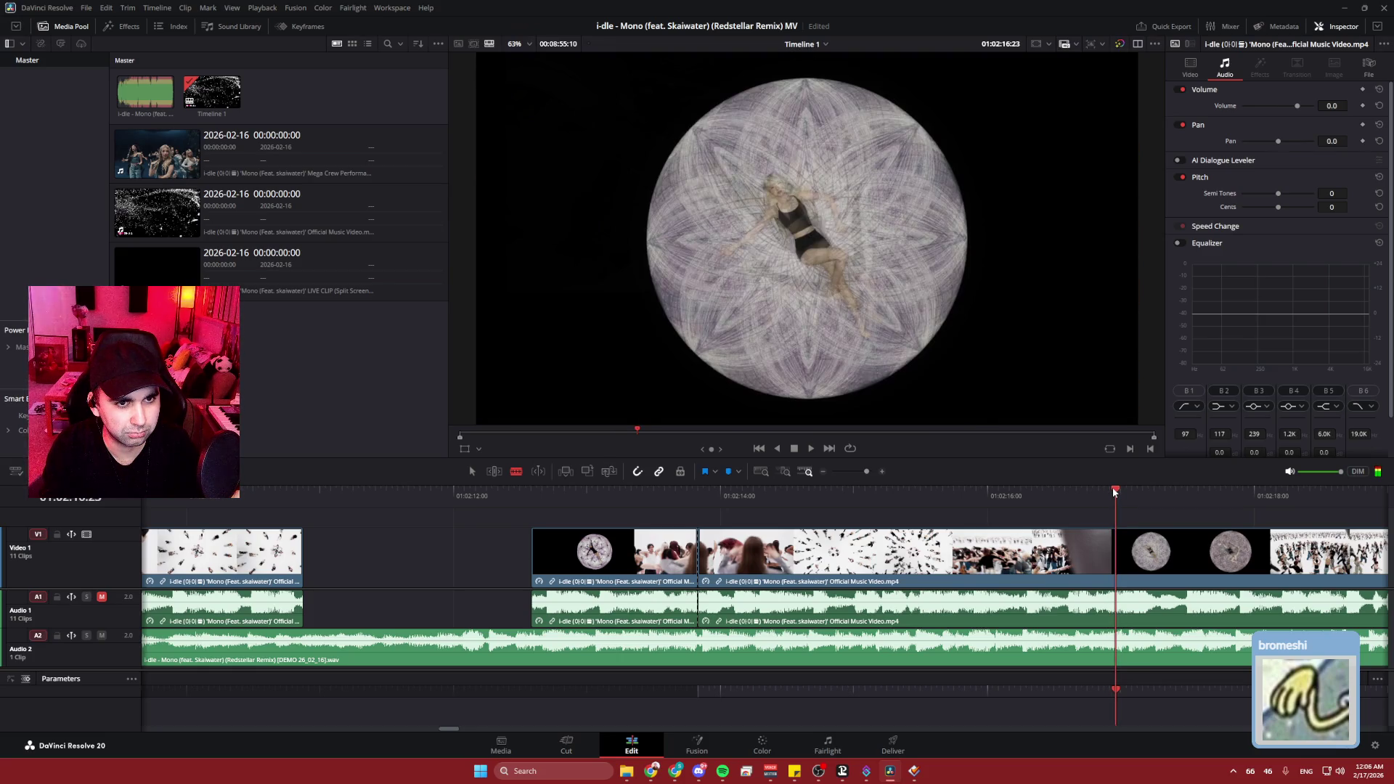
{"action": "left_click", "coordinate": [1122, 549]}
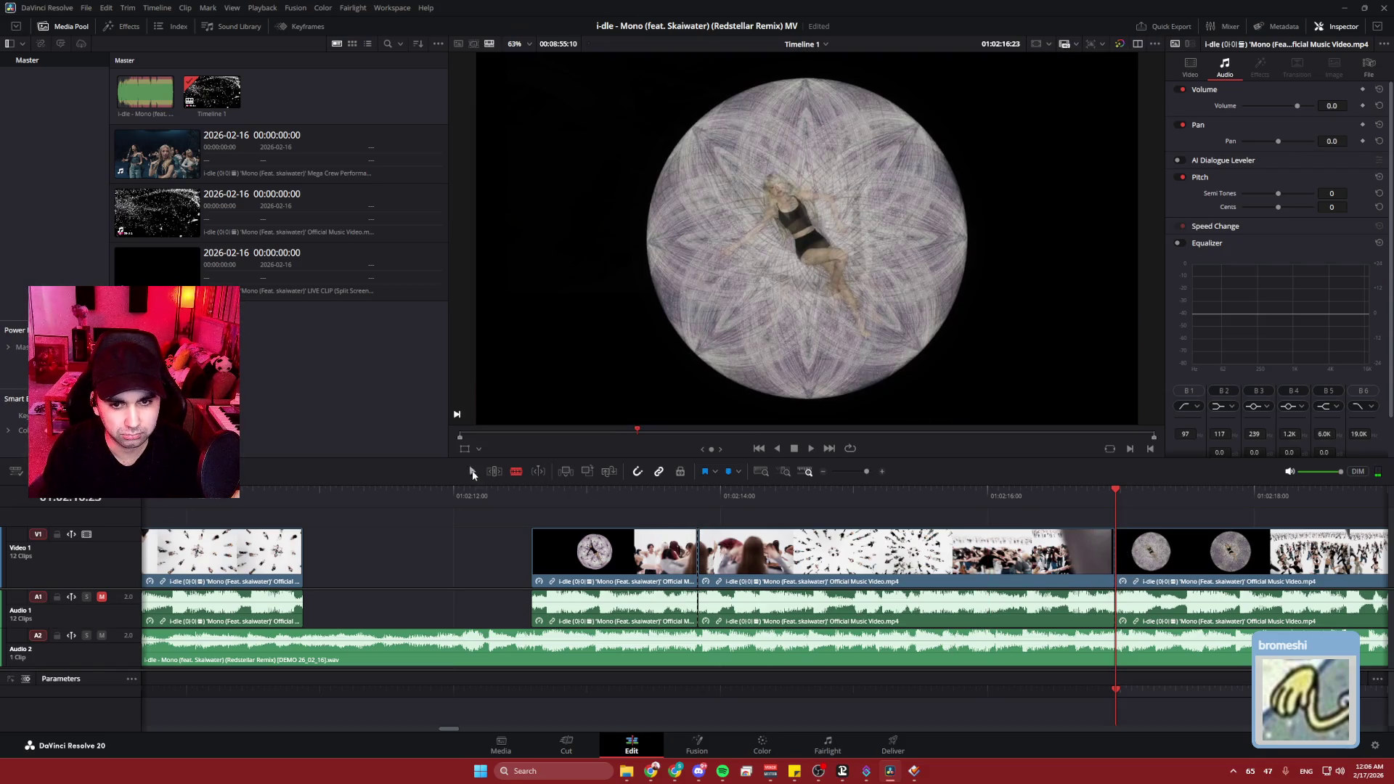
- Delete the middle piece to leave a gap and review playback up to 01:02:20:16
{"action": "left_click", "coordinate": [873, 560]}
{"action": "key", "text": "Delete"}
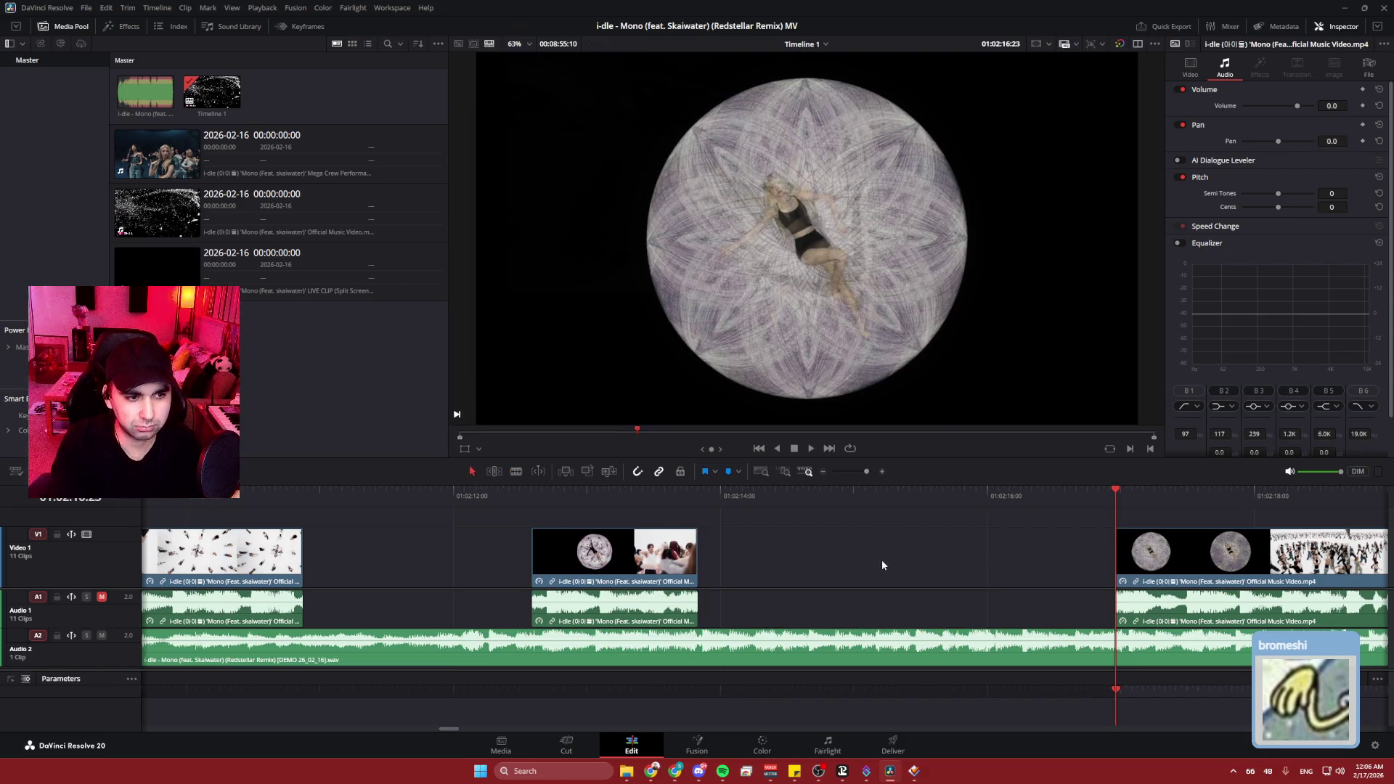
{"action": "key", "text": "space"}
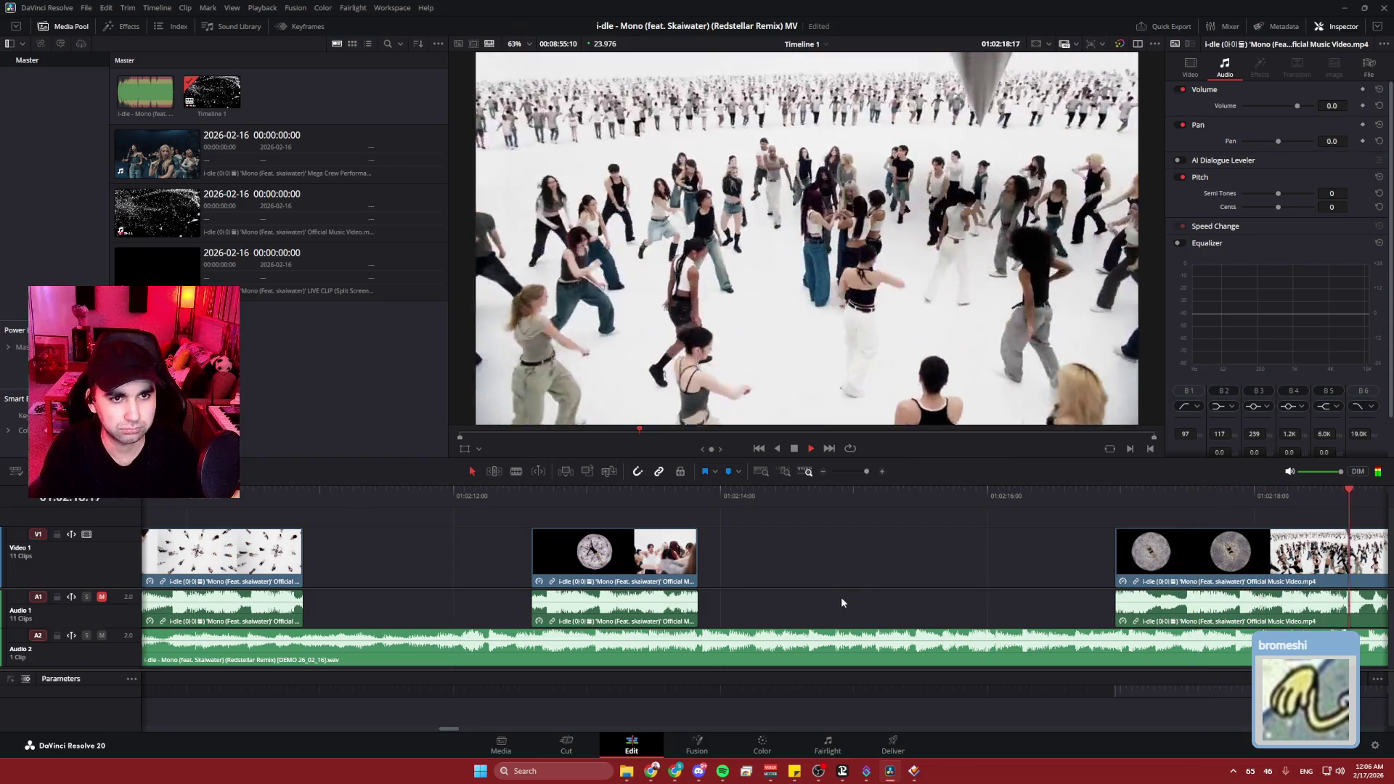
{"action": "key", "text": "space"}
{"action": "key", "text": "space"}
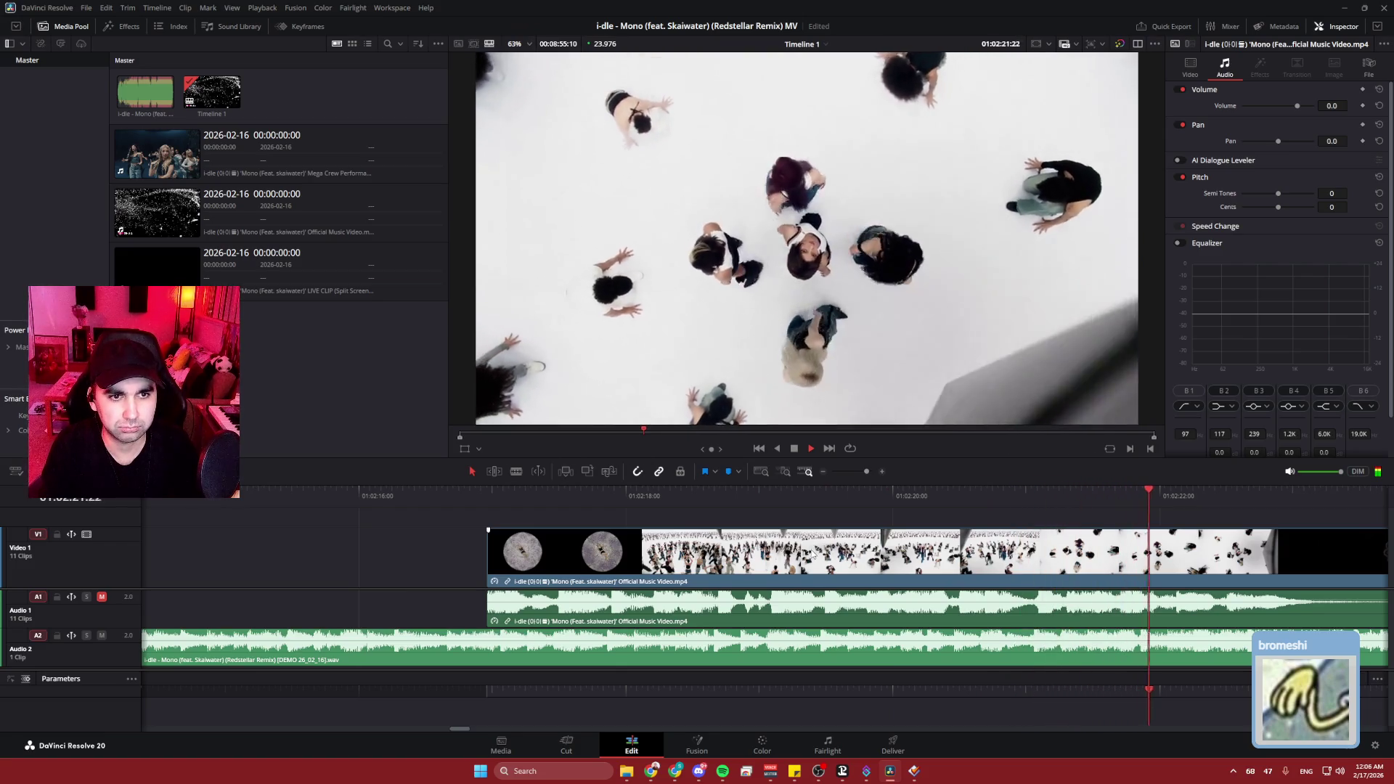
{"action": "key", "text": "space"}
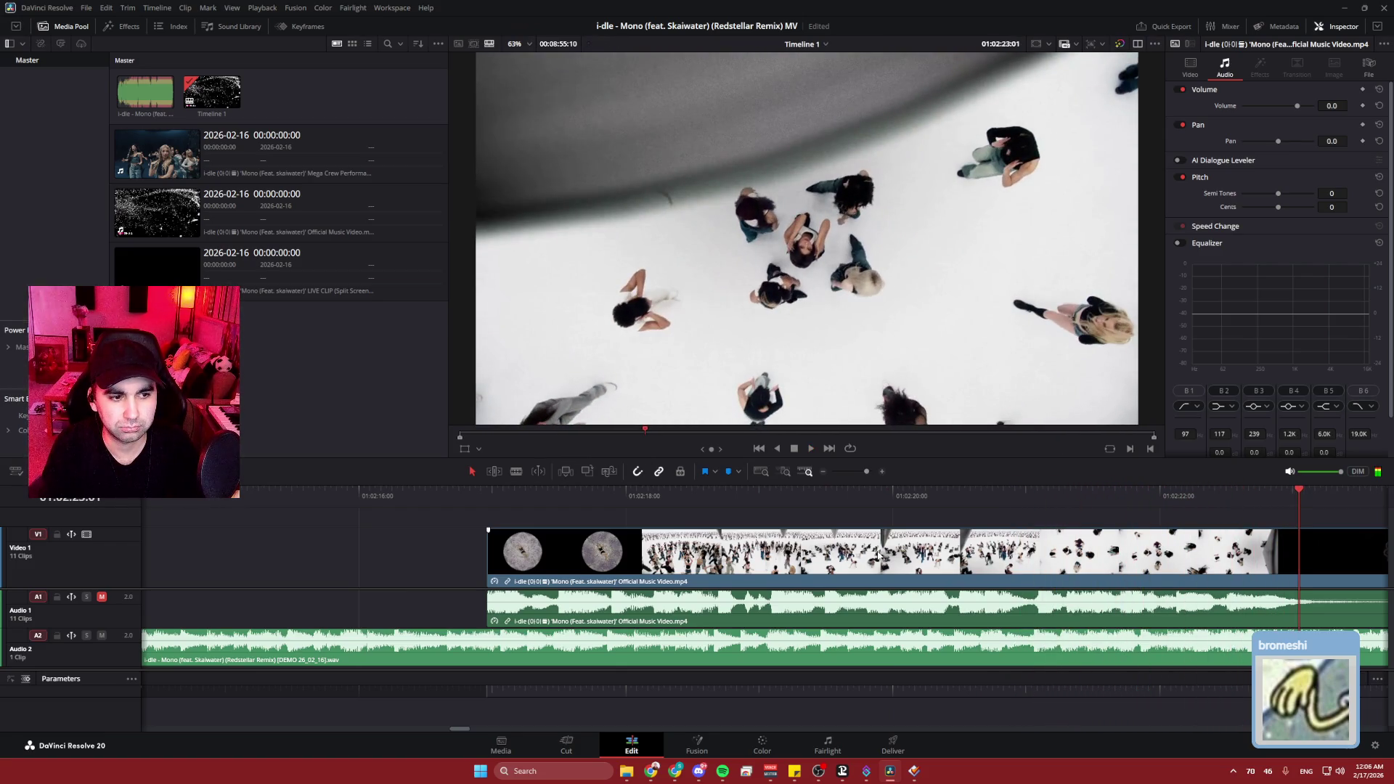
{"action": "mouse_move", "coordinate": [654, 493]}
{"action": "left_mouse_down"}
{"action": "mouse_move", "coordinate": [1124, 492]}
{"action": "mouse_move", "coordinate": [987, 494]}
{"action": "left_mouse_up"}
- Blade-cut the clip at 01:02:20:16 and return to the Selection tool
{"action": "left_click", "coordinate": [515, 473]}
{"action": "left_click", "coordinate": [991, 552]}
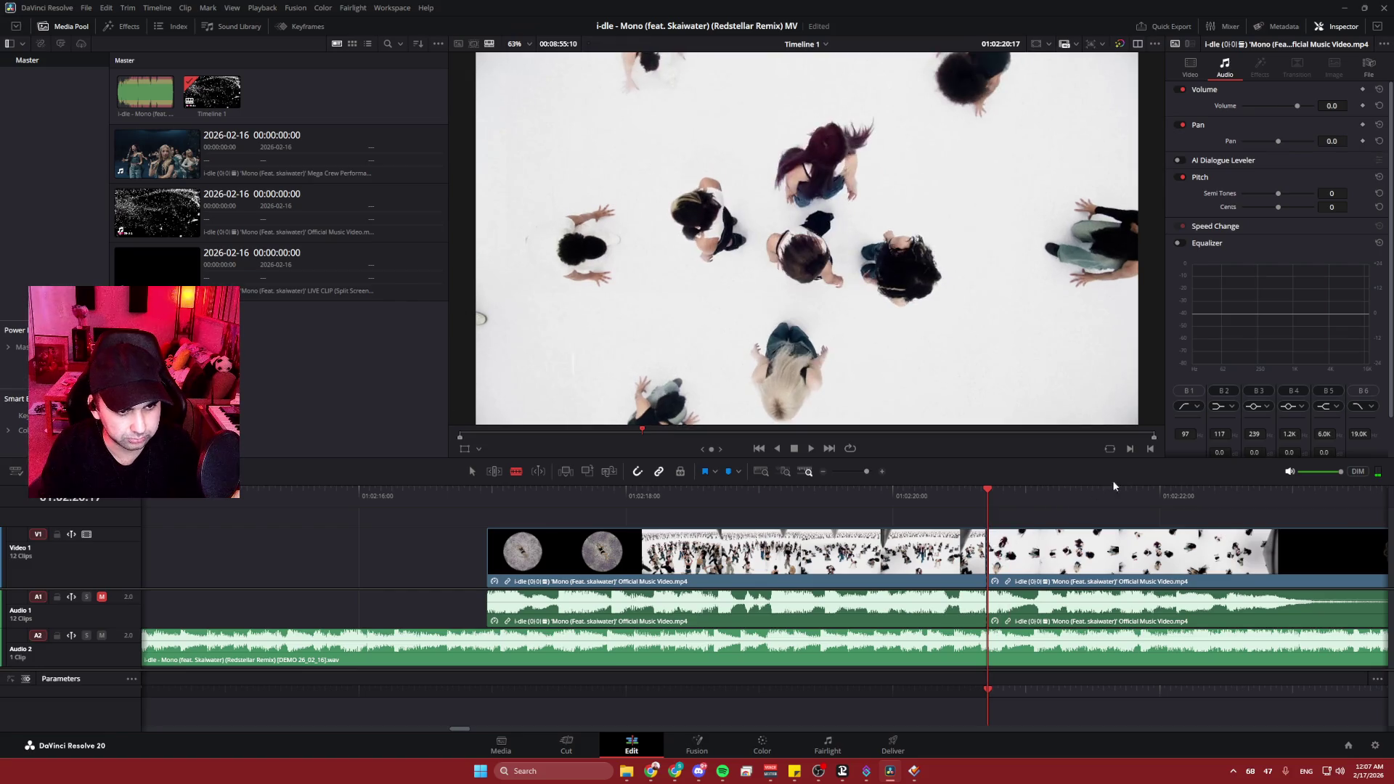
{"action": "left_click", "coordinate": [472, 471]}
{"action": "left_click", "coordinate": [802, 574]}
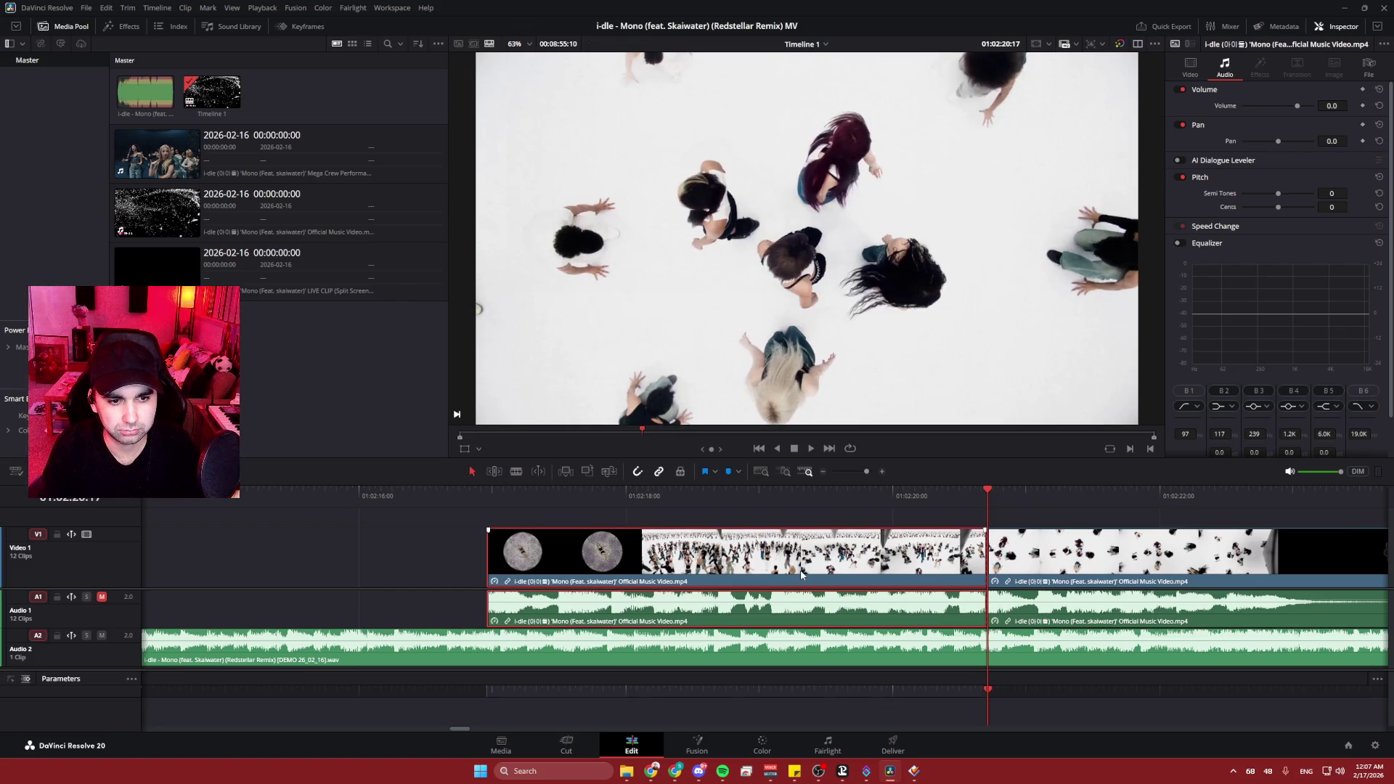
- Split at 01:02:18:08 and delete the crowd piece between the cuts, leaving a gap
{"action": "mouse_move", "coordinate": [585, 504]}
{"action": "left_mouse_down"}
{"action": "mouse_move", "coordinate": [703, 497]}
{"action": "mouse_move", "coordinate": [663, 500]}
{"action": "left_mouse_up"}
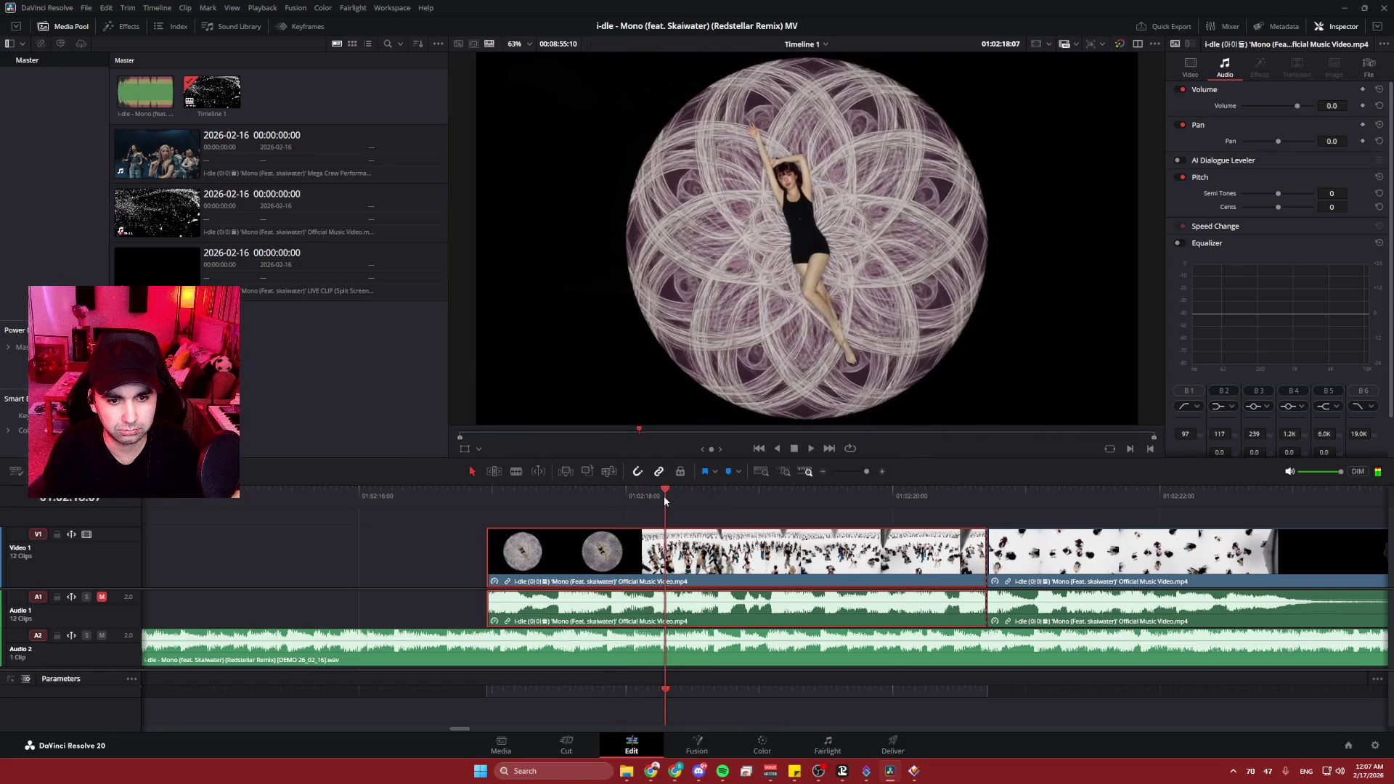
{"action": "left_click", "coordinate": [668, 493]}
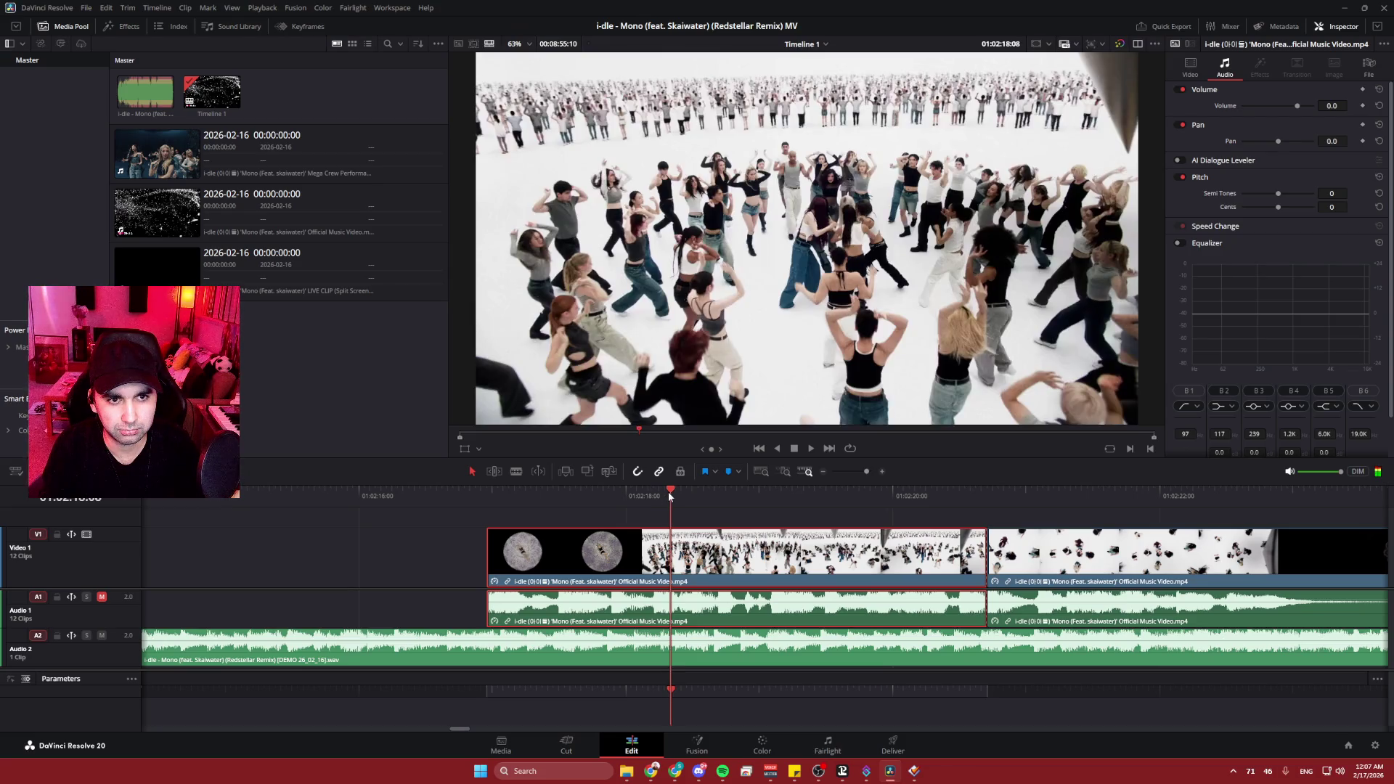
{"action": "left_click", "coordinate": [671, 554]}
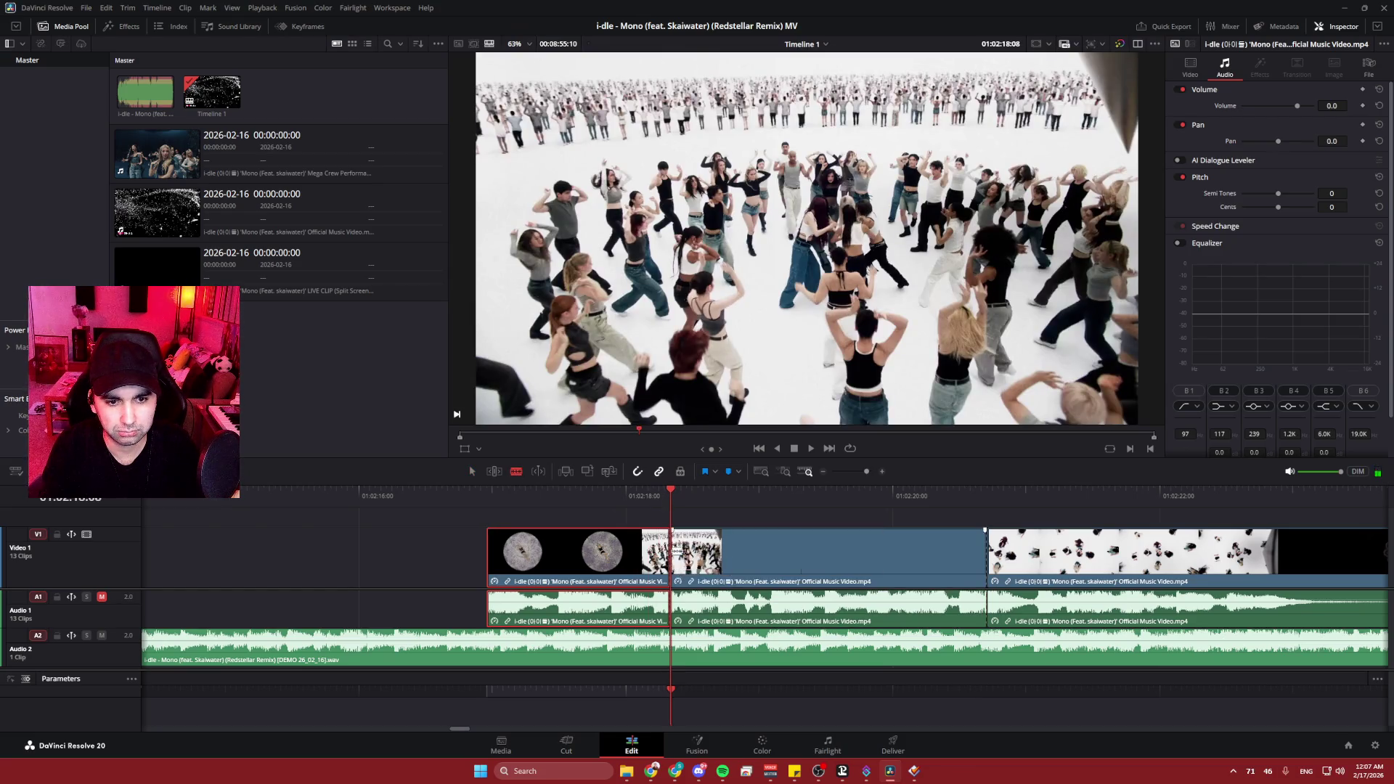
{"action": "left_click", "coordinate": [797, 582]}
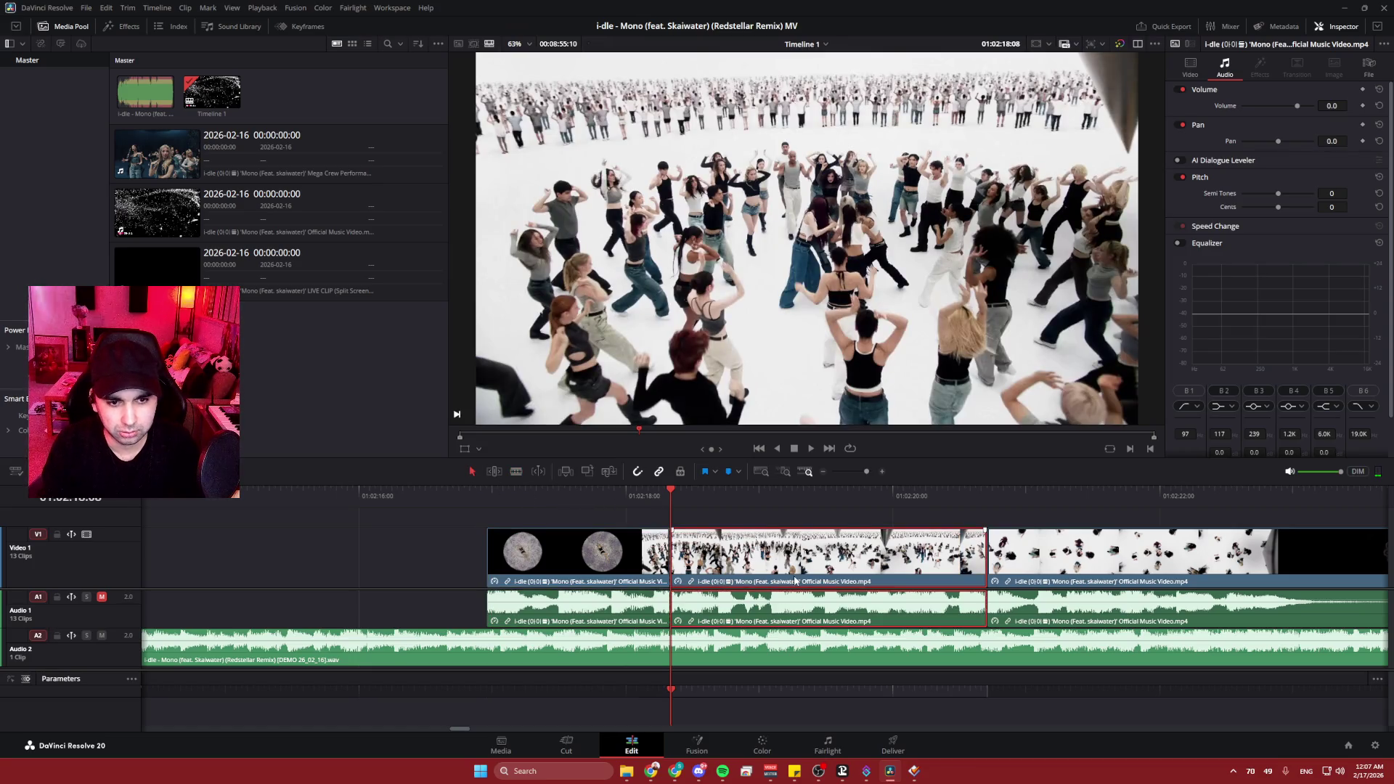
{"action": "key", "text": "Delete"}
{"action": "scroll", "coordinate": [767, 569], "scroll_direction": "down", "scroll_amount": 3}
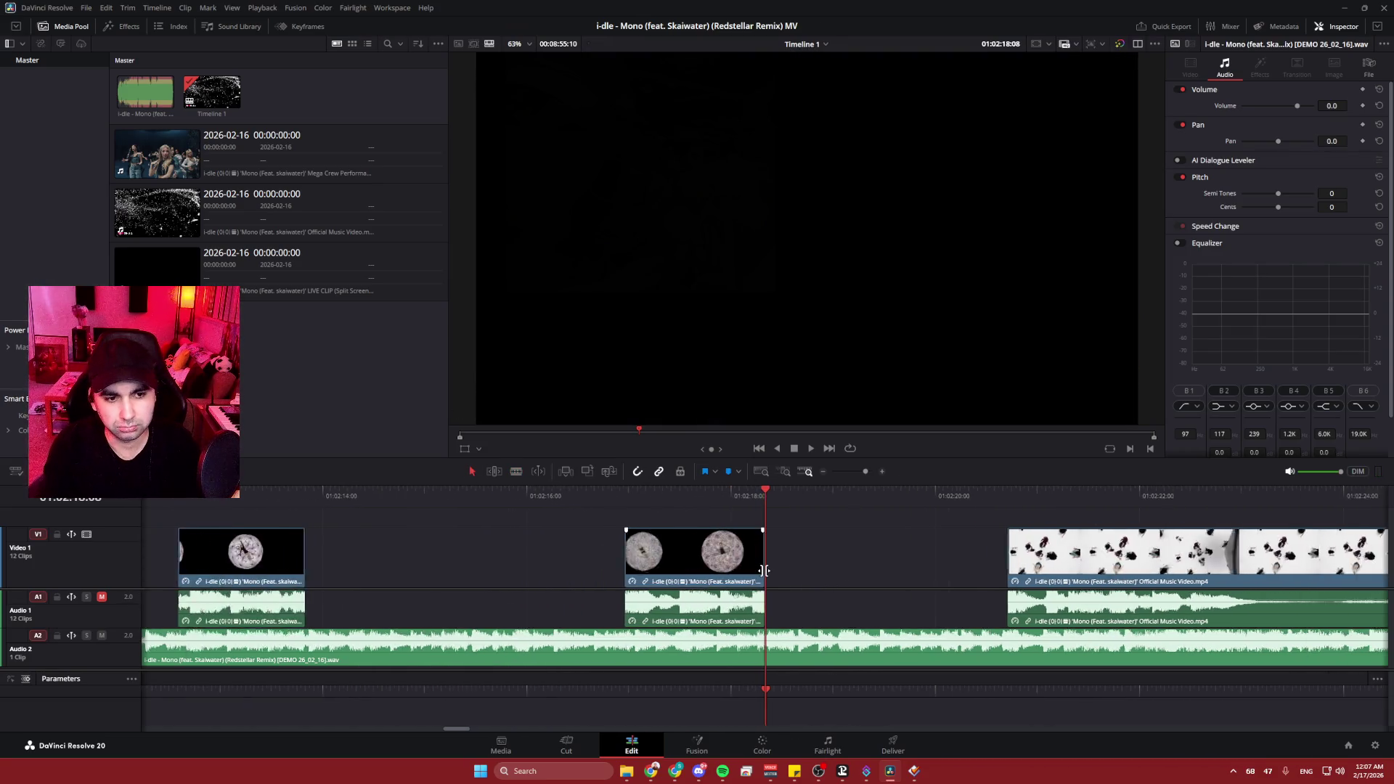
- Move the selected music-video clip later, off the playhead, and play to check sync
{"action": "scroll", "coordinate": [764, 570], "scroll_direction": "down", "scroll_amount": 5}
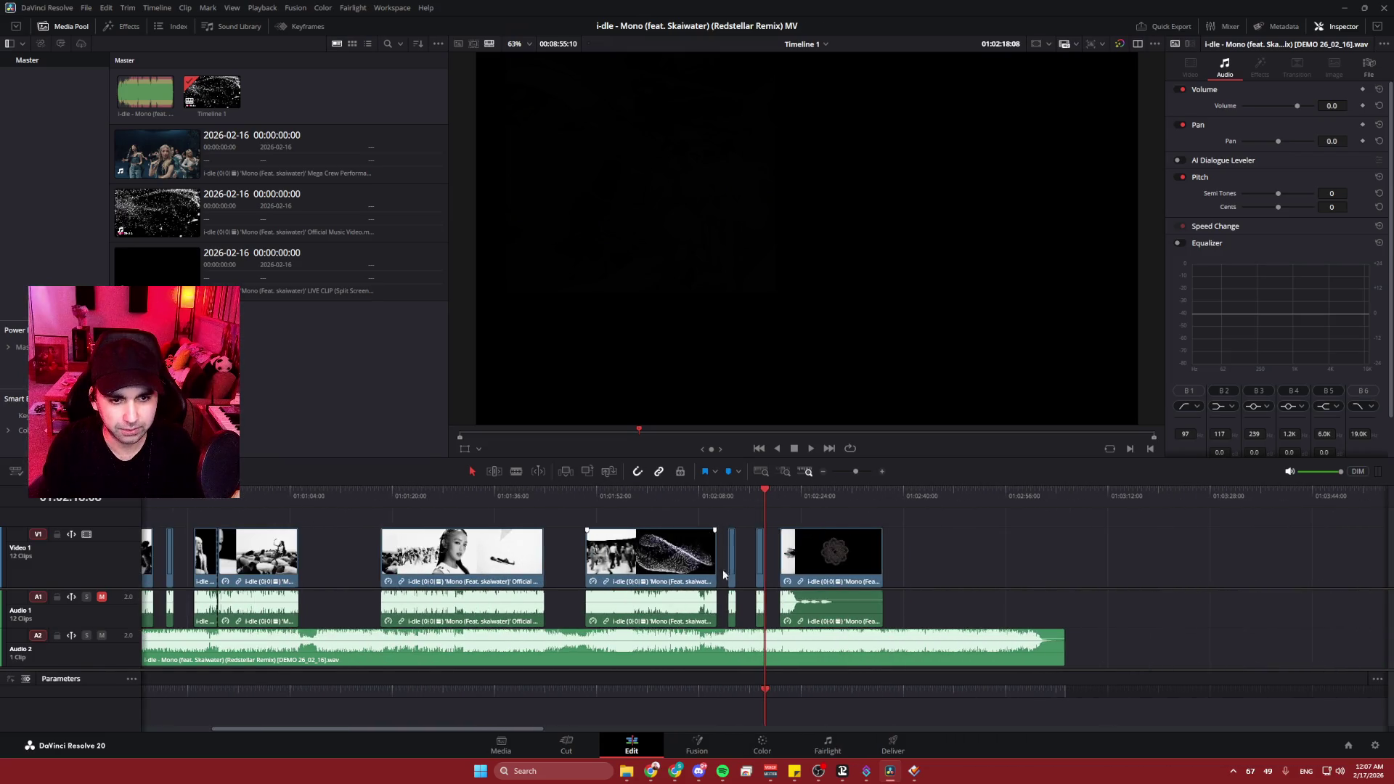
{"action": "mouse_move", "coordinate": [813, 498]}
{"action": "left_mouse_down"}
{"action": "mouse_move", "coordinate": [861, 500]}
{"action": "mouse_move", "coordinate": [770, 486]}
{"action": "mouse_move", "coordinate": [780, 495]}
{"action": "left_mouse_up"}
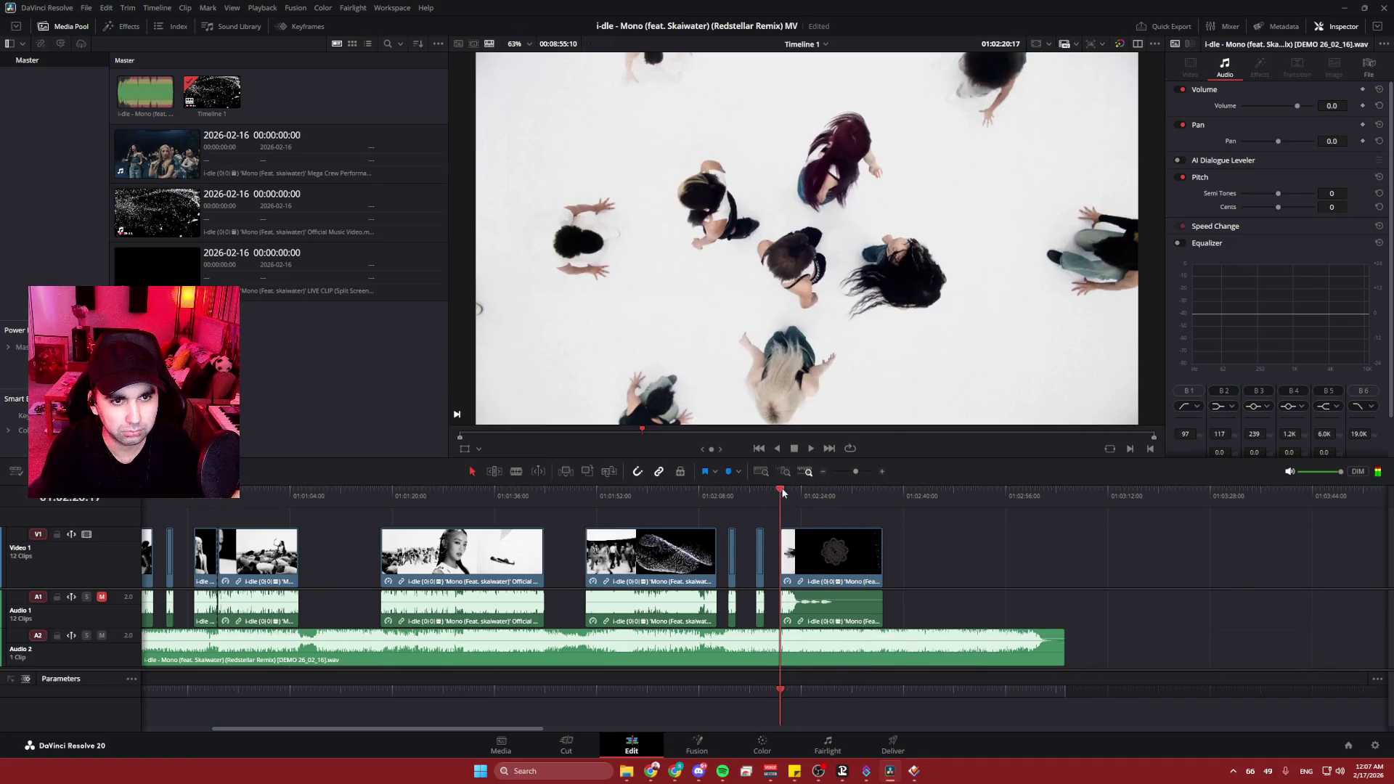
{"action": "left_click_drag", "start_coordinate": [826, 551], "coordinate": [1062, 555]}
{"action": "scroll", "coordinate": [1039, 561], "scroll_direction": "up", "scroll_amount": 3}
{"action": "scroll", "coordinate": [1039, 561], "scroll_direction": "right", "scroll_amount": 10}
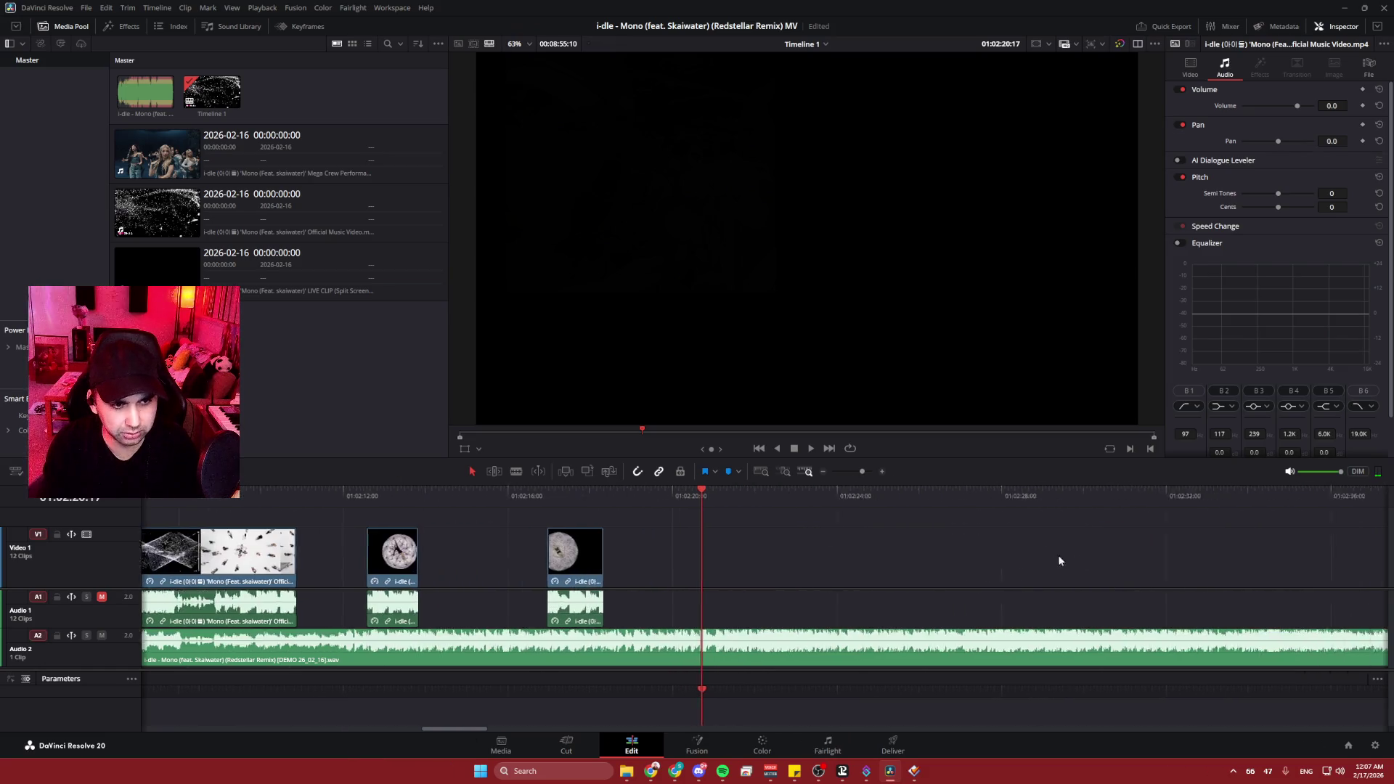
{"action": "scroll", "coordinate": [827, 585], "scroll_direction": "right", "scroll_amount": 8}
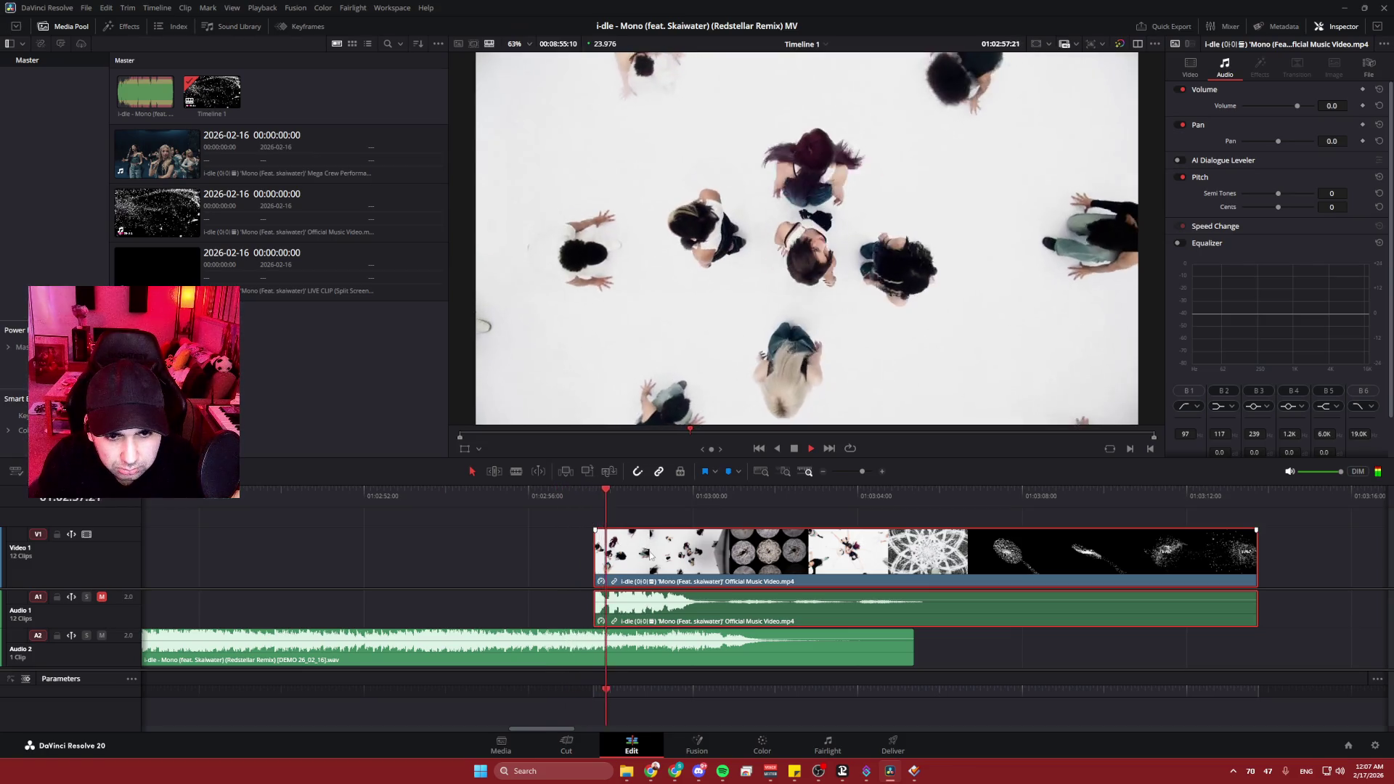
{"action": "key", "text": "space"}
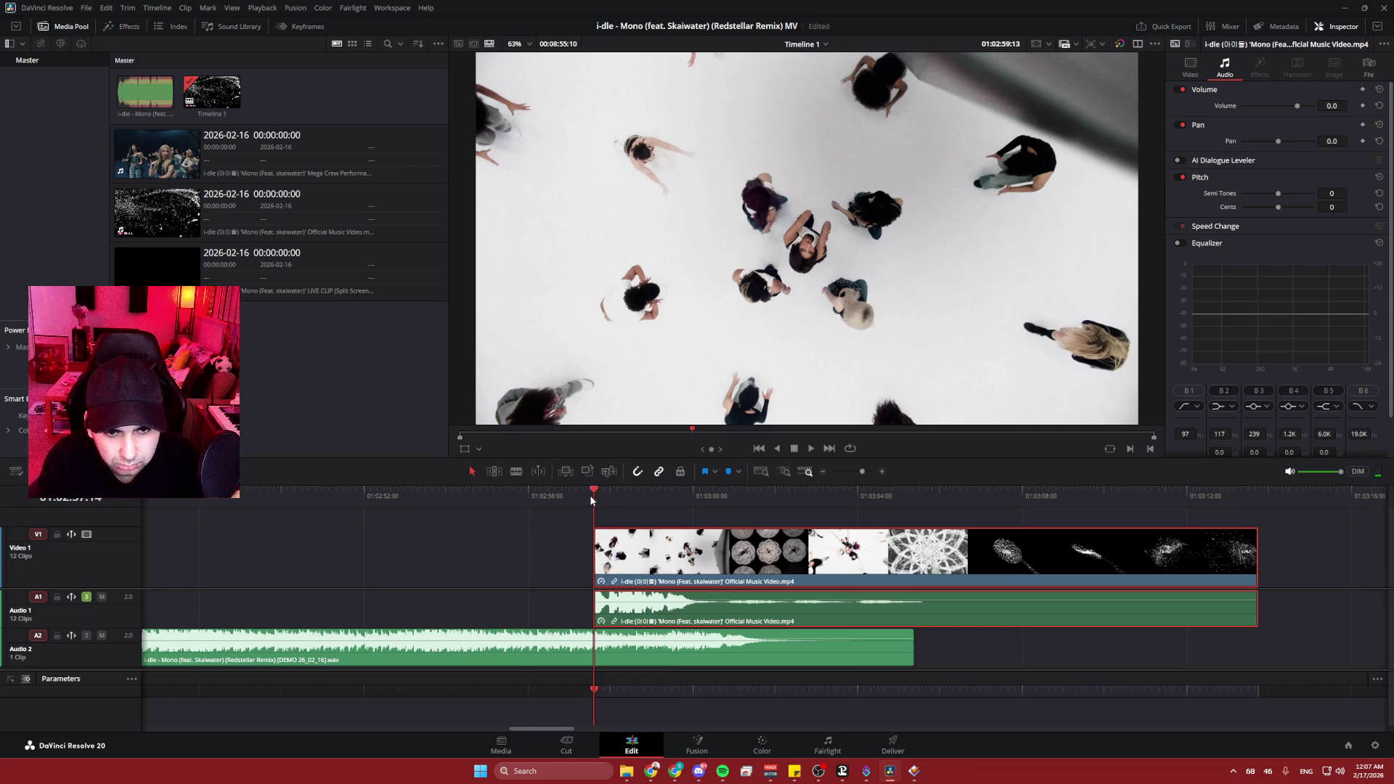
{"action": "key", "text": "space"}
{"action": "key", "text": "space"}
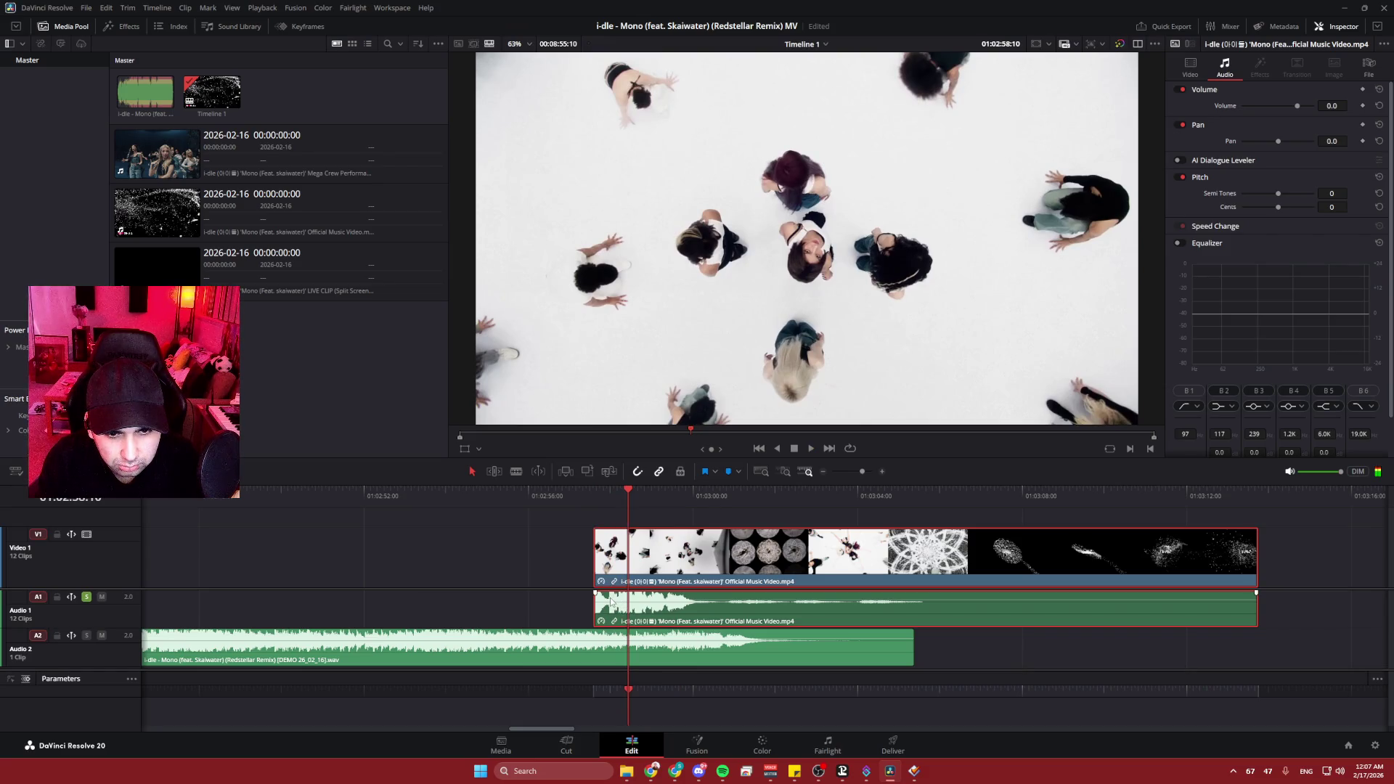
- Nudge the clip later, replay, then drag it back earlier to line up with the beat
{"action": "left_click_drag", "start_coordinate": [610, 603], "coordinate": [727, 602]}
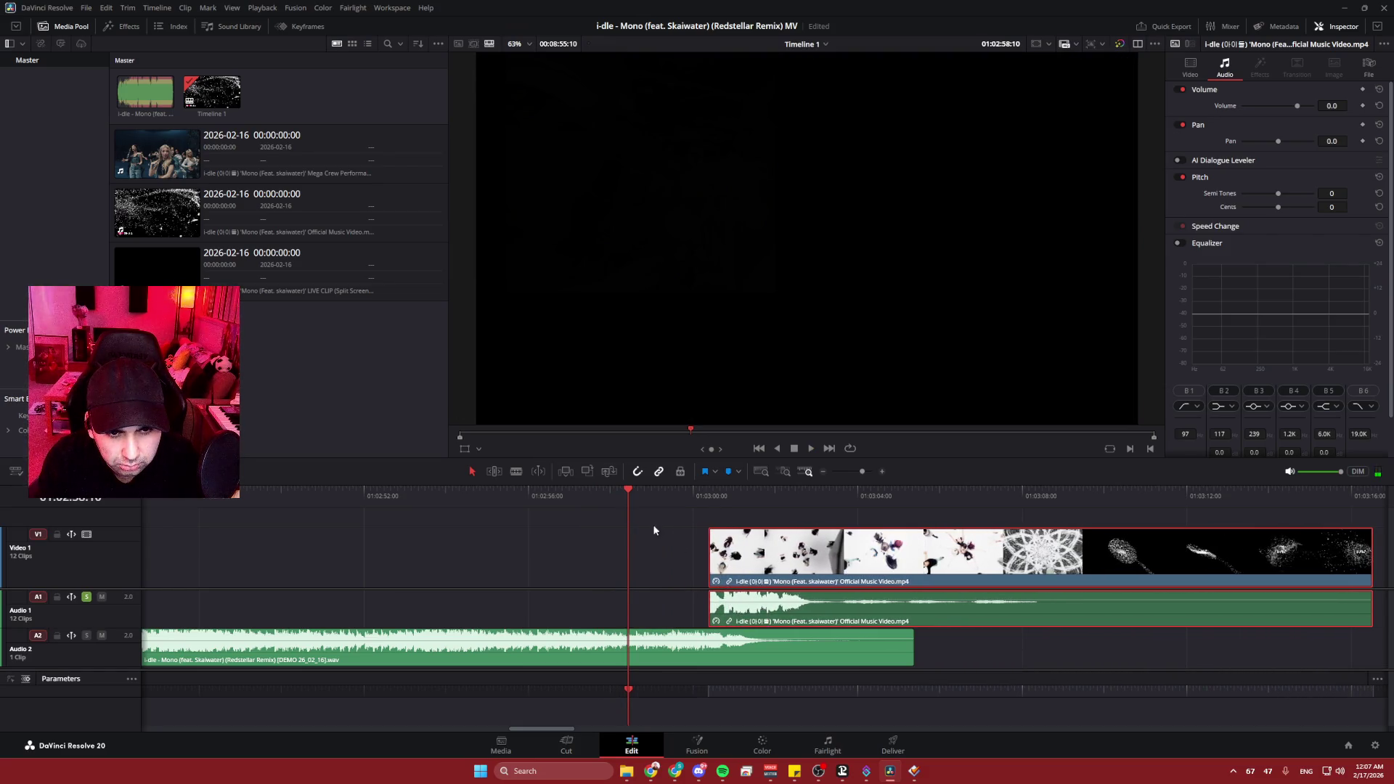
{"action": "key", "text": "space"}
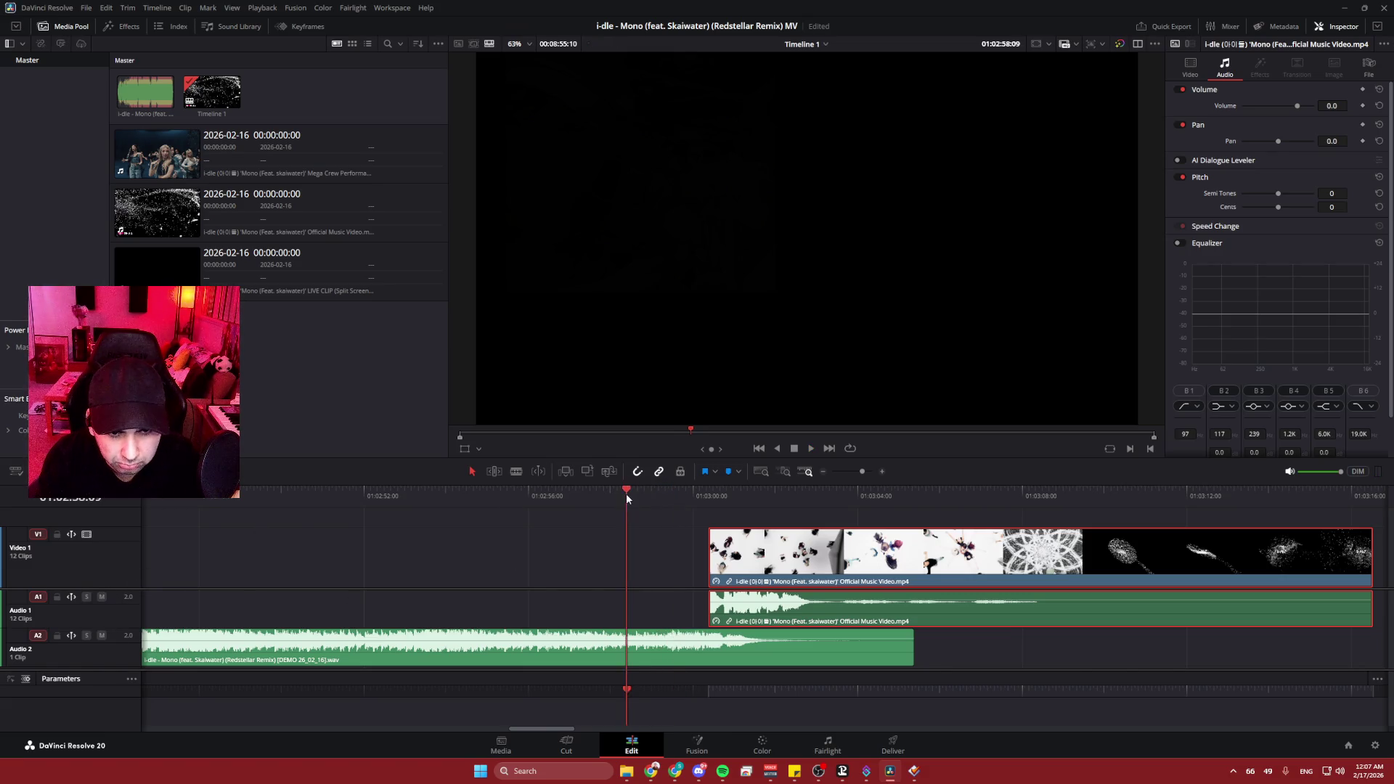
{"action": "key", "text": "space"}
{"action": "left_click", "coordinate": [648, 495]}
{"action": "key", "text": "space"}
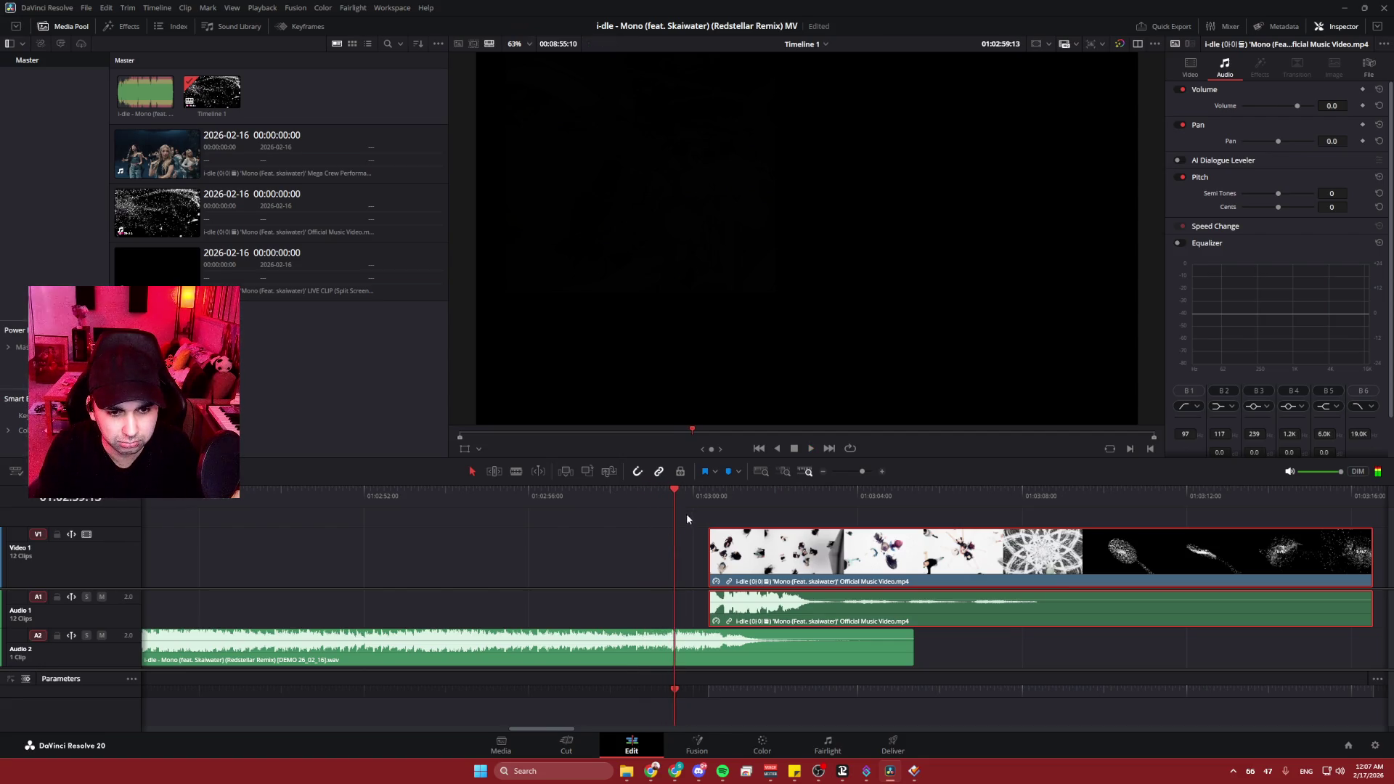
{"action": "left_click_drag", "start_coordinate": [670, 492], "coordinate": [668, 490]}
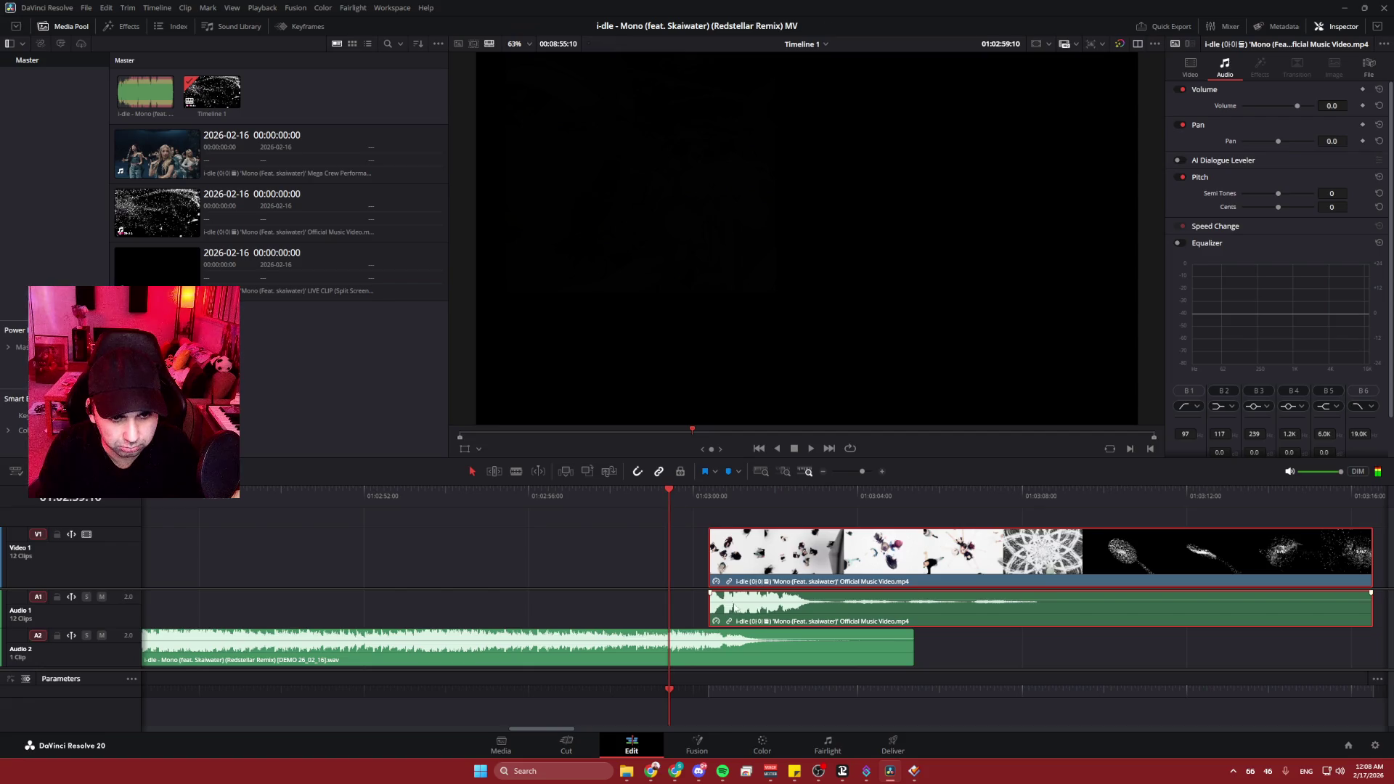
{"action": "left_click_drag", "start_coordinate": [721, 600], "coordinate": [666, 599]}
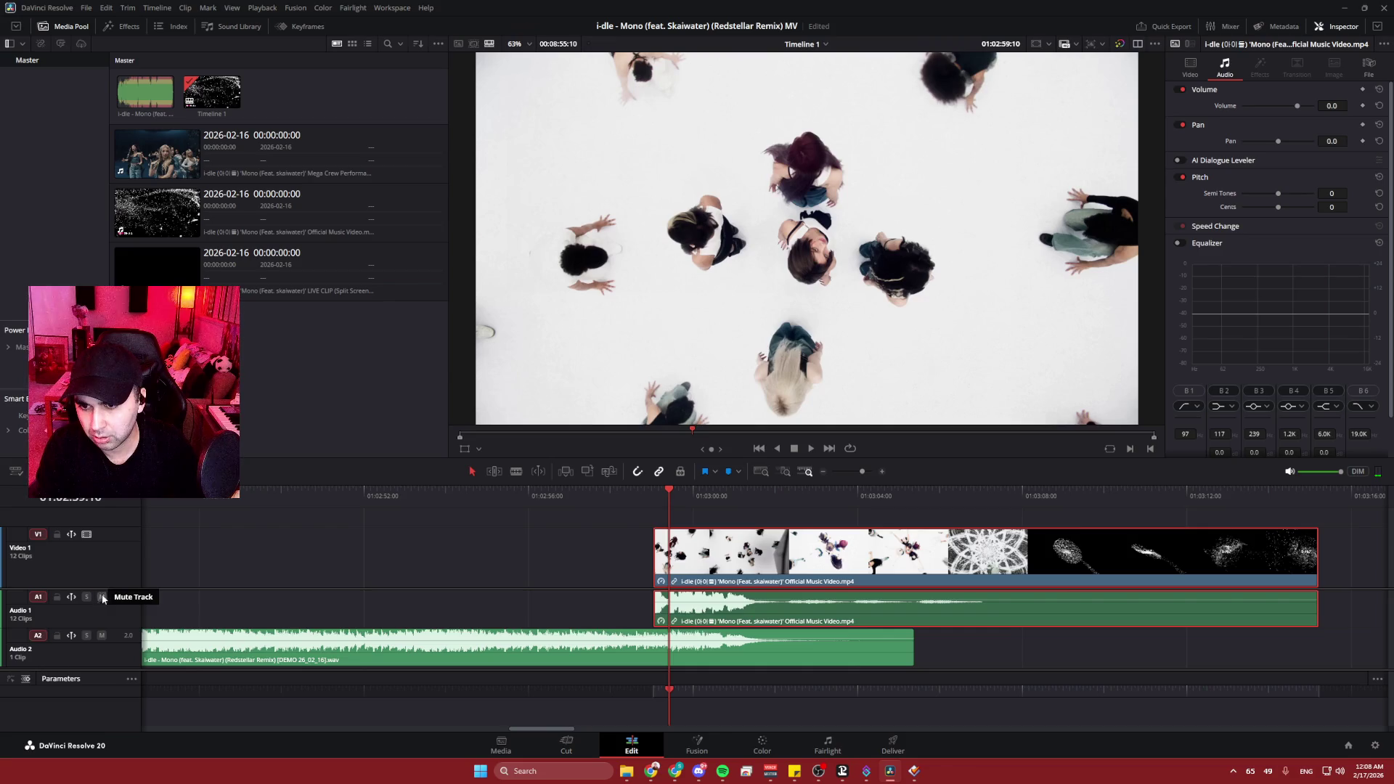
{"action": "left_click", "coordinate": [296, 494]}
{"action": "key", "text": "space"}
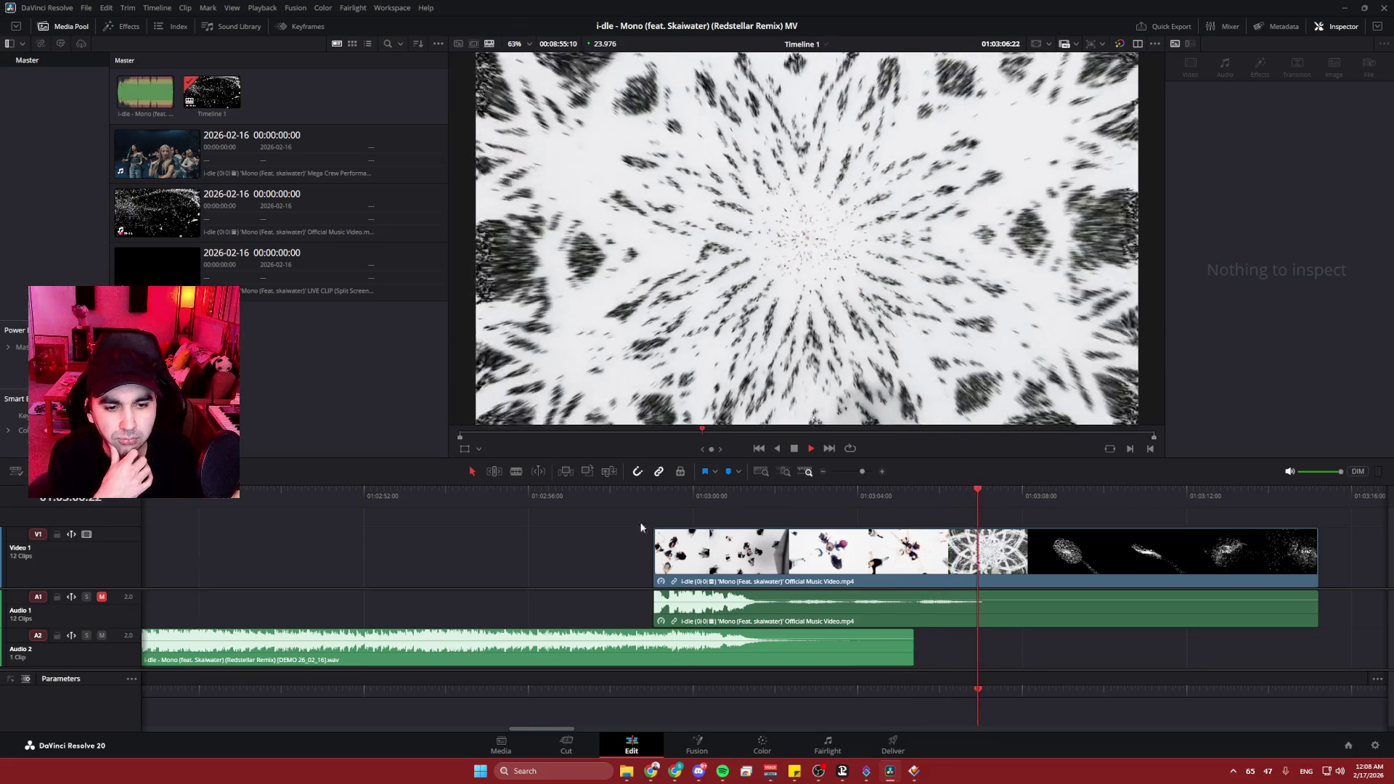
{"action": "left_click", "coordinate": [895, 608]}
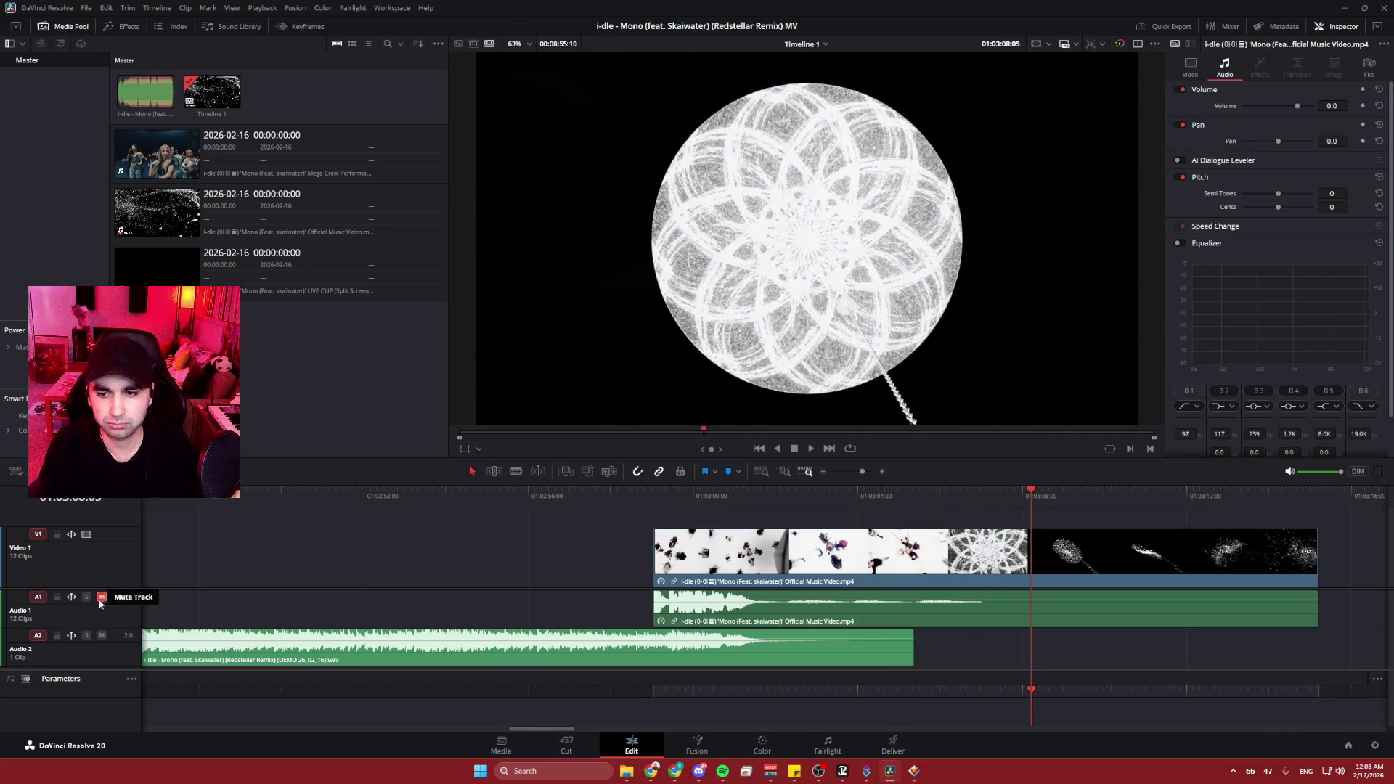
{"action": "left_click", "coordinate": [796, 494]}
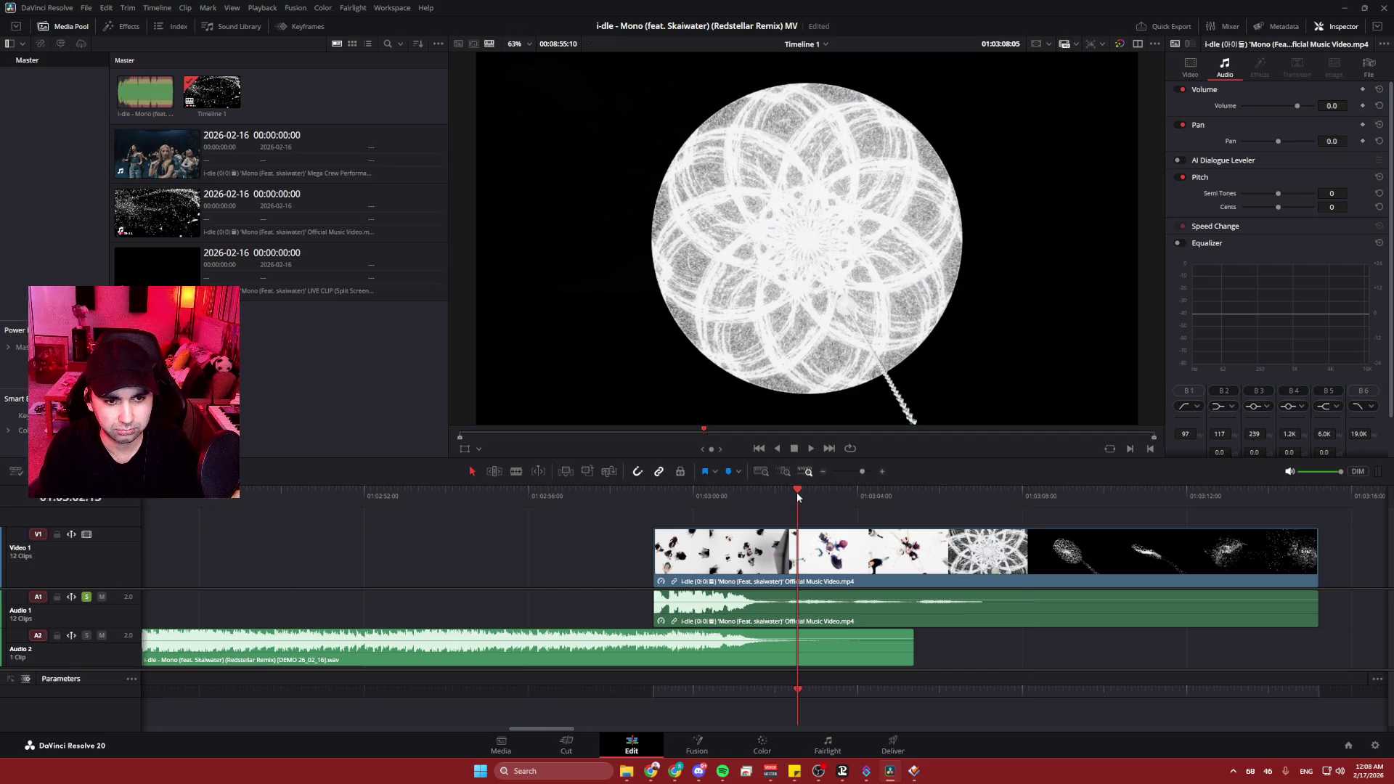
{"action": "key", "text": "space"}
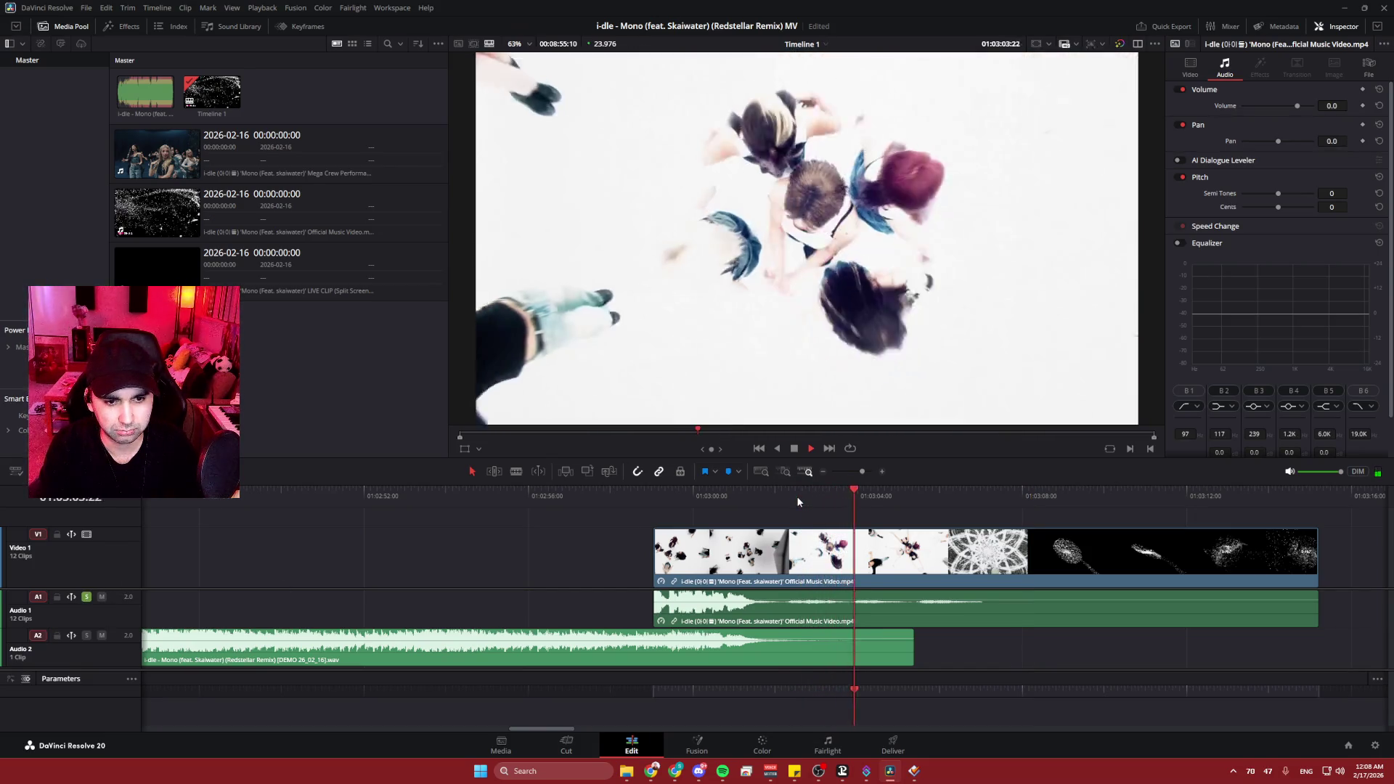
{"action": "left_click", "coordinate": [86, 598]}
{"action": "key", "text": "space"}
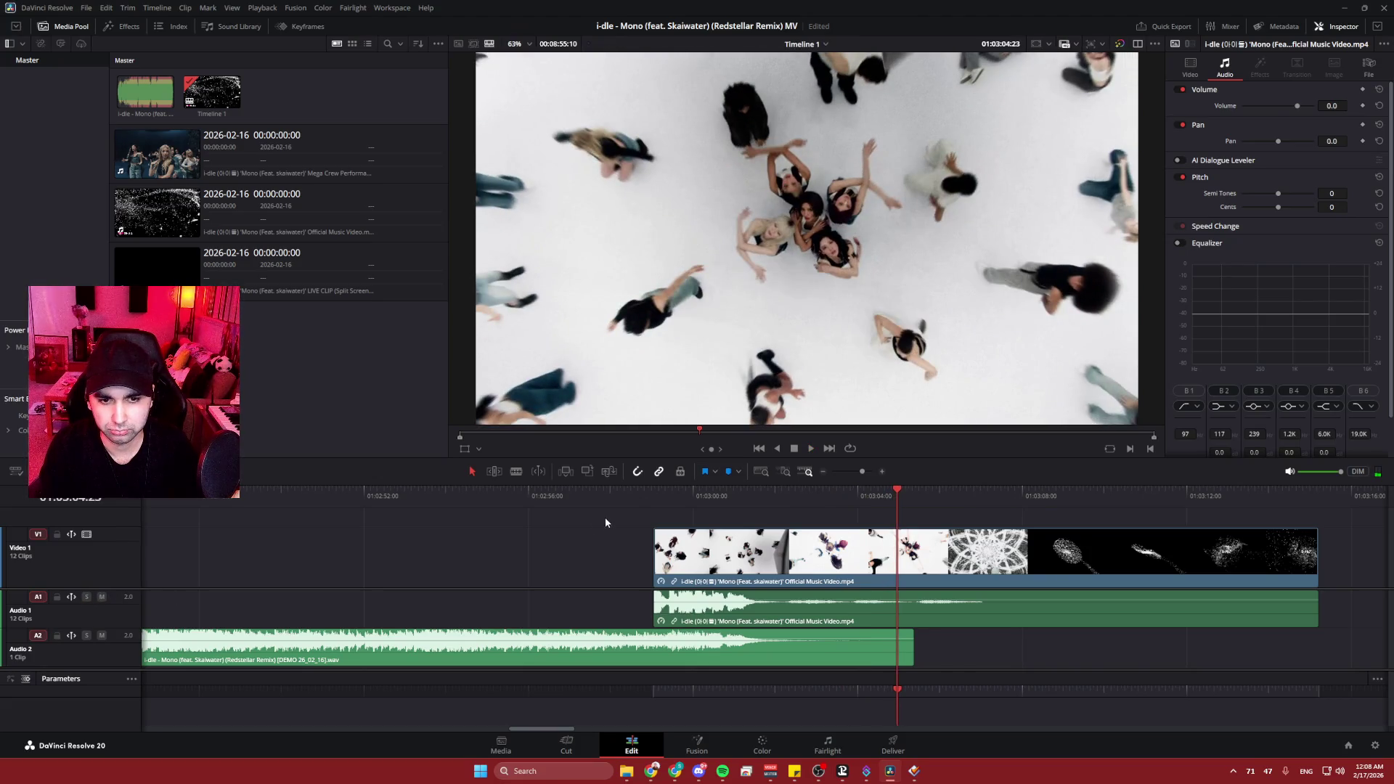
{"action": "key", "text": "space"}
{"action": "left_click", "coordinate": [102, 597]}
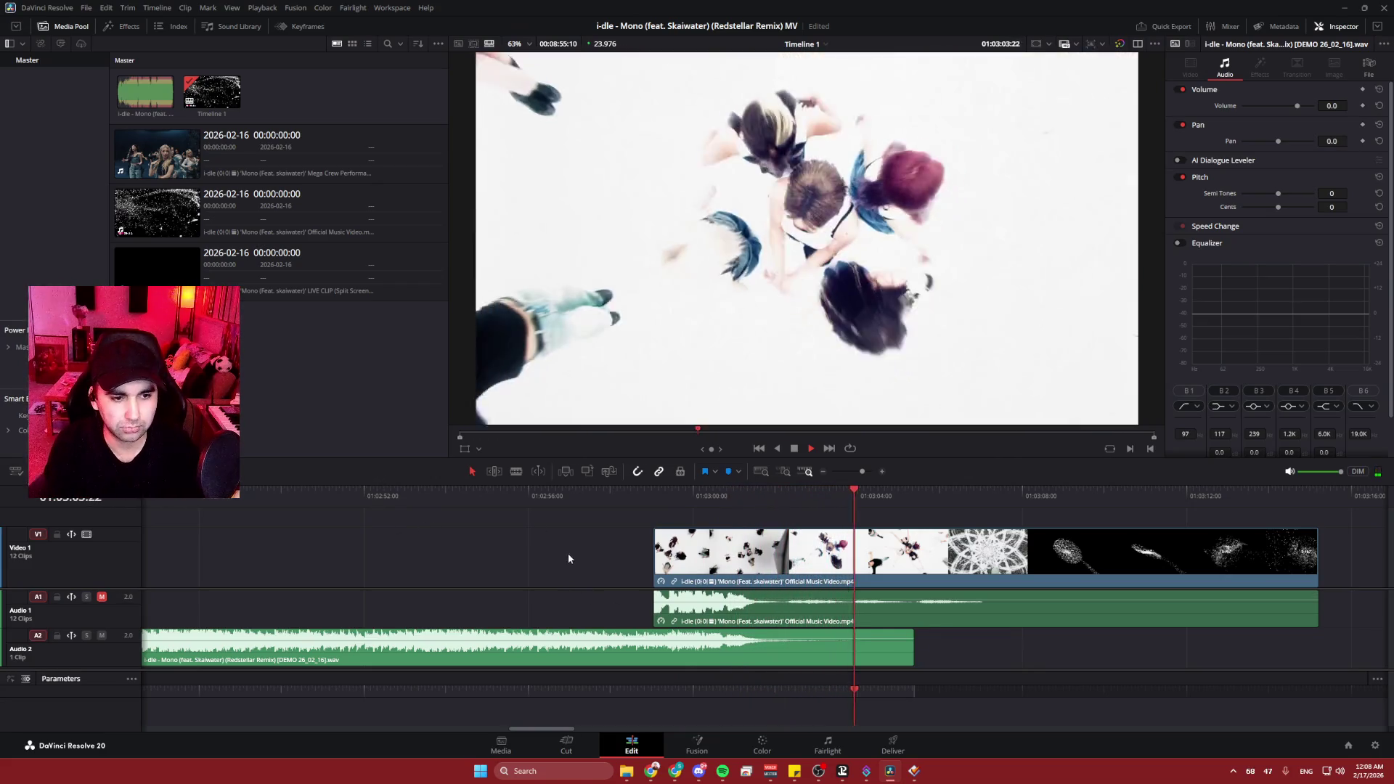
{"action": "key", "text": "space"}
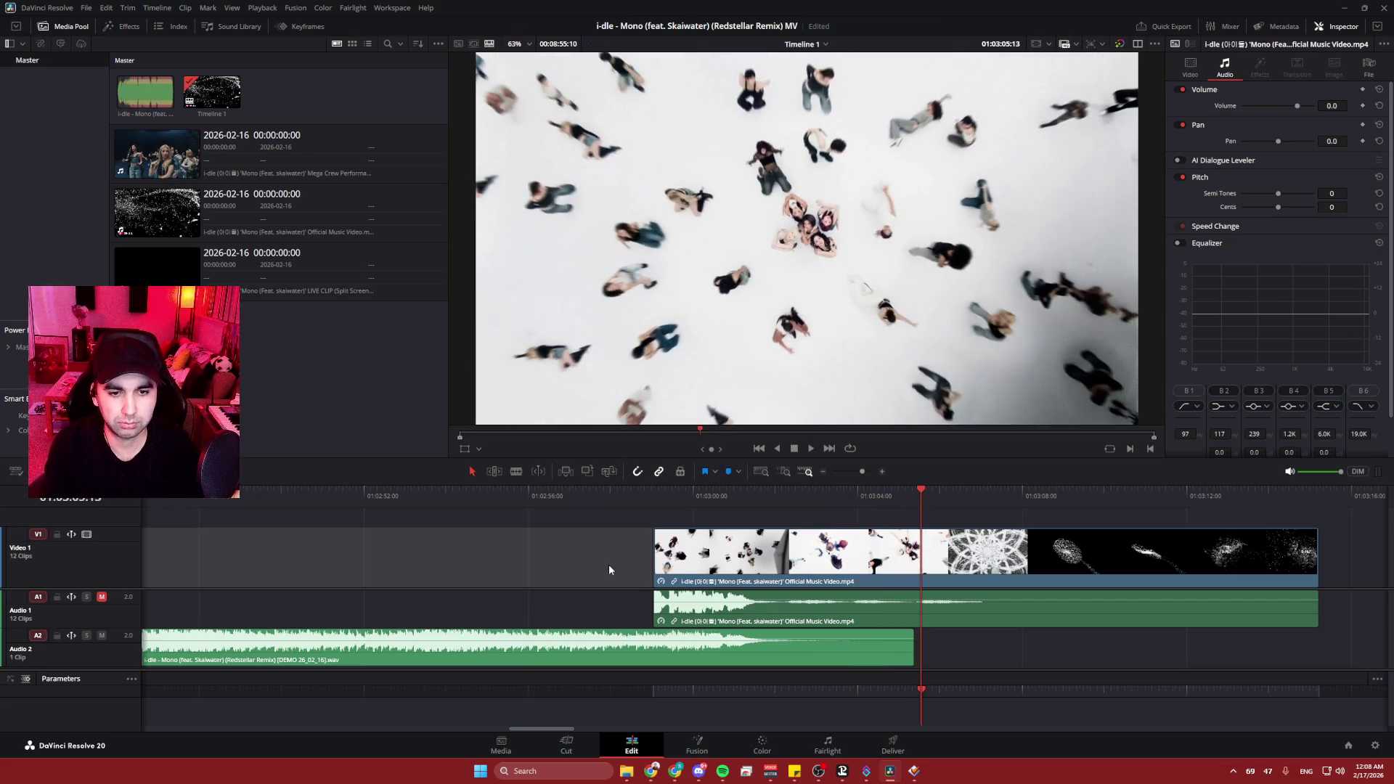
{"action": "scroll", "coordinate": [609, 564], "scroll_direction": "down", "scroll_amount": 3}
{"action": "scroll", "coordinate": [606, 564], "scroll_direction": "down", "scroll_amount": 3}
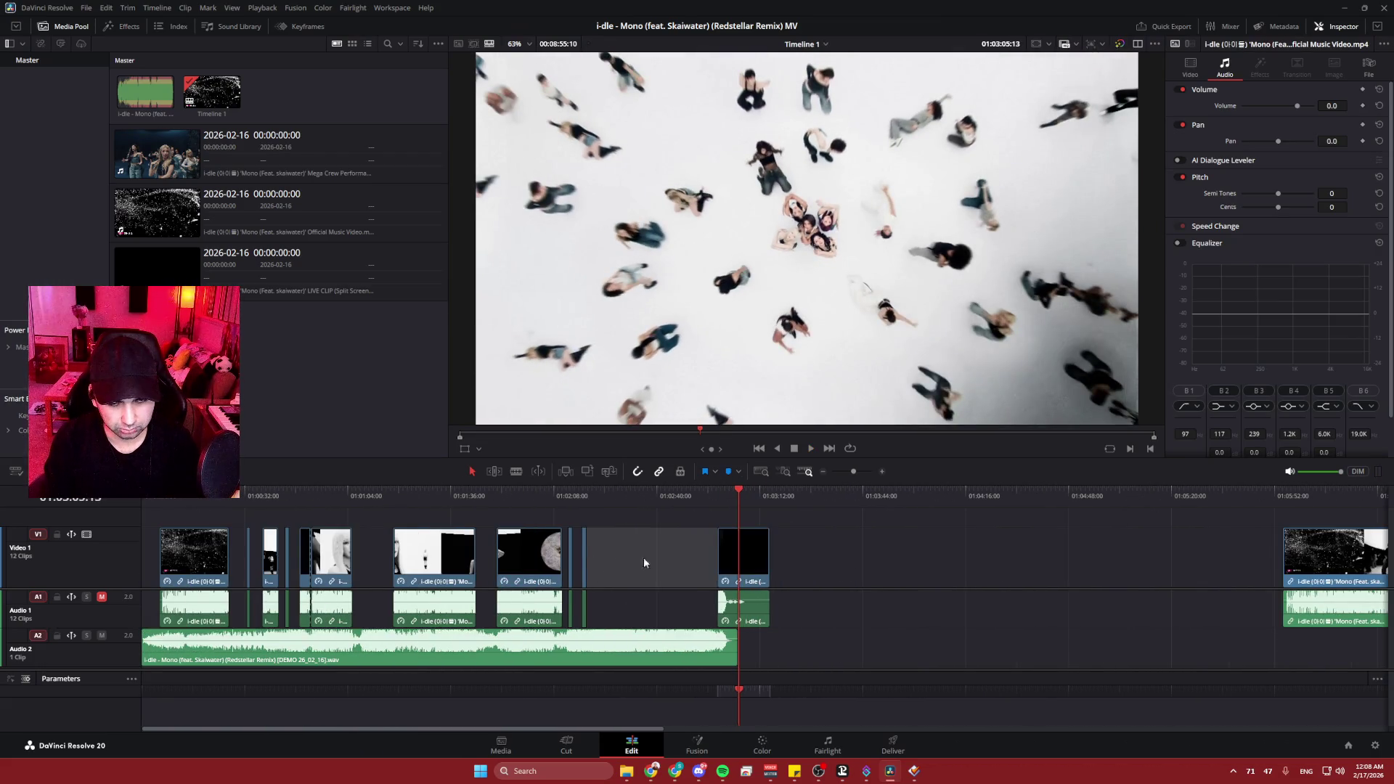
{"action": "left_click_drag", "start_coordinate": [187, 500], "coordinate": [145, 501]}
{"action": "key", "text": "space"}
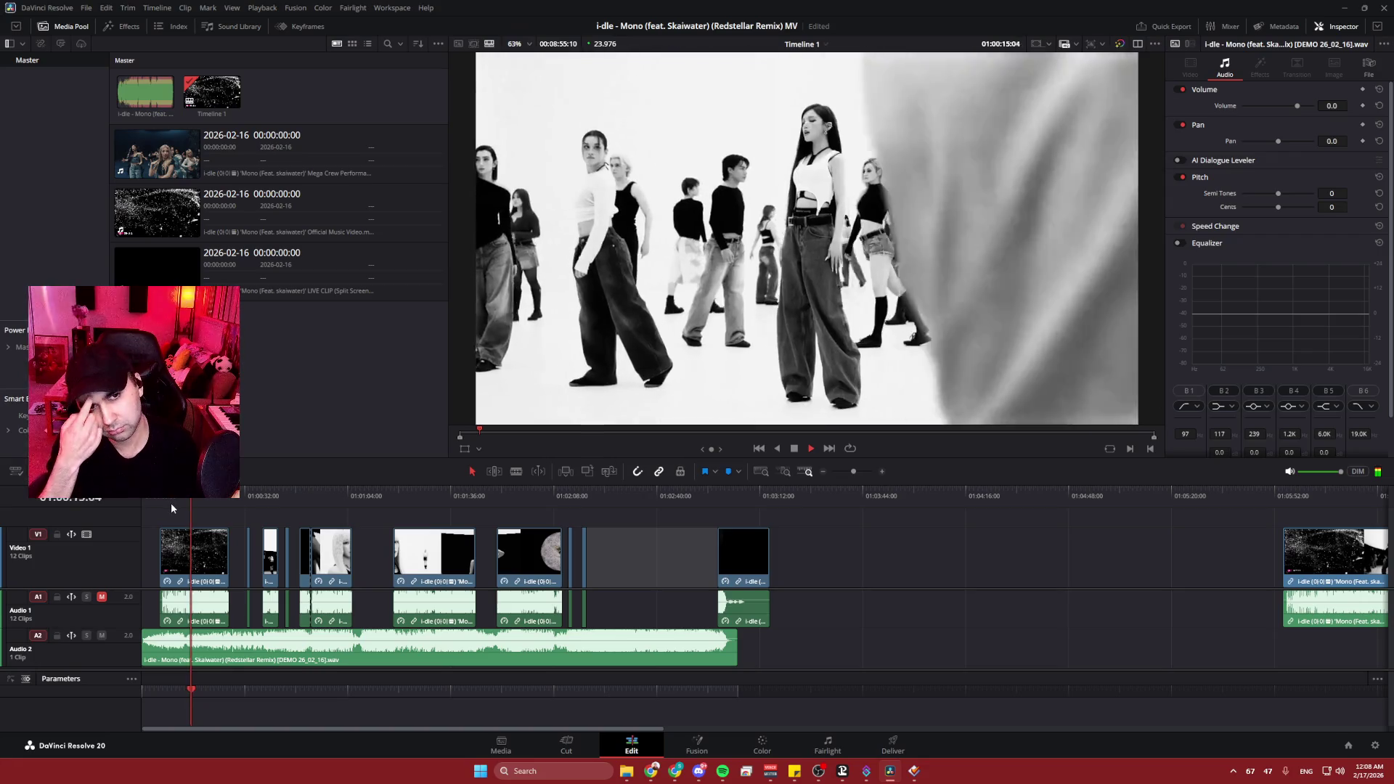
{"action": "key", "text": "space"}
{"action": "left_click", "coordinate": [445, 566]}
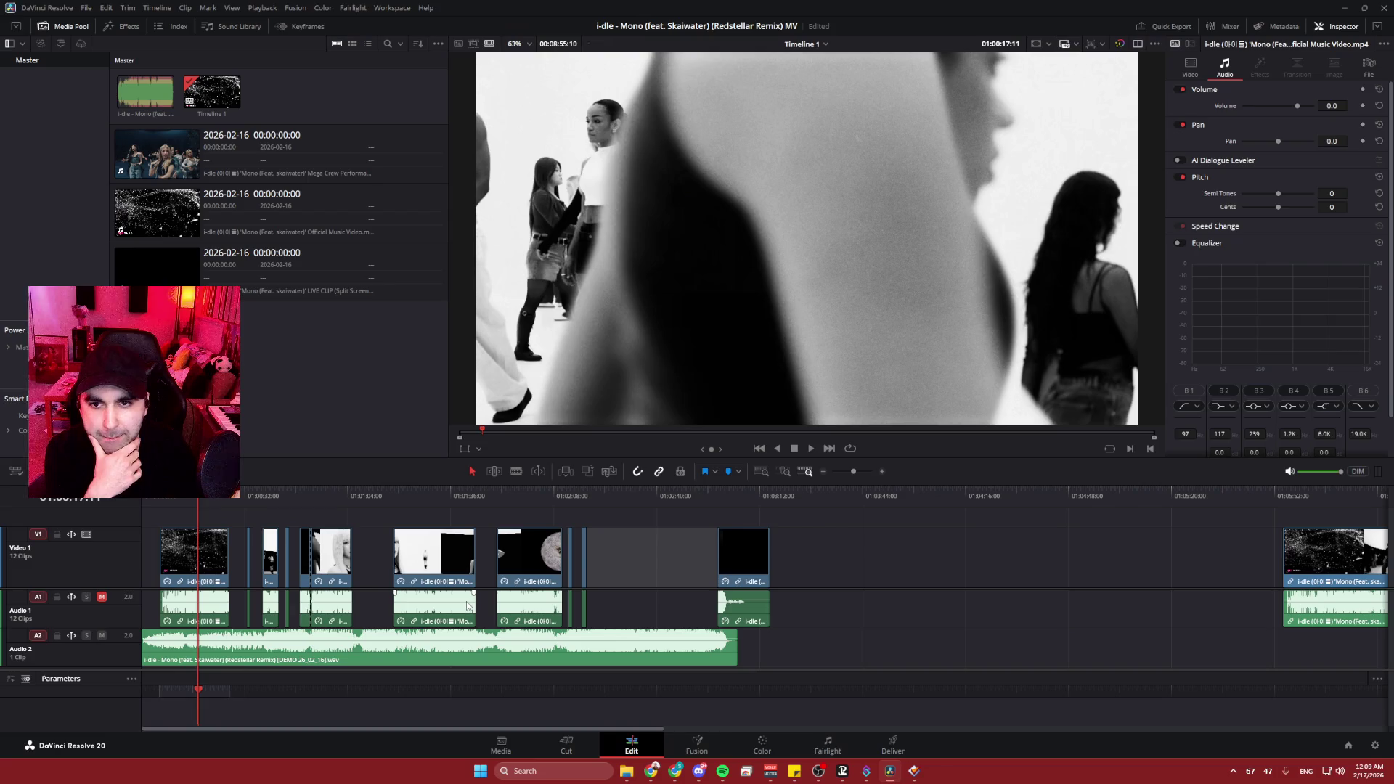
{"action": "left_click_drag", "start_coordinate": [201, 501], "coordinate": [267, 493]}
{"action": "key", "text": "space"}
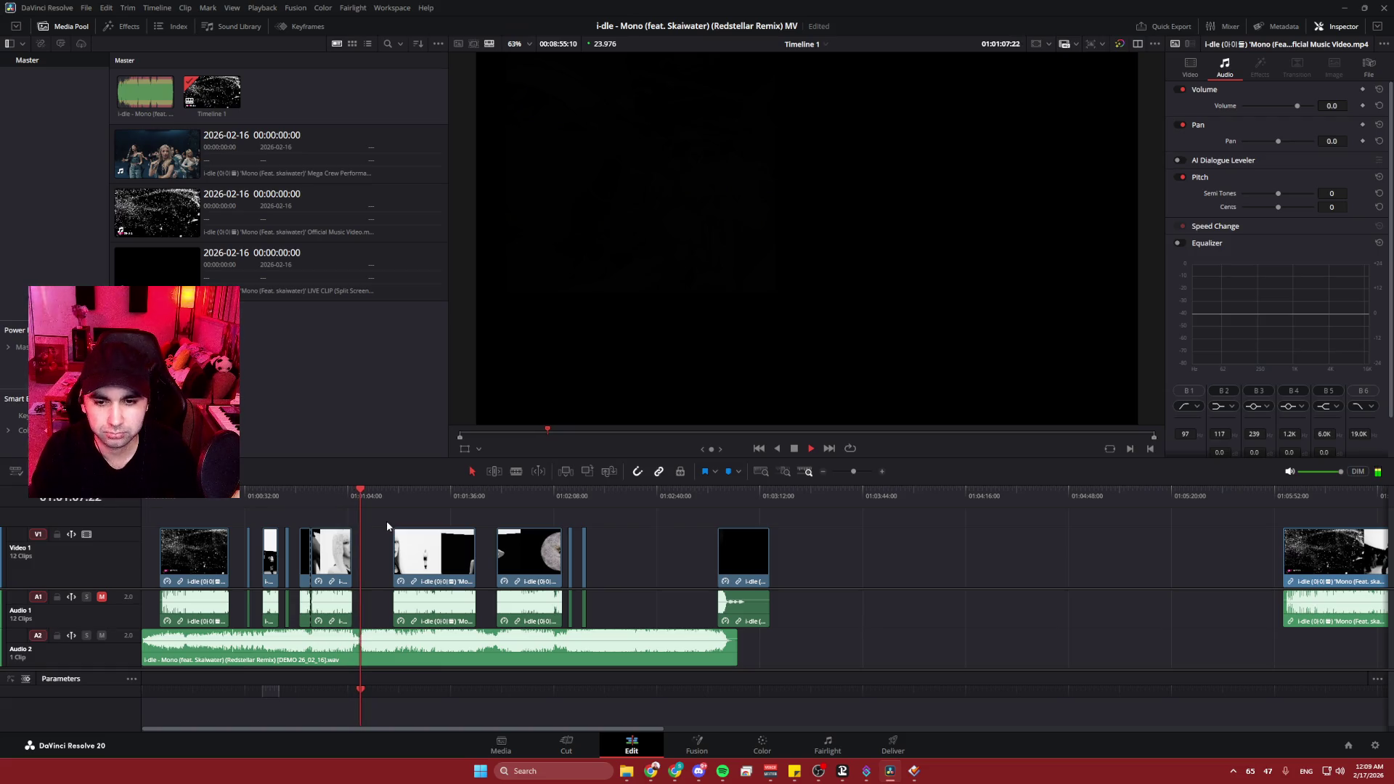
{"action": "key", "text": "space"}
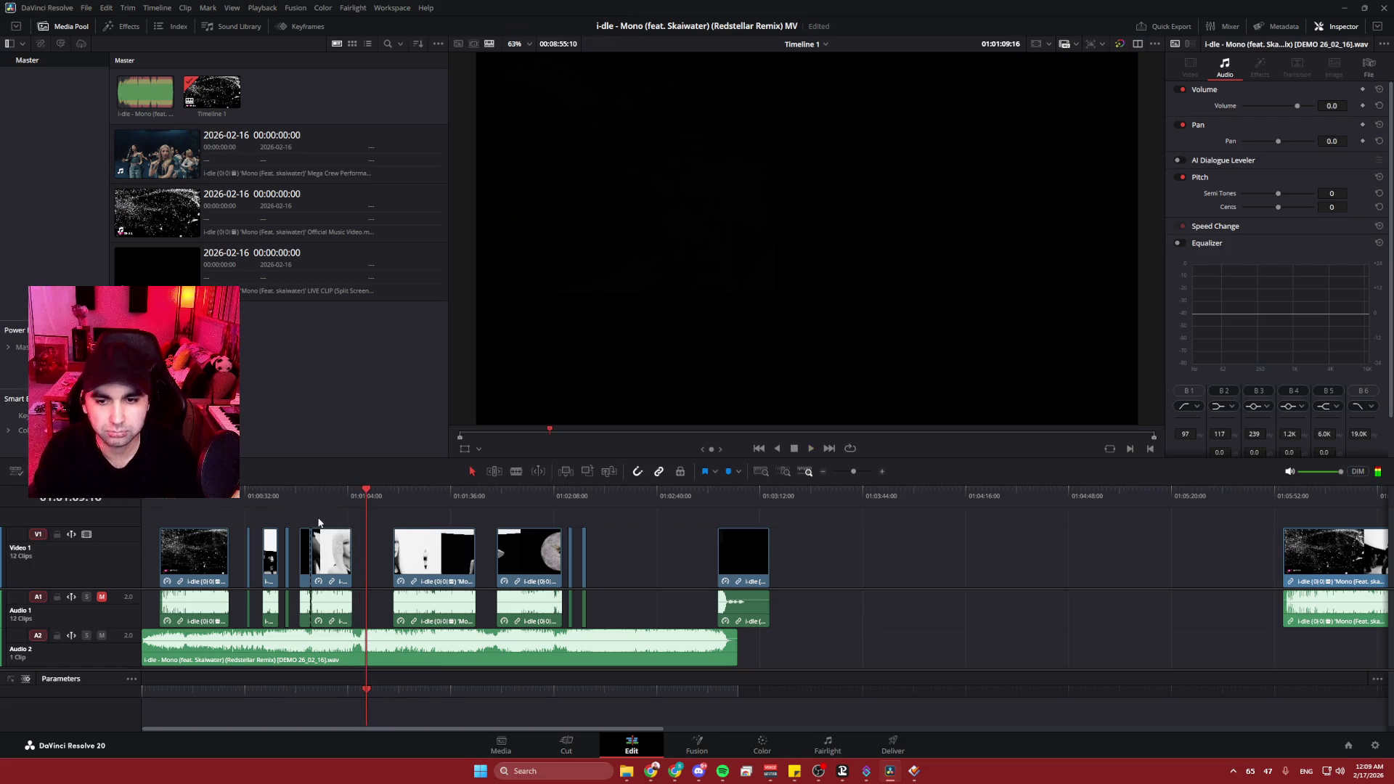
{"action": "scroll", "coordinate": [302, 530], "scroll_direction": "up", "scroll_amount": 2}
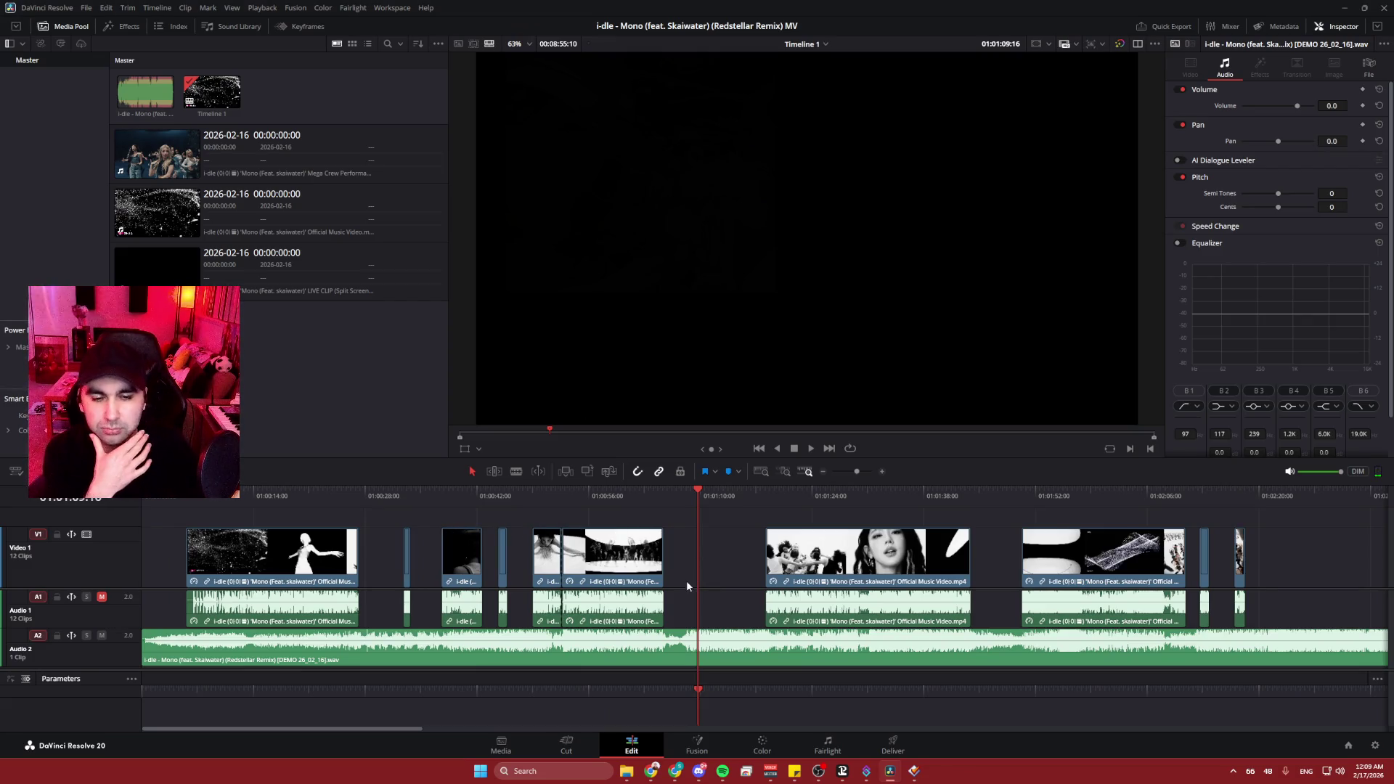
{"action": "scroll", "coordinate": [595, 587], "scroll_direction": "up", "scroll_amount": 2}
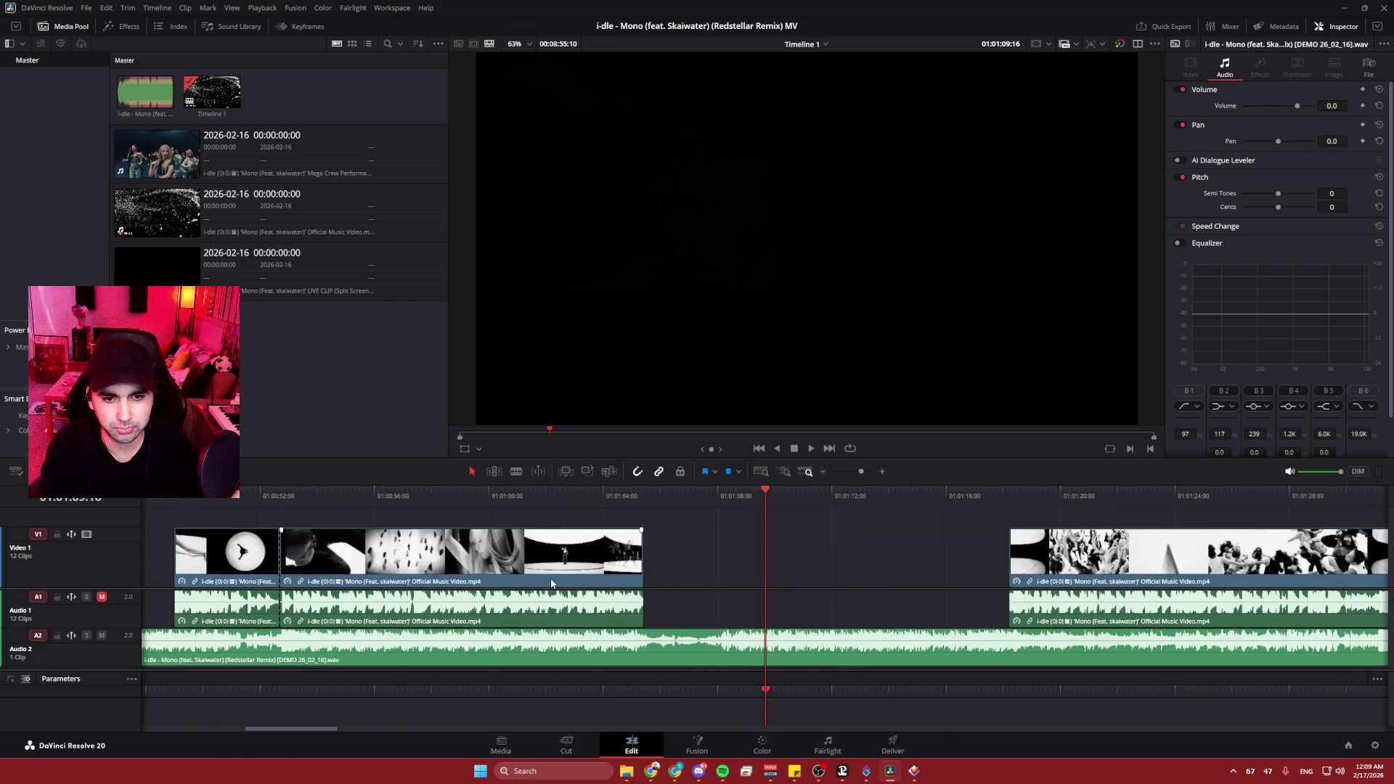
{"action": "scroll", "coordinate": [657, 574], "scroll_direction": "up", "scroll_amount": 3}
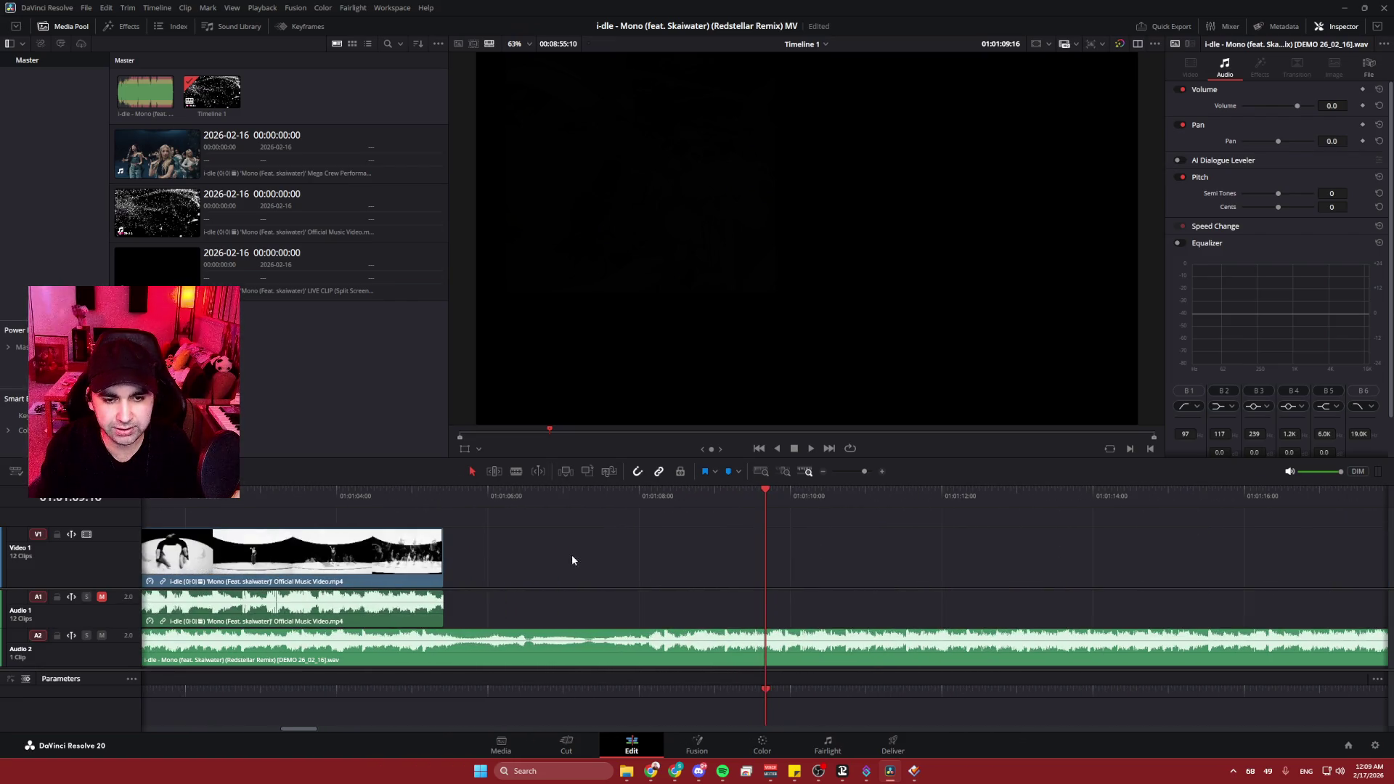
{"action": "scroll", "coordinate": [690, 557], "scroll_direction": "left", "scroll_amount": 5}
{"action": "scroll", "coordinate": [612, 517], "scroll_direction": "left", "scroll_amount": 5}
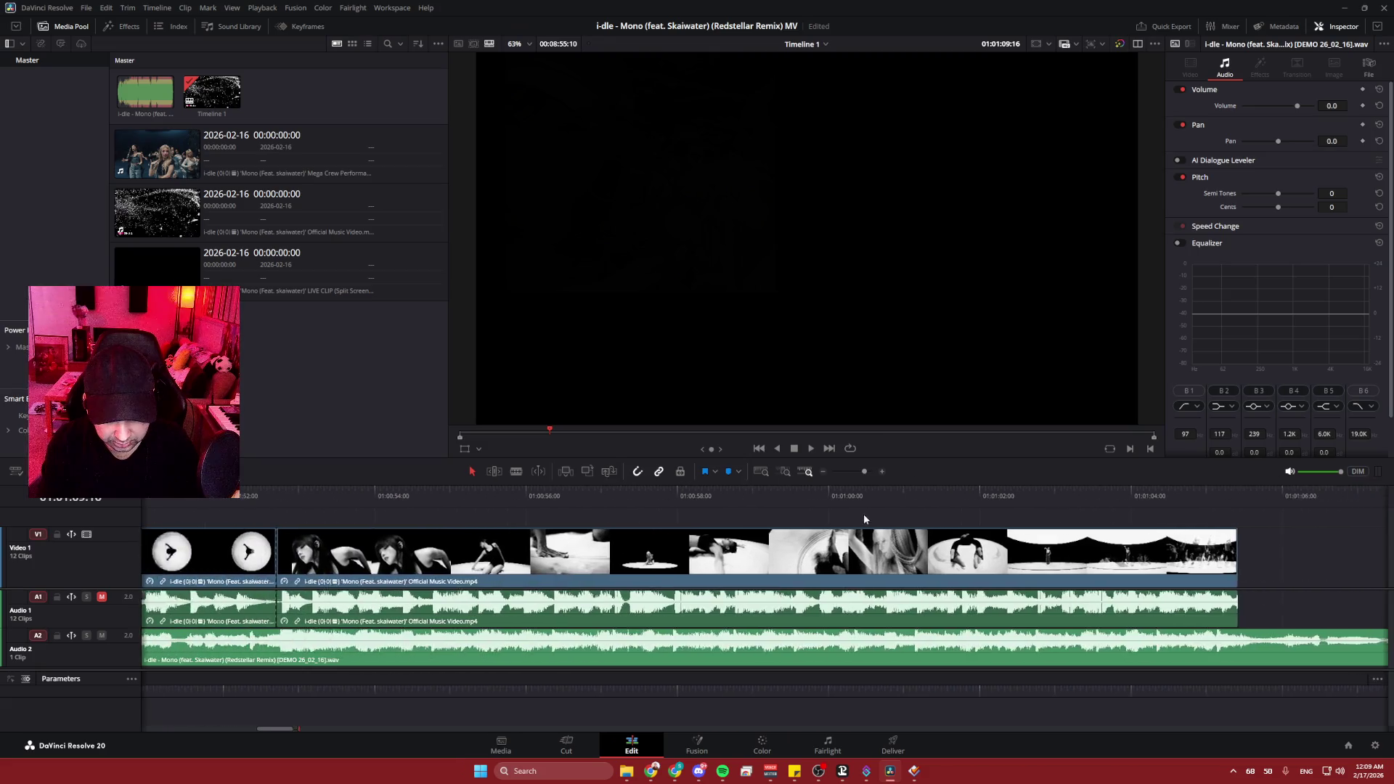
{"action": "scroll", "coordinate": [426, 517], "scroll_direction": "left", "scroll_amount": 3}
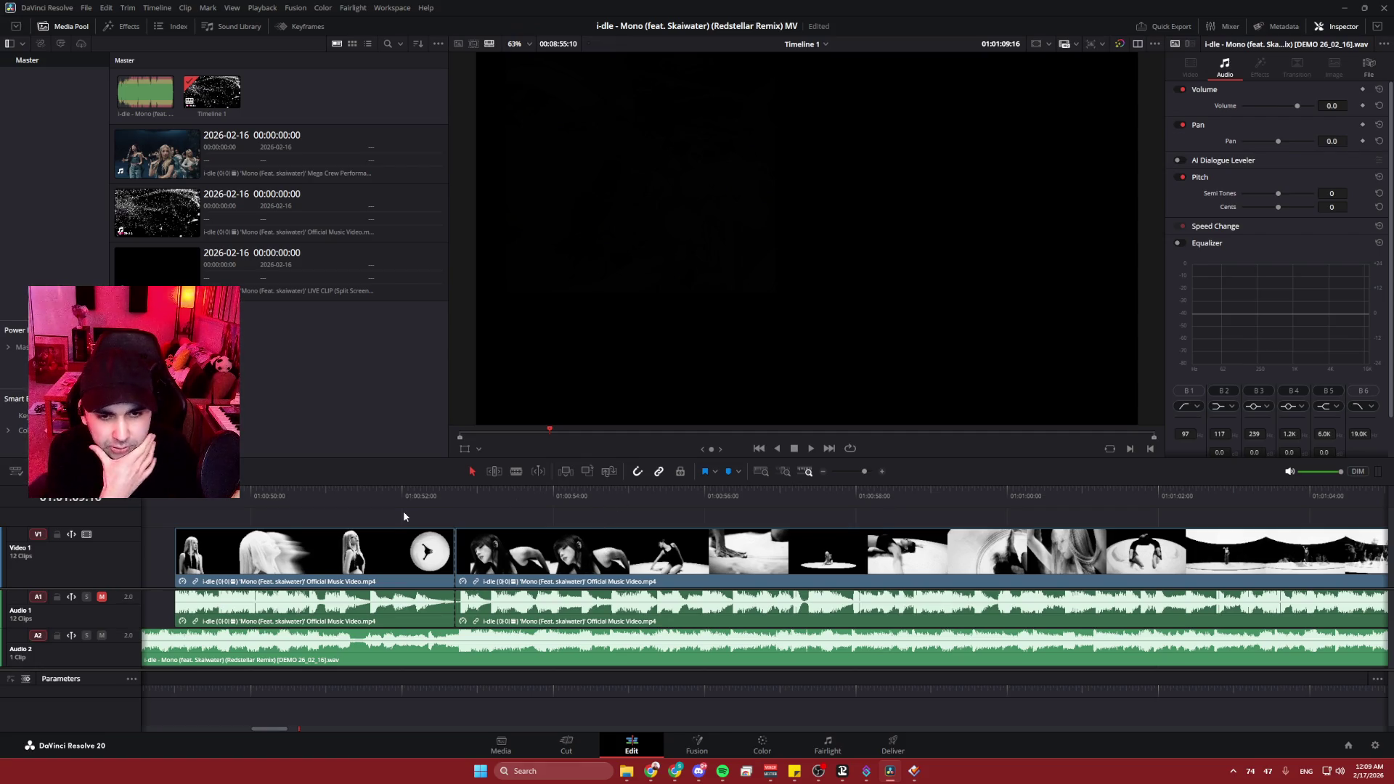
{"action": "left_click_drag", "start_coordinate": [495, 508], "coordinate": [294, 503]}
{"action": "key", "text": "space"}
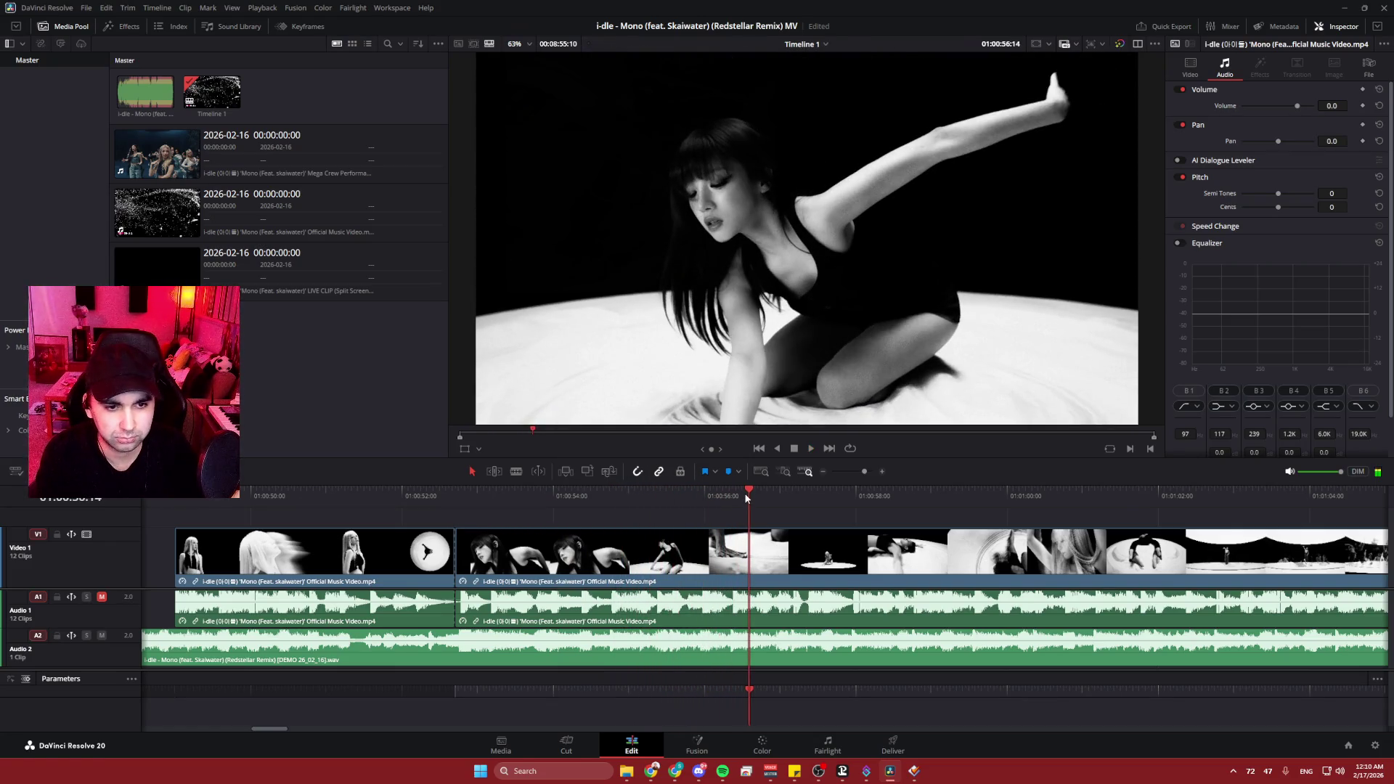
{"action": "mouse_move", "coordinate": [750, 492]}
{"action": "left_mouse_down"}
{"action": "mouse_move", "coordinate": [687, 490]}
{"action": "mouse_move", "coordinate": [703, 486]}
{"action": "left_mouse_up"}
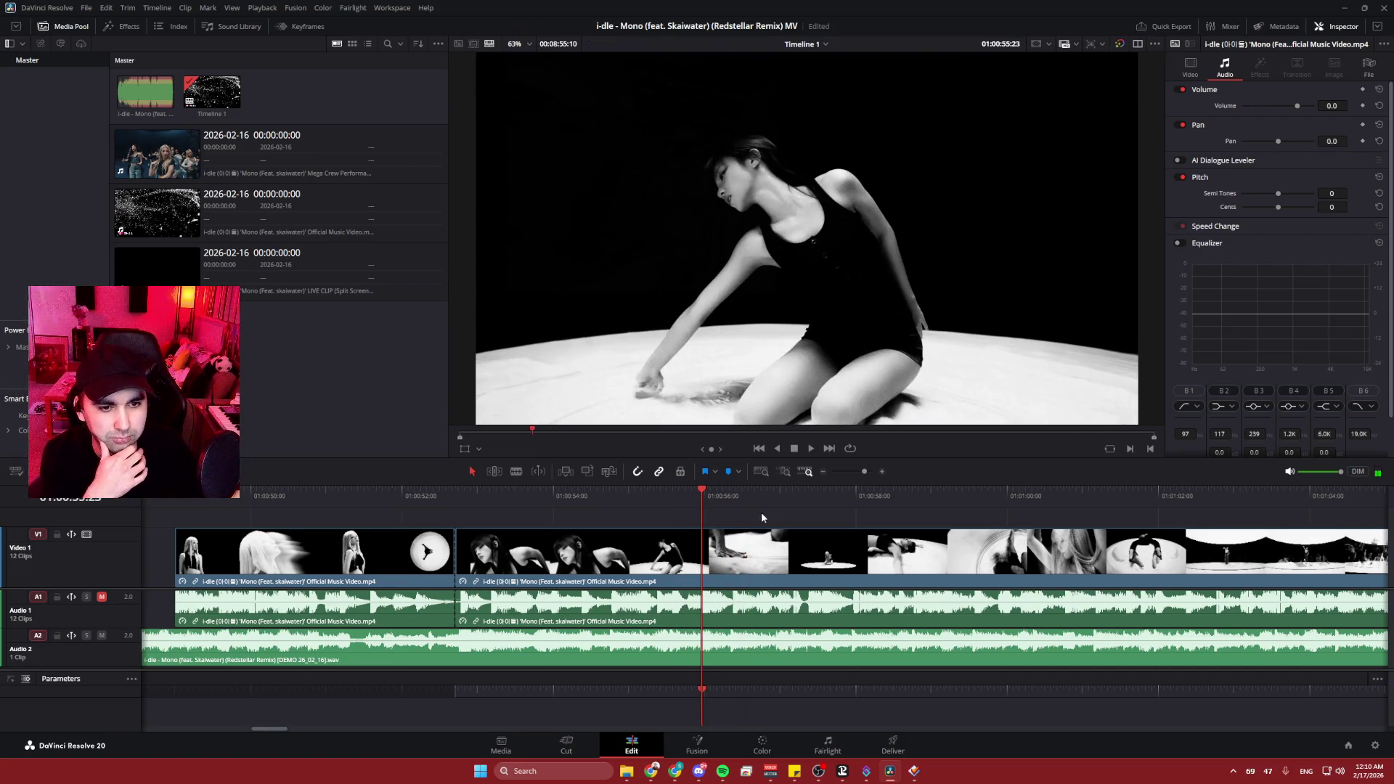
{"action": "scroll", "coordinate": [761, 517], "scroll_direction": "right", "scroll_amount": 5}
{"action": "left_click_drag", "start_coordinate": [477, 491], "coordinate": [476, 491]}
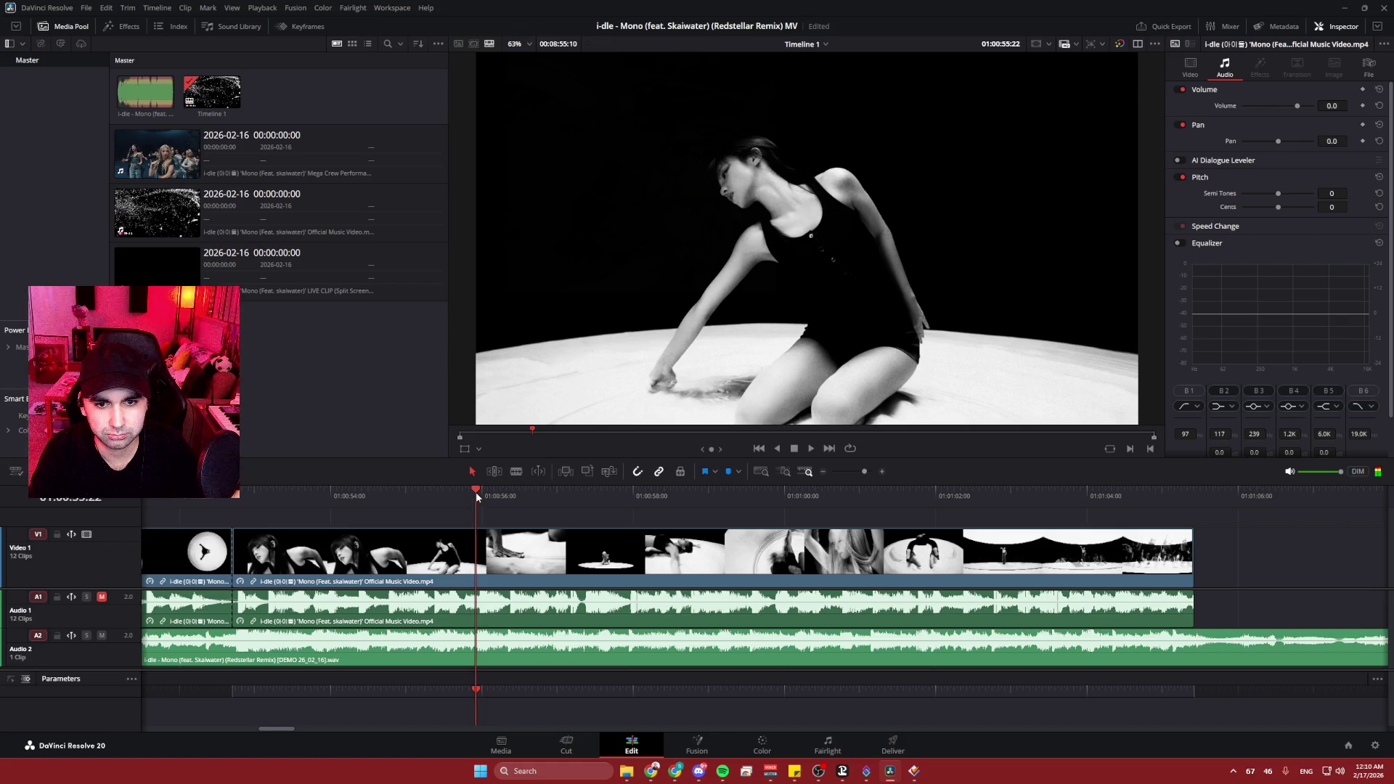
- Blade-cut the clip at 01:00:55:22 and 01:00:56:15
{"action": "left_click", "coordinate": [519, 474]}
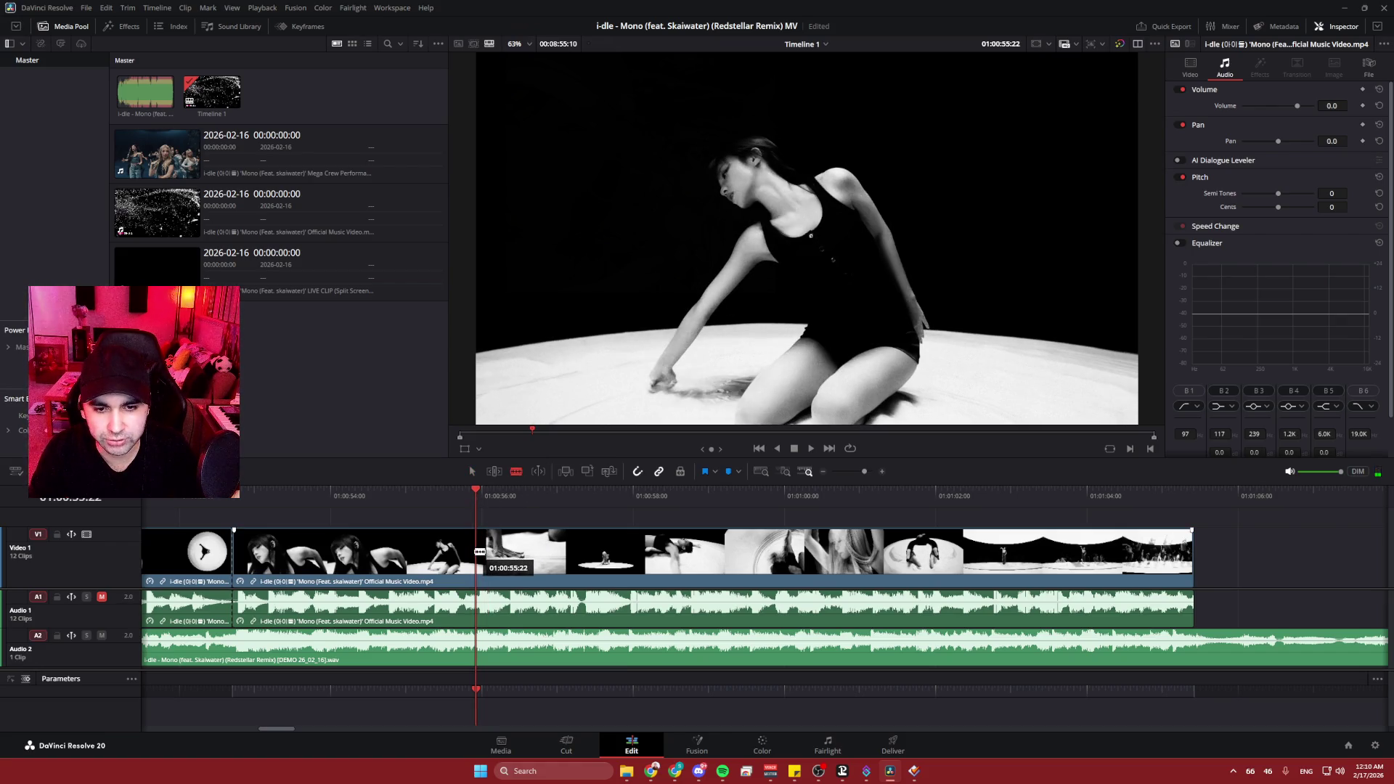
{"action": "left_click", "coordinate": [476, 552]}
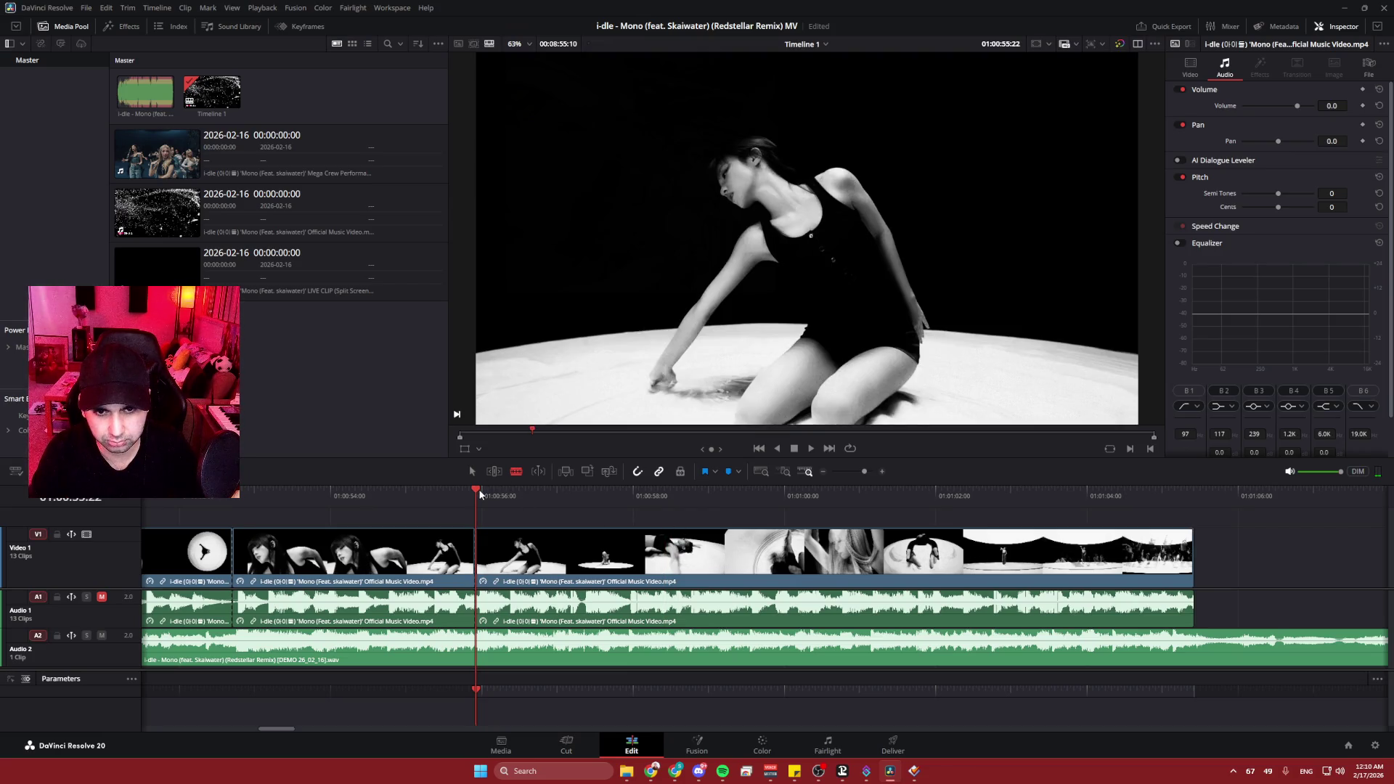
{"action": "left_click", "coordinate": [486, 491]}
{"action": "left_click_drag", "start_coordinate": [485, 494], "coordinate": [527, 494]}
{"action": "left_click", "coordinate": [530, 552]}
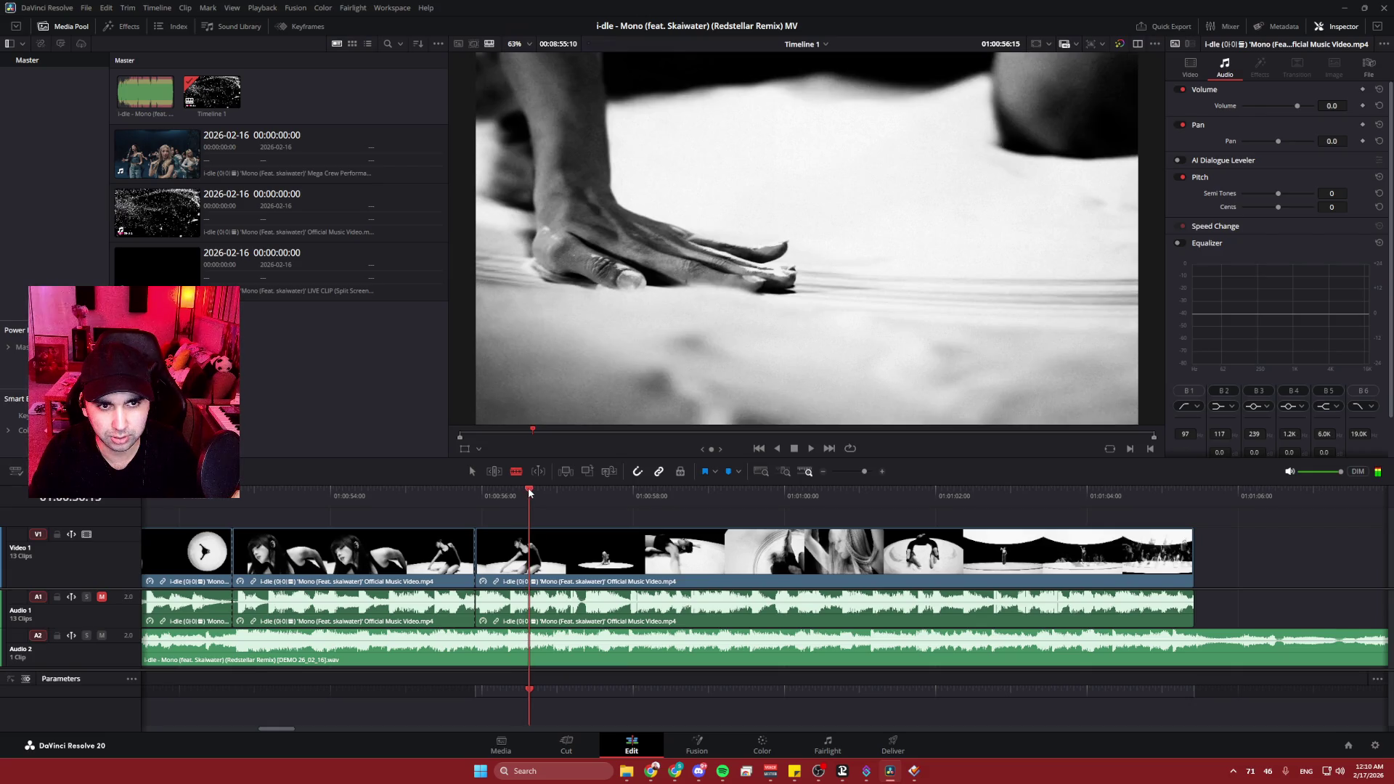
- Drag the following clips about 4:18 later to open a gap, then select the short clip
{"action": "key", "text": "a"}
{"action": "left_click_drag", "start_coordinate": [565, 553], "coordinate": [931, 555]}
{"action": "left_click", "coordinate": [483, 554]}
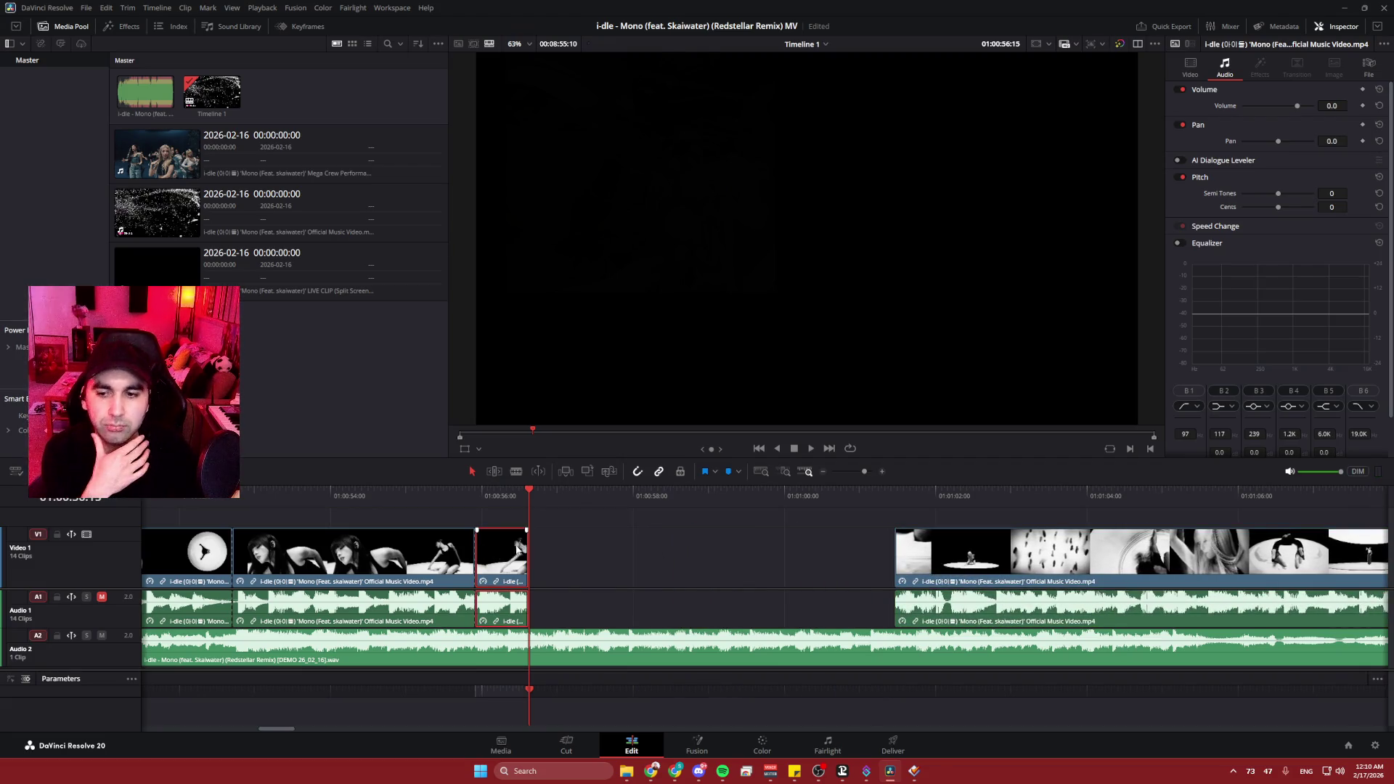
- Show Retime Controls on the short clip, revealing 130% speed, and enlarge the timeline area
{"action": "right_click", "coordinate": [496, 557]}
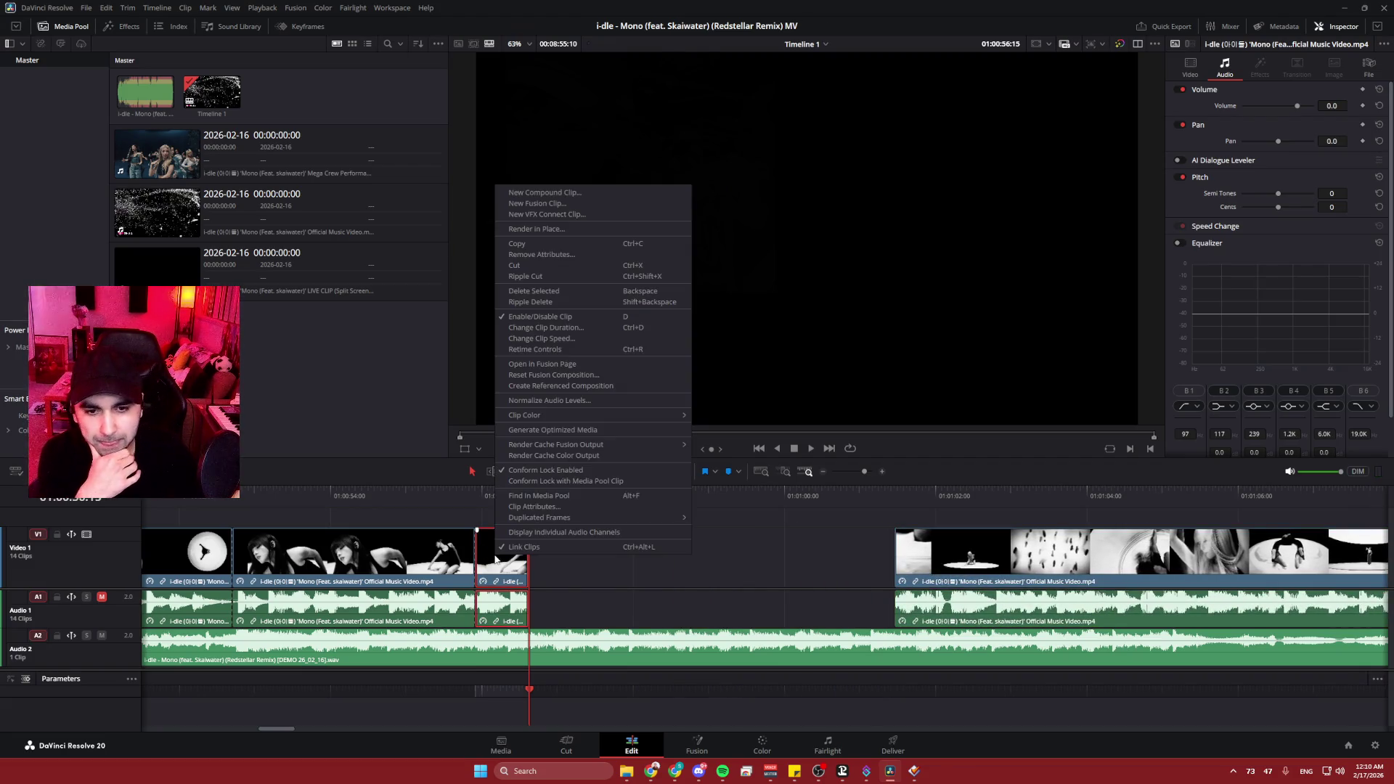
{"action": "left_click", "coordinate": [565, 349]}
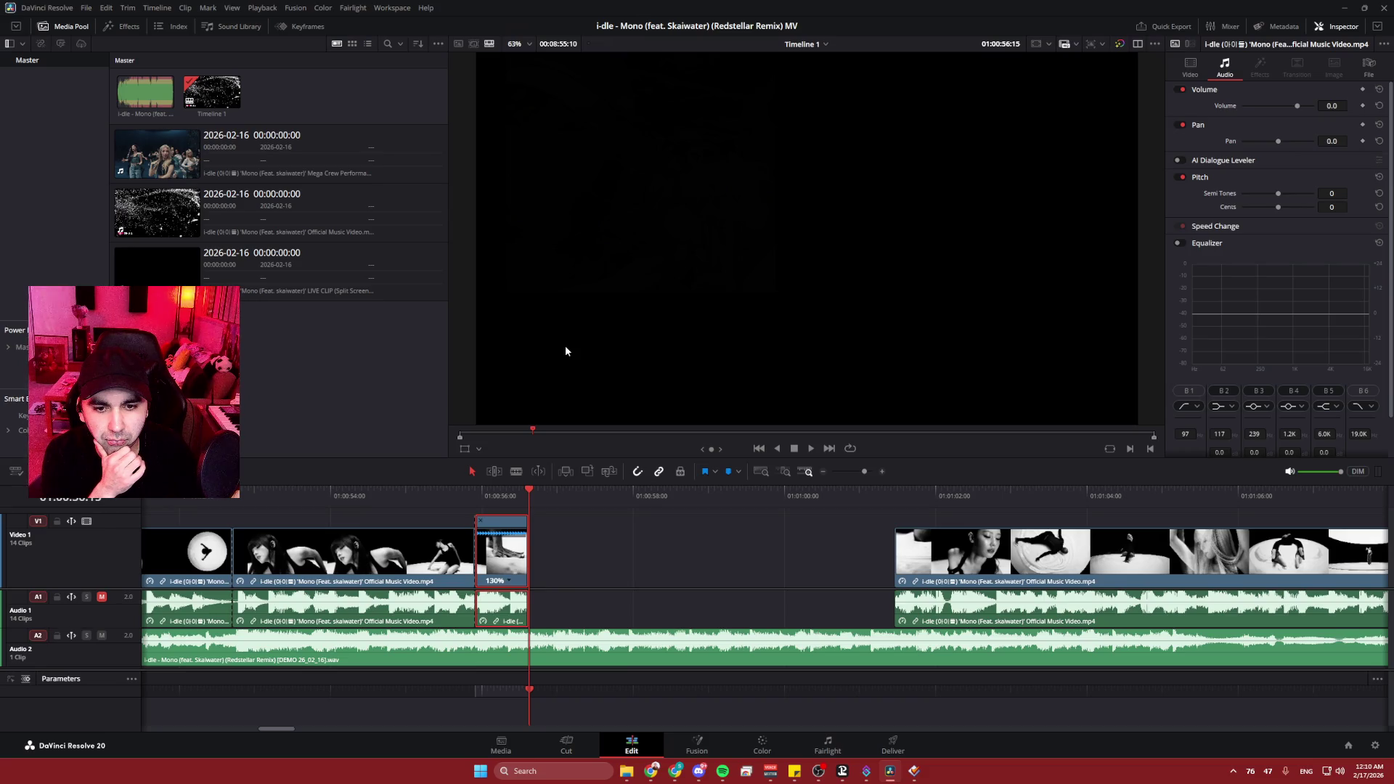
{"action": "right_click", "coordinate": [498, 557]}
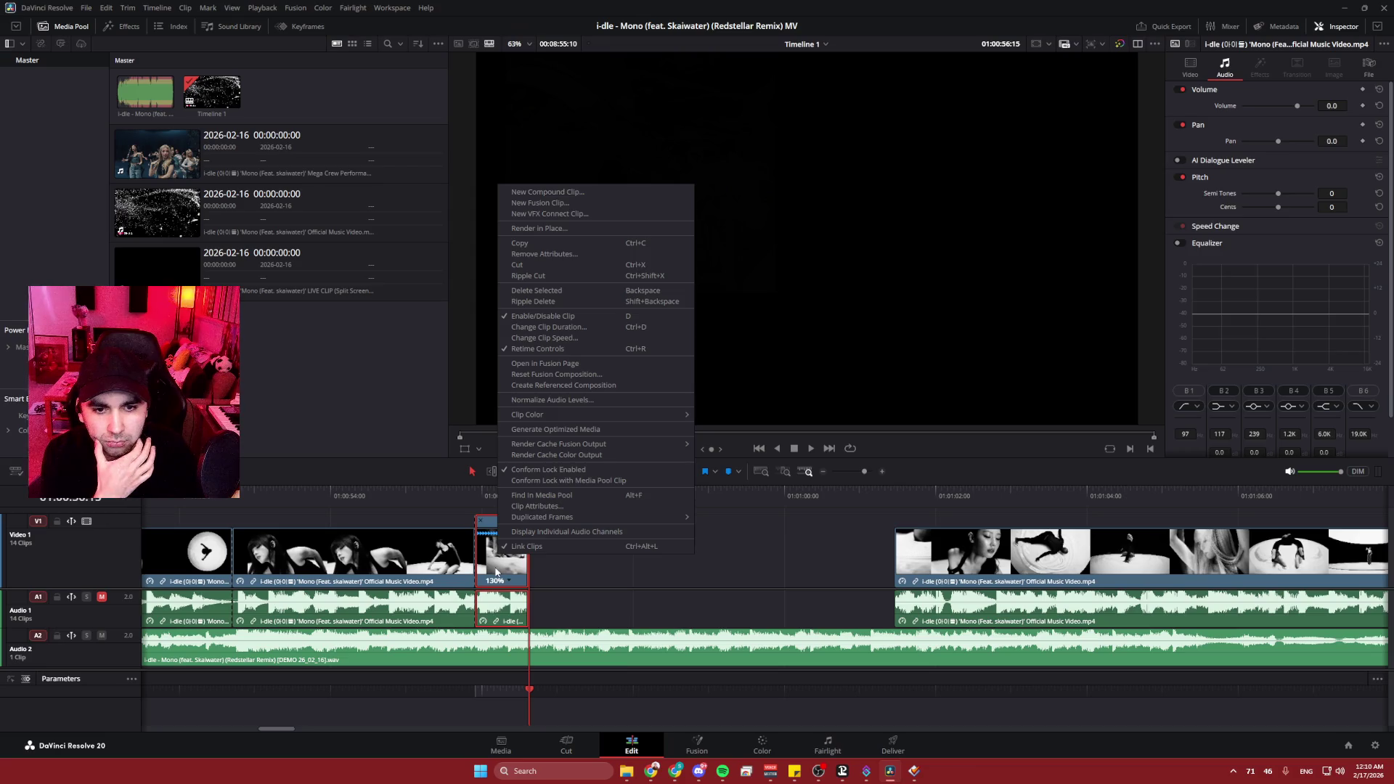
{"action": "left_click", "coordinate": [603, 566]}
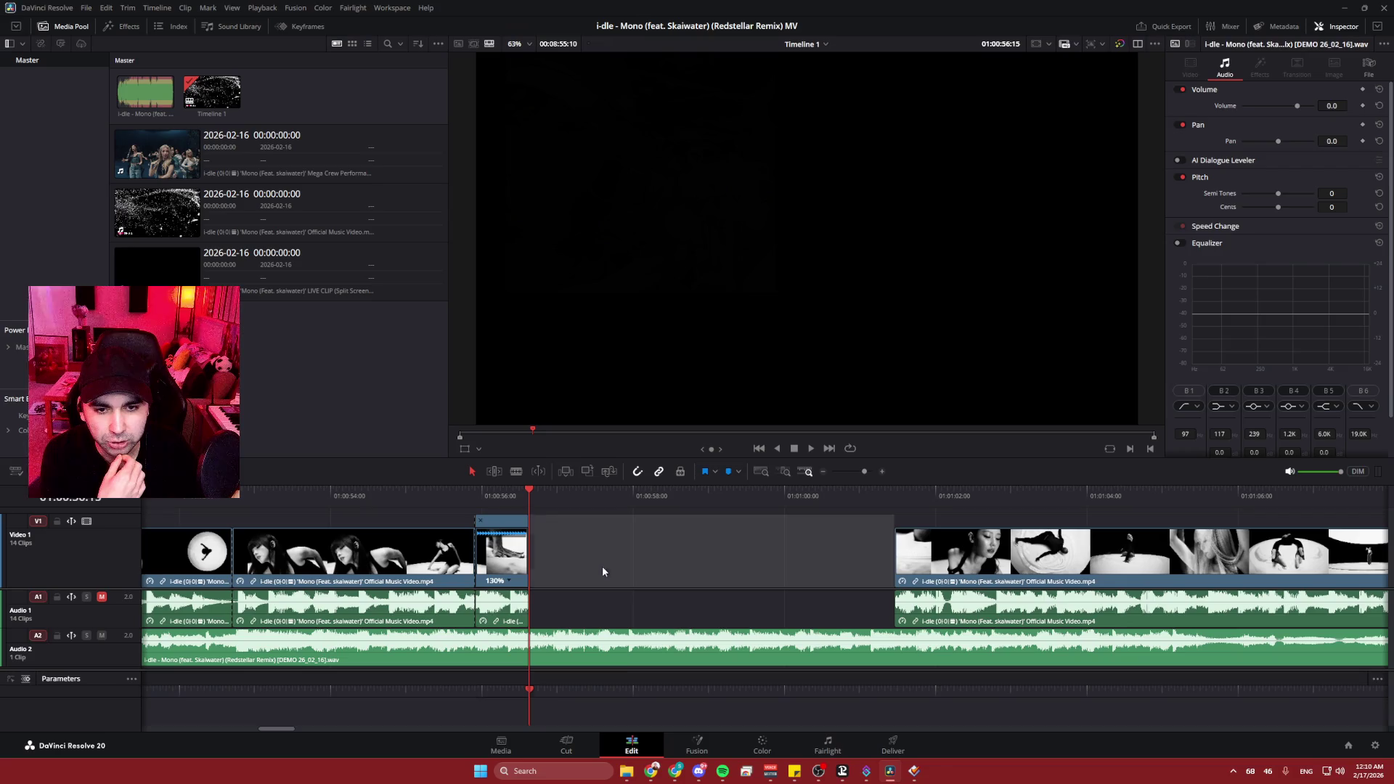
{"action": "mouse_move", "coordinate": [514, 462]}
{"action": "left_mouse_down"}
{"action": "mouse_move", "coordinate": [472, 306]}
{"action": "mouse_move", "coordinate": [436, 238]}
{"action": "left_mouse_up"}
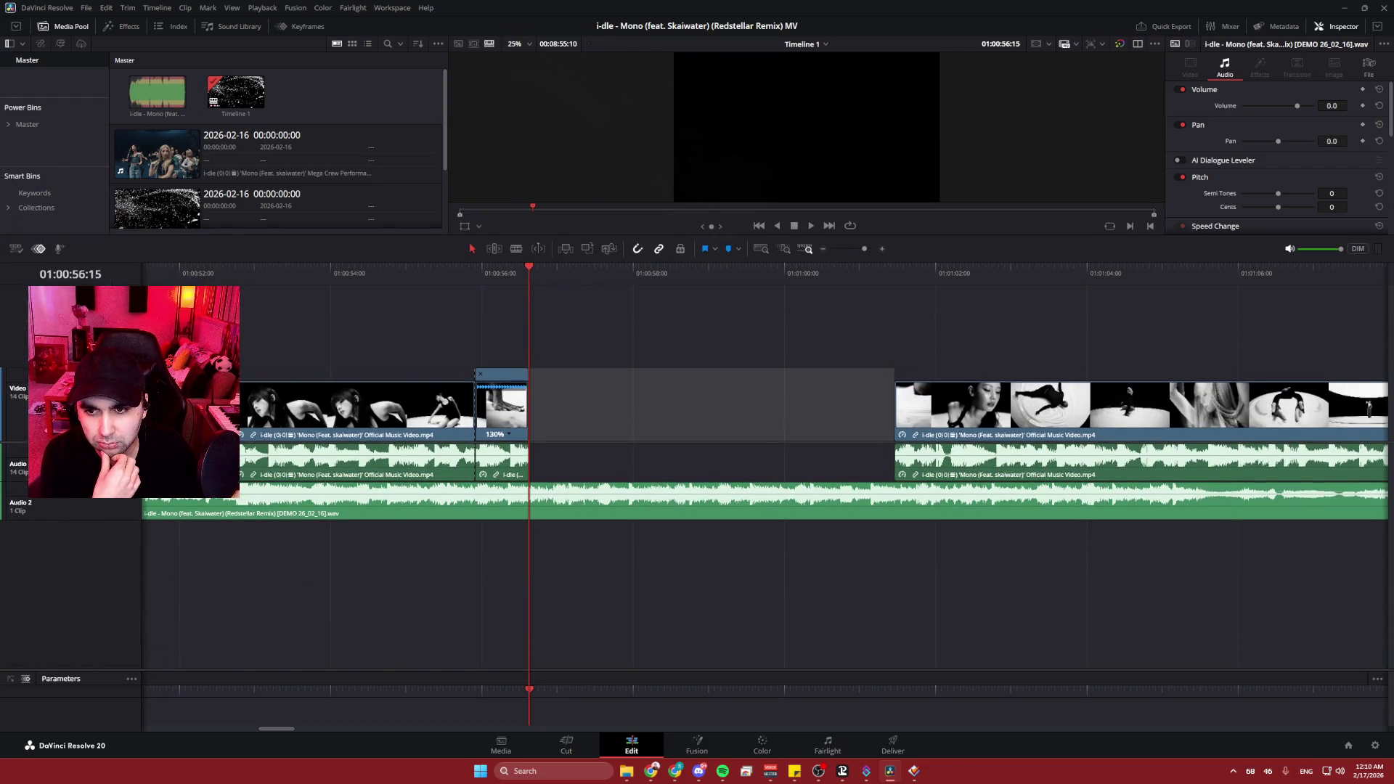
{"action": "scroll", "coordinate": [726, 473], "scroll_direction": "up", "scroll_amount": 3}
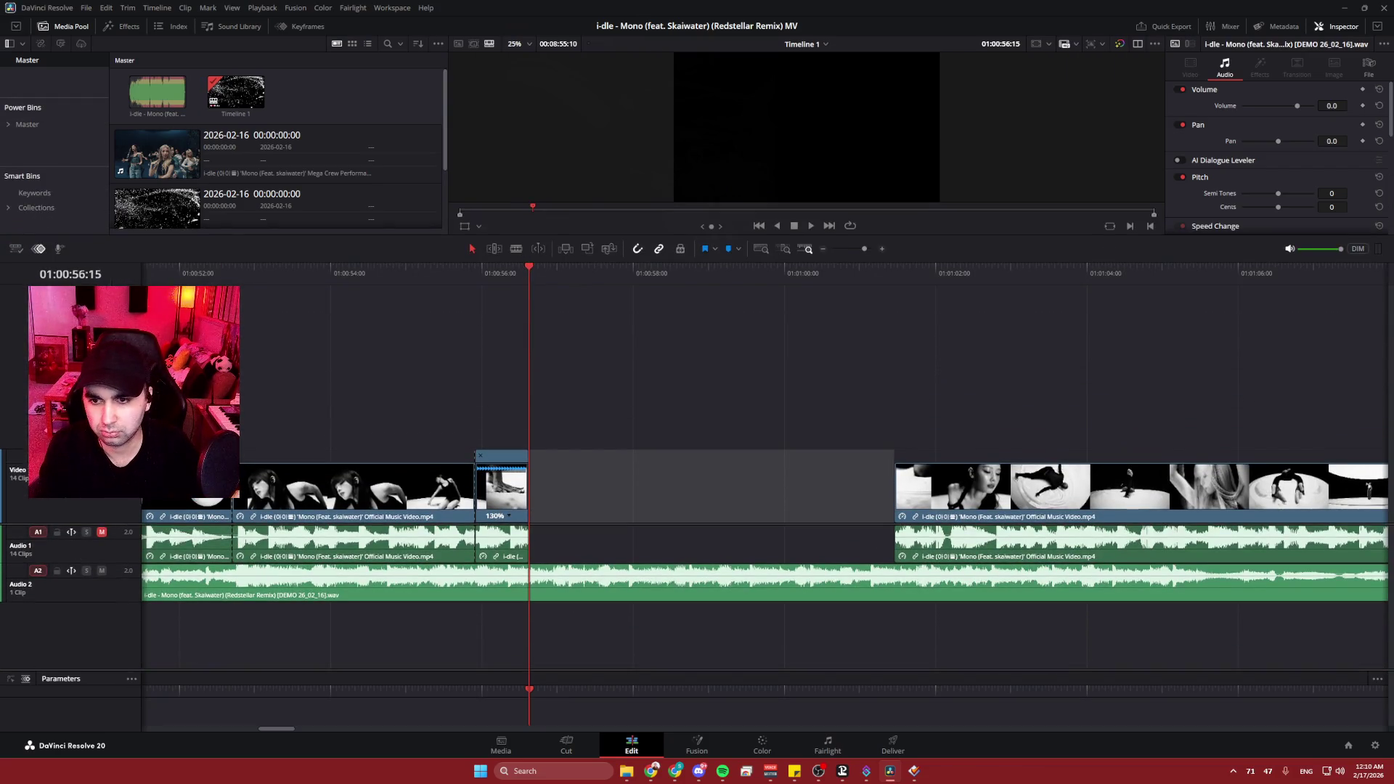
{"action": "scroll", "coordinate": [32, 307], "scroll_direction": "up", "scroll_amount": 2}
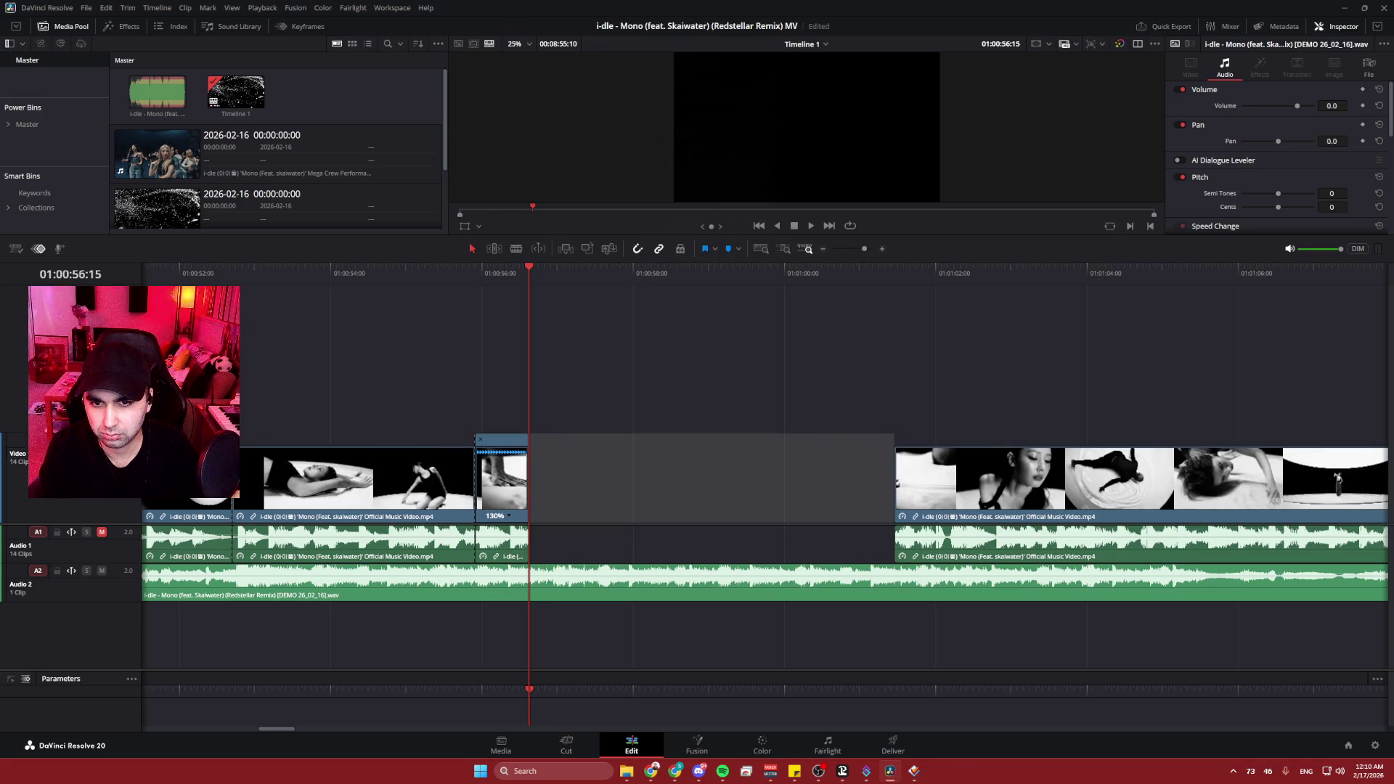
{"action": "scroll", "coordinate": [464, 465], "scroll_direction": "up", "scroll_amount": 3}
{"action": "scroll", "coordinate": [652, 493], "scroll_direction": "up", "scroll_amount": 5}
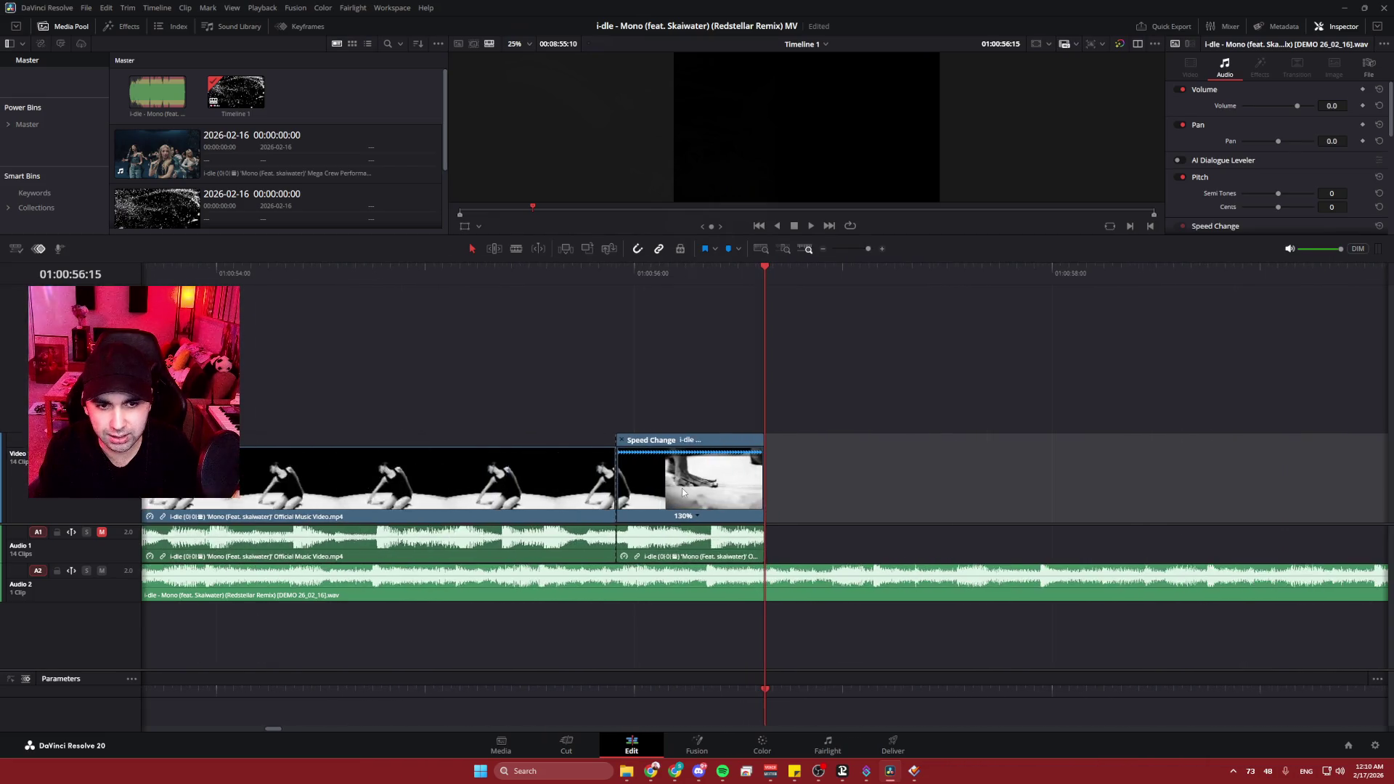
{"action": "scroll", "coordinate": [666, 501], "scroll_direction": "up", "scroll_amount": 1}
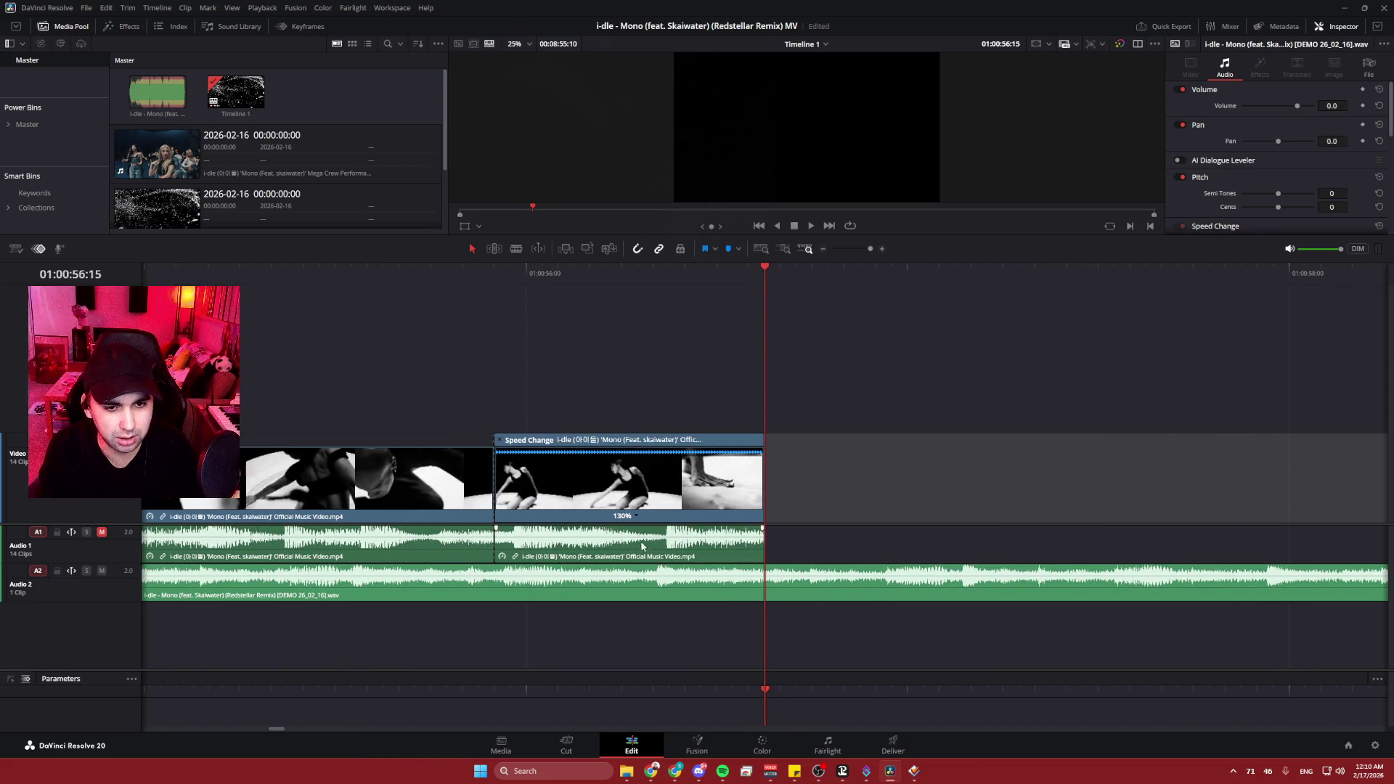
{"action": "left_click", "coordinate": [637, 516]}
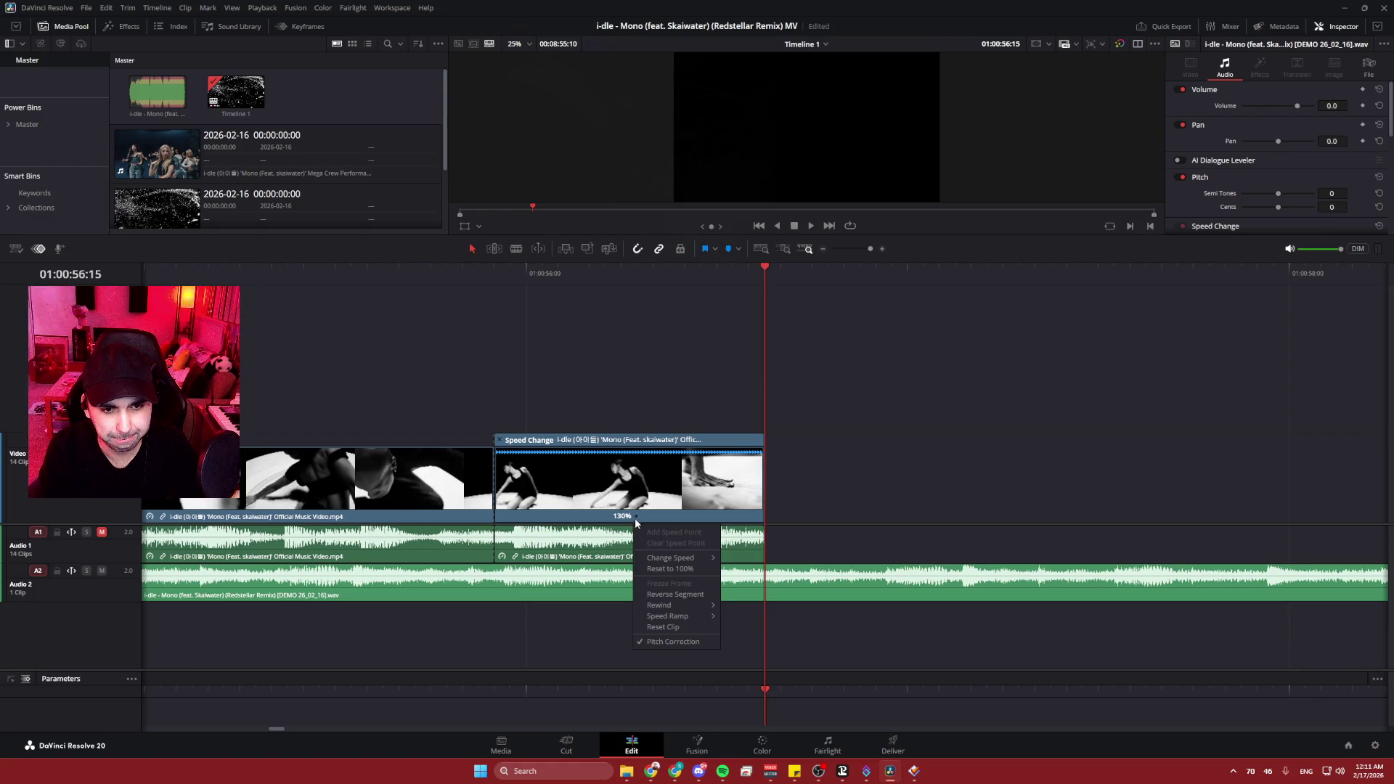
{"action": "mouse_move", "coordinate": [677, 618]}
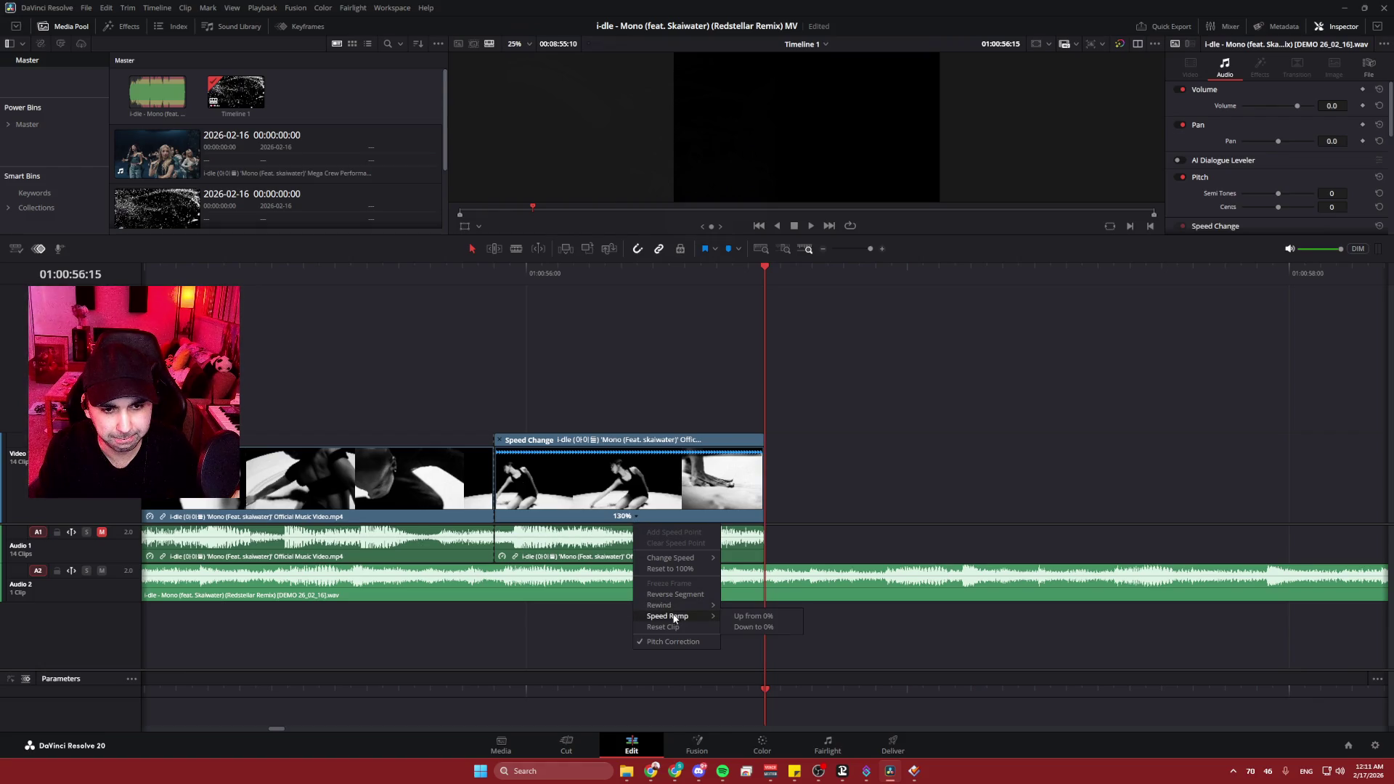
{"action": "key", "text": "Escape"}
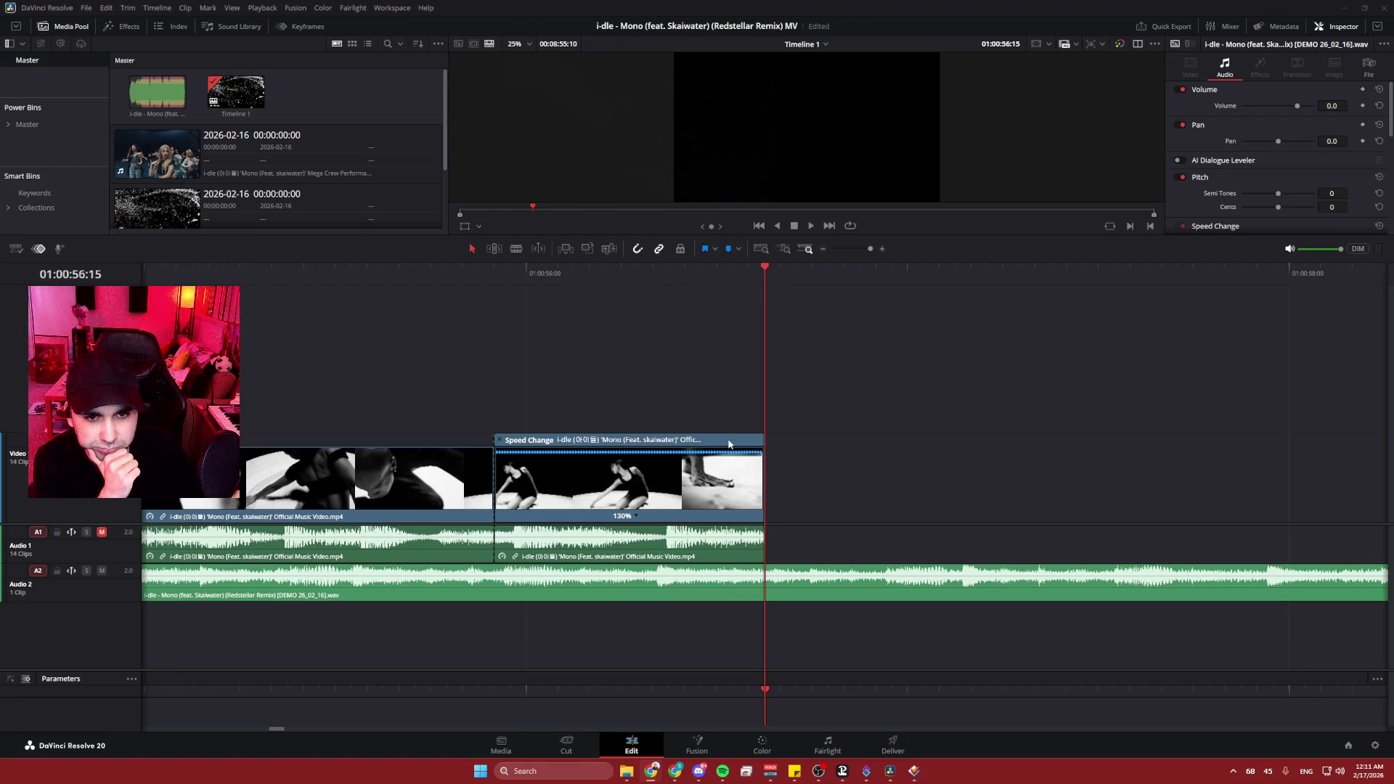
{"action": "left_click", "coordinate": [693, 500]}
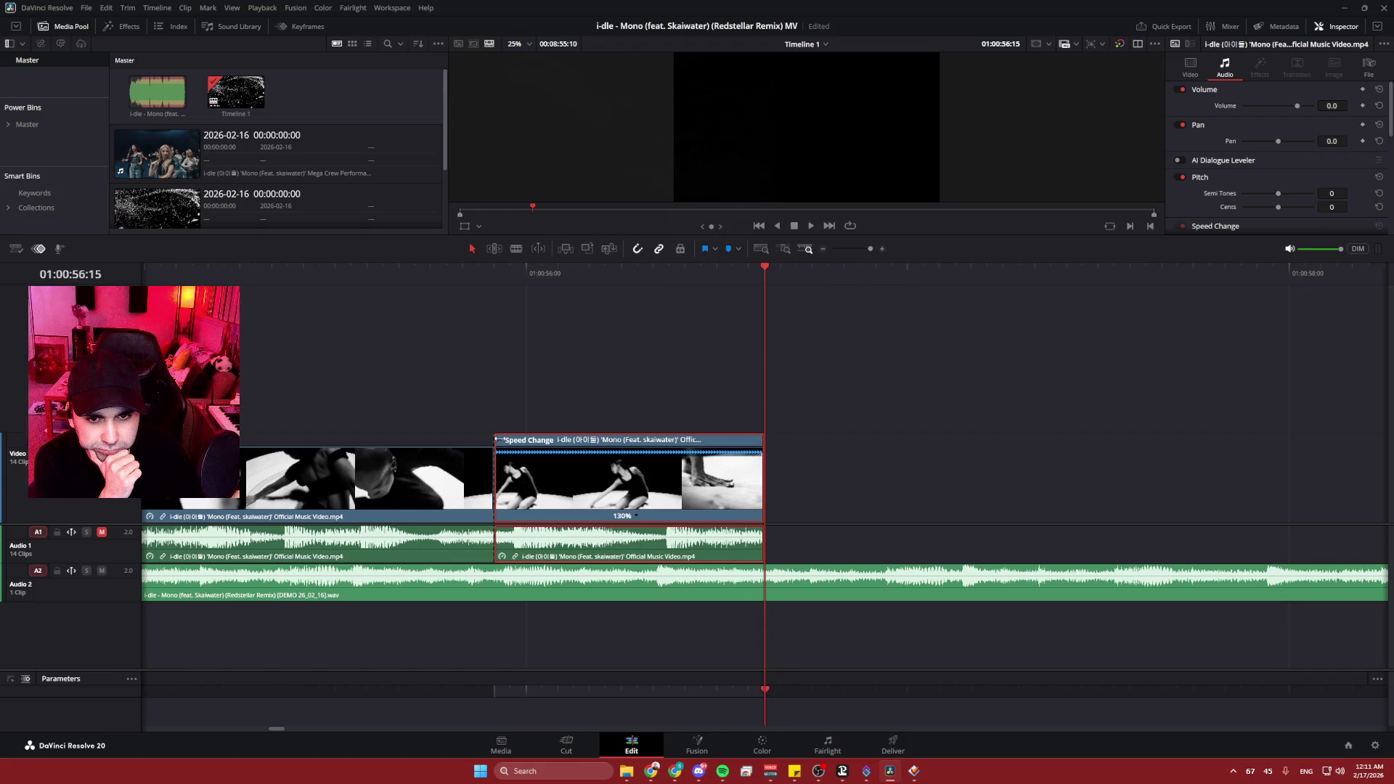
{"action": "left_click", "coordinate": [636, 516]}
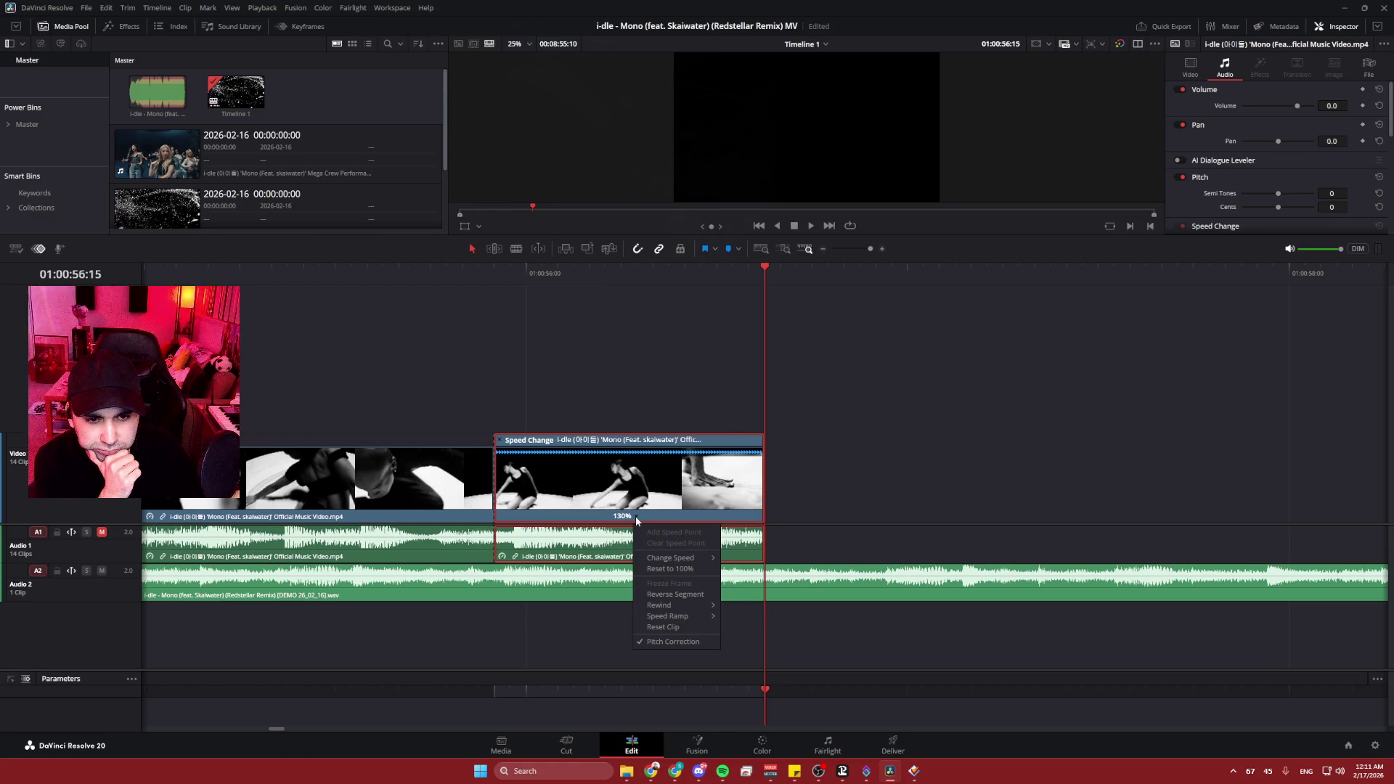
{"action": "left_click", "coordinate": [637, 517]}
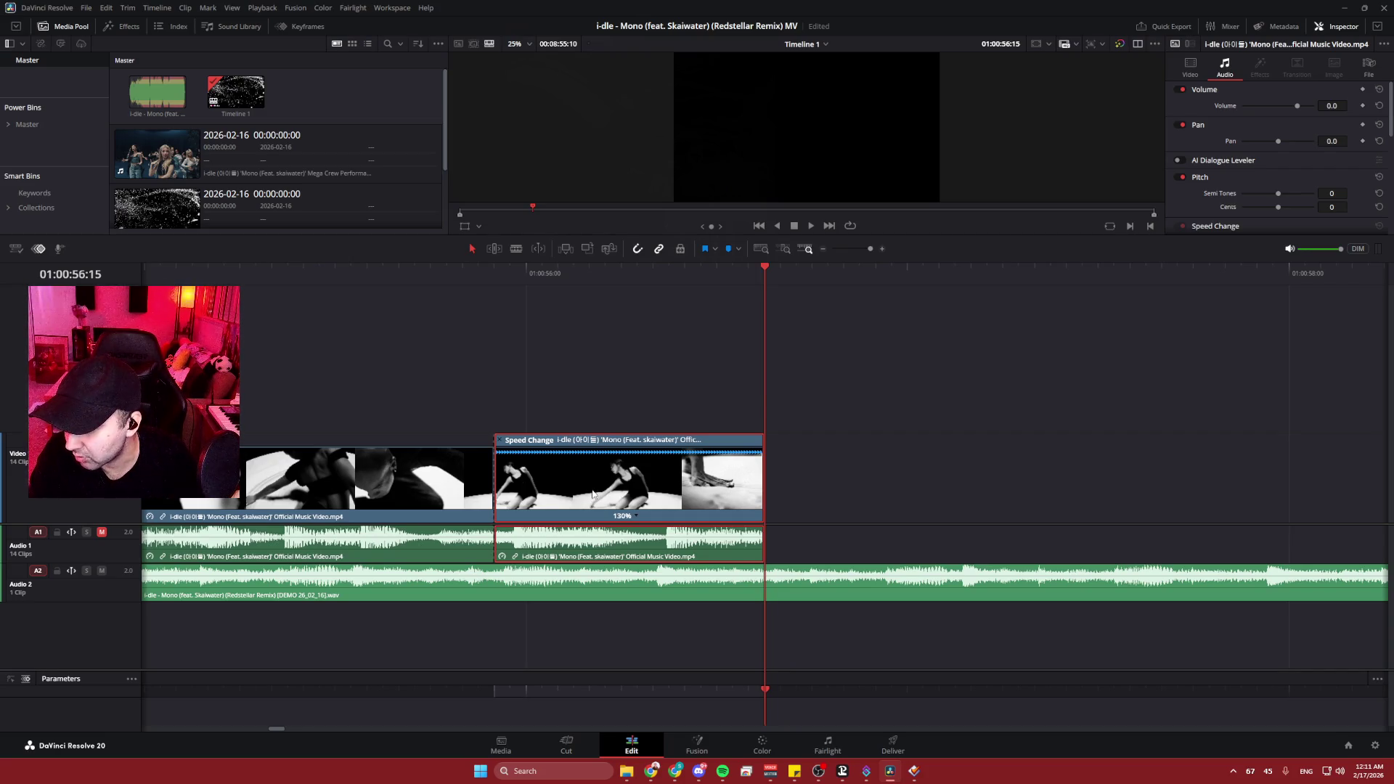
- Resize the panels and add a speed point to the retimed clip near 01:00:55:23
{"action": "left_click_drag", "start_coordinate": [559, 670], "coordinate": [282, 487]}
{"action": "scroll", "coordinate": [571, 360], "scroll_direction": "left", "scroll_amount": 3}
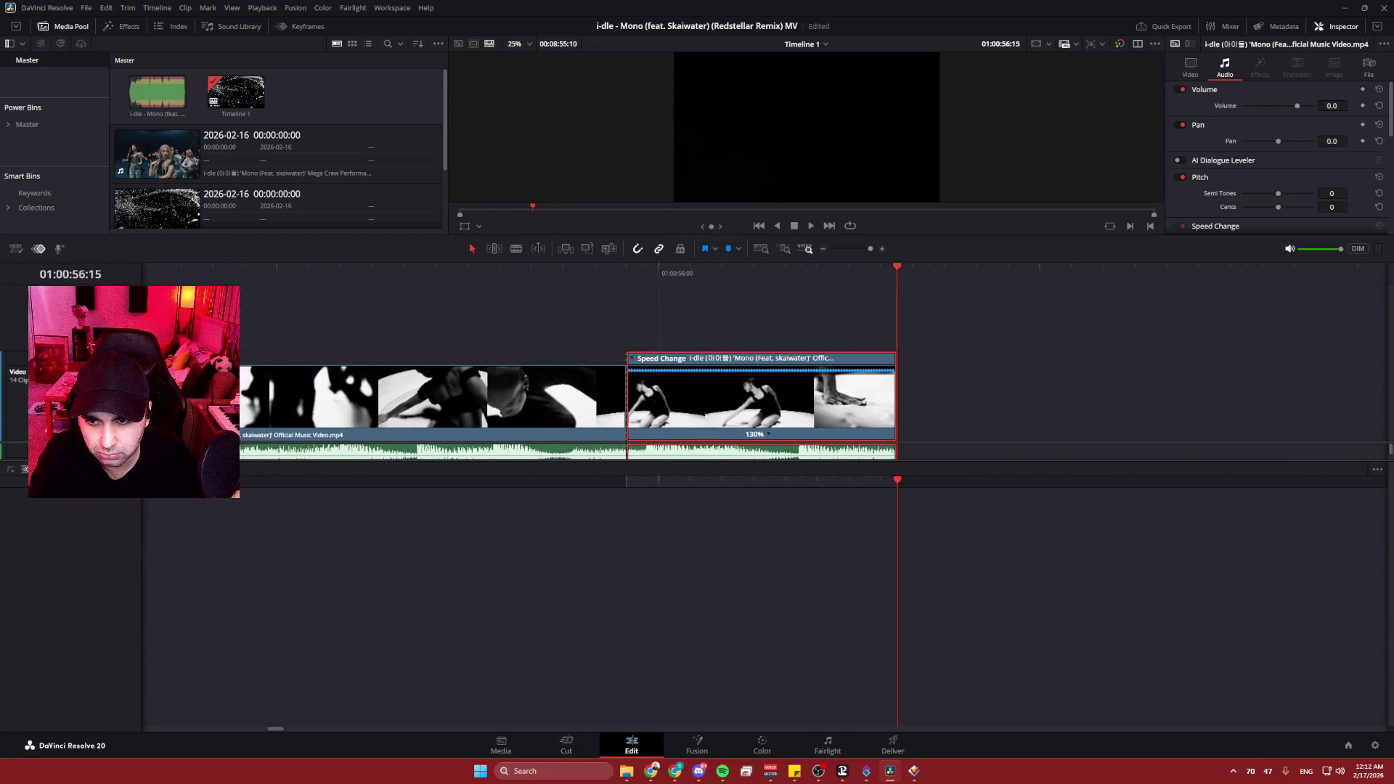
{"action": "left_click_drag", "start_coordinate": [305, 467], "coordinate": [319, 563]}
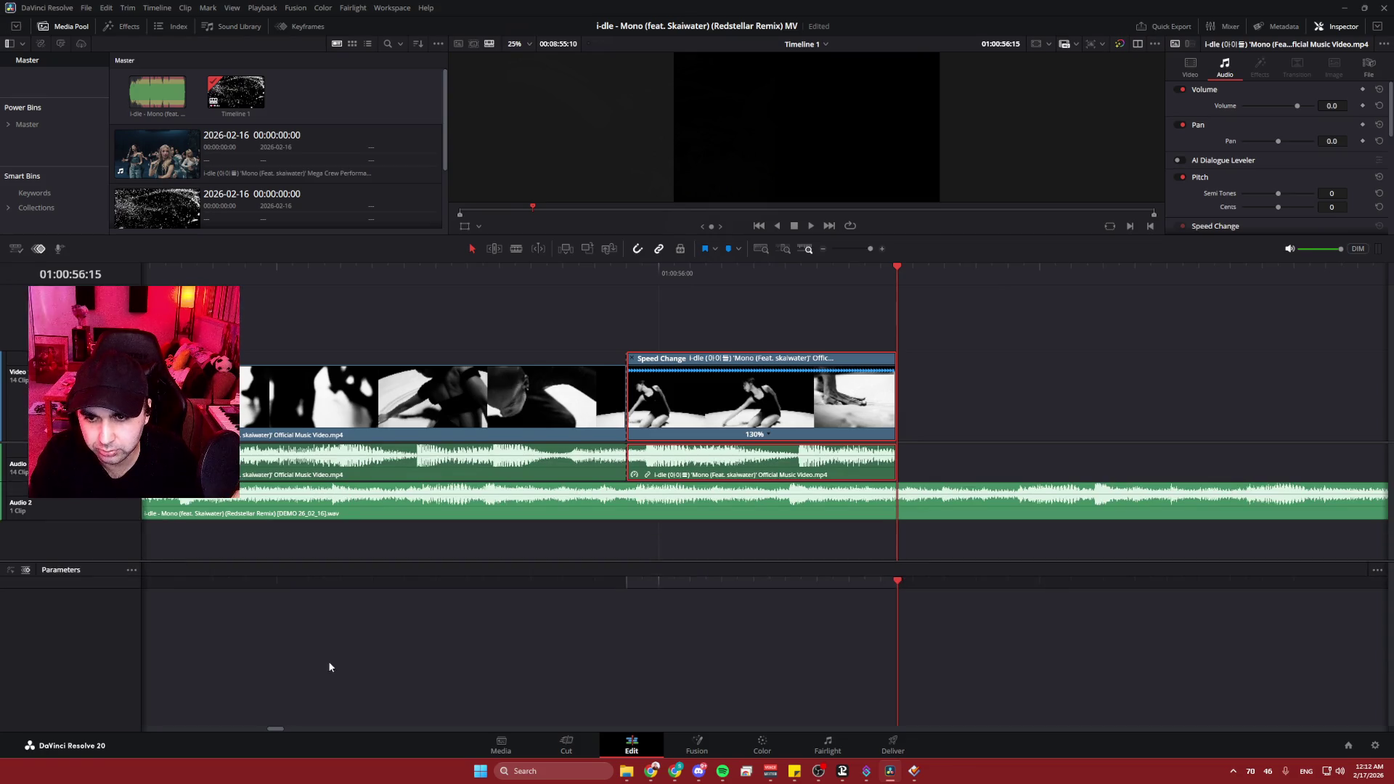
{"action": "left_click", "coordinate": [643, 582]}
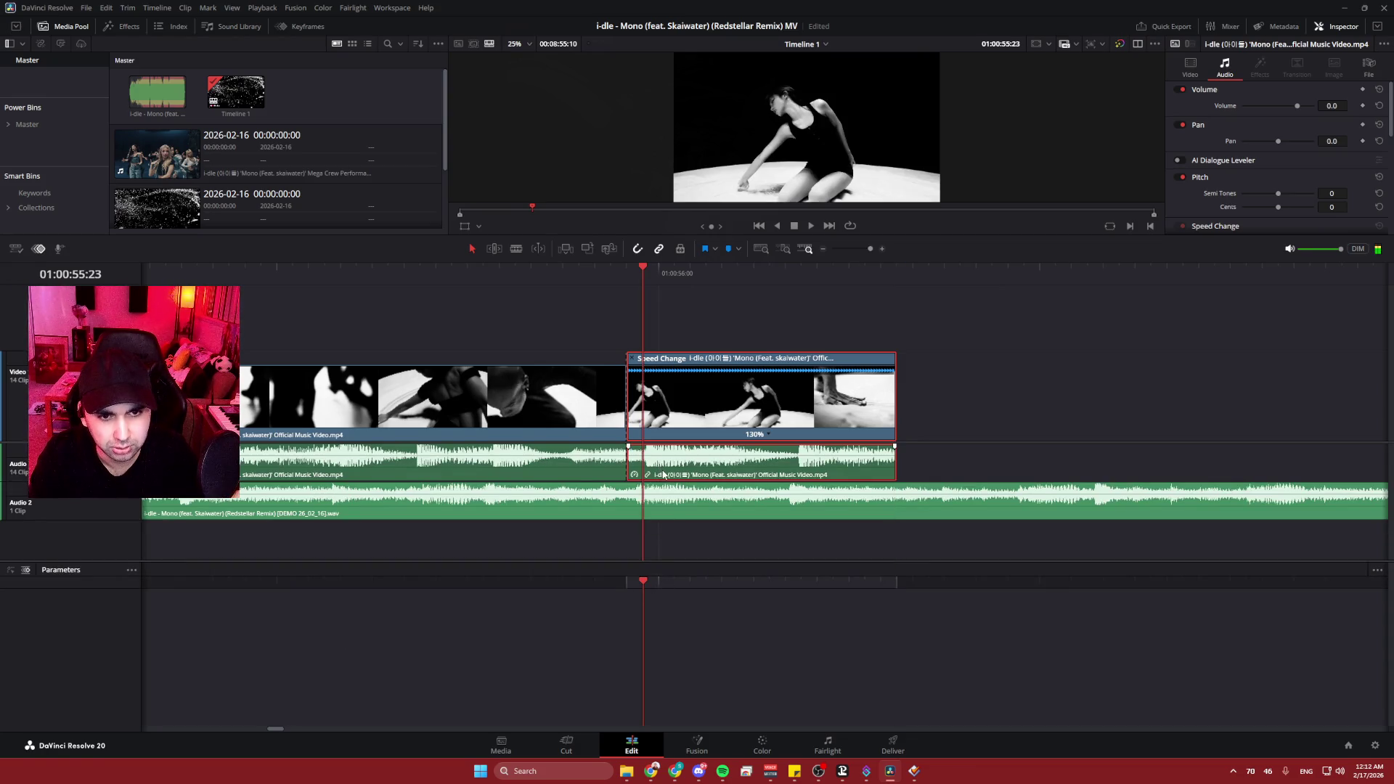
{"action": "left_click", "coordinate": [770, 435]}
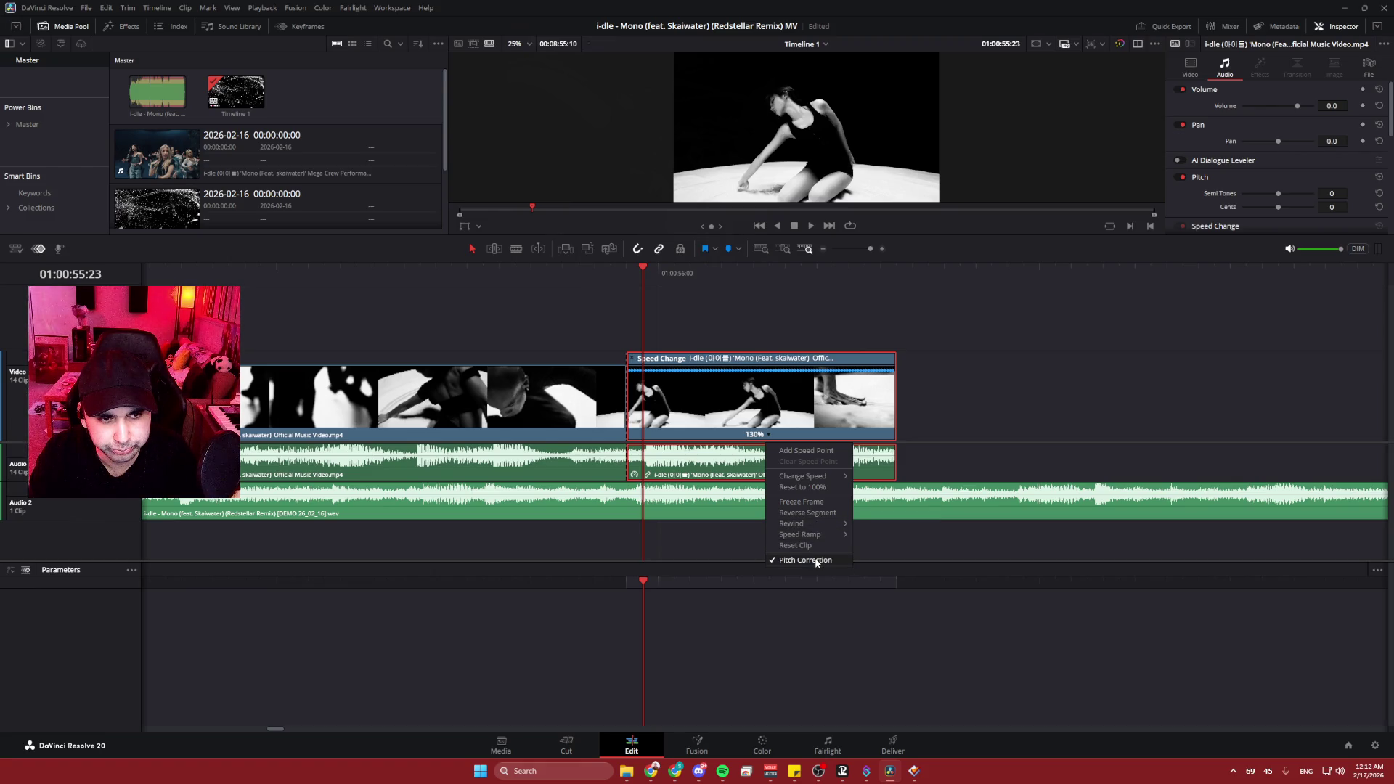
{"action": "left_click", "coordinate": [812, 451]}
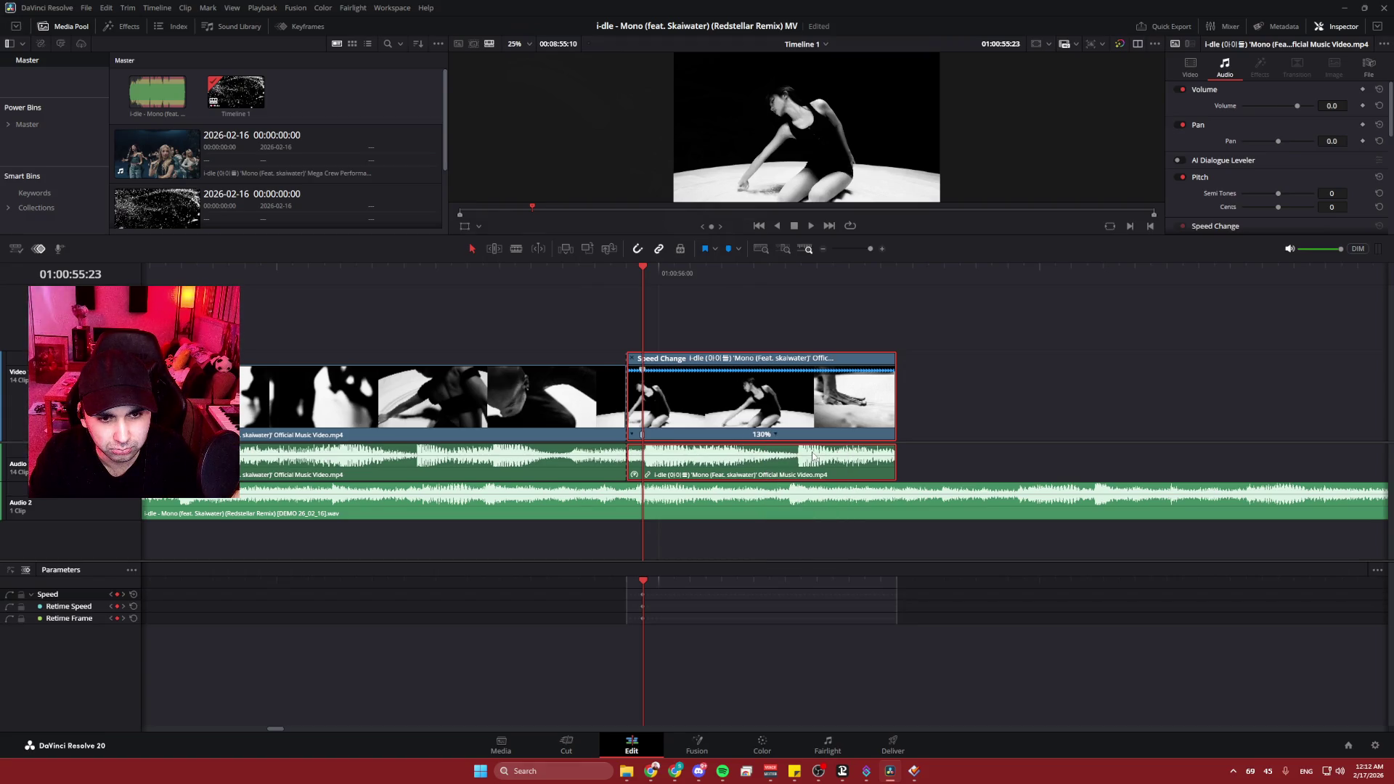
- Show Retime Speed as a curve, add a keyframe, and move the speed point to the clip start
{"action": "left_click", "coordinate": [100, 609]}
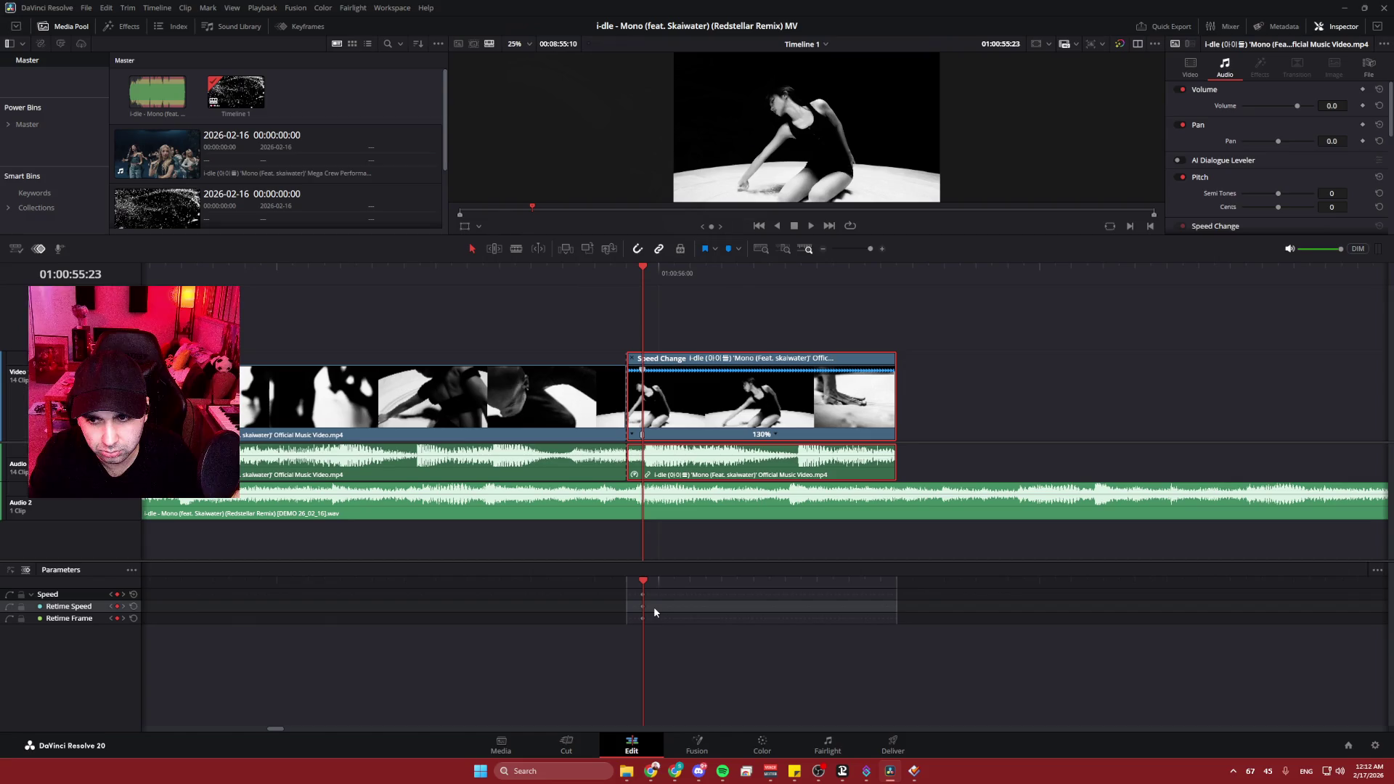
{"action": "left_click", "coordinate": [10, 571]}
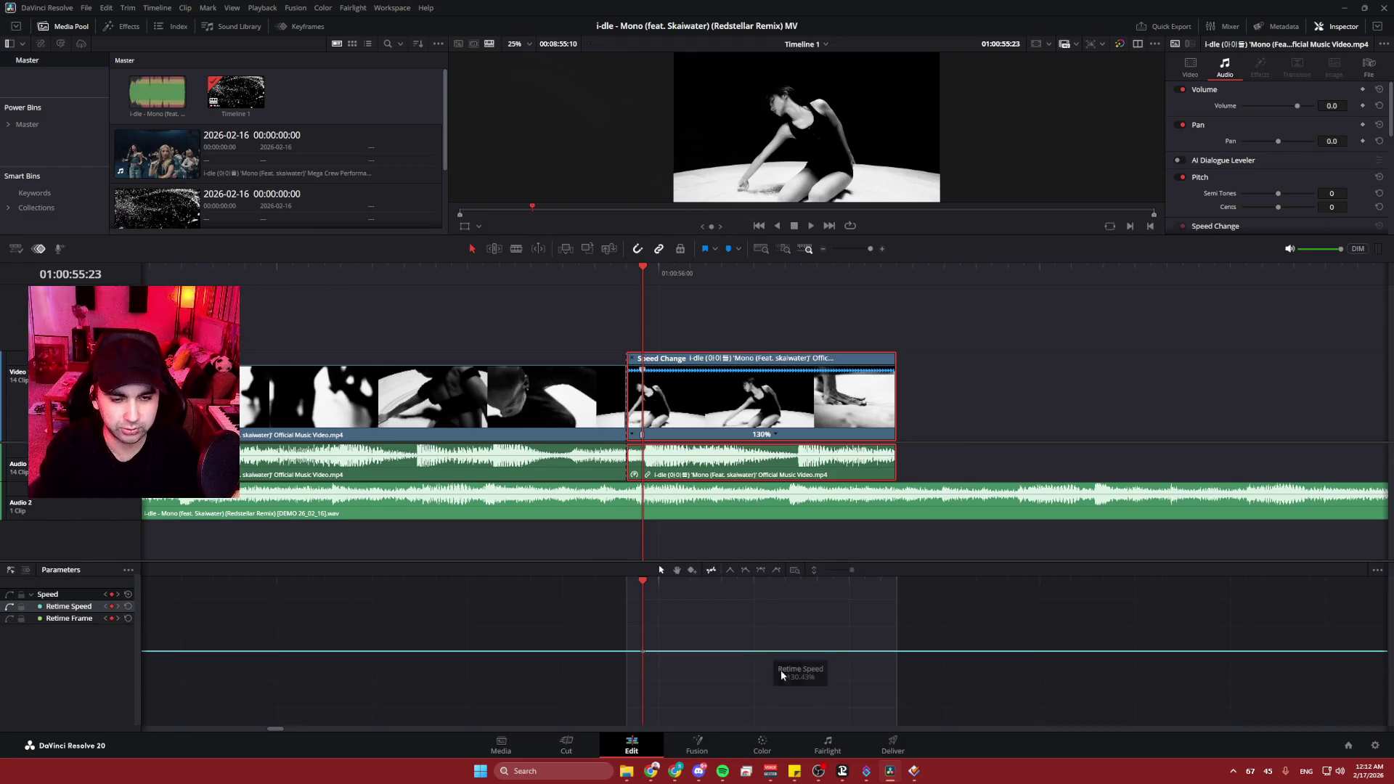
{"action": "left_click_drag", "start_coordinate": [683, 564], "coordinate": [693, 440]}
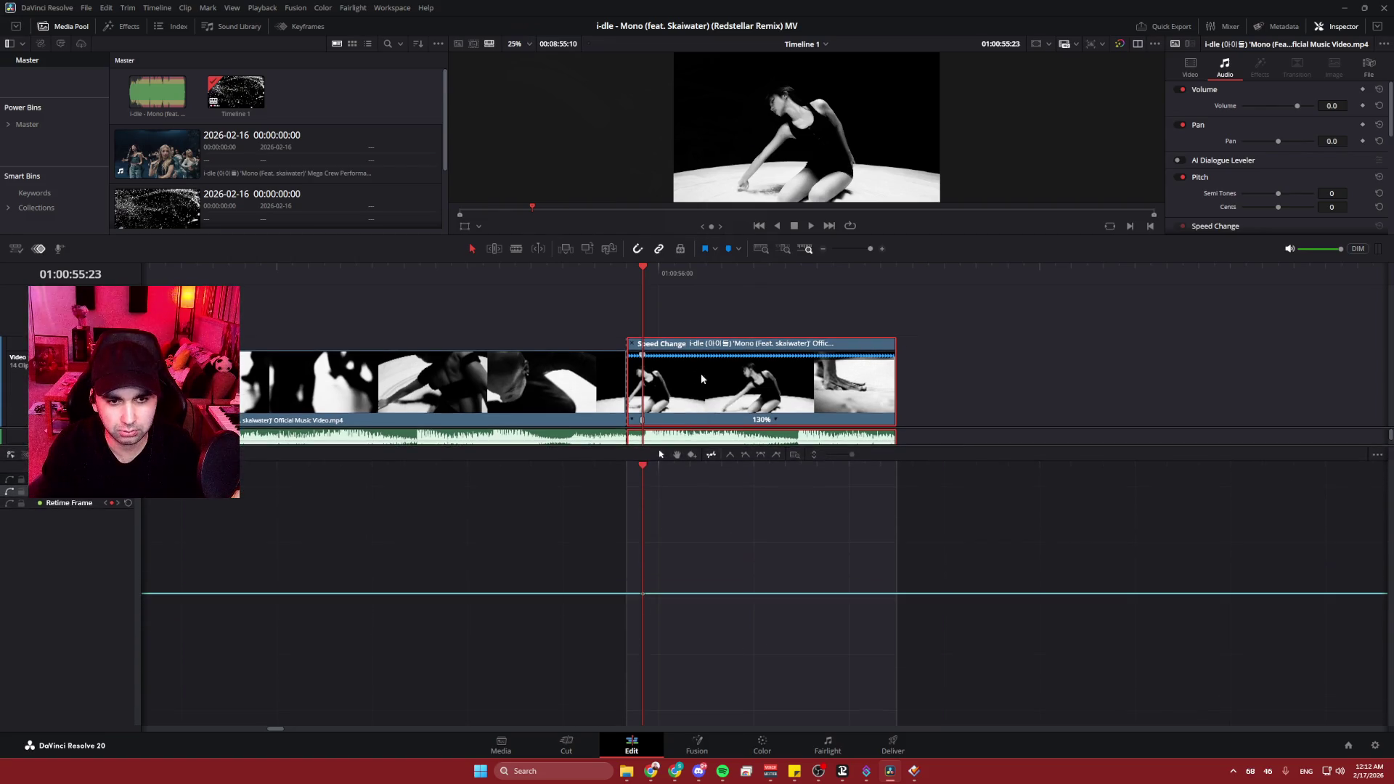
{"action": "mouse_move", "coordinate": [644, 594]}
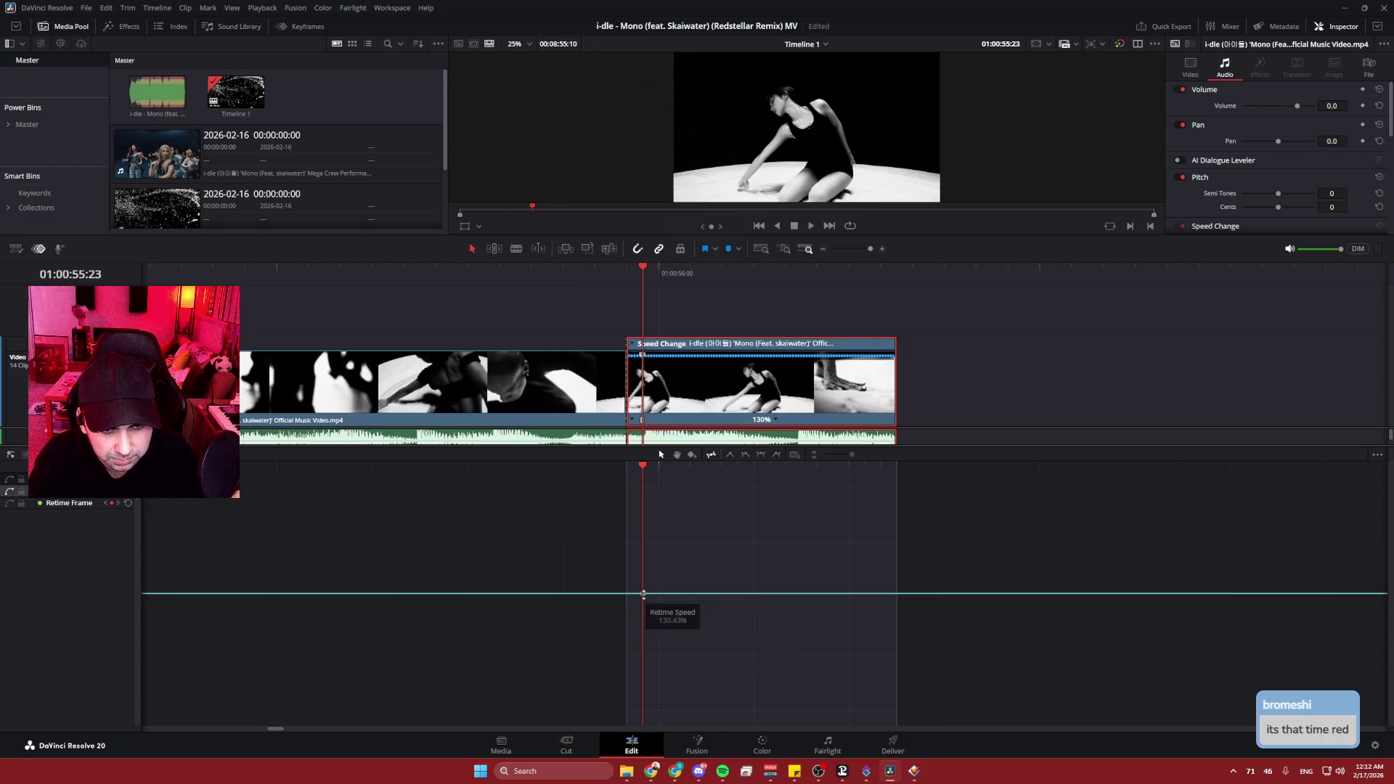
{"action": "left_click", "coordinate": [632, 595]}
{"action": "left_click_drag", "start_coordinate": [631, 597], "coordinate": [669, 594]}
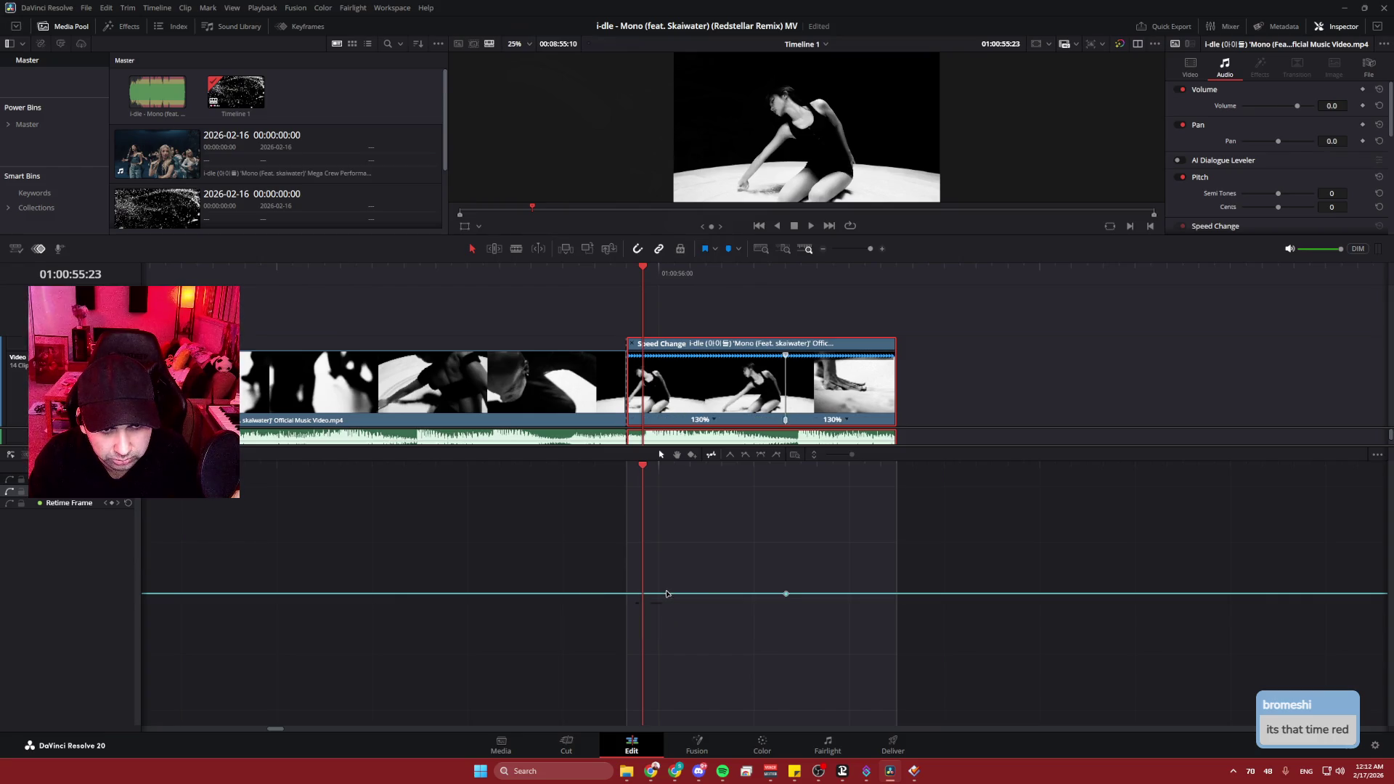
{"action": "left_click_drag", "start_coordinate": [786, 418], "coordinate": [629, 421]}
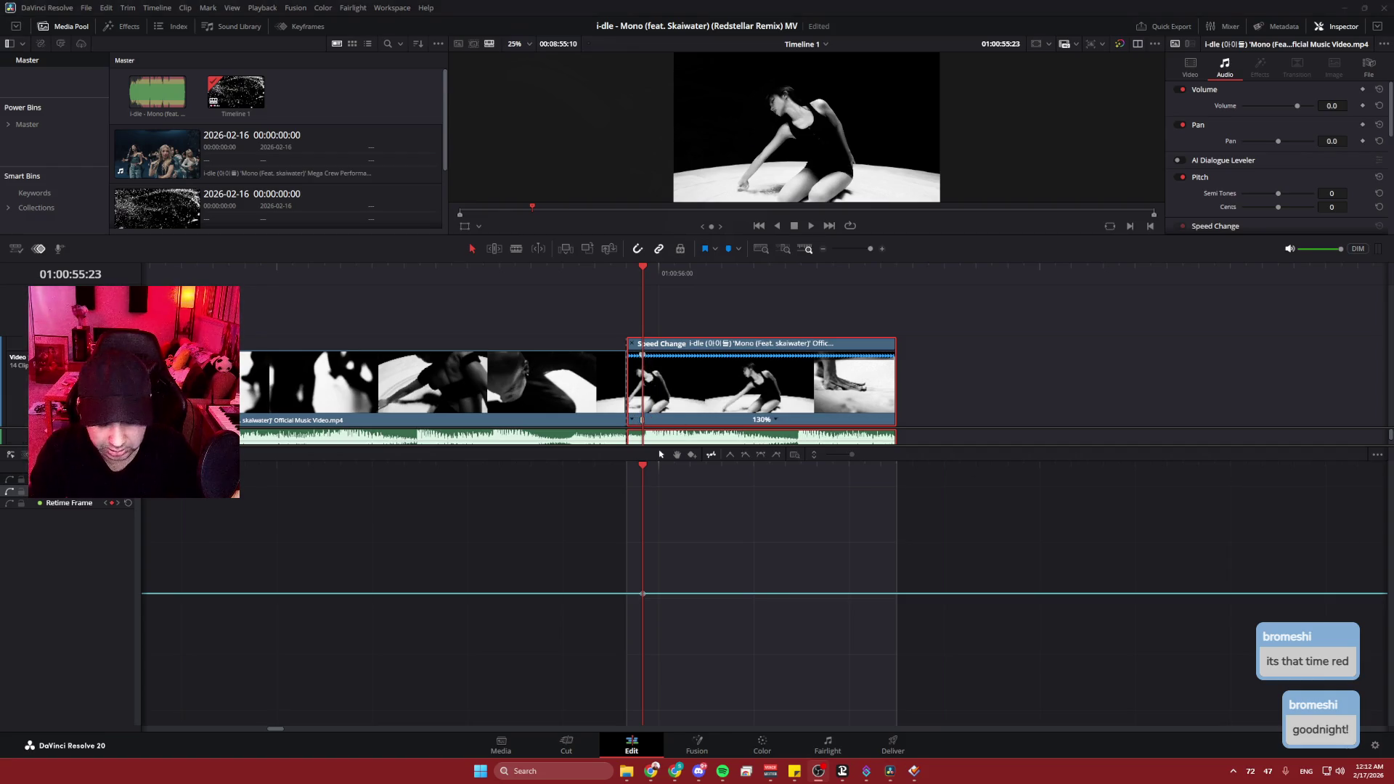
- Add a speed point splitting the clip into two 130% segments and save the project
{"action": "key", "text": "ctrl+s"}
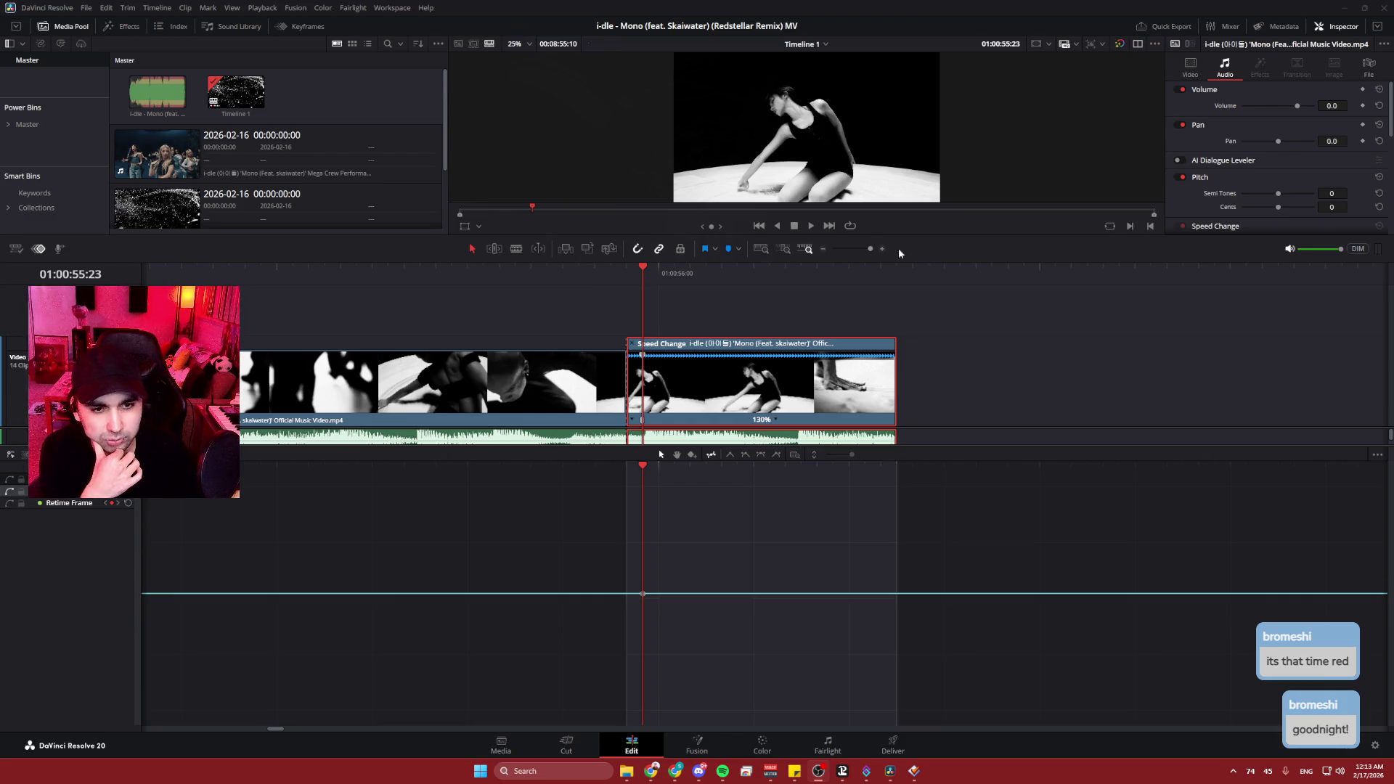
{"action": "scroll", "coordinate": [669, 610], "scroll_direction": "right", "scroll_amount": 5}
{"action": "left_click_drag", "start_coordinate": [668, 610], "coordinate": [717, 569]}
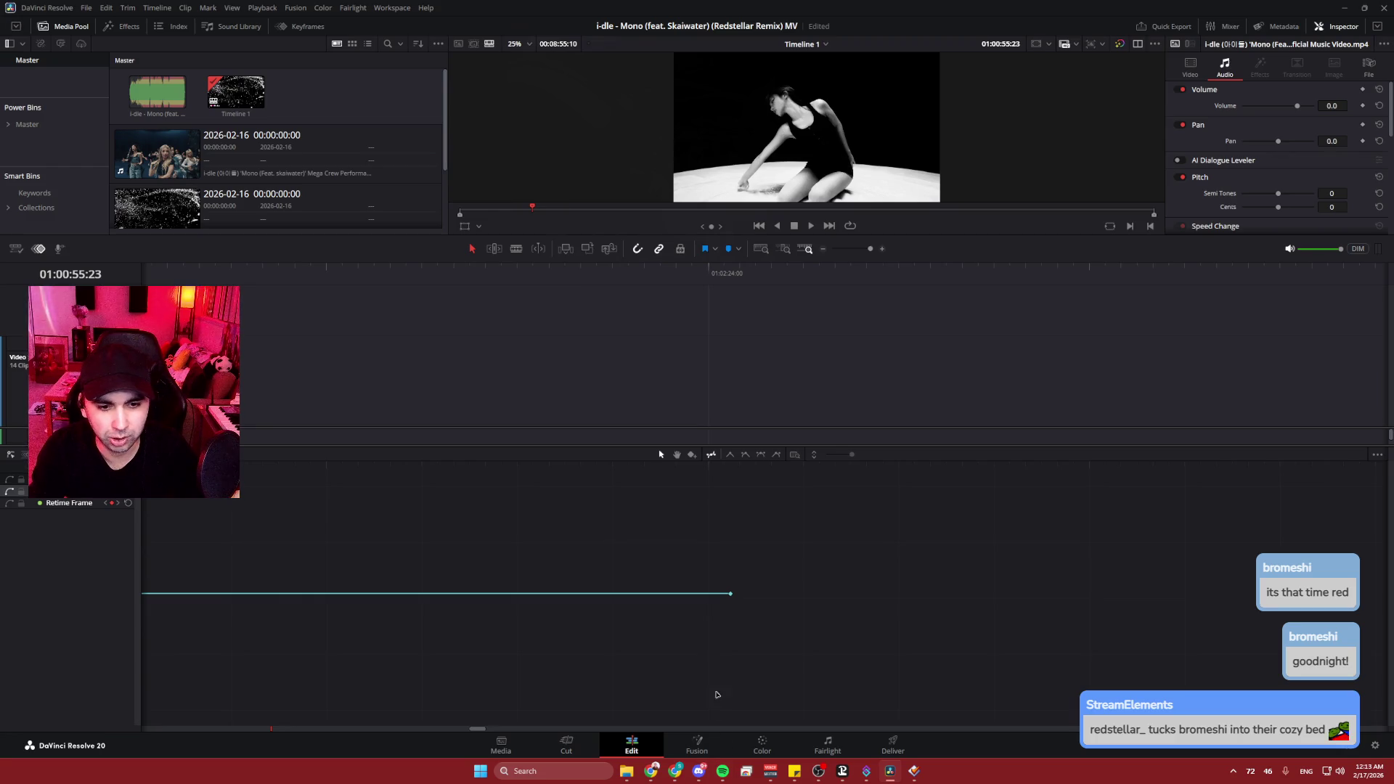
{"action": "key", "text": "ctrl+s"}
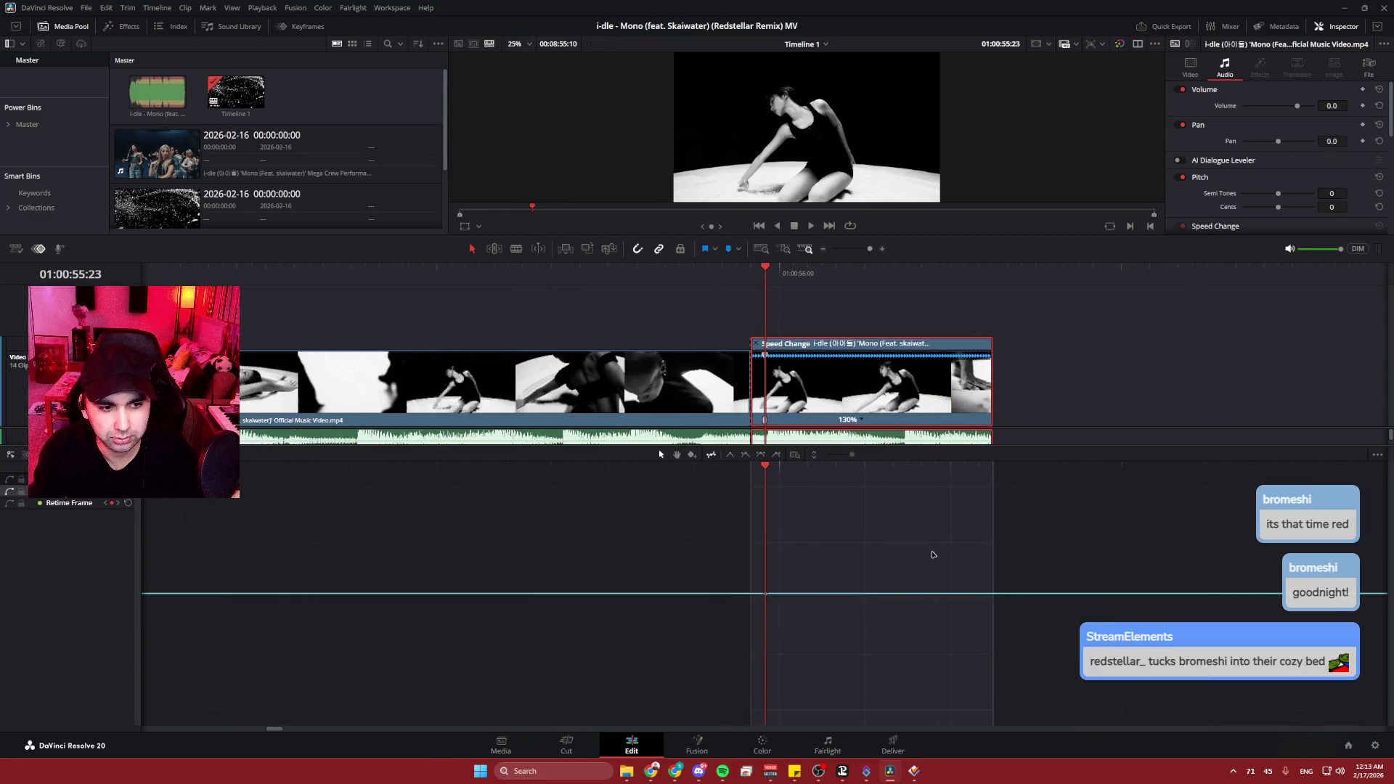
{"action": "left_click", "coordinate": [896, 594], "text": "alt"}
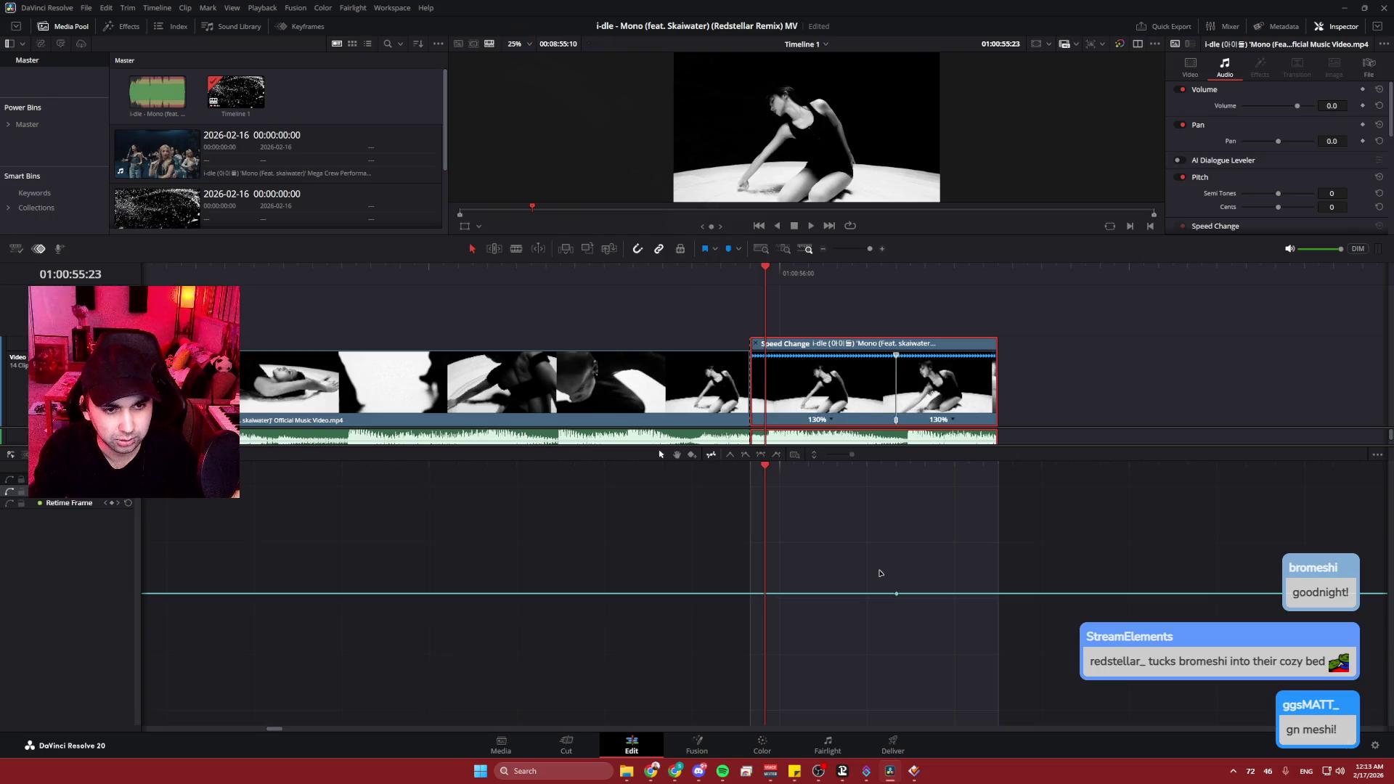
{"action": "key", "text": "ctrl+s"}
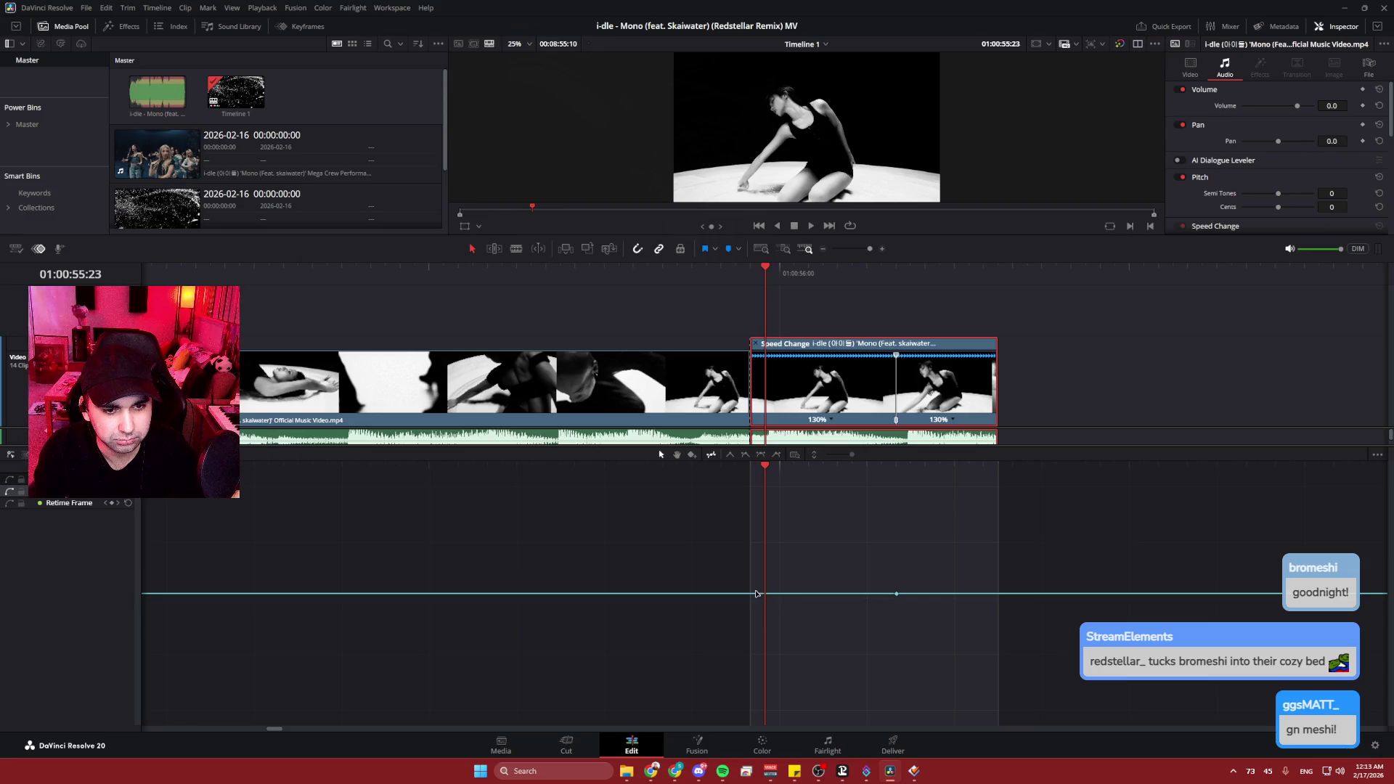
- Inspect the first segment's clip and speed options without changing anything
{"action": "left_click", "coordinate": [759, 467]}
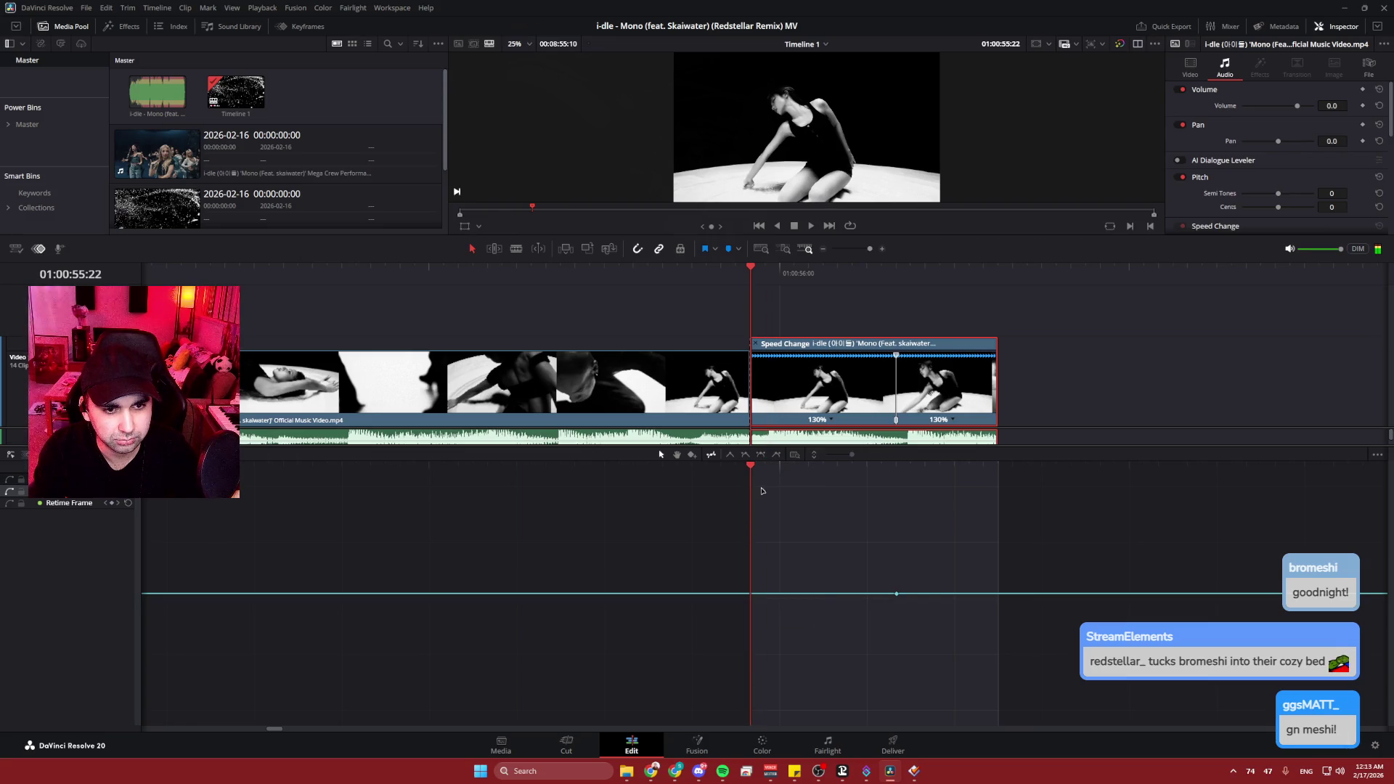
{"action": "right_click", "coordinate": [767, 406]}
{"action": "right_click", "coordinate": [784, 373]}
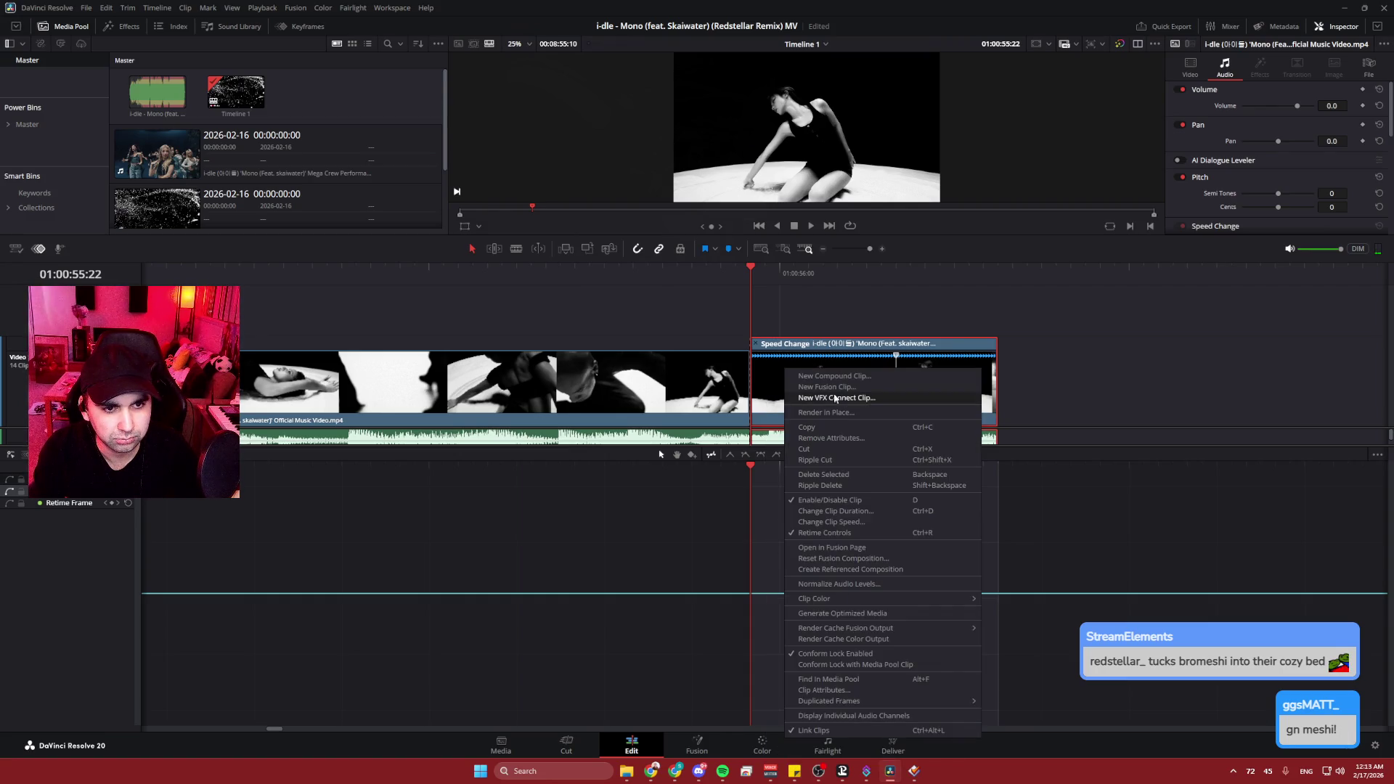
{"action": "left_click", "coordinate": [851, 427]}
{"action": "left_click", "coordinate": [831, 421]}
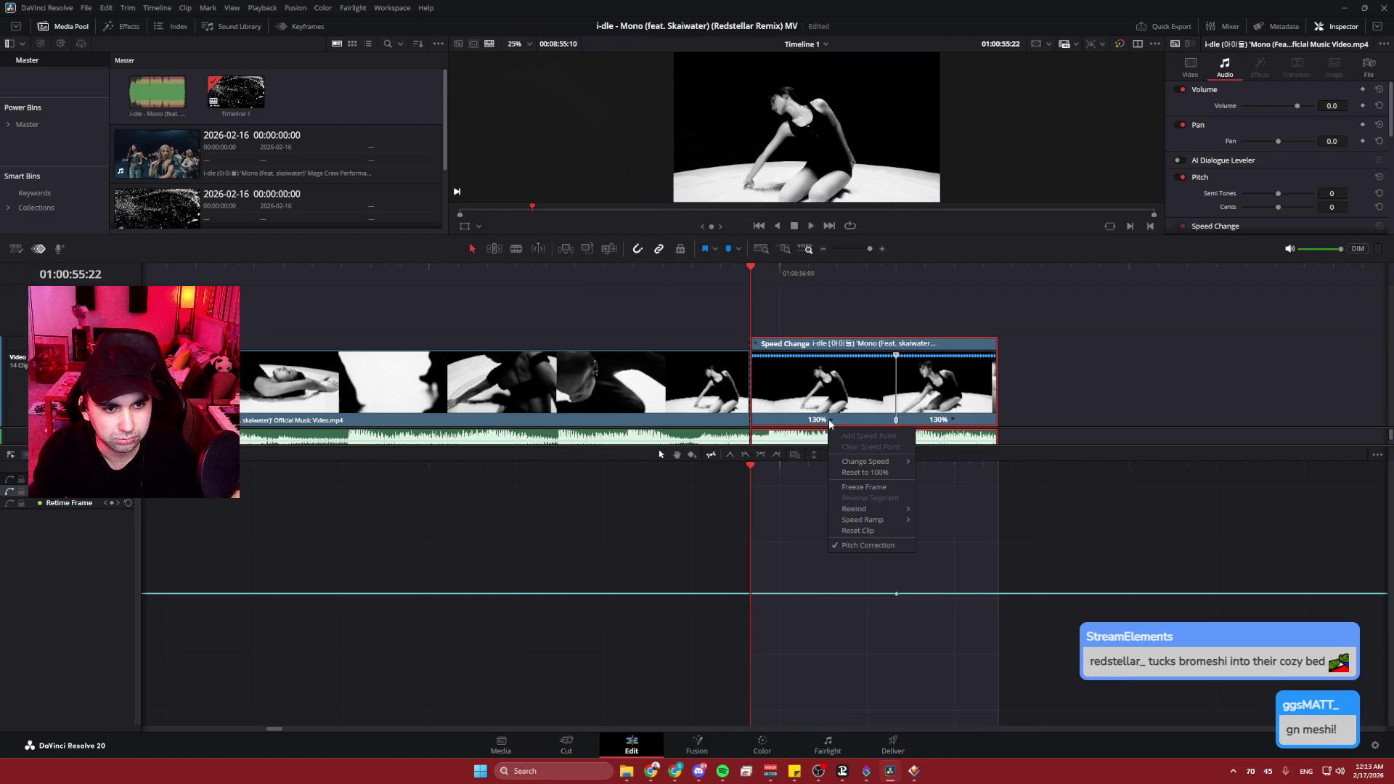
{"action": "mouse_move", "coordinate": [885, 519]}
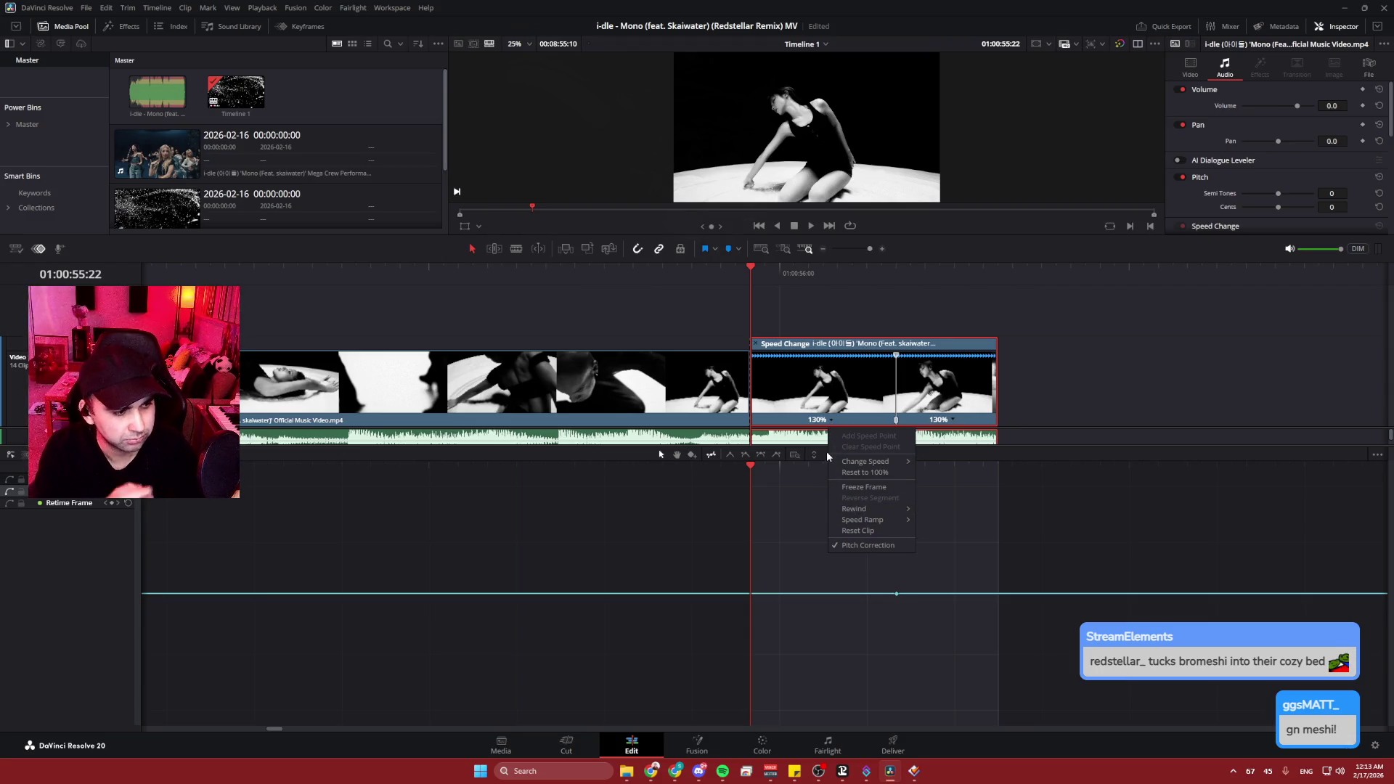
{"action": "left_click", "coordinate": [869, 396]}
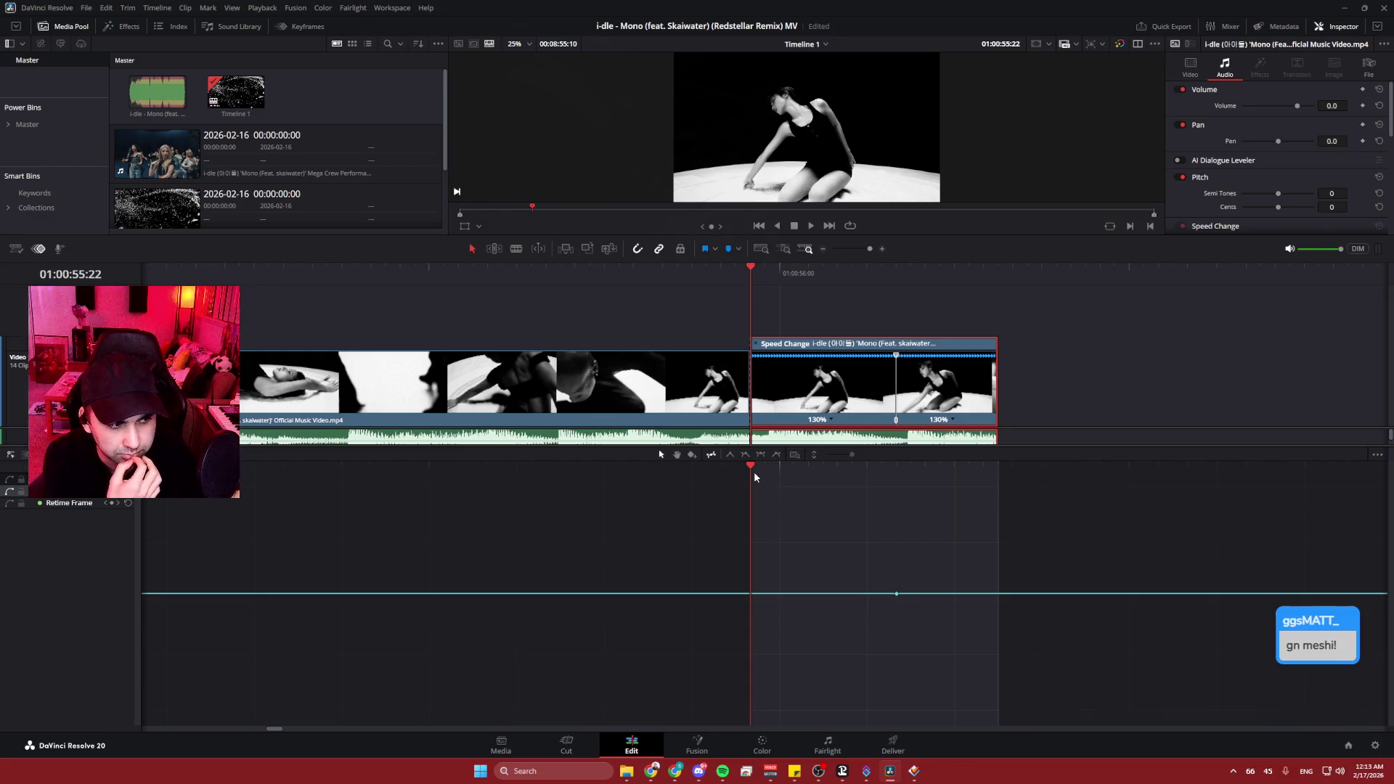
- Scrub the clip and jump between its start and the speed point at 01:00:56:08
{"action": "mouse_move", "coordinate": [758, 470]}
{"action": "left_mouse_down"}
{"action": "mouse_move", "coordinate": [900, 469]}
{"action": "mouse_move", "coordinate": [758, 472]}
{"action": "left_mouse_up"}
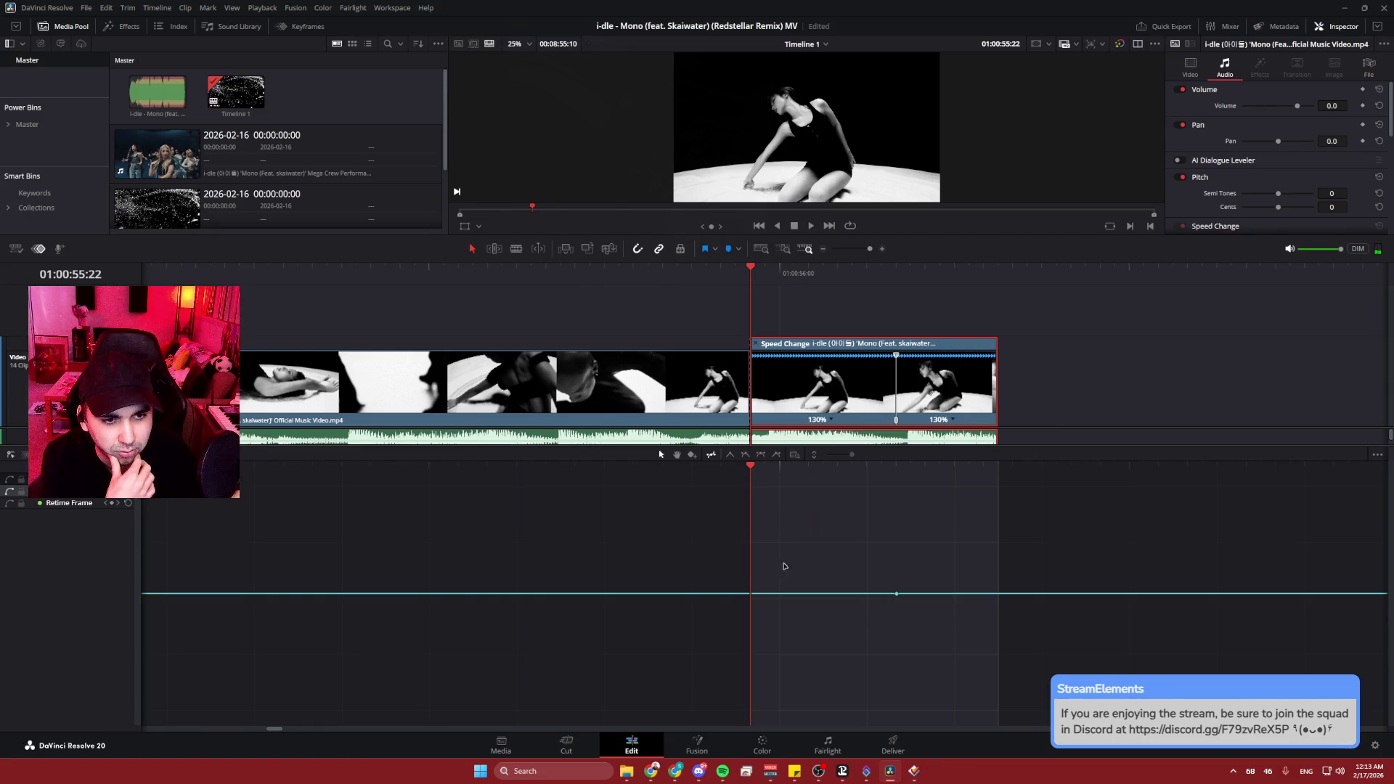
{"action": "mouse_move", "coordinate": [898, 610]}
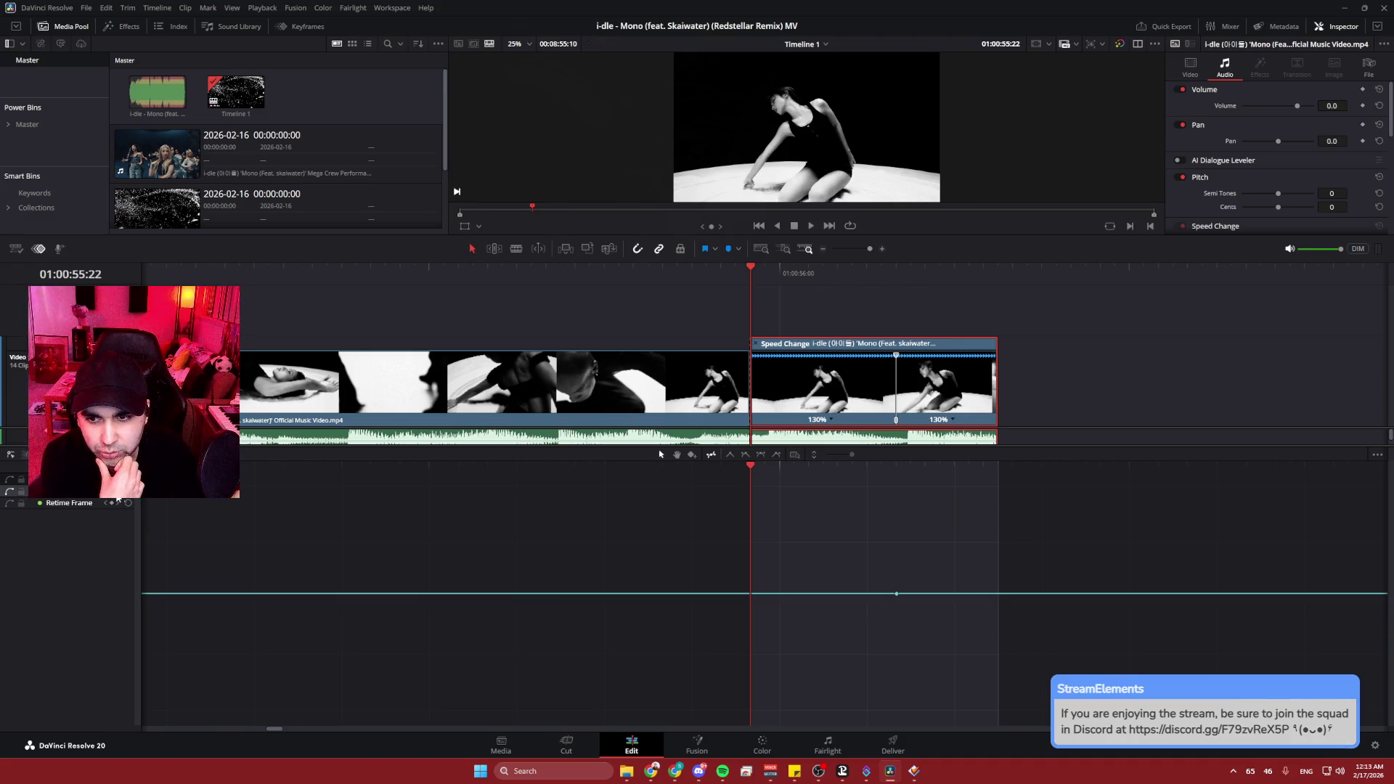
{"action": "key", "text": "bracketright"}
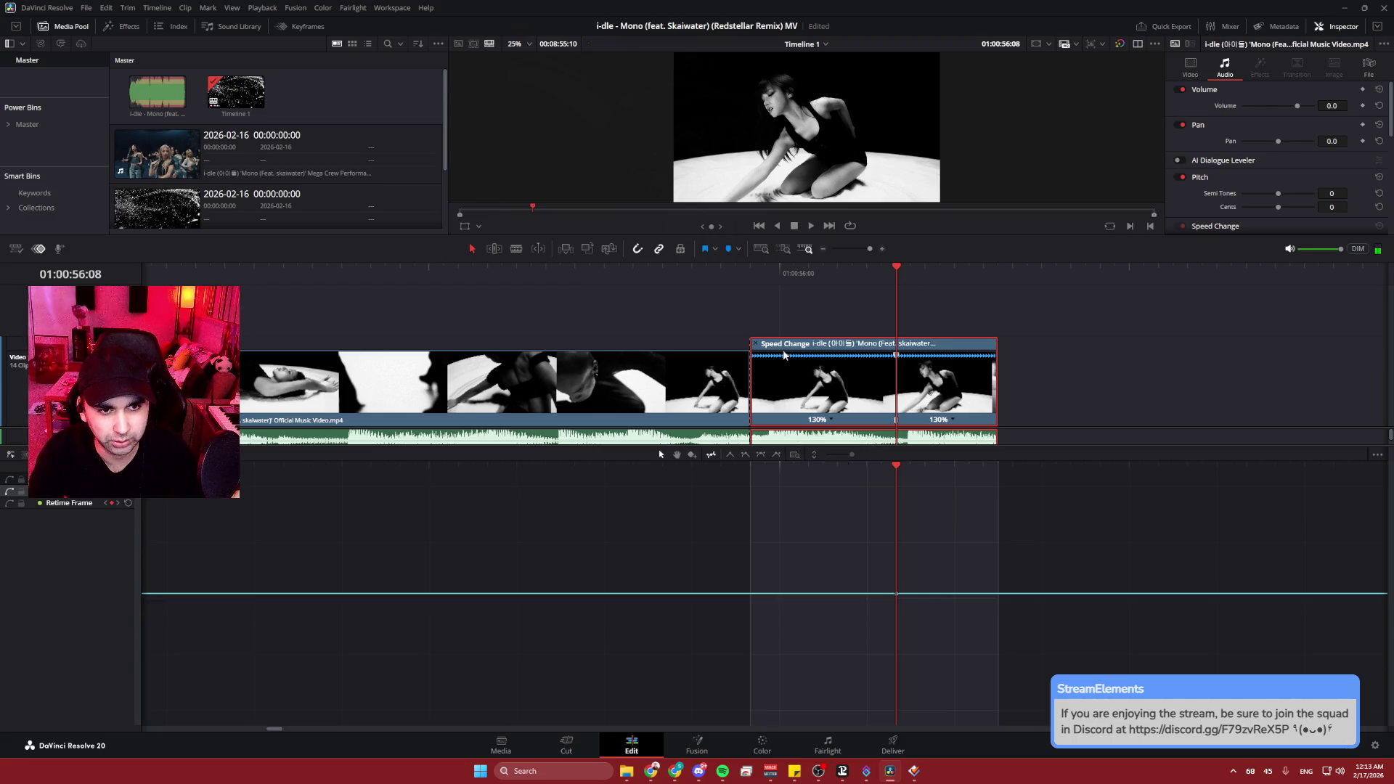
{"action": "key", "text": "bracketleft"}
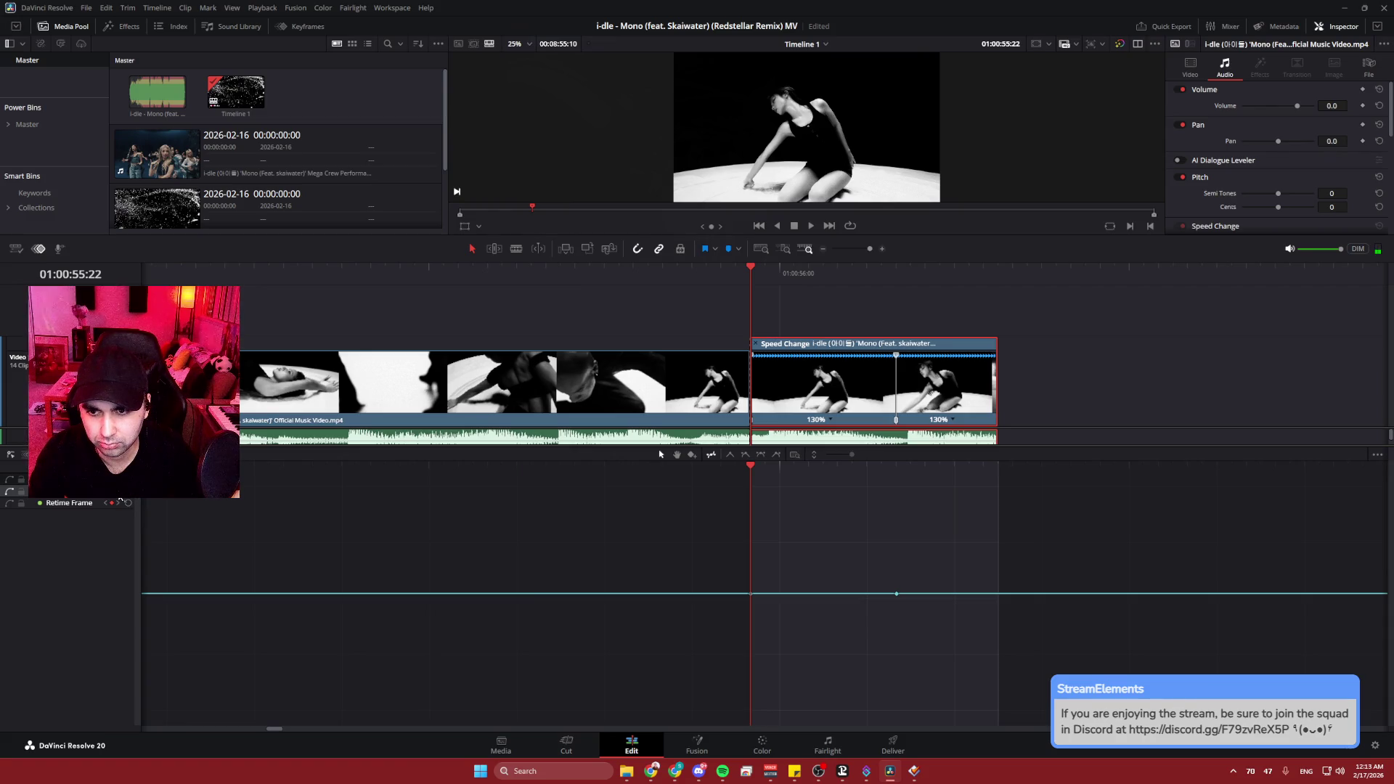
{"action": "left_click", "coordinate": [119, 502]}
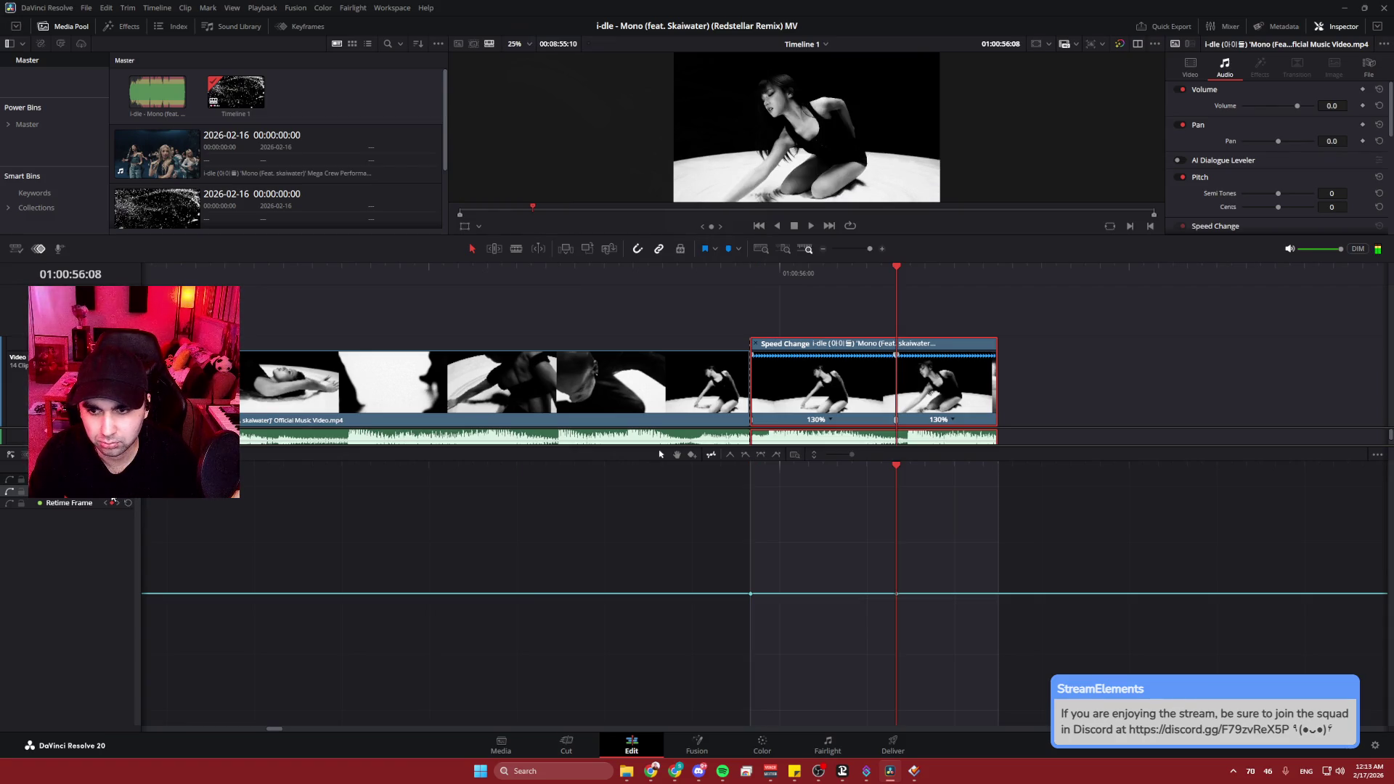
- Replace the speed point with one at 01:00:56:06 and drag it earlier toward the clip start
{"action": "left_click", "coordinate": [112, 502]}
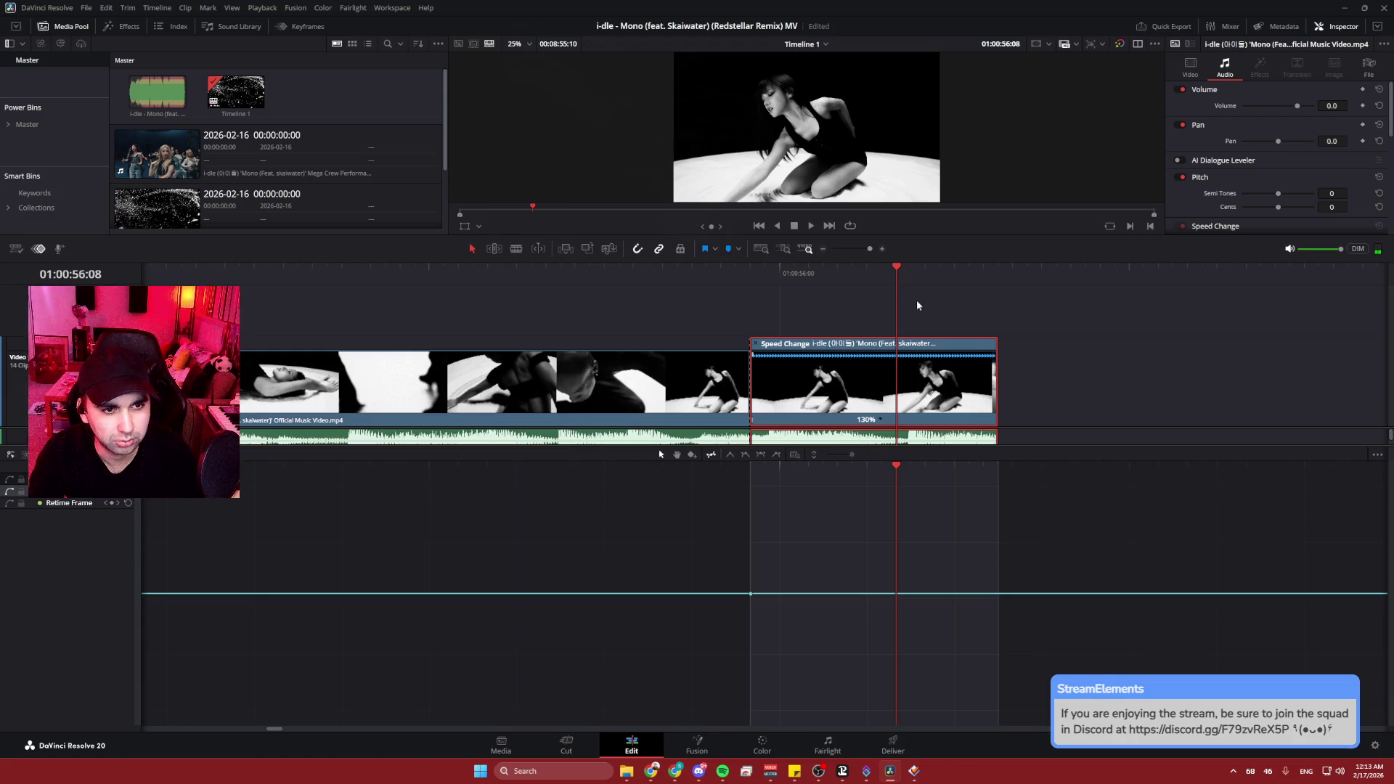
{"action": "left_click_drag", "start_coordinate": [898, 270], "coordinate": [867, 270]}
{"action": "left_click", "coordinate": [112, 502]}
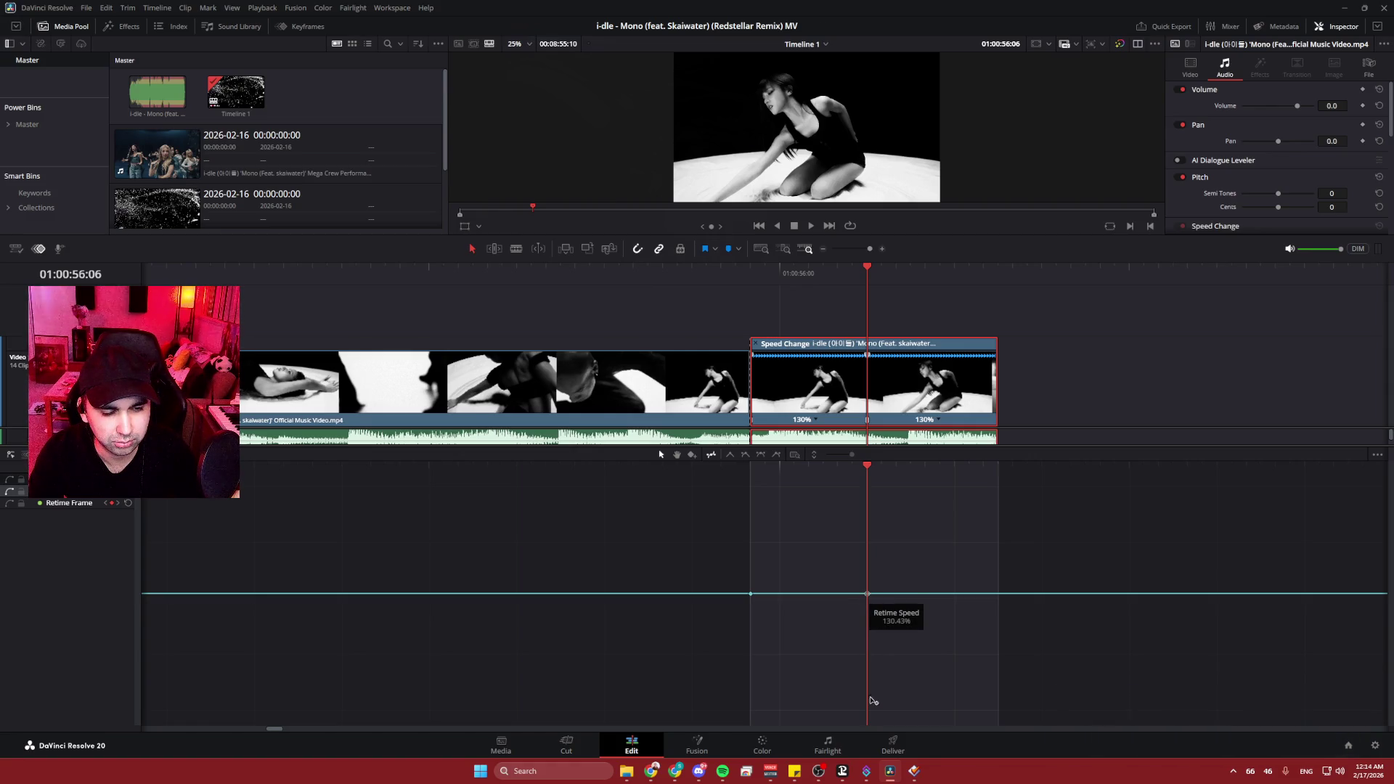
{"action": "mouse_move", "coordinate": [868, 594]}
{"action": "left_mouse_down"}
{"action": "mouse_move", "coordinate": [780, 594]}
{"action": "mouse_move", "coordinate": [926, 594]}
{"action": "mouse_move", "coordinate": [815, 593]}
{"action": "left_mouse_up"}
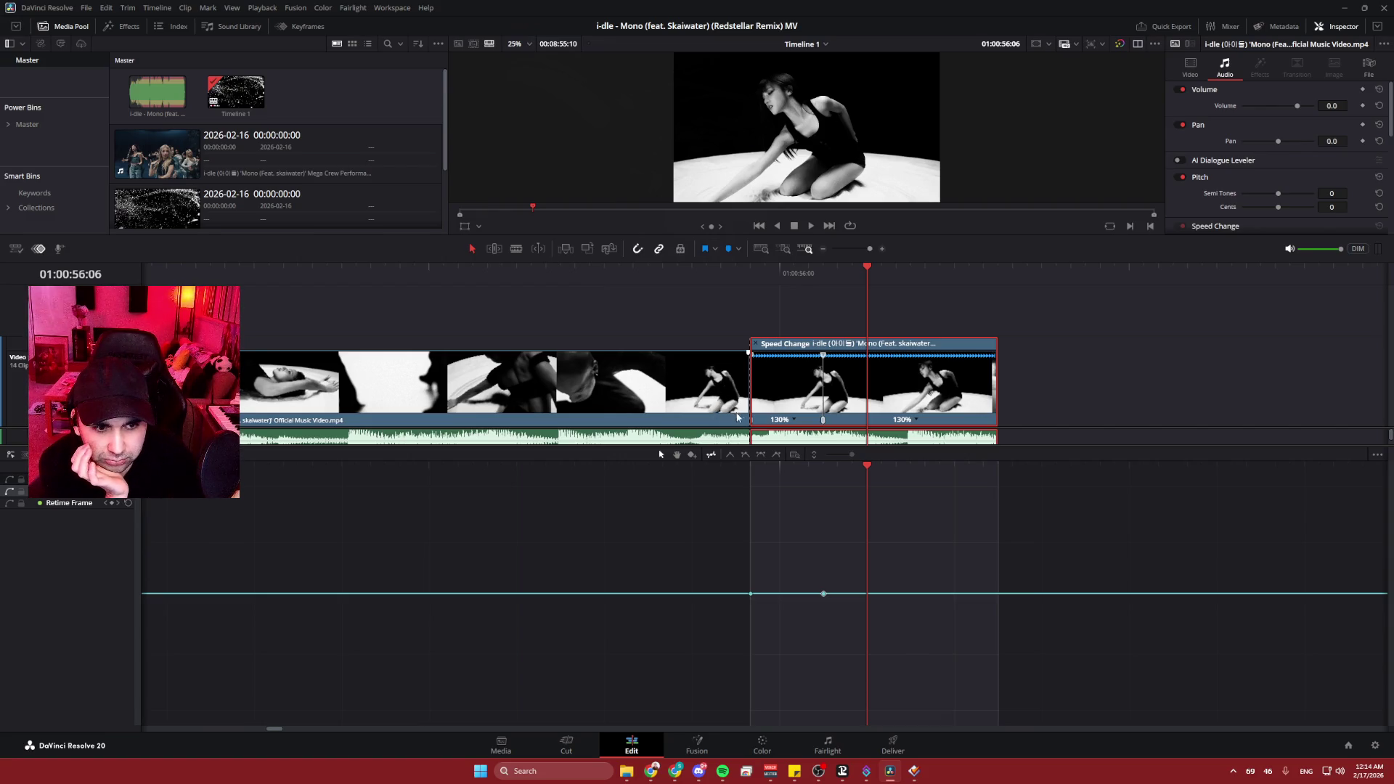
{"action": "left_click", "coordinate": [916, 420]}
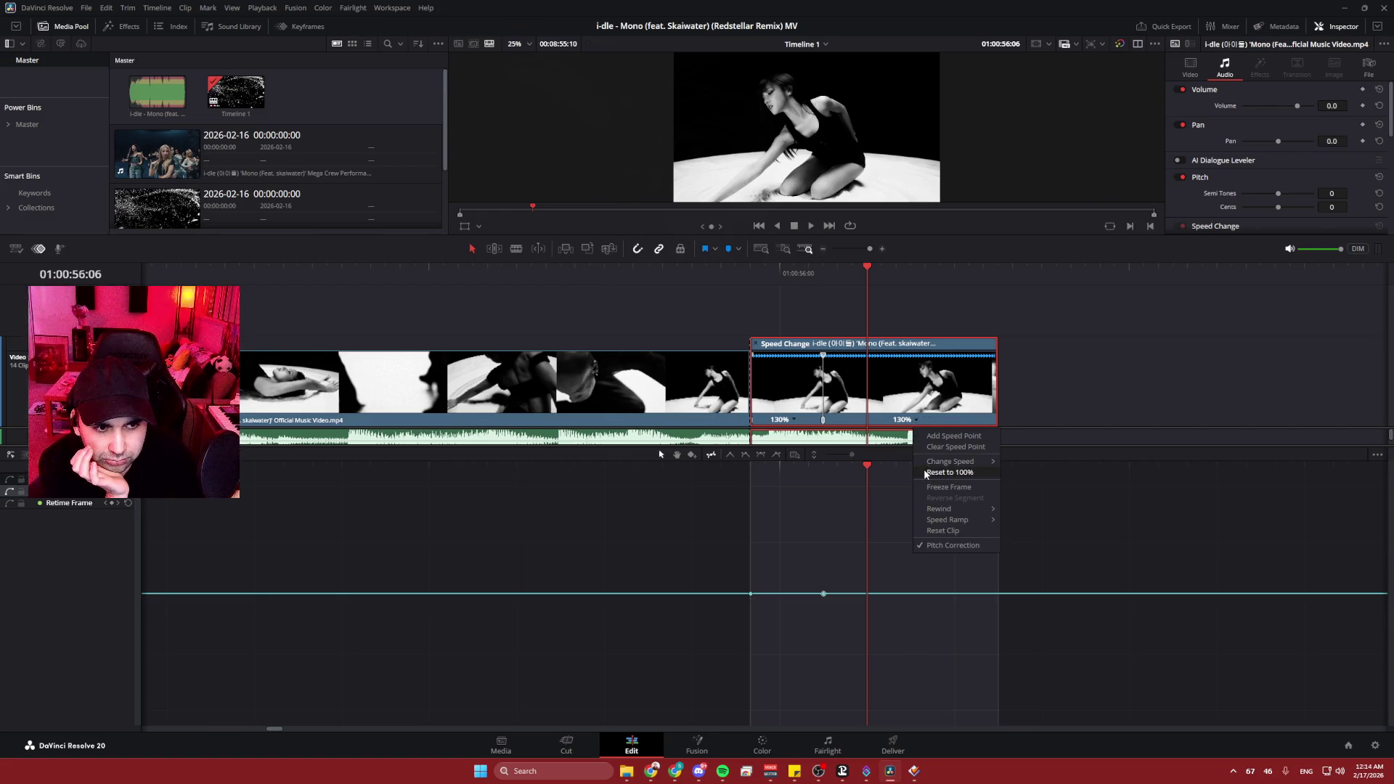
- Slow the second segment to 10%, undoing an accidental drop so the first stays 130%
{"action": "mouse_move", "coordinate": [943, 465]}
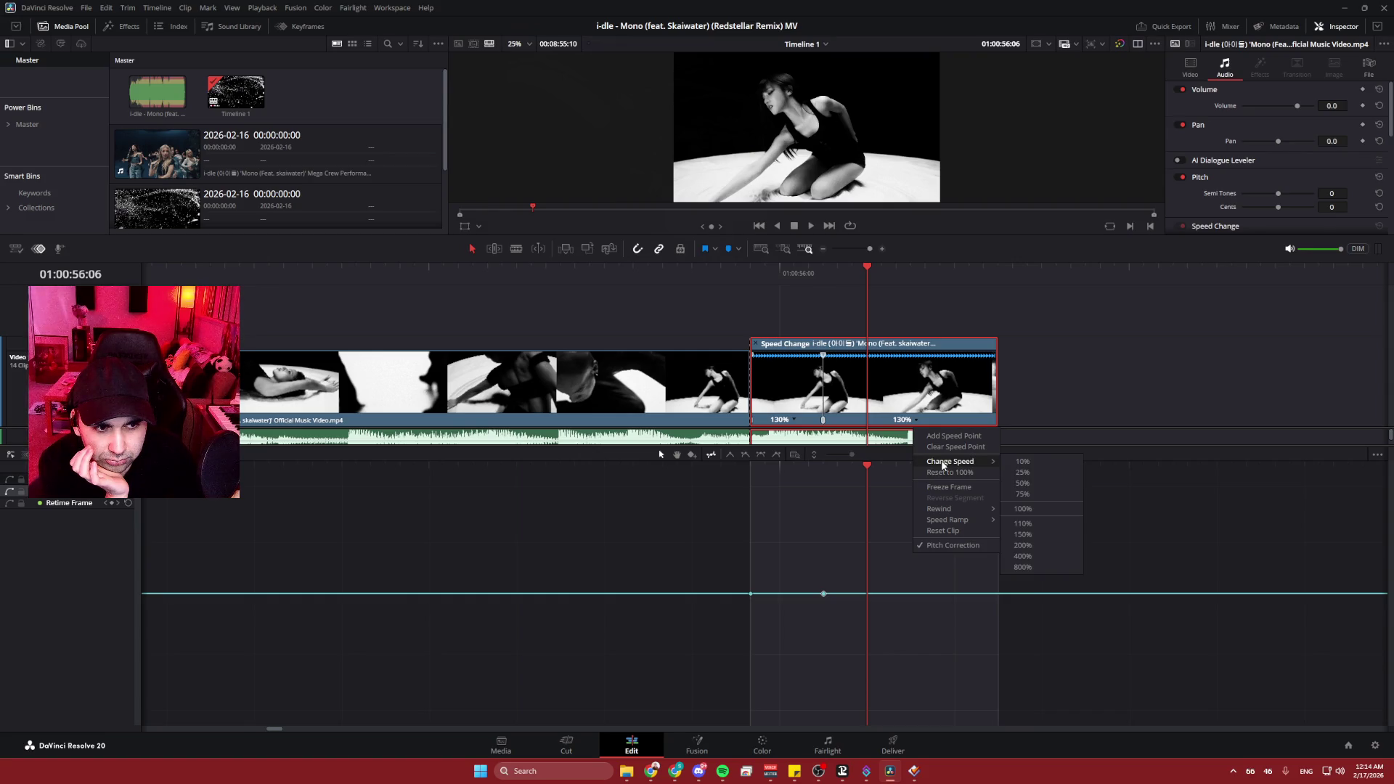
{"action": "left_click", "coordinate": [1023, 462]}
{"action": "mouse_move", "coordinate": [824, 597]}
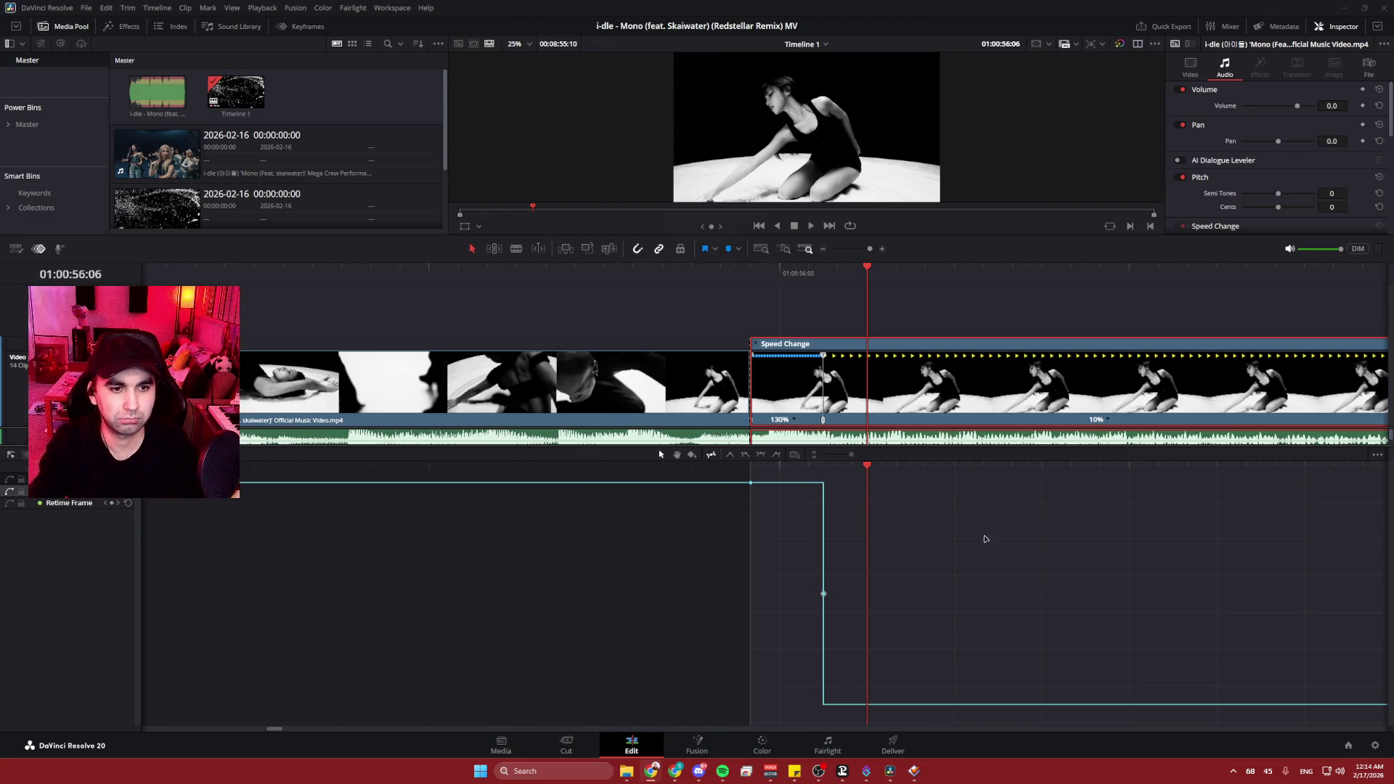
{"action": "scroll", "coordinate": [974, 542], "scroll_direction": "down", "scroll_amount": 2}
{"action": "scroll", "coordinate": [953, 546], "scroll_direction": "up", "scroll_amount": 3}
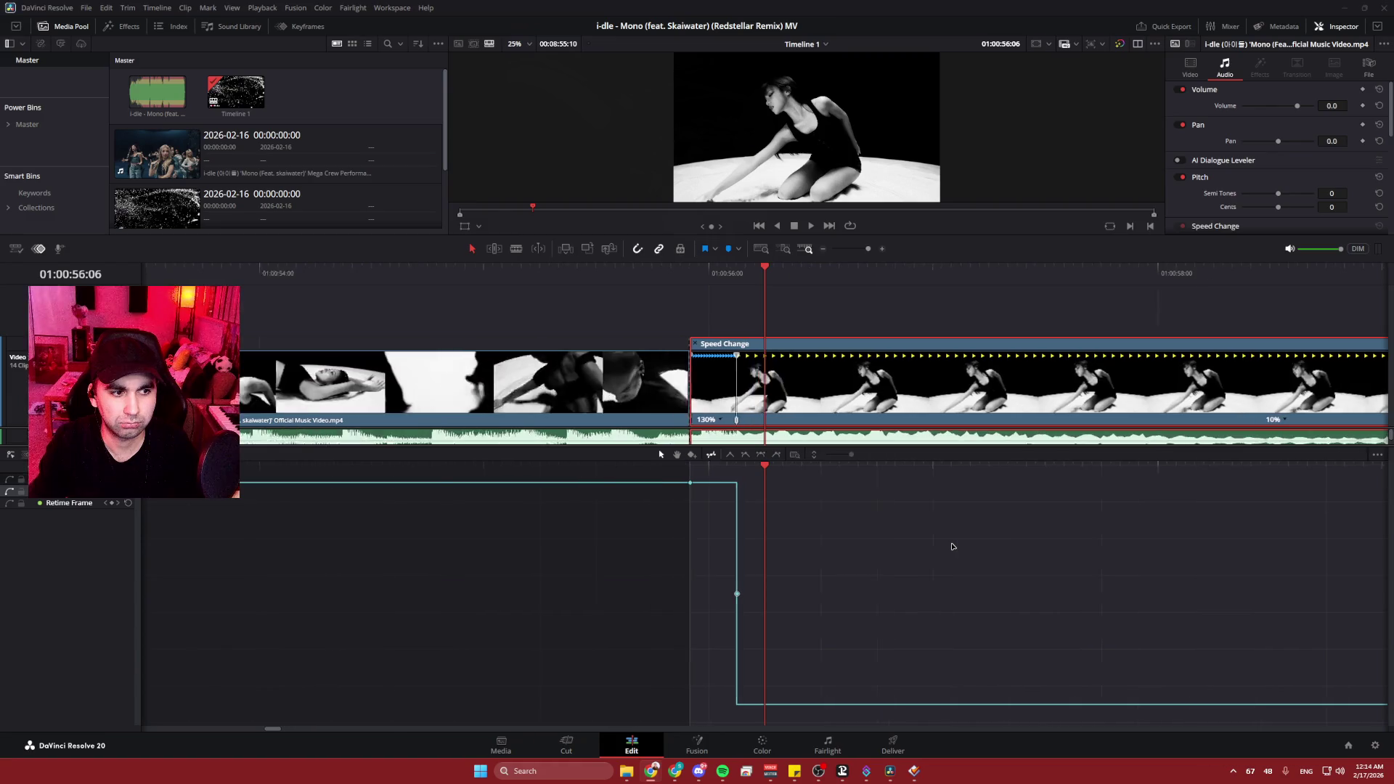
{"action": "scroll", "coordinate": [955, 545], "scroll_direction": "up", "scroll_amount": 1}
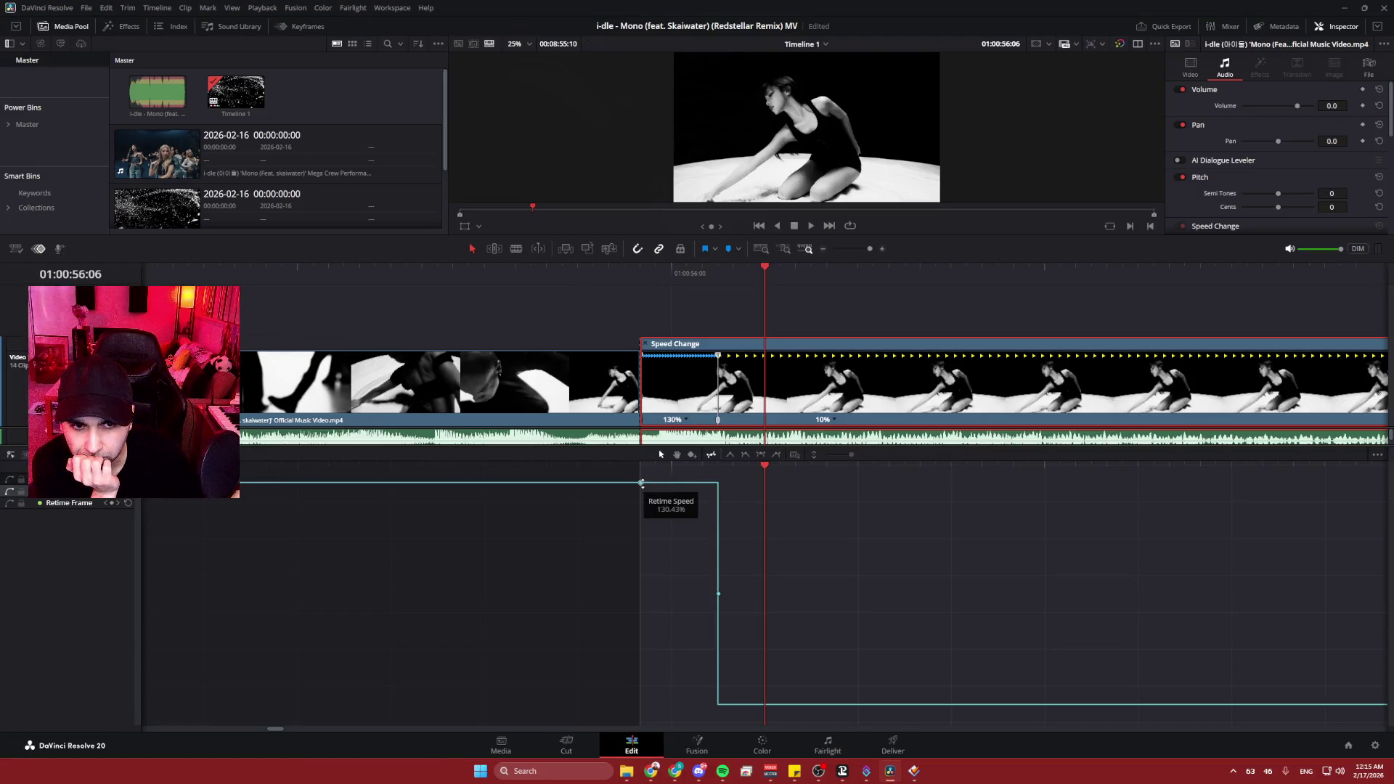
{"action": "mouse_move", "coordinate": [713, 483]}
{"action": "left_mouse_down"}
{"action": "mouse_move", "coordinate": [720, 625]}
{"action": "mouse_move", "coordinate": [689, 570]}
{"action": "mouse_move", "coordinate": [652, 557]}
{"action": "left_mouse_up"}
{"action": "key", "text": "ctrl+z"}
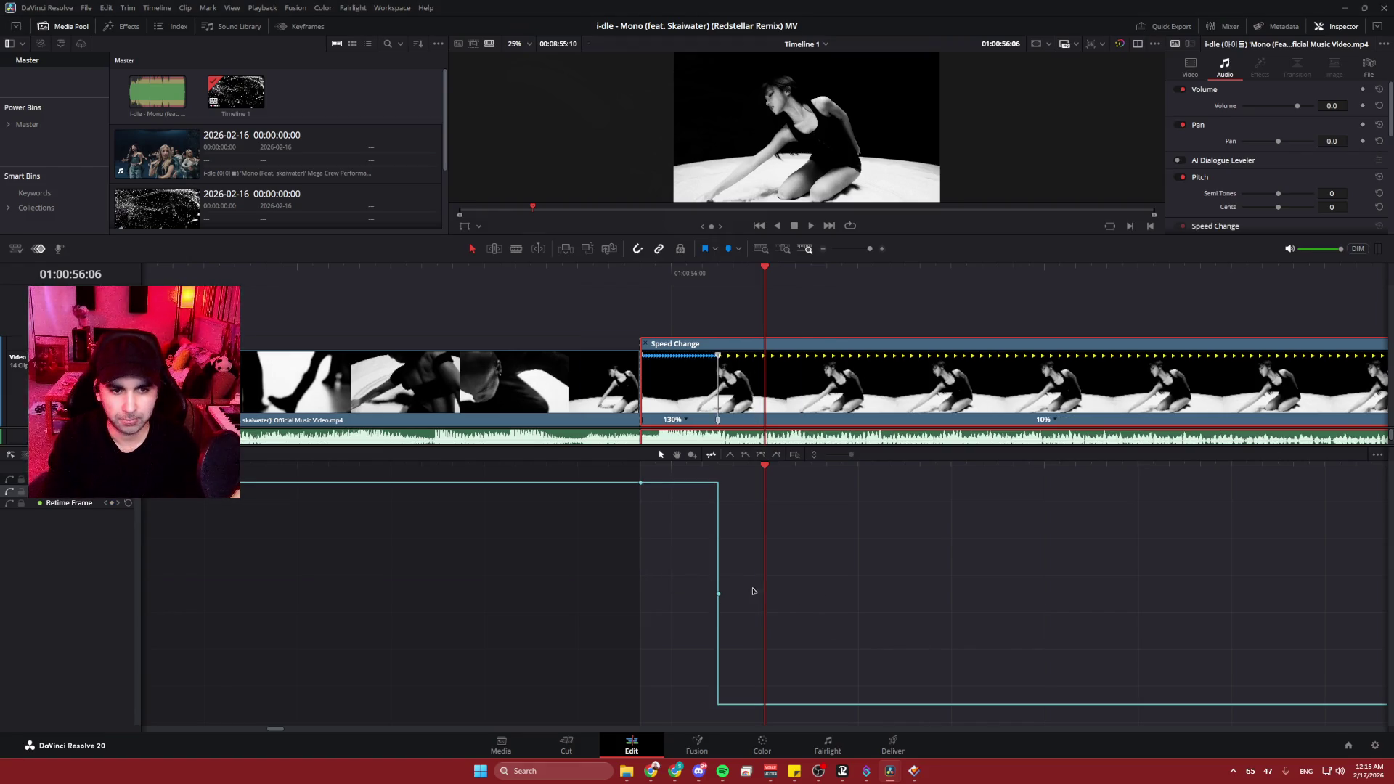
{"action": "mouse_move", "coordinate": [718, 596]}
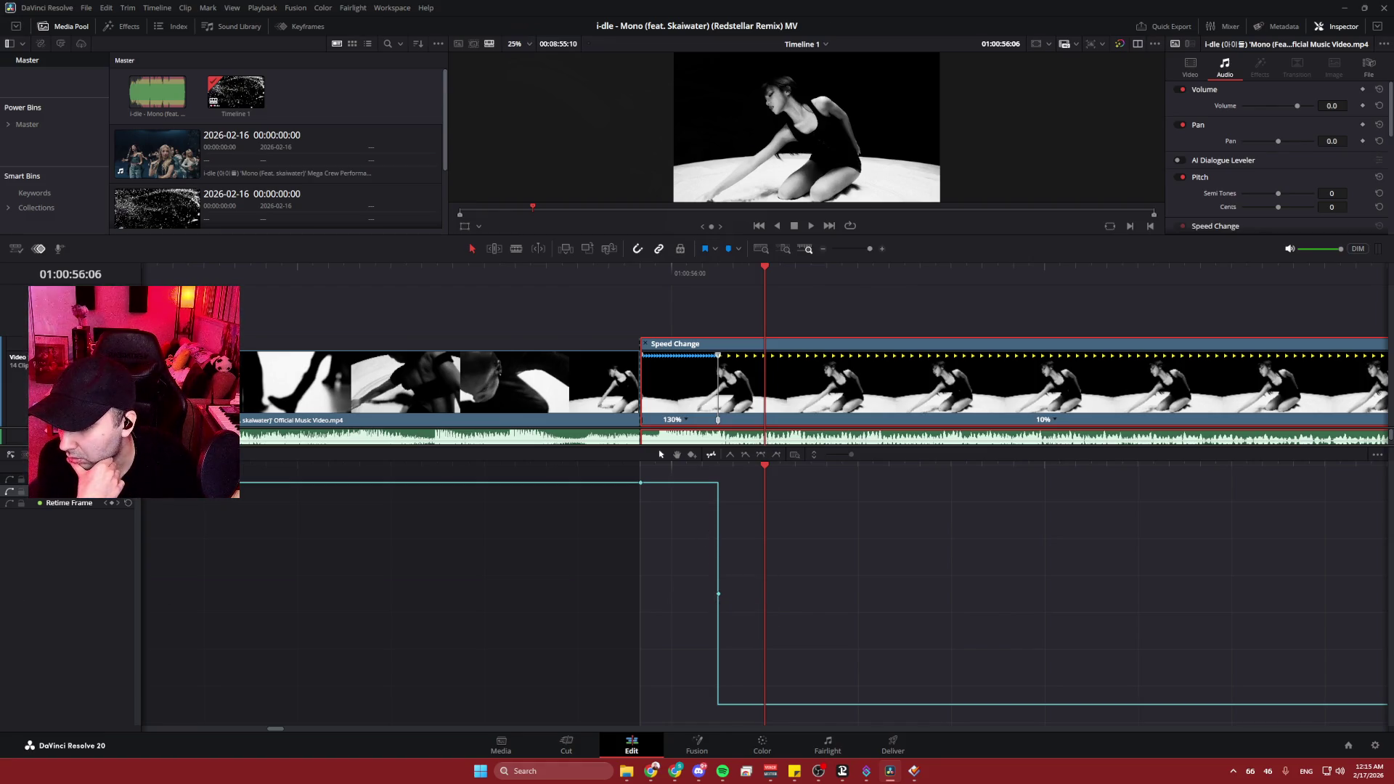
- Try easing and interpolation options on the middle keyframe of the retime speed curve
{"action": "left_click", "coordinate": [762, 455]}
{"action": "left_click_drag", "start_coordinate": [739, 595], "coordinate": [796, 594]}
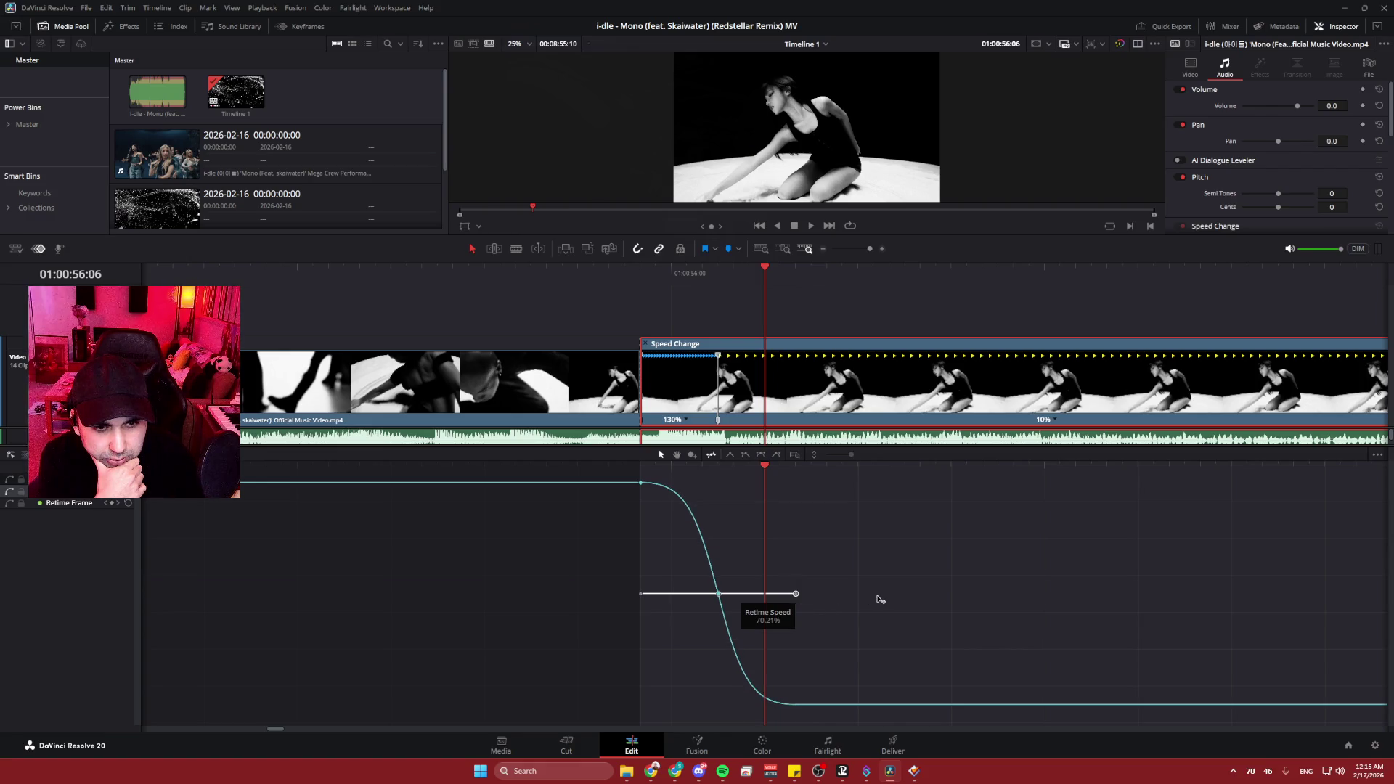
{"action": "left_click", "coordinate": [736, 523]}
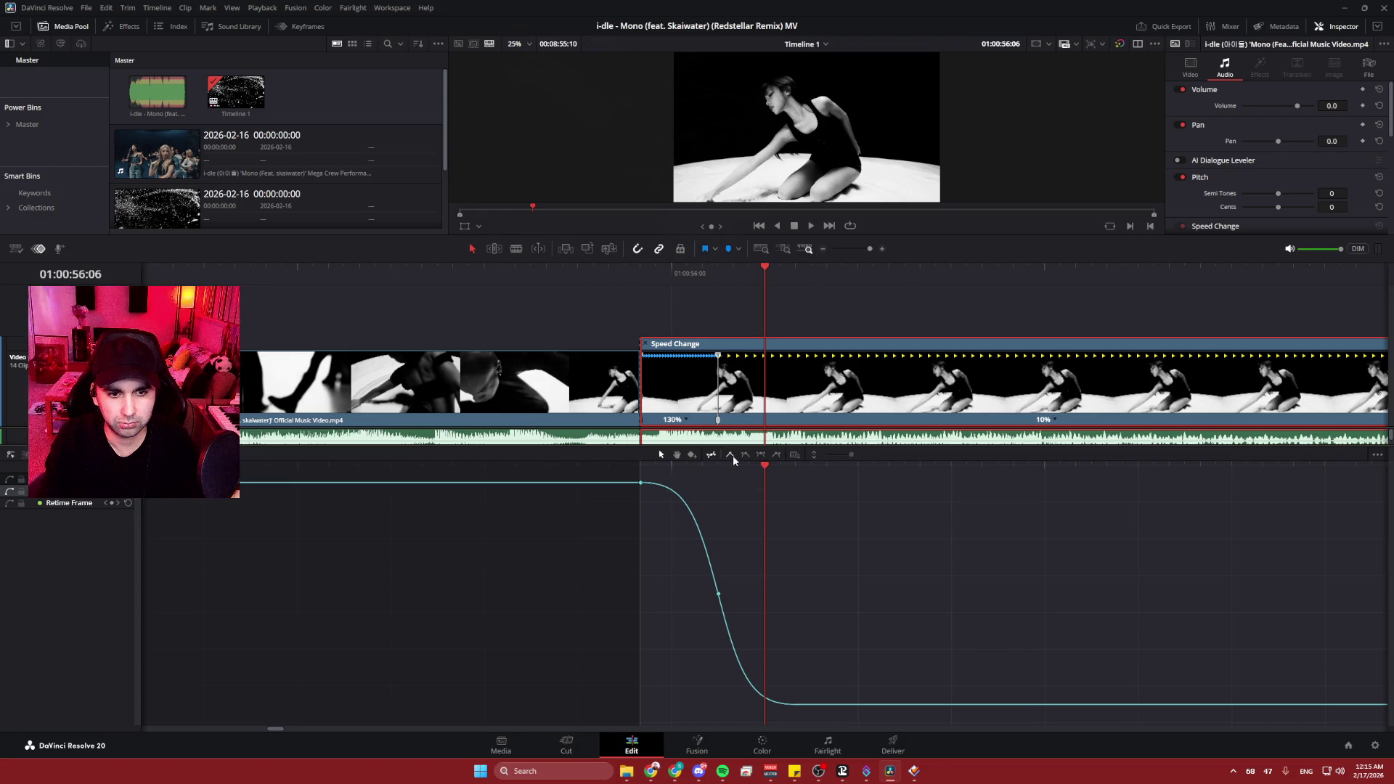
{"action": "left_click_drag", "start_coordinate": [735, 562], "coordinate": [791, 585]}
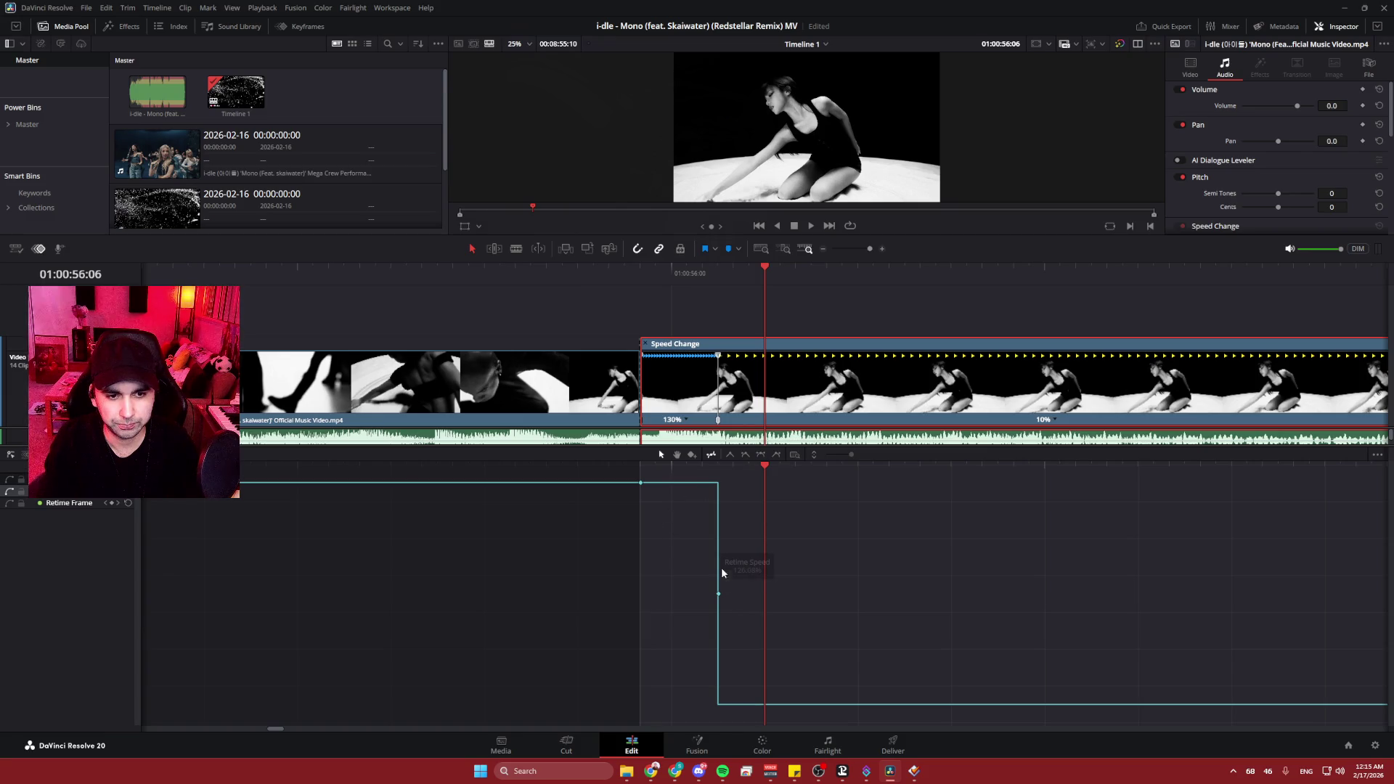
{"action": "left_click", "coordinate": [719, 594]}
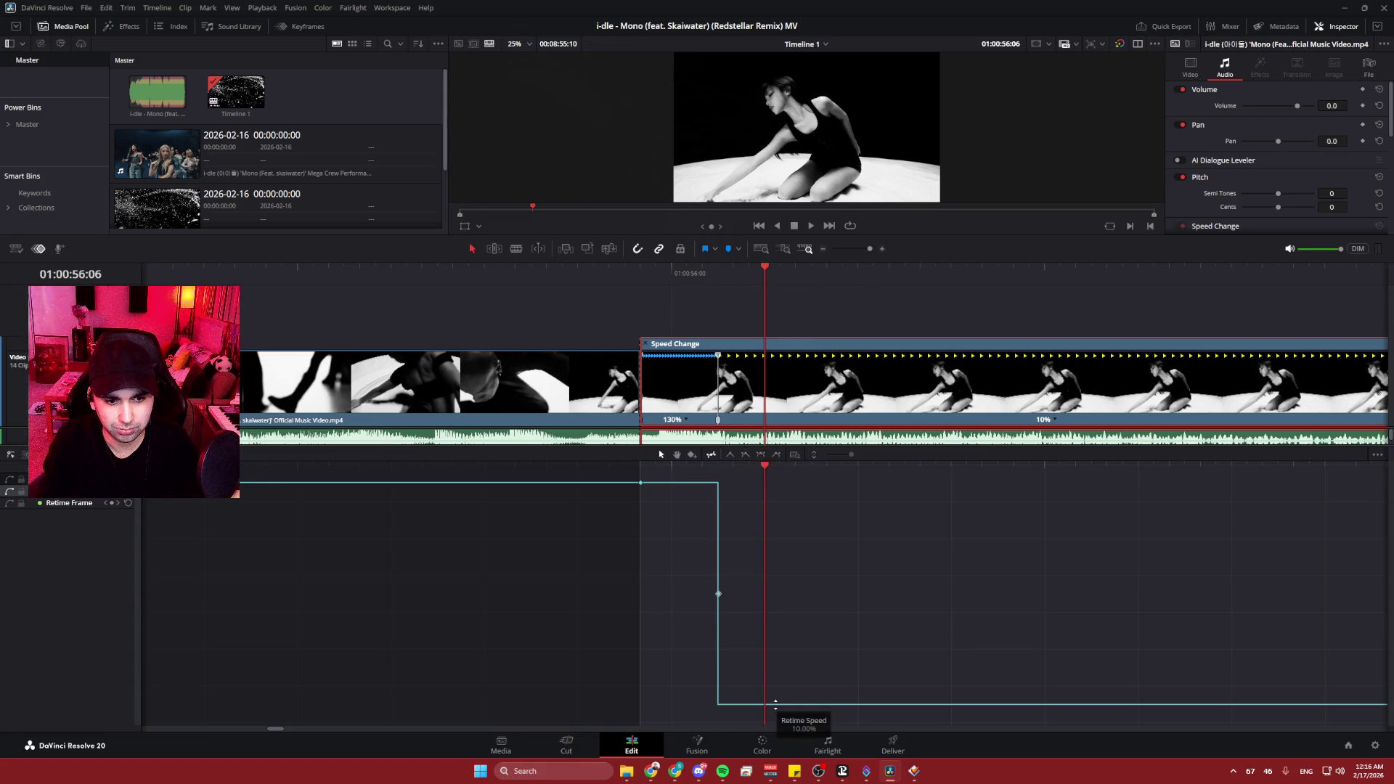
{"action": "left_click", "coordinate": [776, 456]}
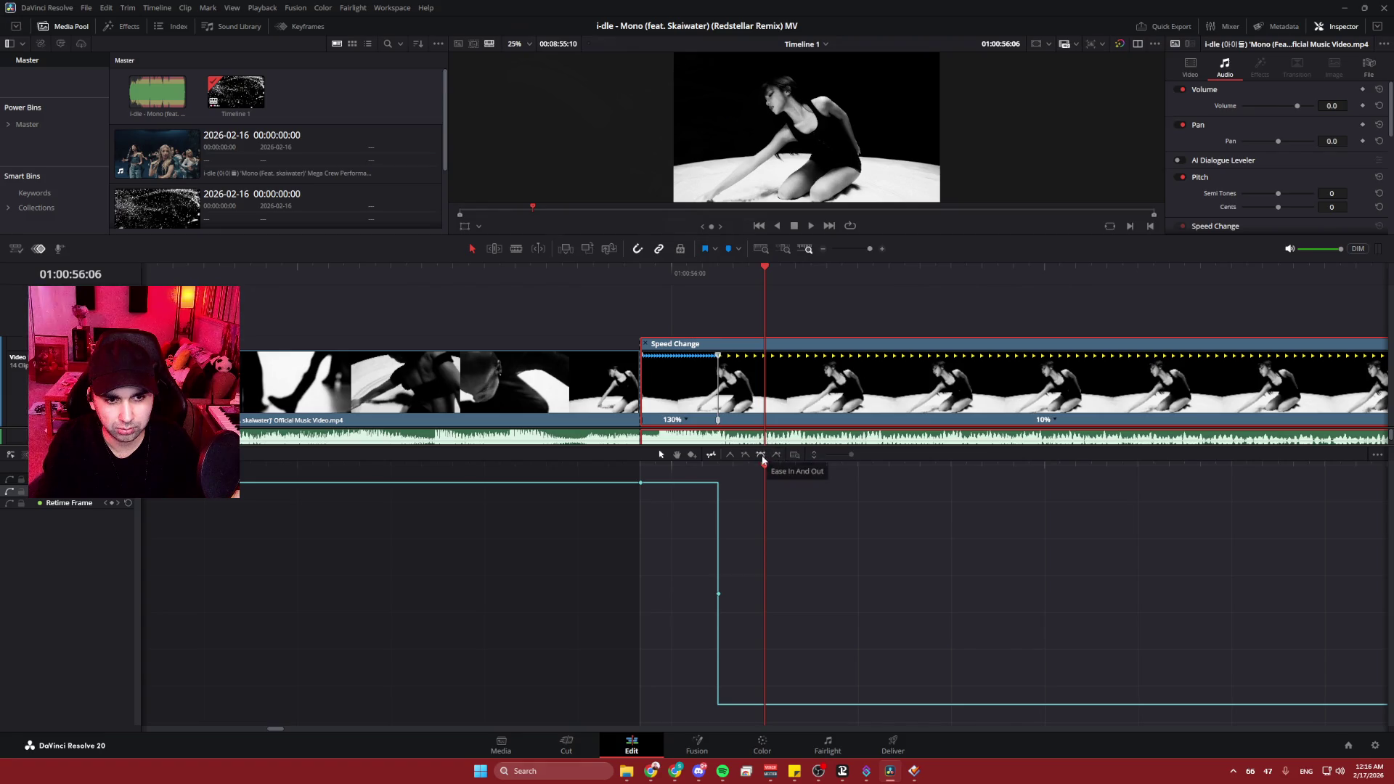
{"action": "left_click", "coordinate": [738, 458]}
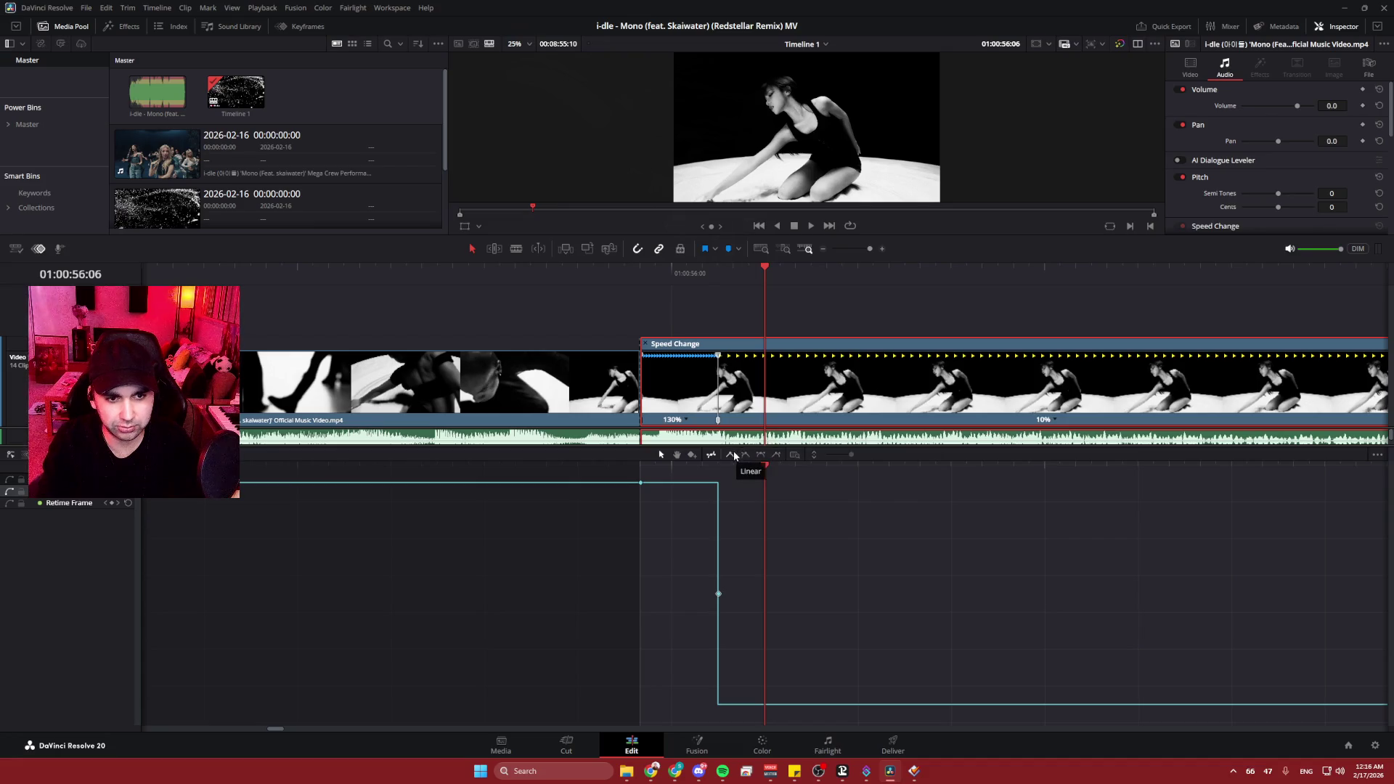
- Apply Ease In and Out to the middle keyframe and stretch its handle toward the clip start
{"action": "left_click", "coordinate": [757, 456]}
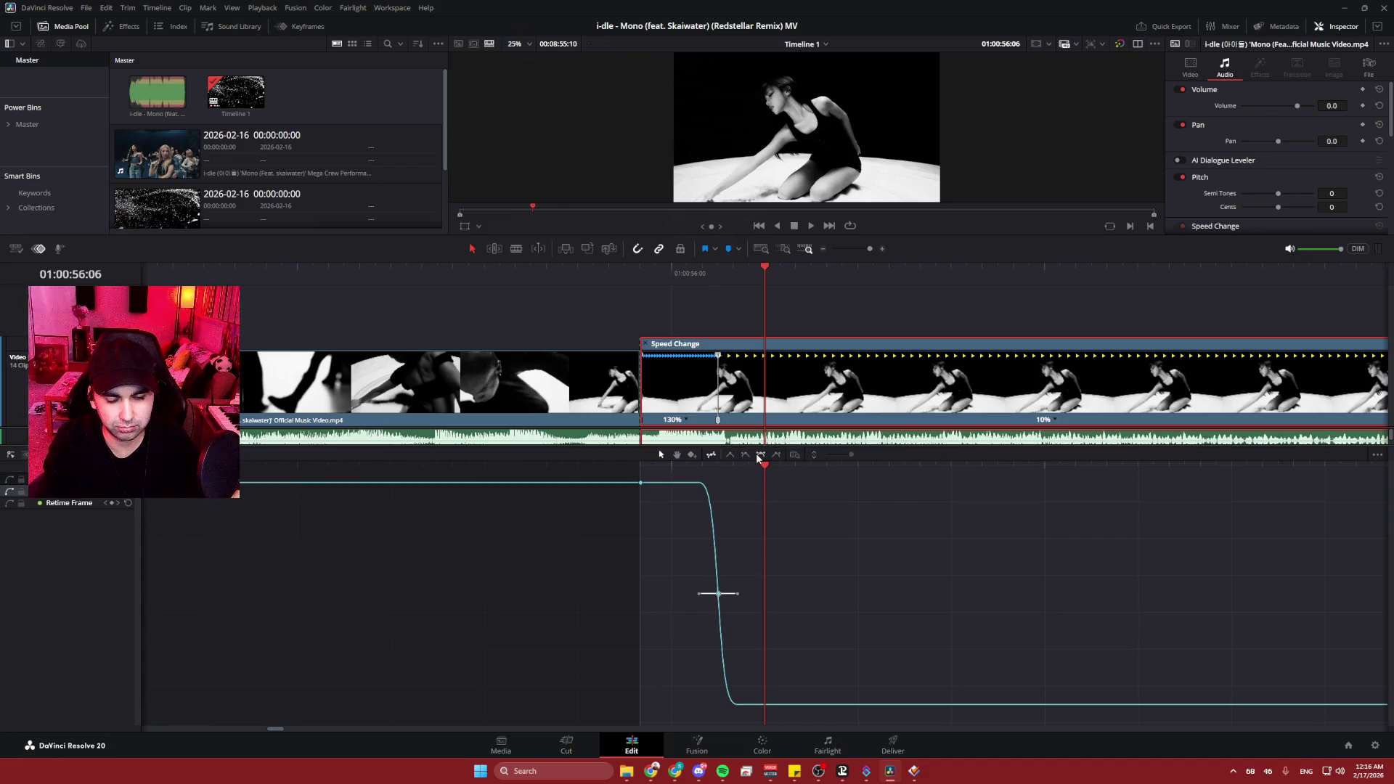
{"action": "left_click", "coordinate": [698, 598]}
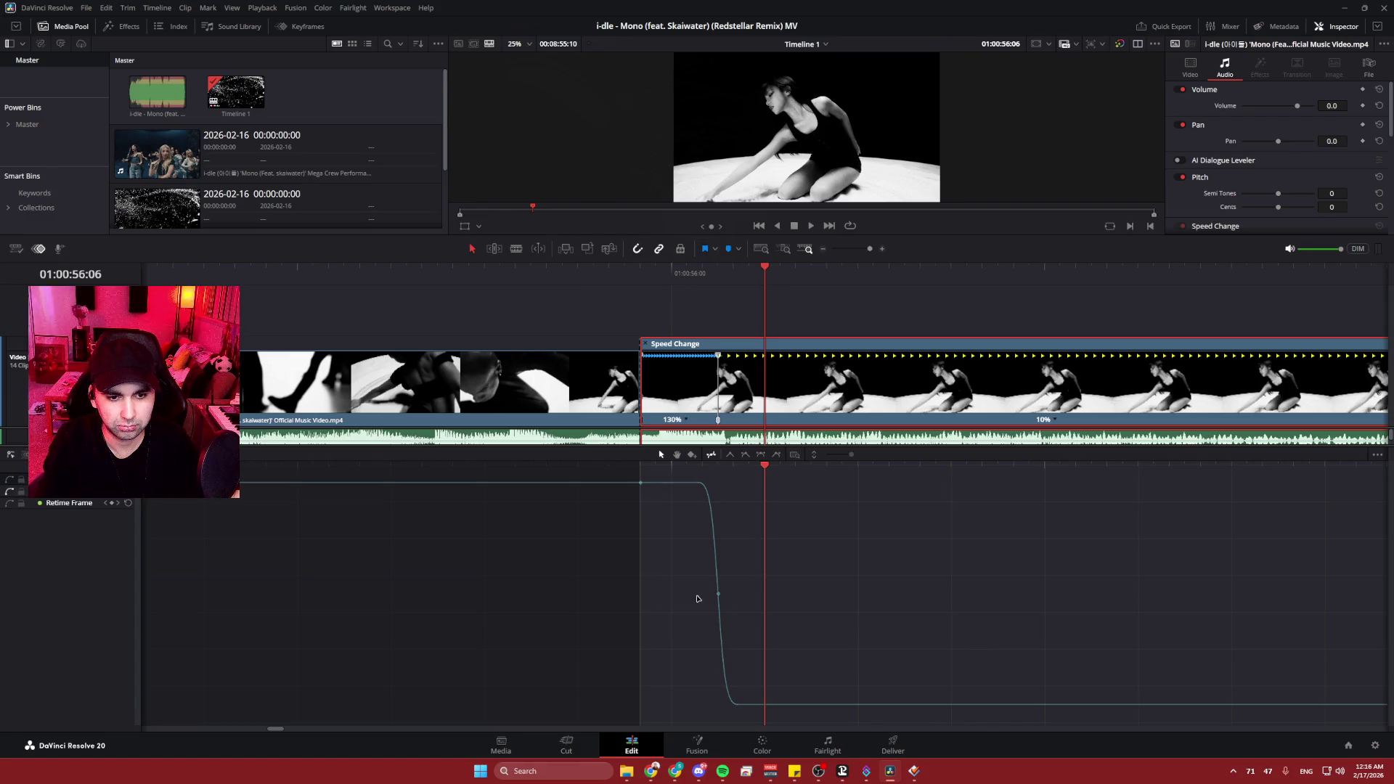
{"action": "left_click", "coordinate": [717, 593]}
{"action": "left_click_drag", "start_coordinate": [699, 594], "coordinate": [600, 594]}
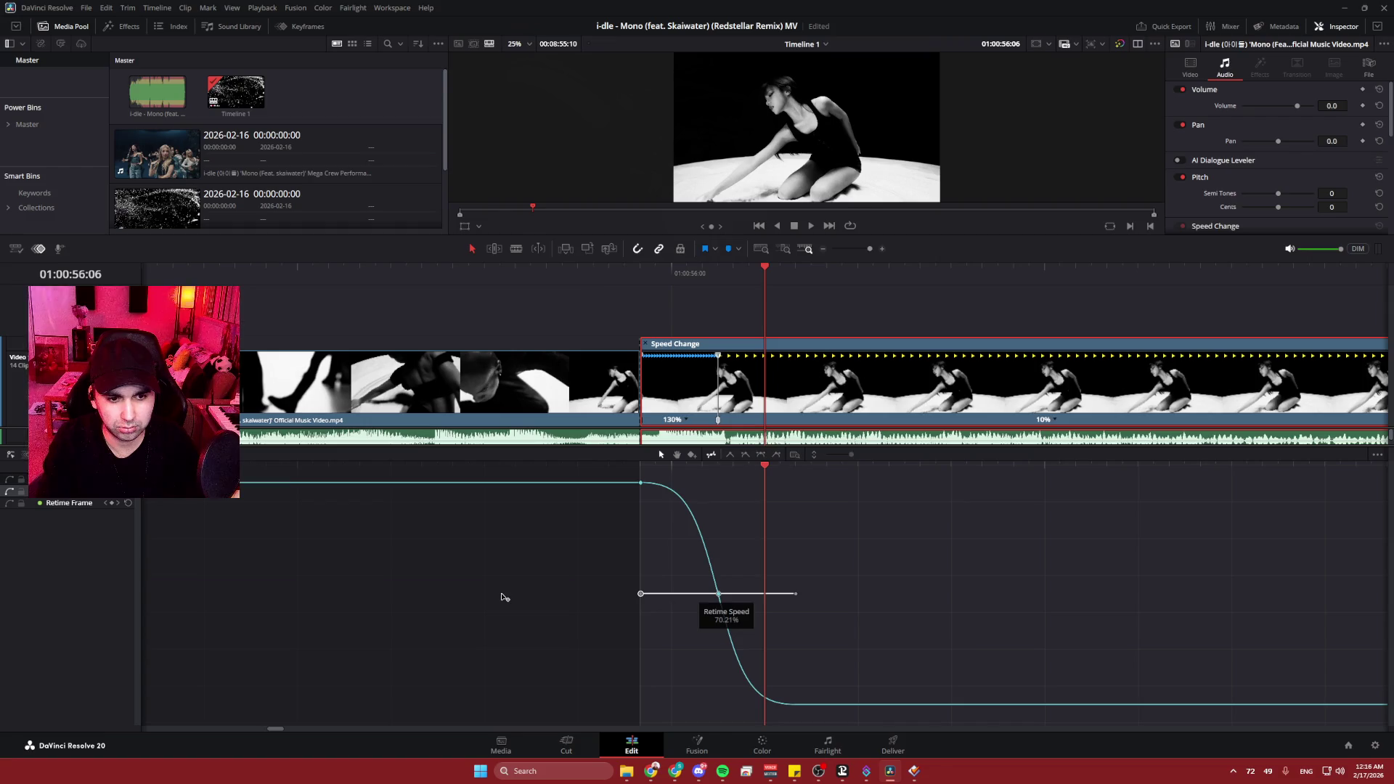
{"action": "left_click", "coordinate": [673, 501]}
{"action": "key", "text": "Left"}
{"action": "key", "text": "Left"}
{"action": "key", "text": "Left"}
{"action": "key", "text": "Right"}
{"action": "key", "text": "Right"}
{"action": "key", "text": "Left"}
{"action": "key", "text": "Left"}
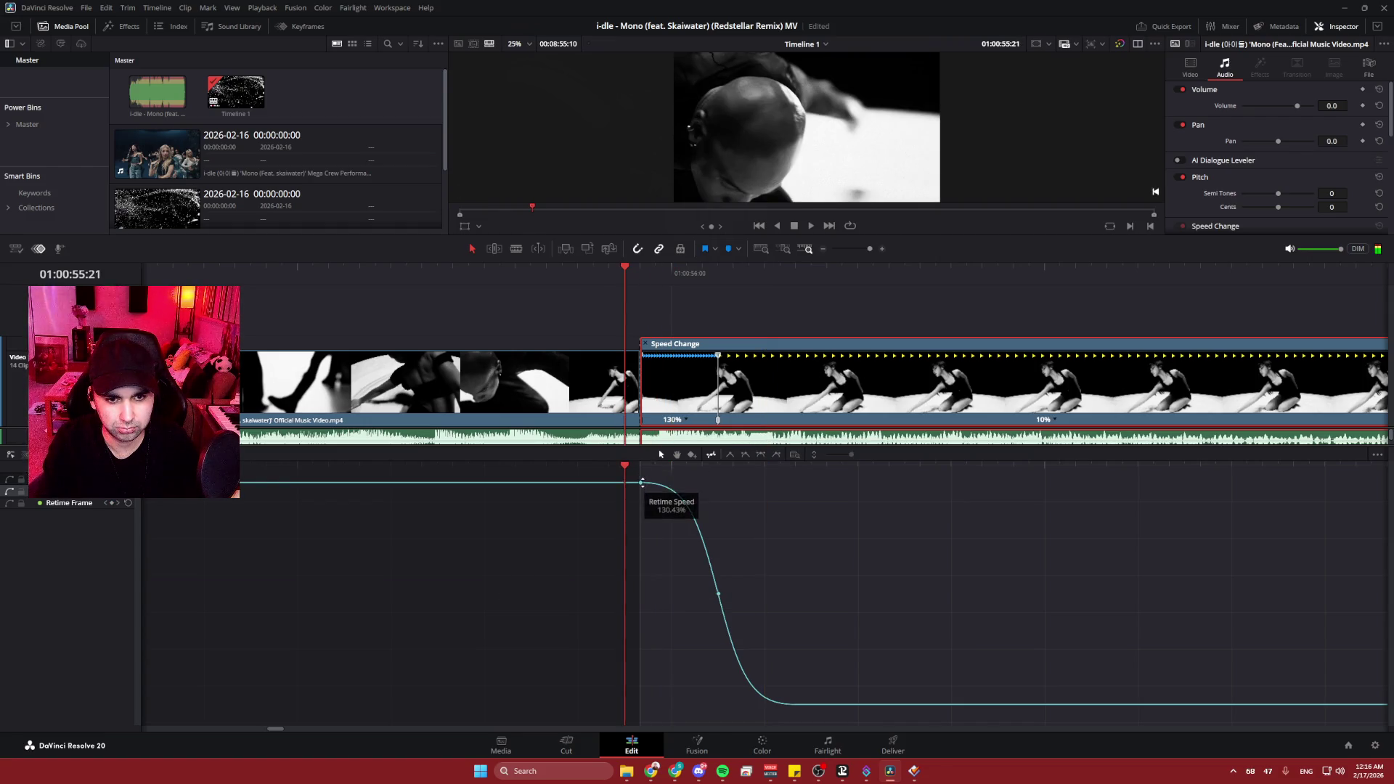
- Drag the top speed keyframe's handle right so the slowdown starts later in the clip
{"action": "left_click", "coordinate": [655, 486]}
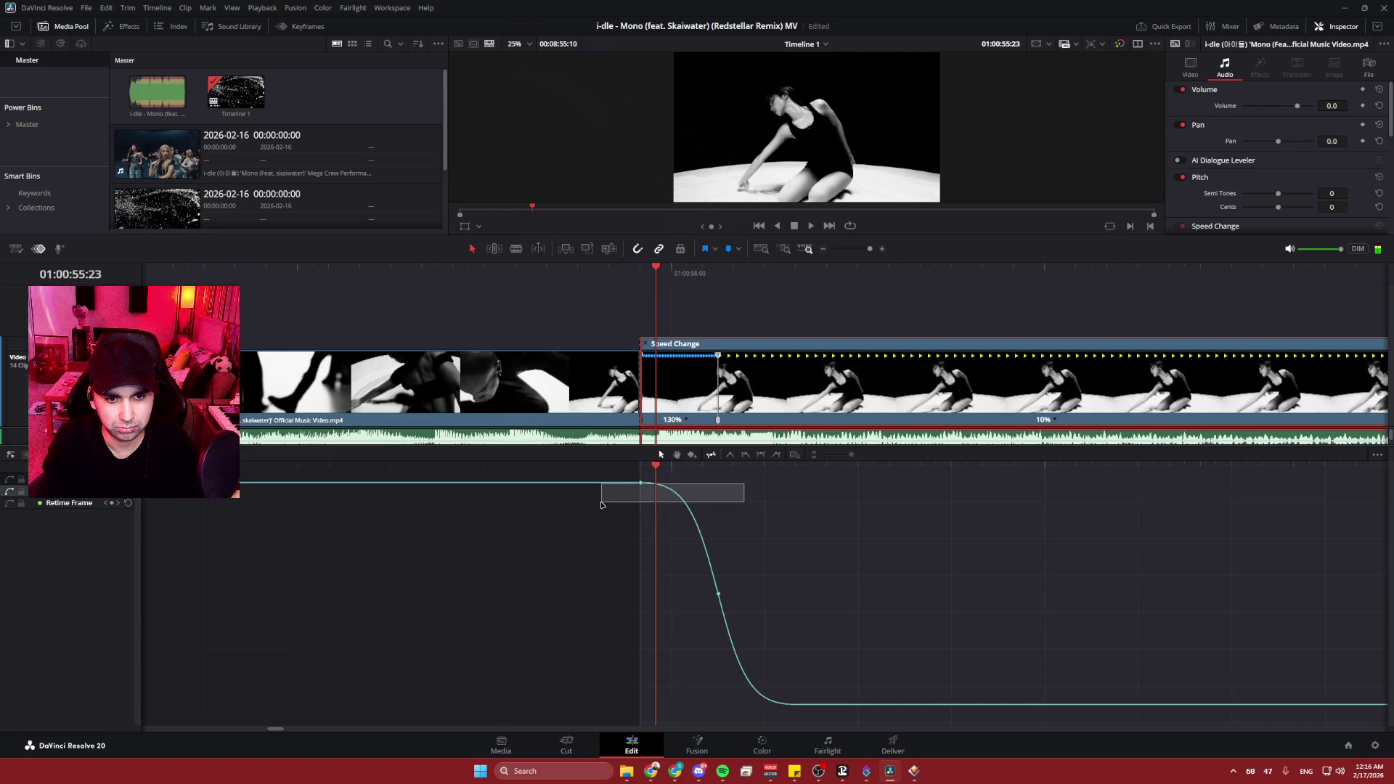
{"action": "key", "text": "Left"}
{"action": "key", "text": "Left"}
{"action": "key", "text": "Left"}
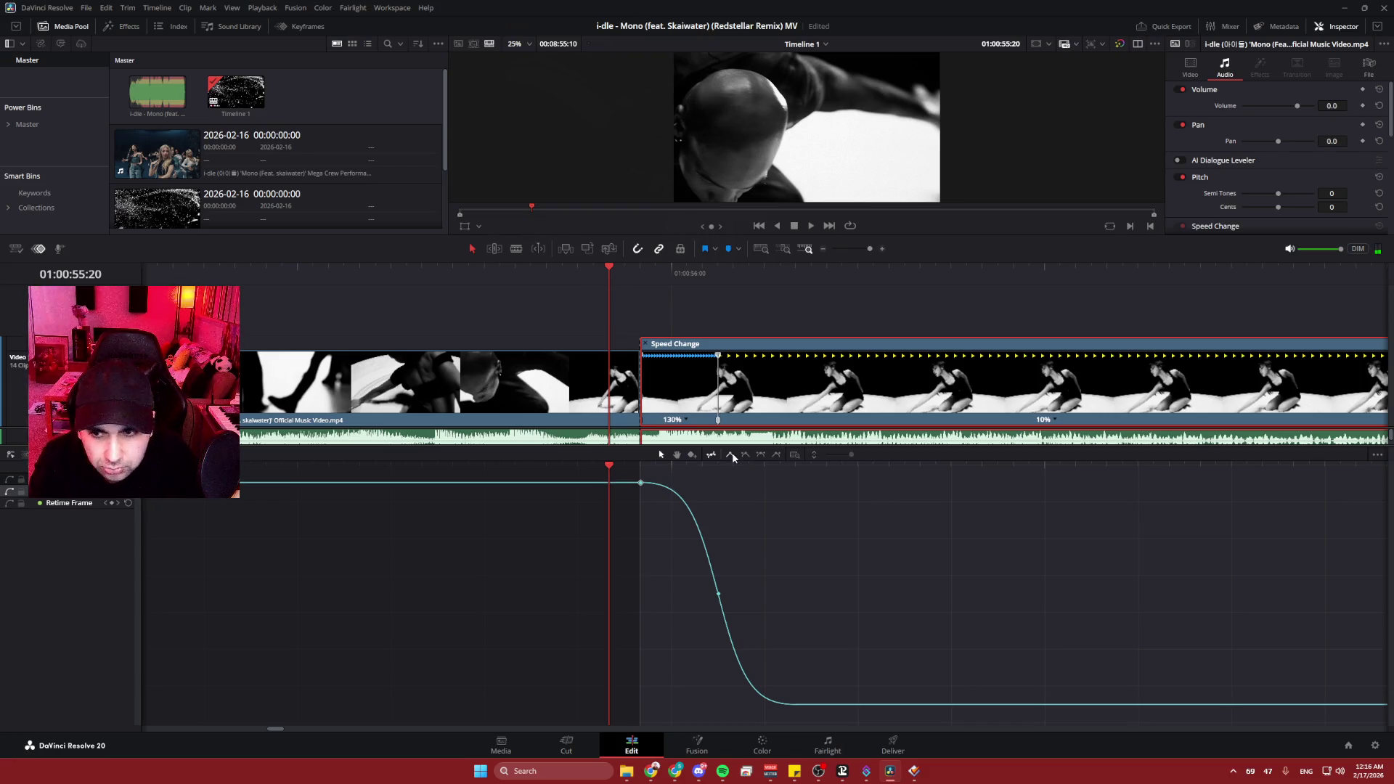
{"action": "mouse_move", "coordinate": [641, 483]}
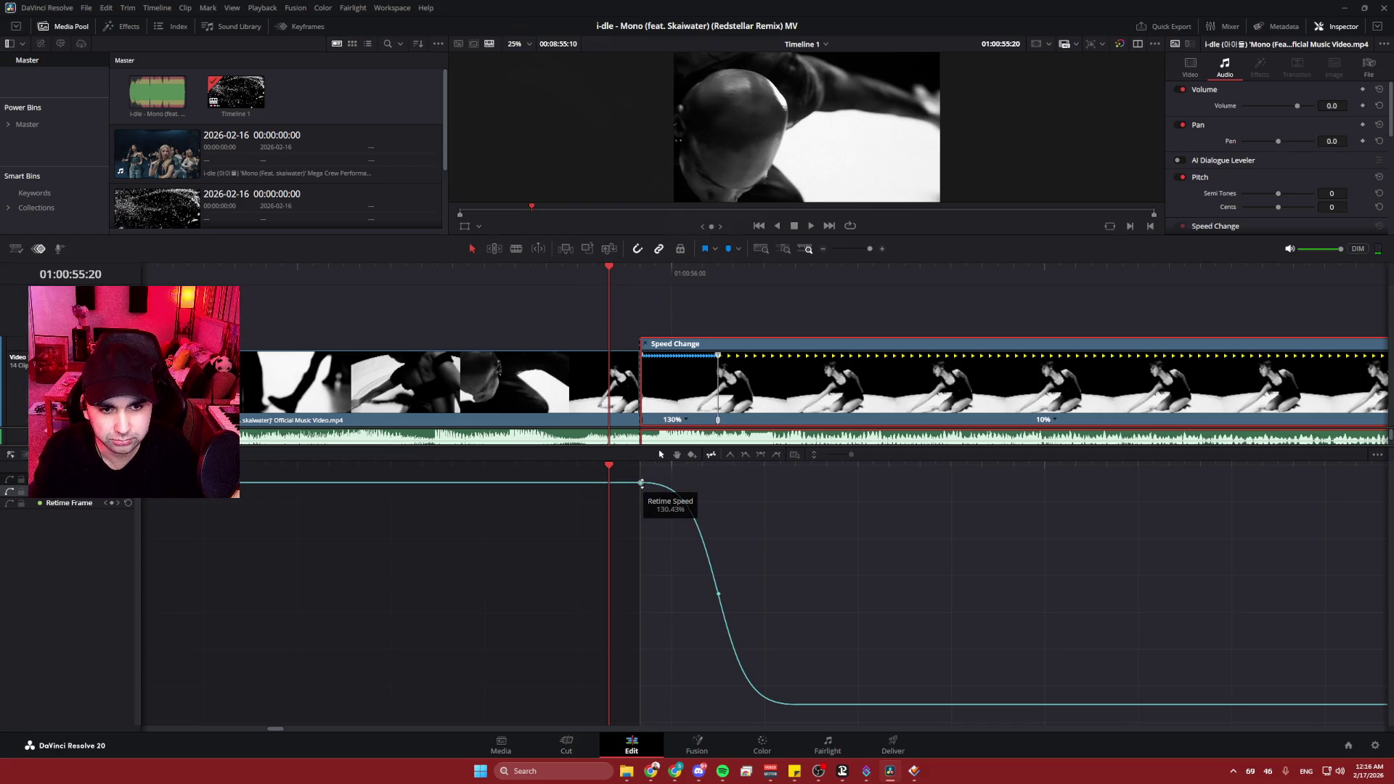
{"action": "left_click", "coordinate": [641, 483]}
{"action": "left_click", "coordinate": [658, 487]}
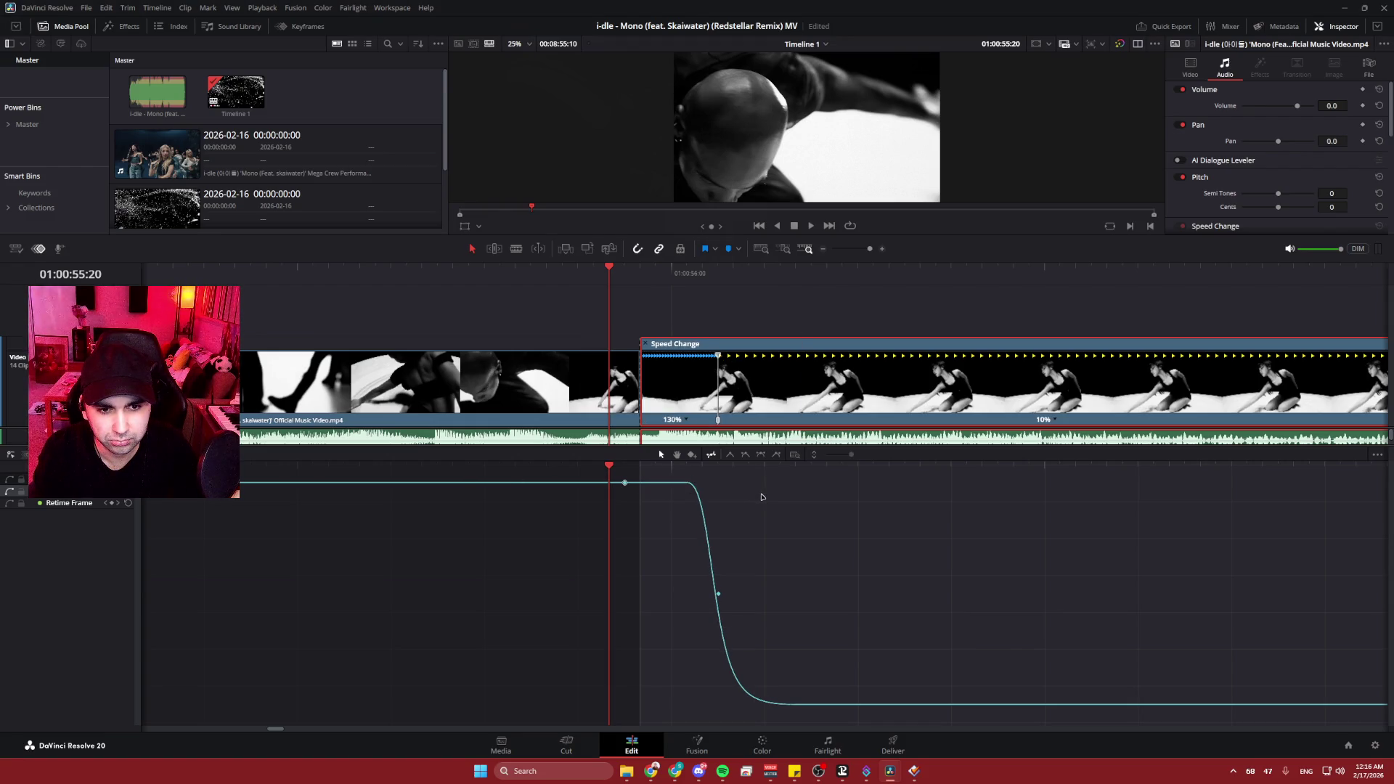
{"action": "left_click_drag", "start_coordinate": [626, 484], "coordinate": [687, 484]}
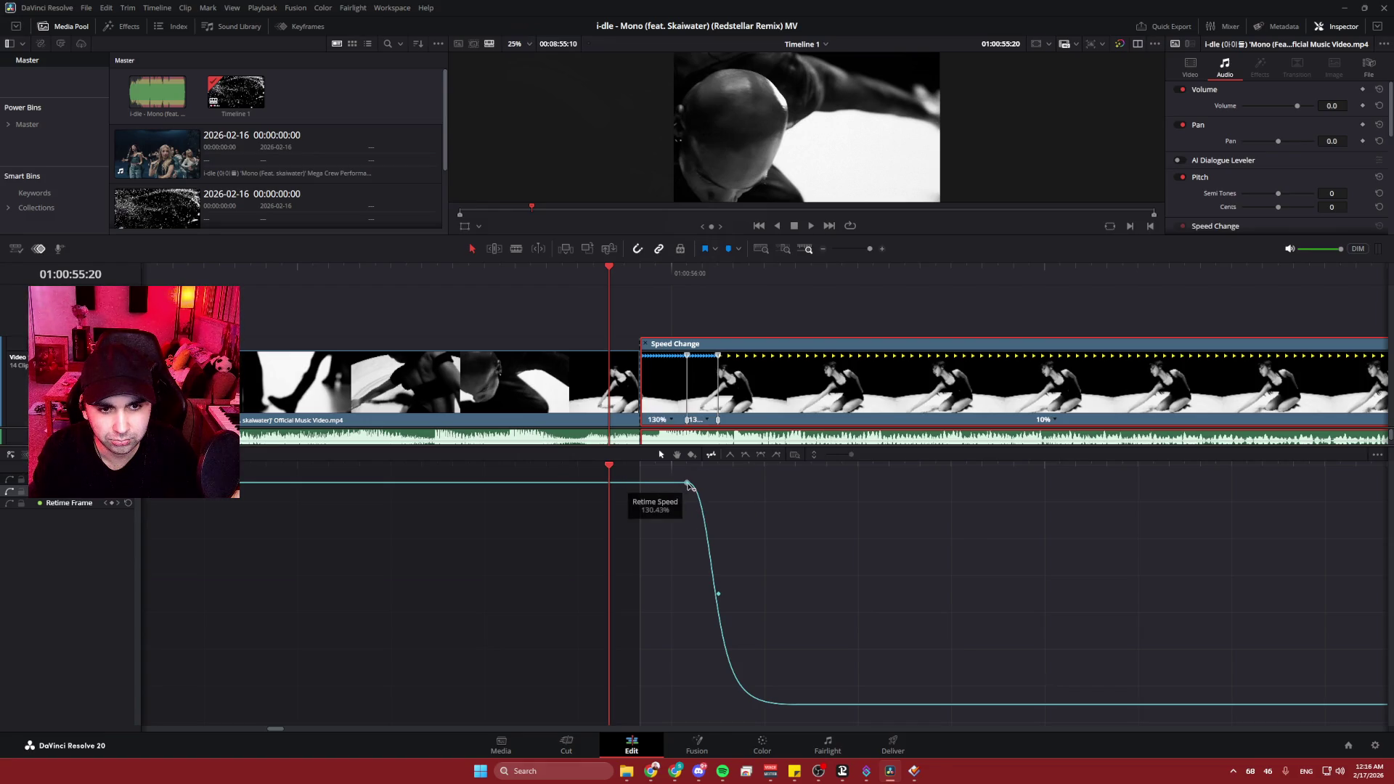
- Play the adjusted ramp back twice, then undo the speed ramp changes
{"action": "key", "text": "space"}
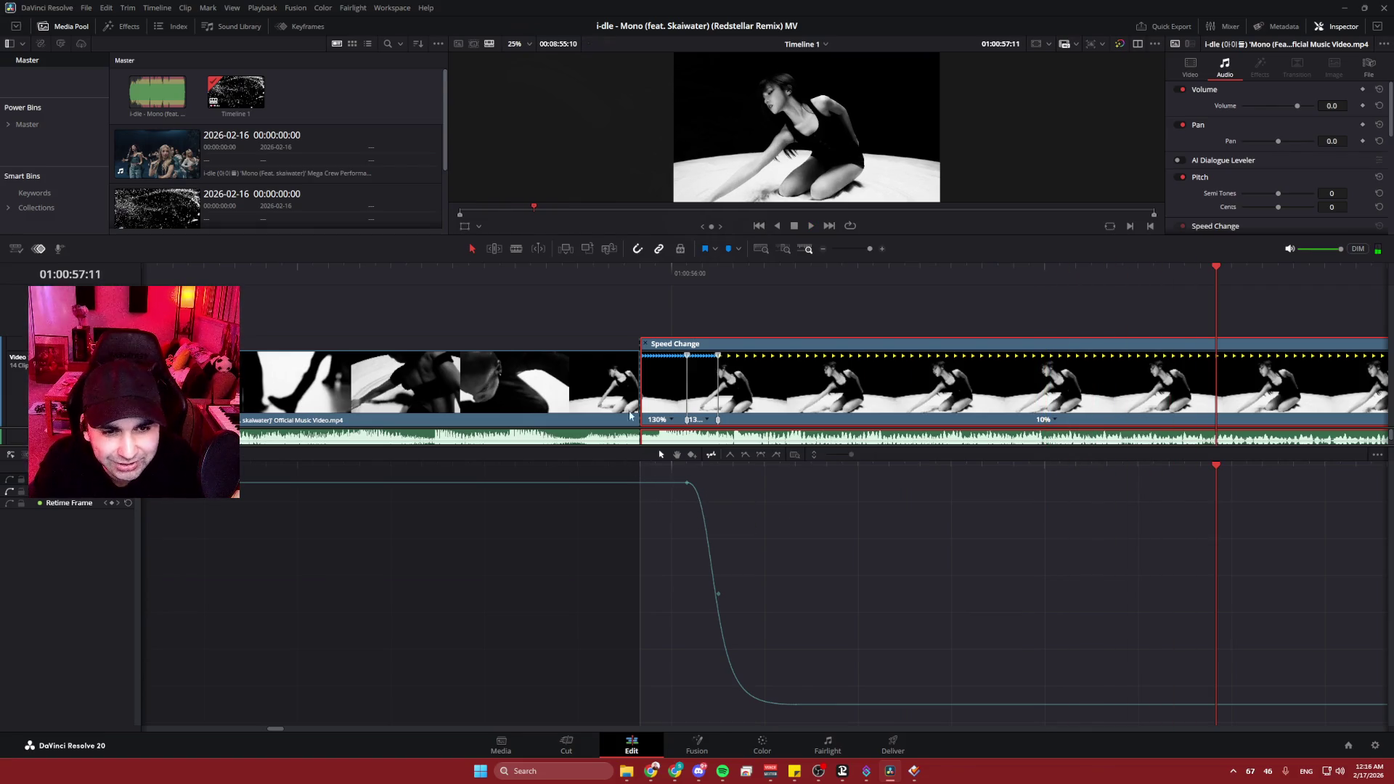
{"action": "left_click", "coordinate": [594, 272]}
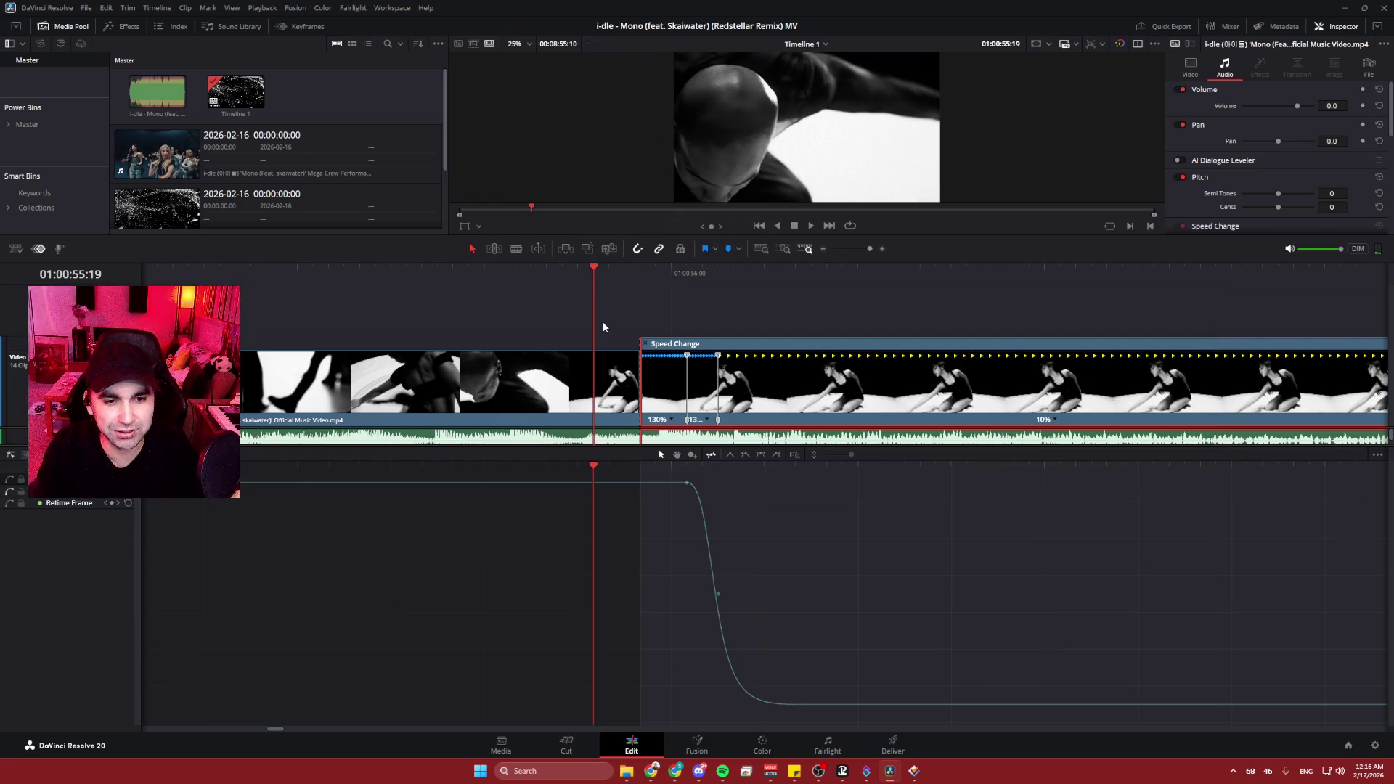
{"action": "key", "text": "space"}
{"action": "key", "text": "space"}
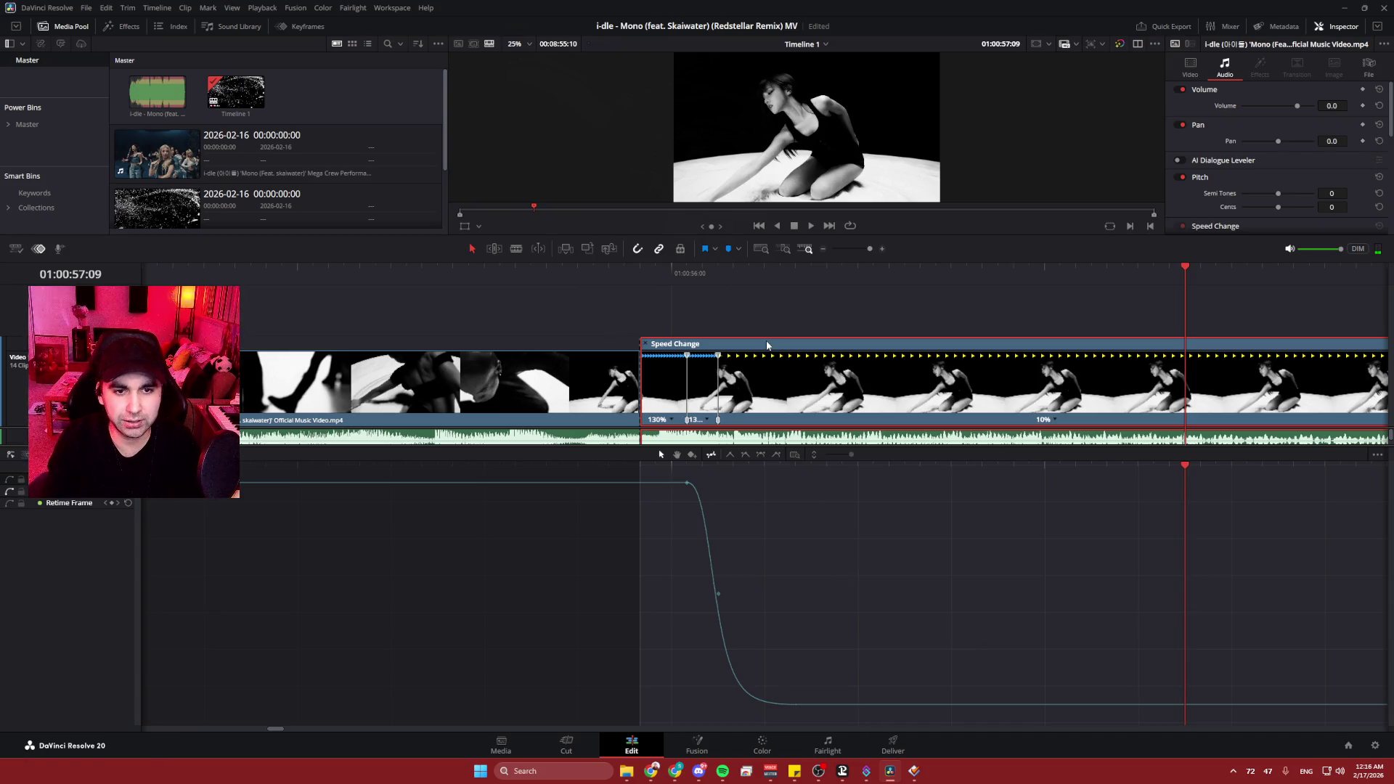
{"action": "key", "text": "ctrl+z"}
{"action": "key", "text": "ctrl+z"}
{"action": "key", "text": "ctrl+z"}
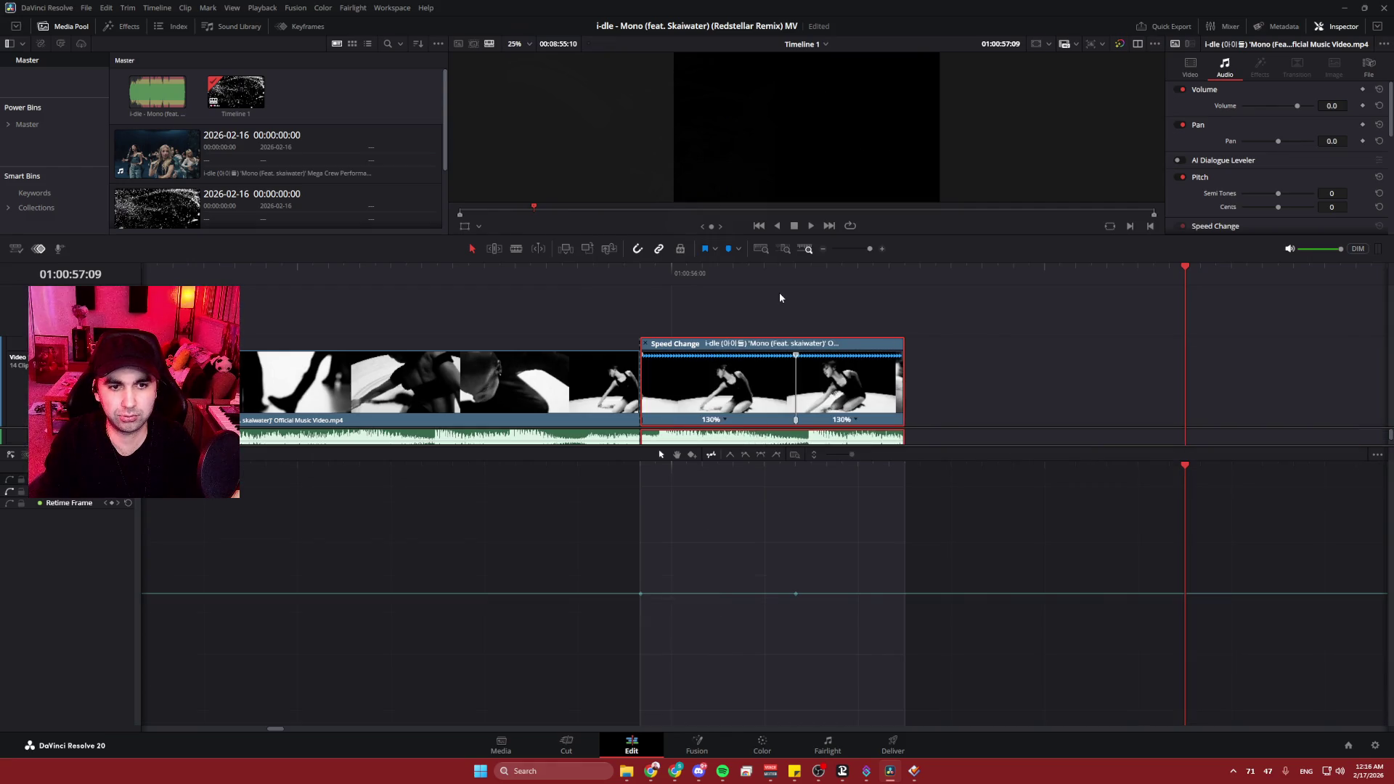
- Undo once more, redo the last change from the Edit menu, and select the sped-up clip
{"action": "key", "text": "ctrl+z"}
{"action": "key", "text": "ctrl+z"}
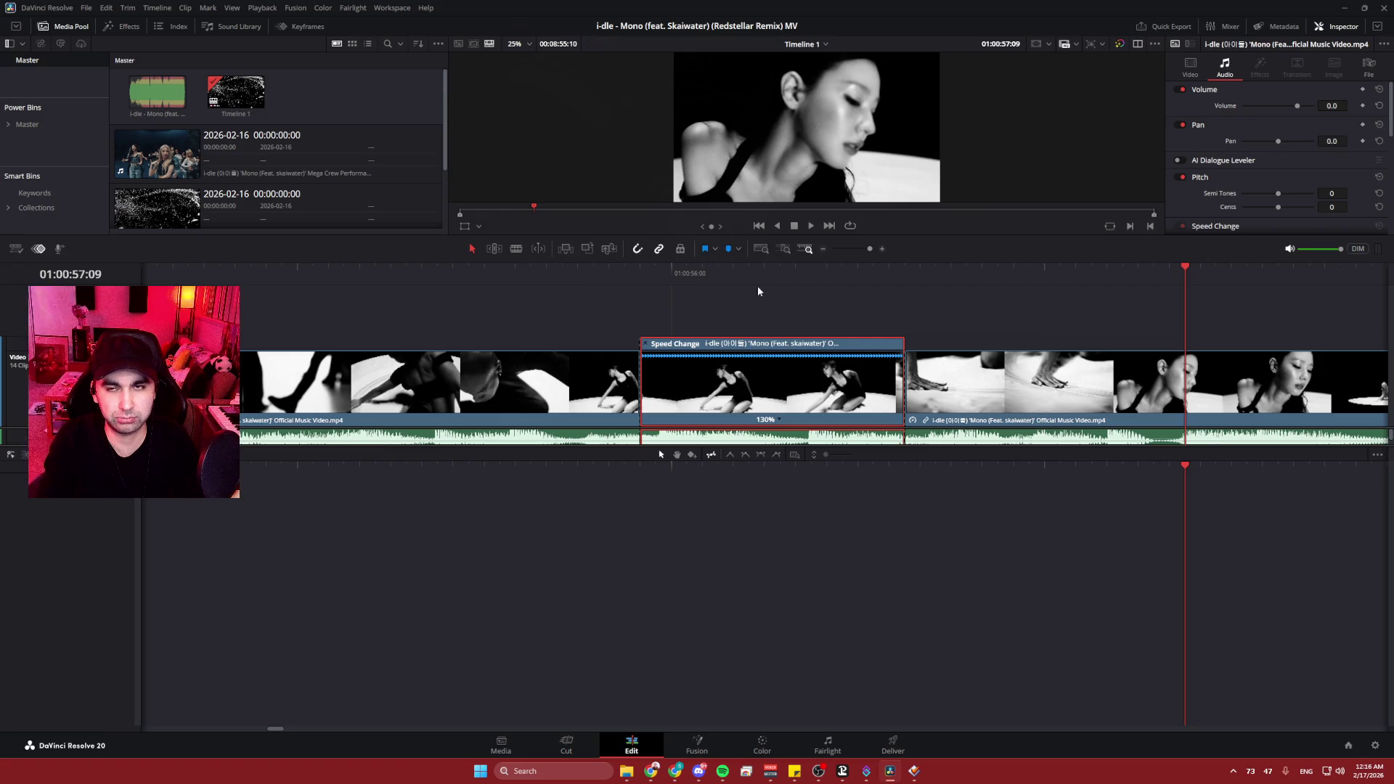
{"action": "left_click", "coordinate": [107, 8]}
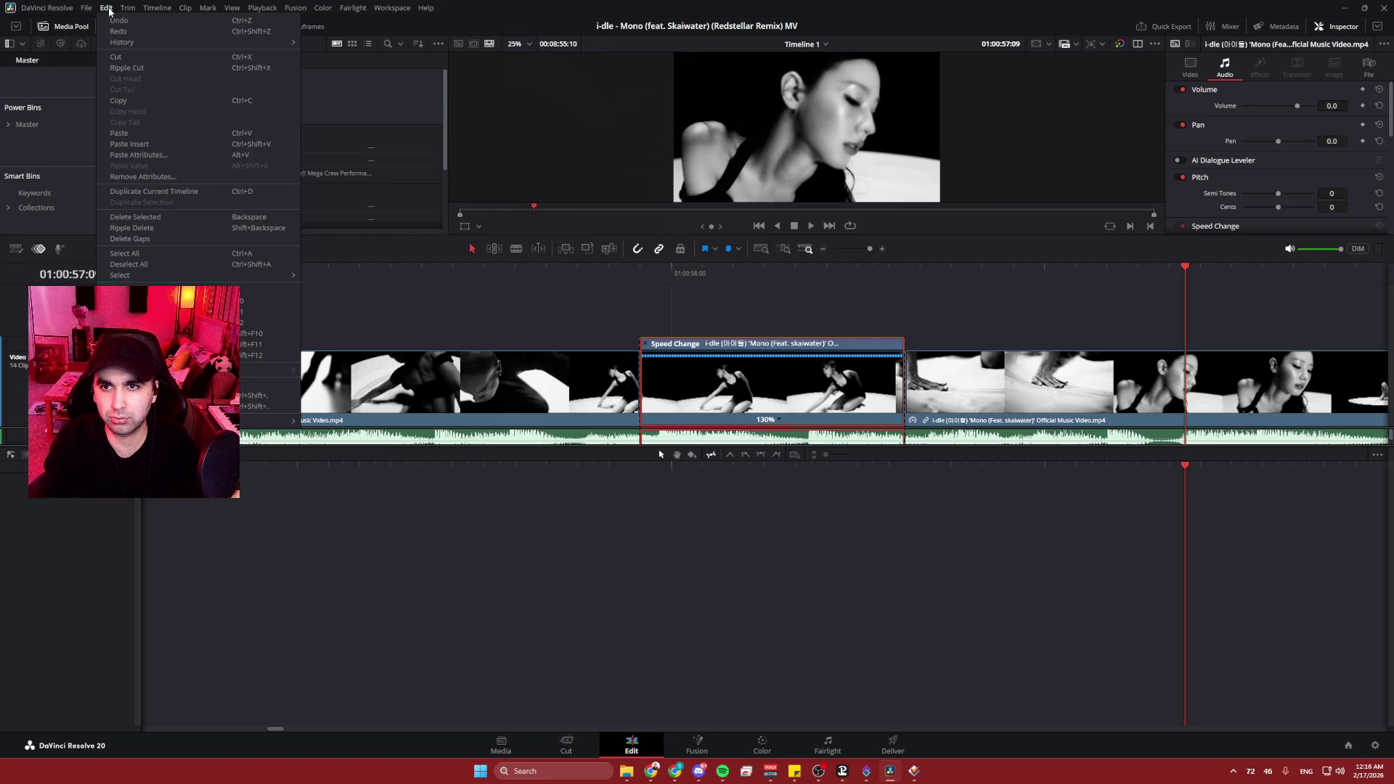
{"action": "left_click", "coordinate": [113, 29]}
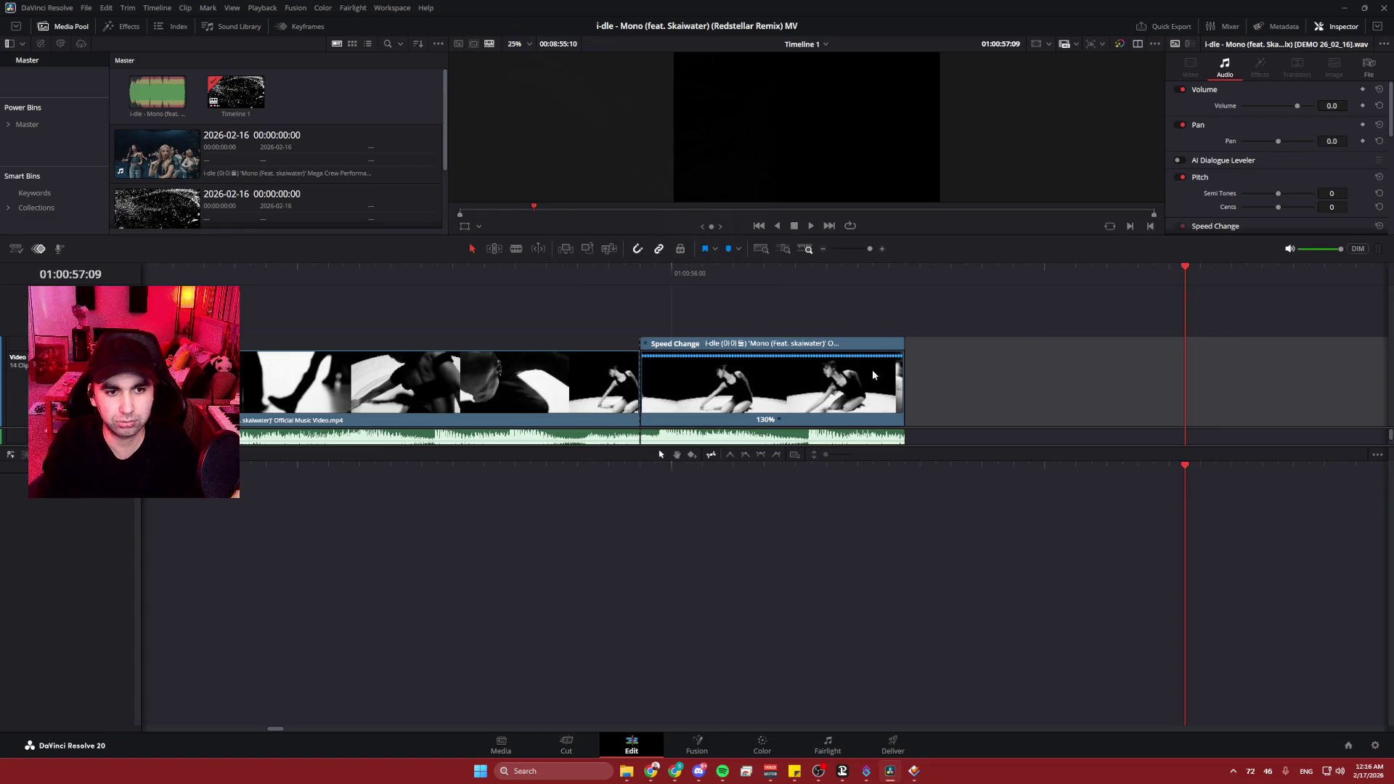
{"action": "left_click", "coordinate": [778, 400]}
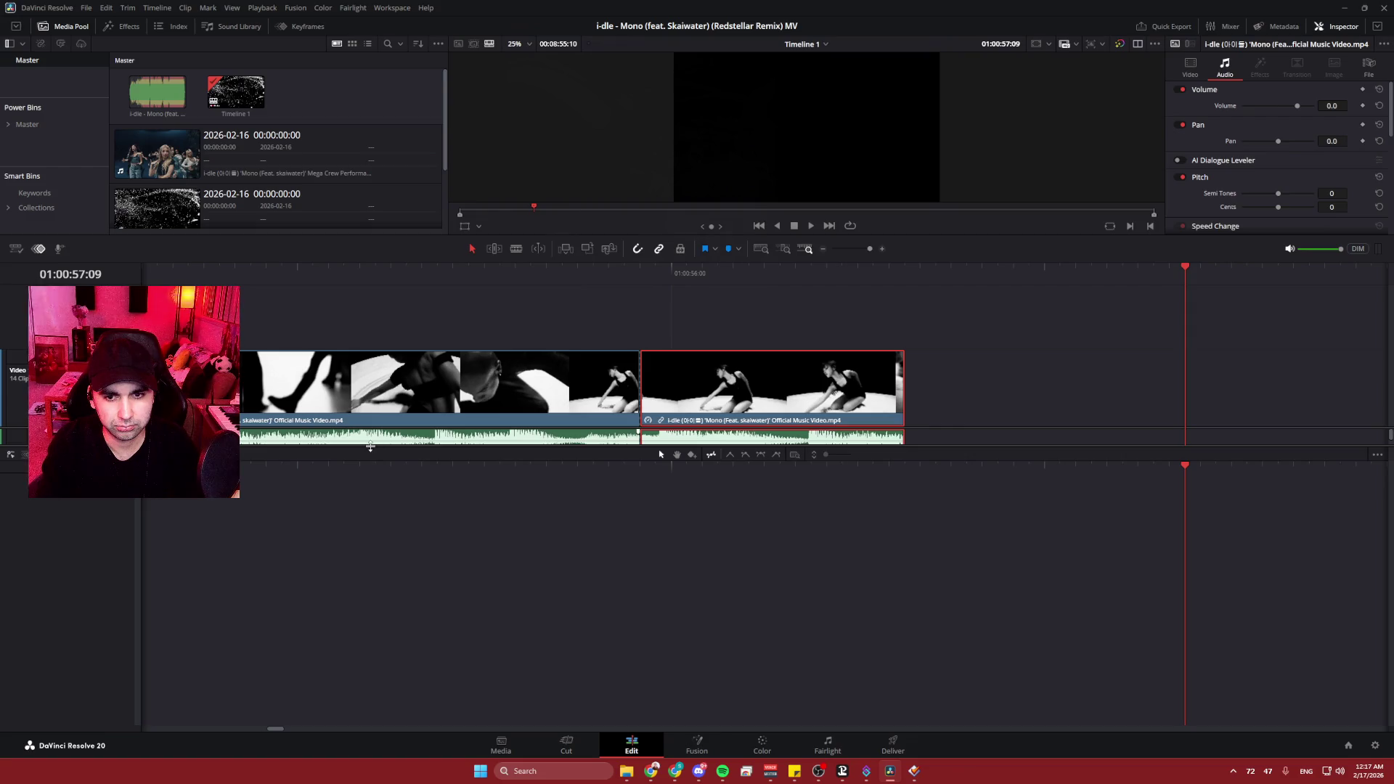
- Enlarge the timeline to show both audio tracks and enlarge the viewer above it
{"action": "left_click_drag", "start_coordinate": [371, 447], "coordinate": [336, 683]}
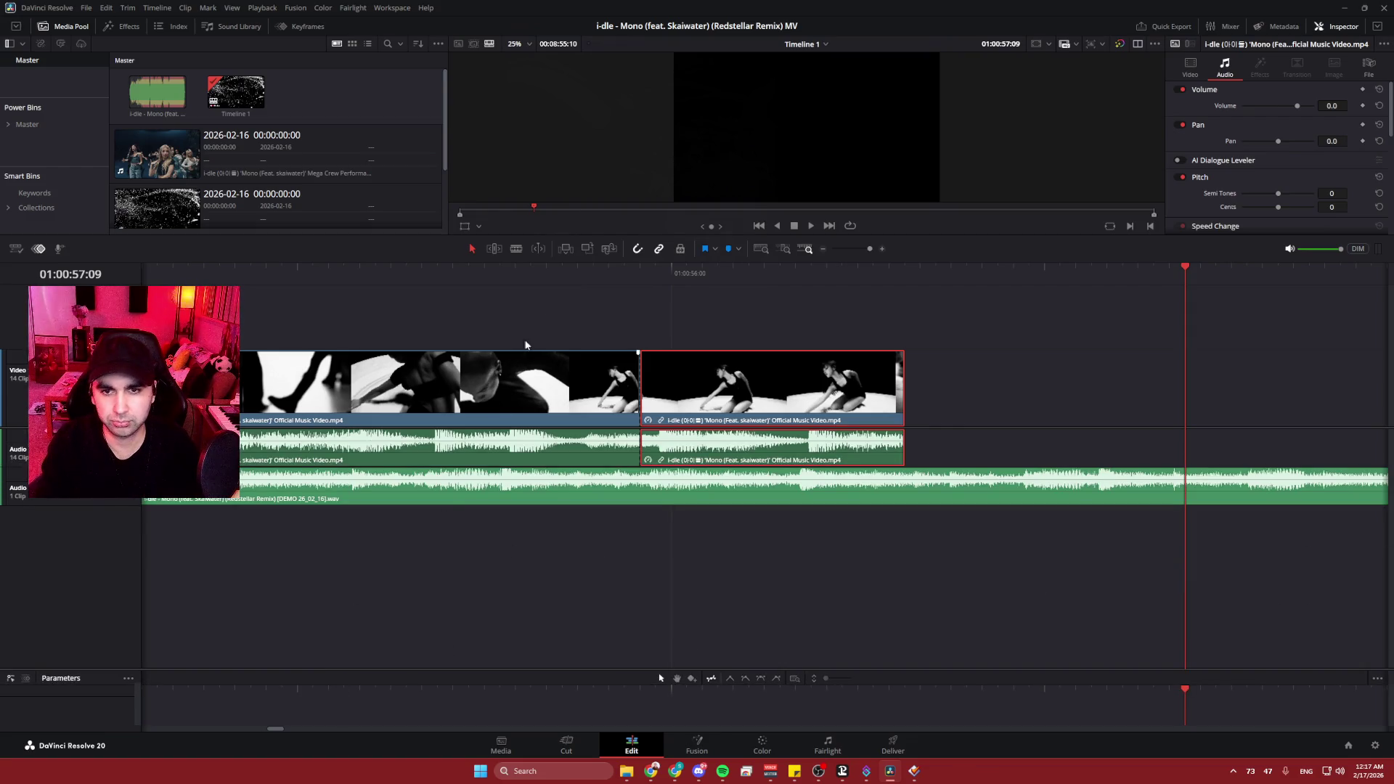
{"action": "mouse_move", "coordinate": [547, 235]}
{"action": "left_mouse_down"}
{"action": "mouse_move", "coordinate": [556, 454]}
{"action": "mouse_move", "coordinate": [579, 374]}
{"action": "left_mouse_up"}
{"action": "scroll", "coordinate": [644, 507], "scroll_direction": "down", "scroll_amount": 3}
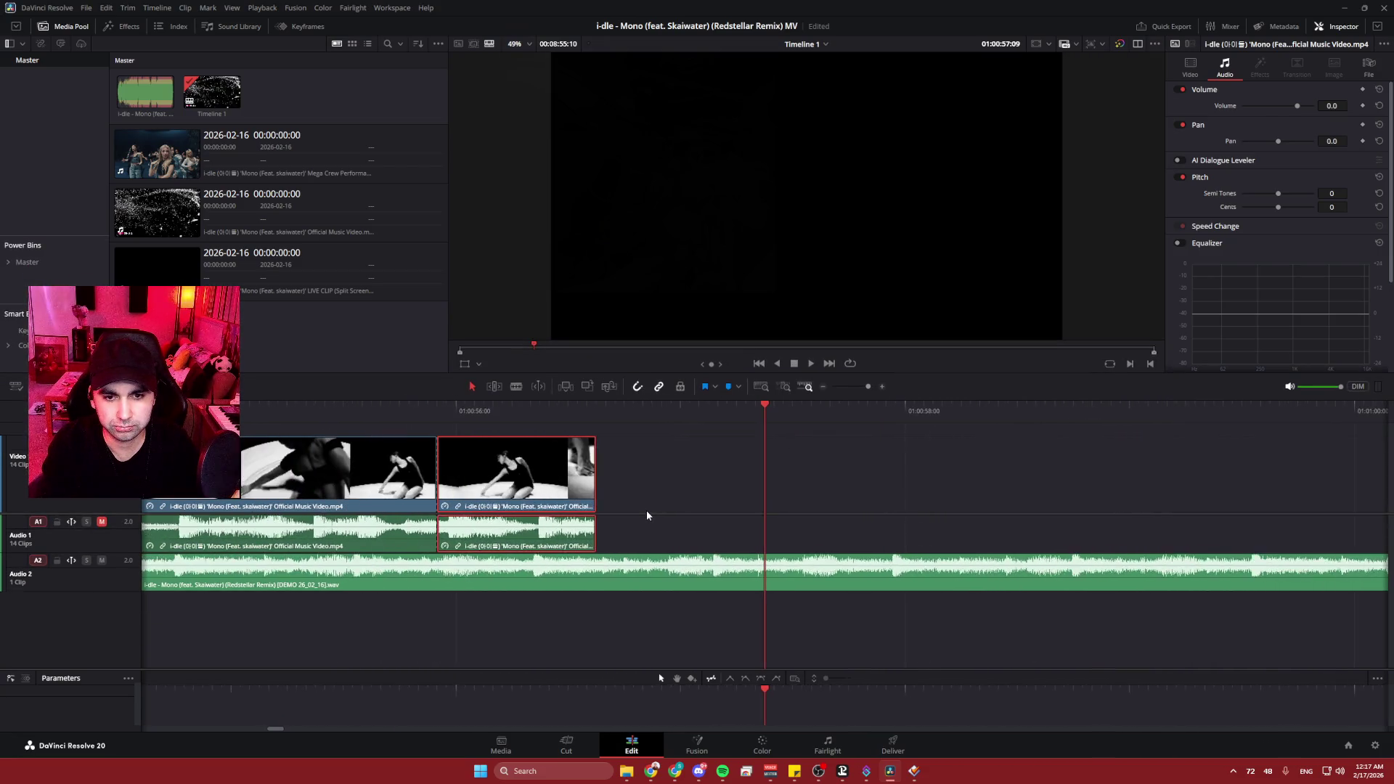
{"action": "scroll", "coordinate": [647, 510], "scroll_direction": "down", "scroll_amount": 10}
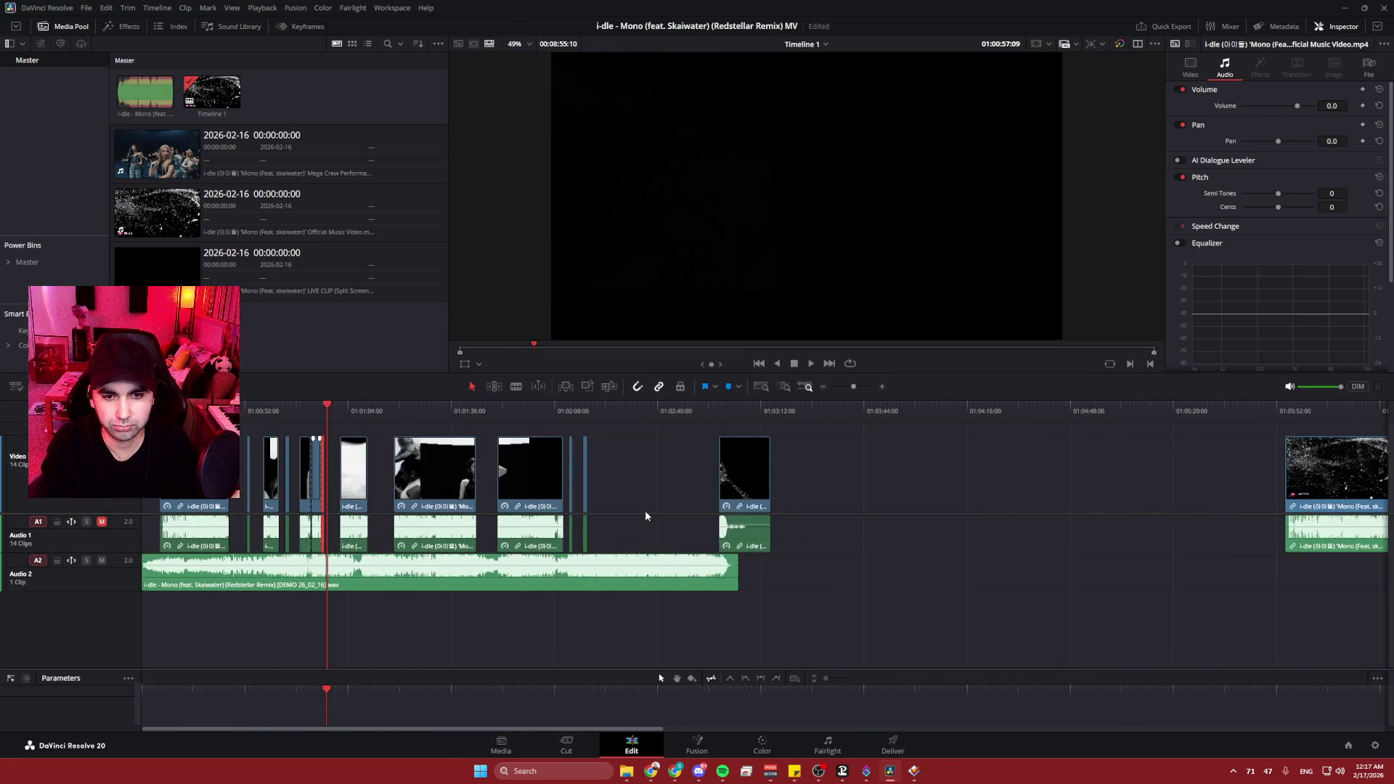
{"action": "scroll", "coordinate": [468, 495], "scroll_direction": "up", "scroll_amount": 1}
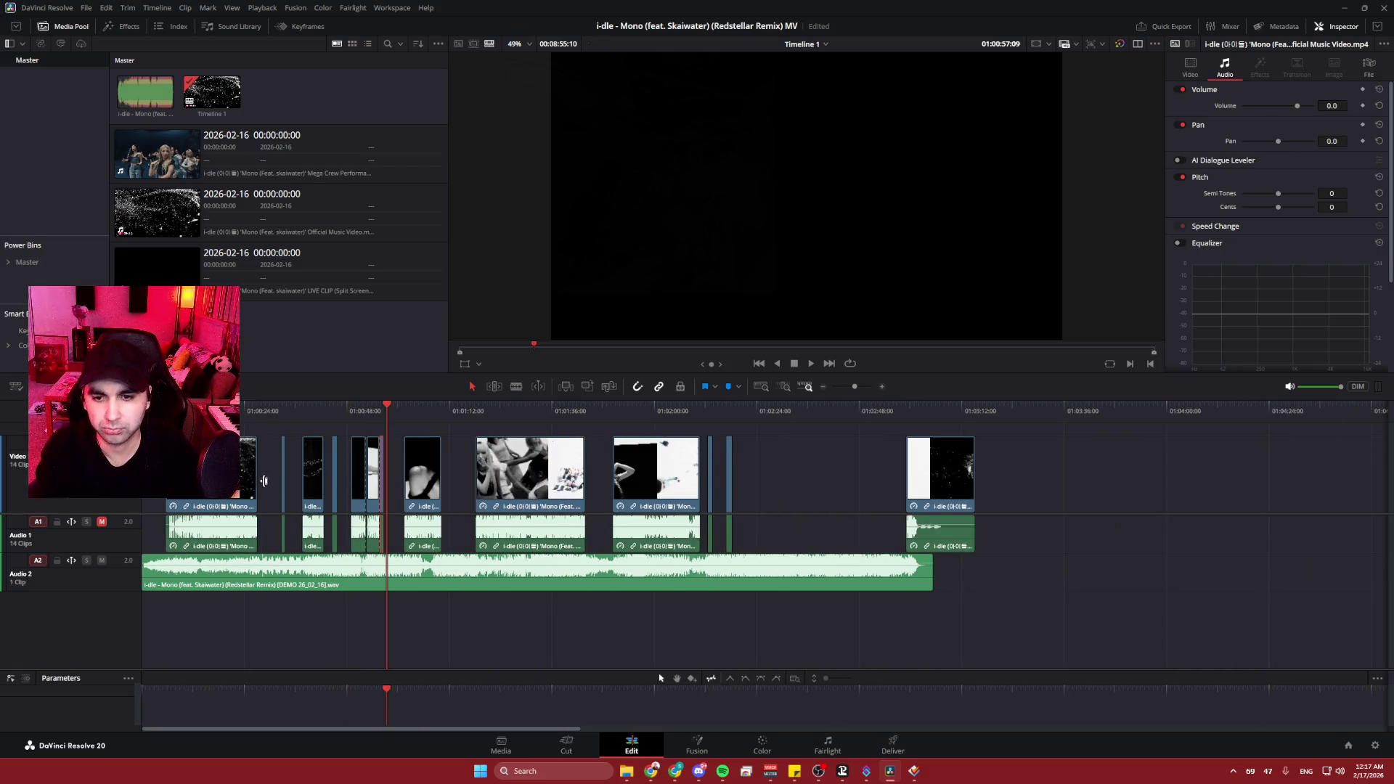
{"action": "scroll", "coordinate": [265, 481], "scroll_direction": "up", "scroll_amount": 2}
{"action": "left_click", "coordinate": [306, 411]}
{"action": "key", "text": "space"}
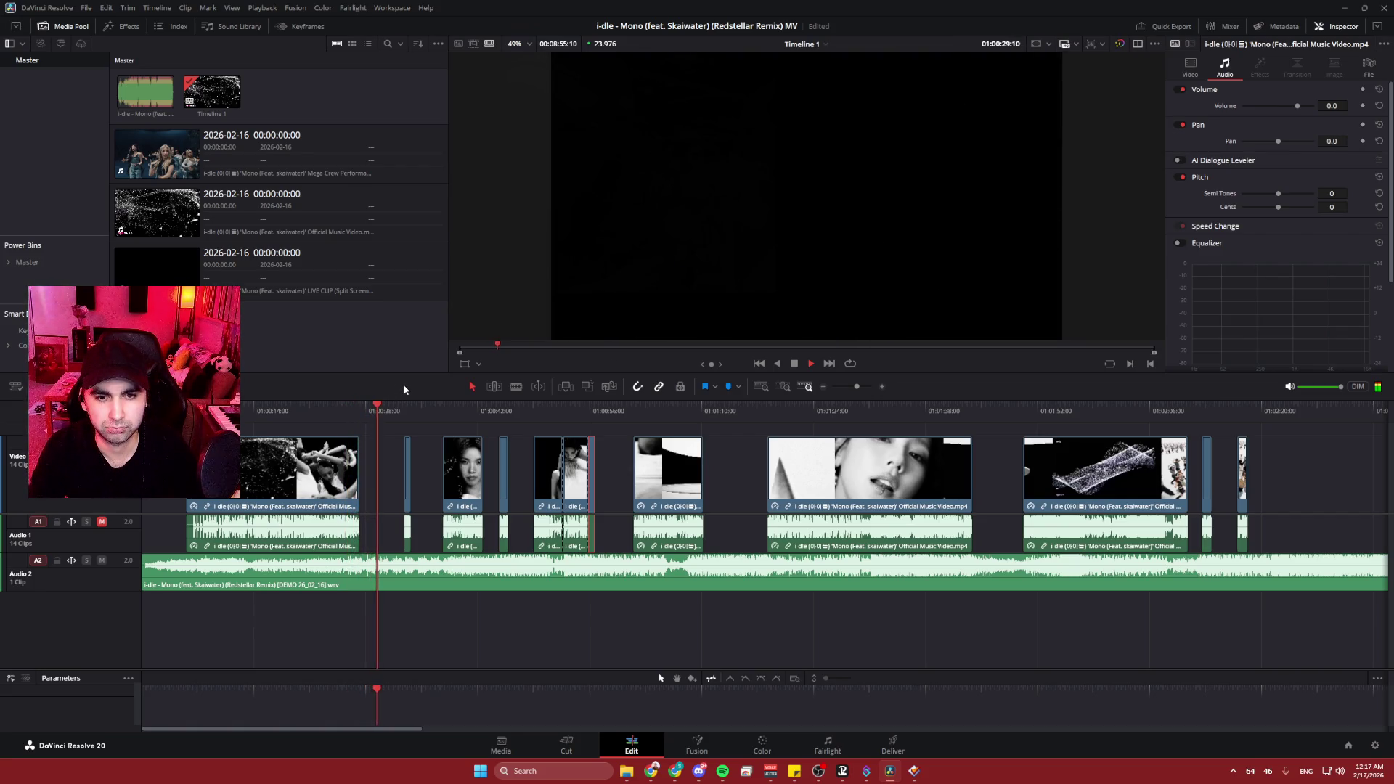
{"action": "key", "text": "space"}
{"action": "left_click_drag", "start_coordinate": [1332, 472], "coordinate": [302, 494]}
{"action": "scroll", "coordinate": [742, 468], "scroll_direction": "left", "scroll_amount": 10}
{"action": "scroll", "coordinate": [438, 467], "scroll_direction": "down", "scroll_amount": 3}
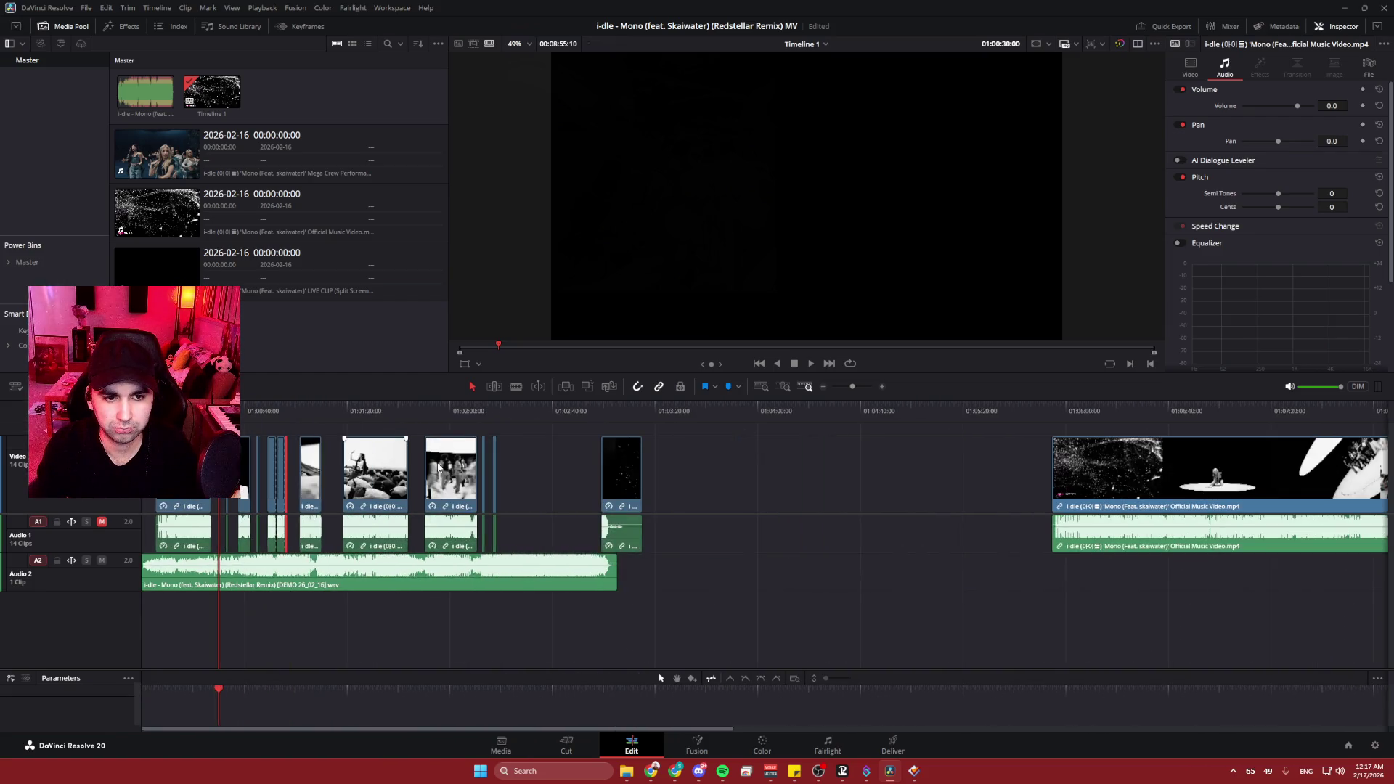
{"action": "left_click_drag", "start_coordinate": [888, 478], "coordinate": [314, 456]}
- Play the long clip and stop playback around 01:06:21
{"action": "left_click", "coordinate": [420, 408]}
{"action": "key", "text": "space"}
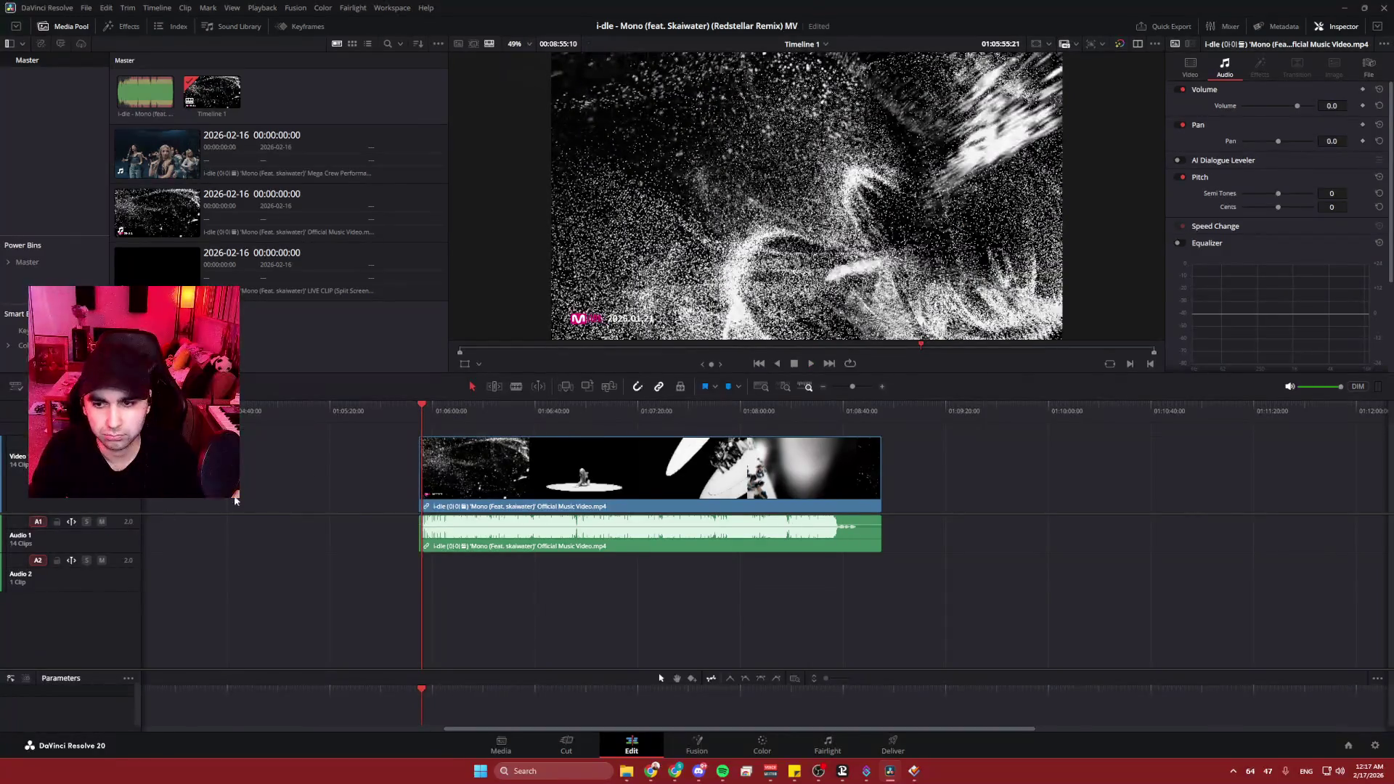
{"action": "left_click", "coordinate": [451, 414]}
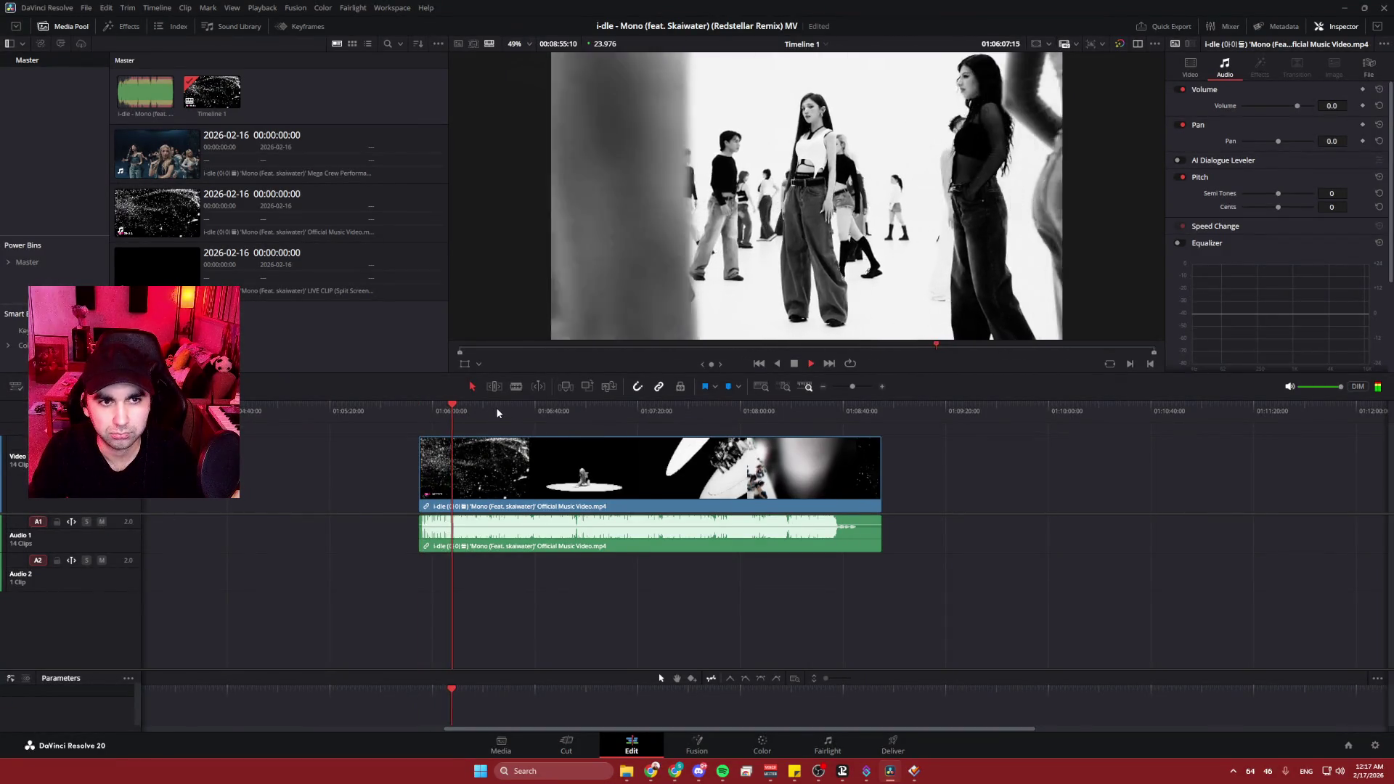
{"action": "left_click_drag", "start_coordinate": [538, 404], "coordinate": [490, 407]}
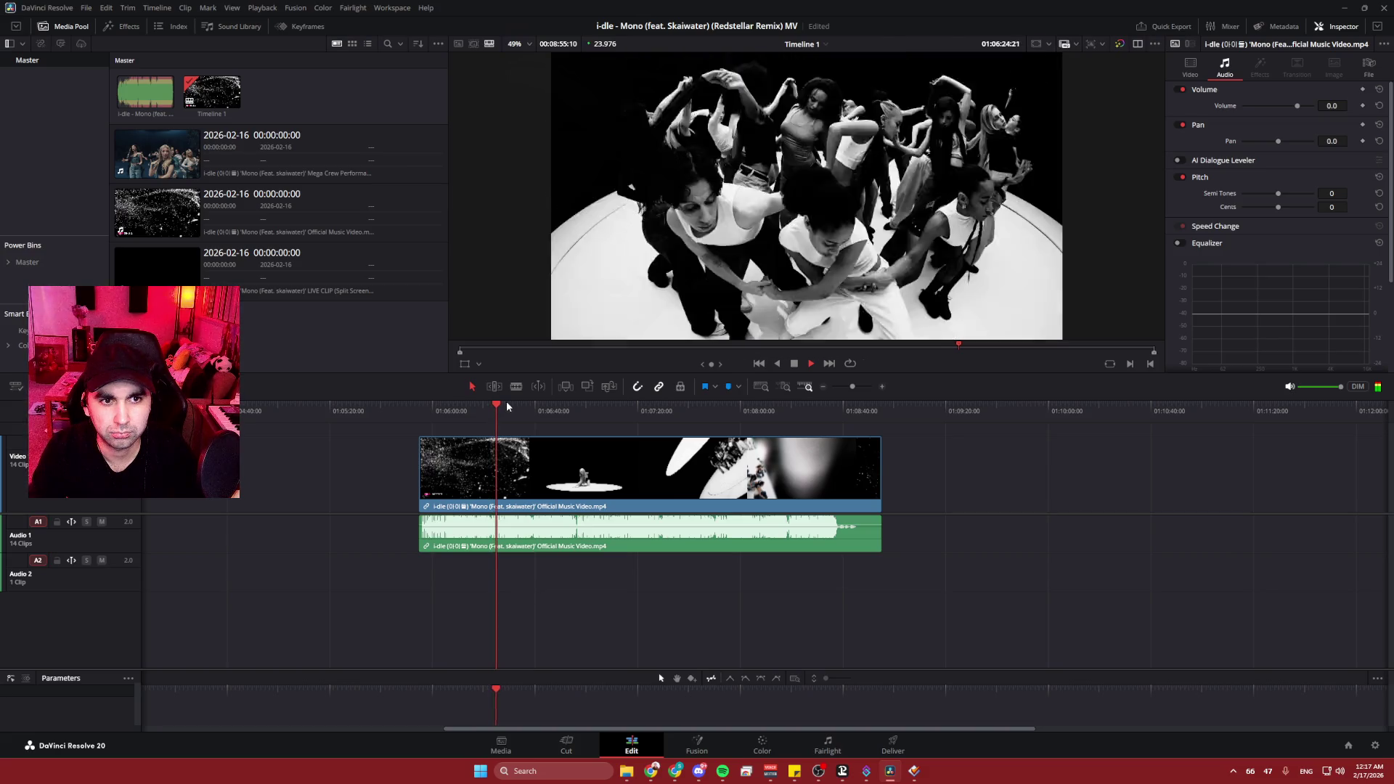
{"action": "key", "text": "space"}
- Find the first frame of the oval-stage shot and cut the clip there near 01:06:22
{"action": "scroll", "coordinate": [480, 494], "scroll_direction": "up", "scroll_amount": 3}
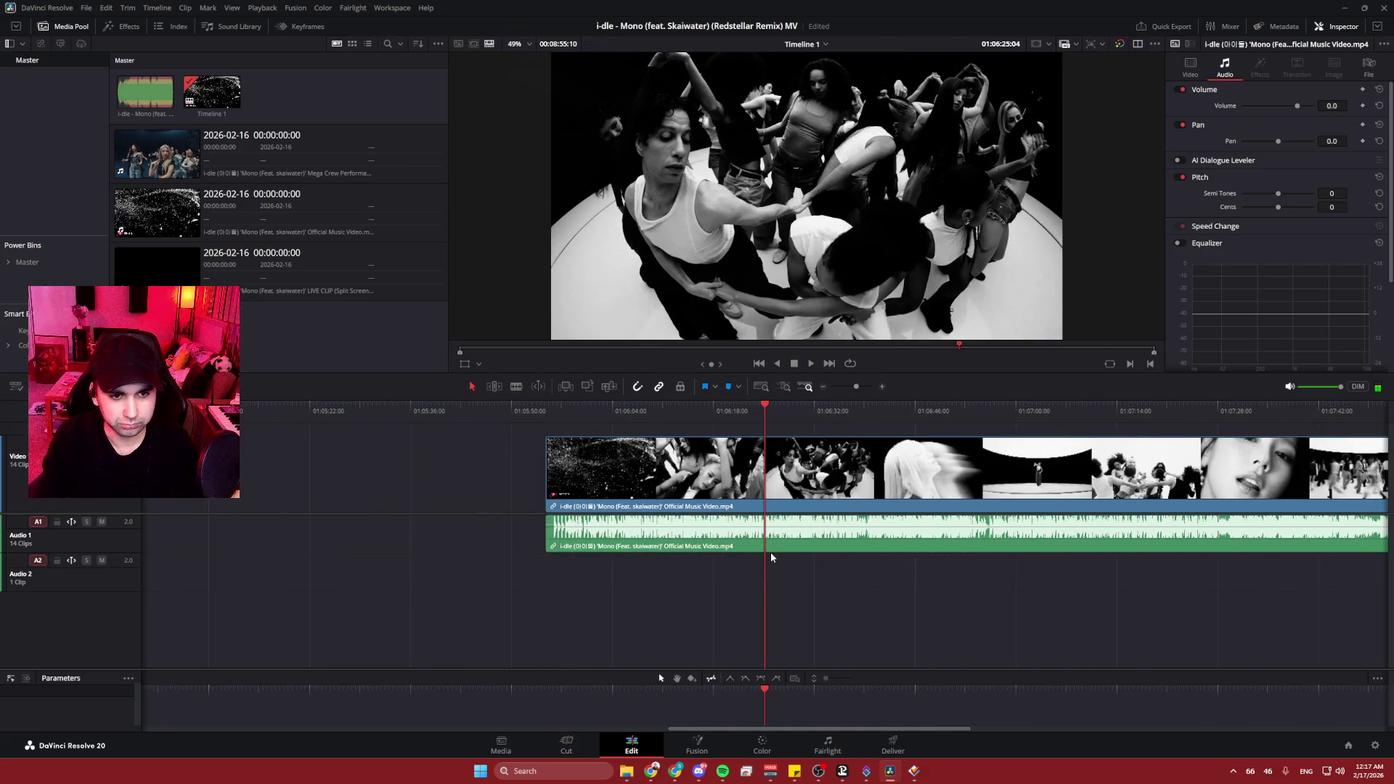
{"action": "scroll", "coordinate": [767, 559], "scroll_direction": "up", "scroll_amount": 2}
{"action": "mouse_move", "coordinate": [722, 409]}
{"action": "left_mouse_down"}
{"action": "mouse_move", "coordinate": [659, 407]}
{"action": "mouse_move", "coordinate": [742, 397]}
{"action": "mouse_move", "coordinate": [678, 400]}
{"action": "left_mouse_up"}
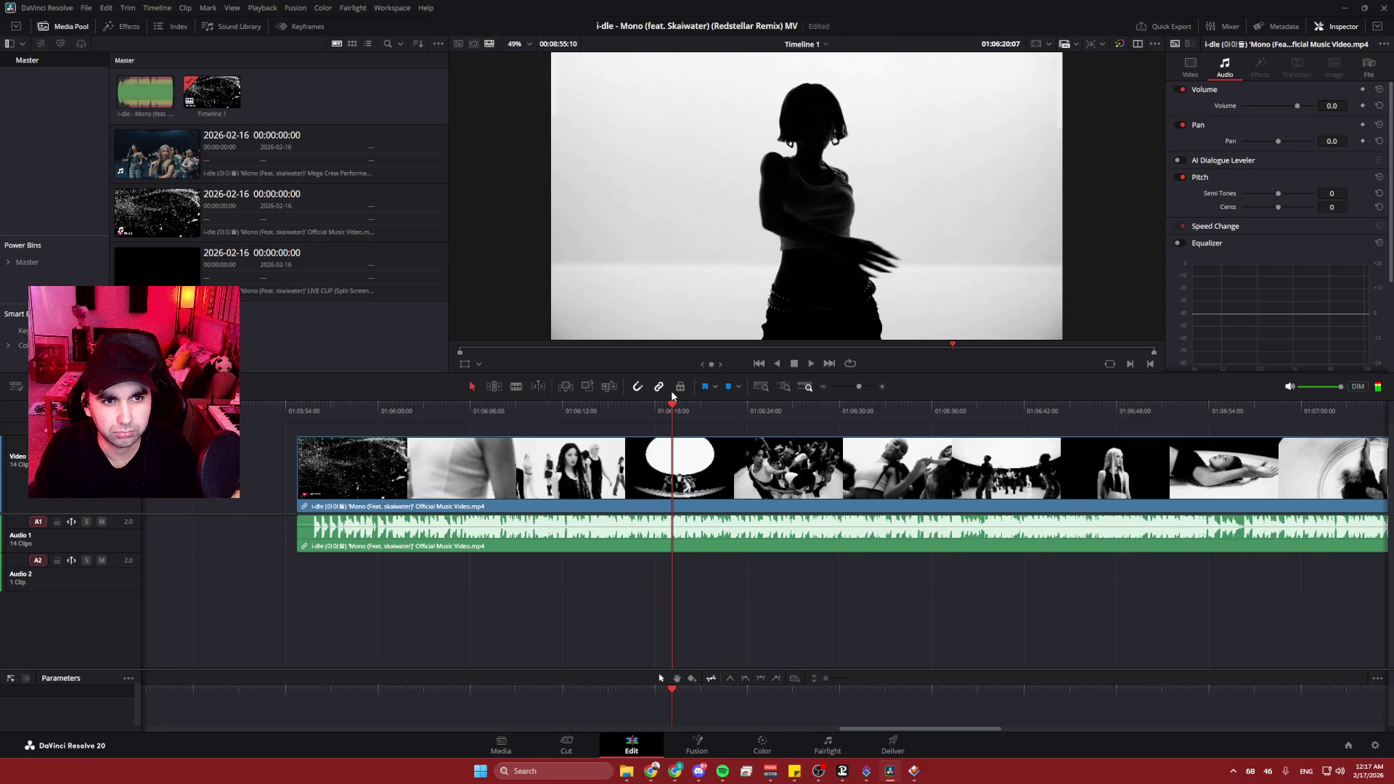
{"action": "key", "text": "space"}
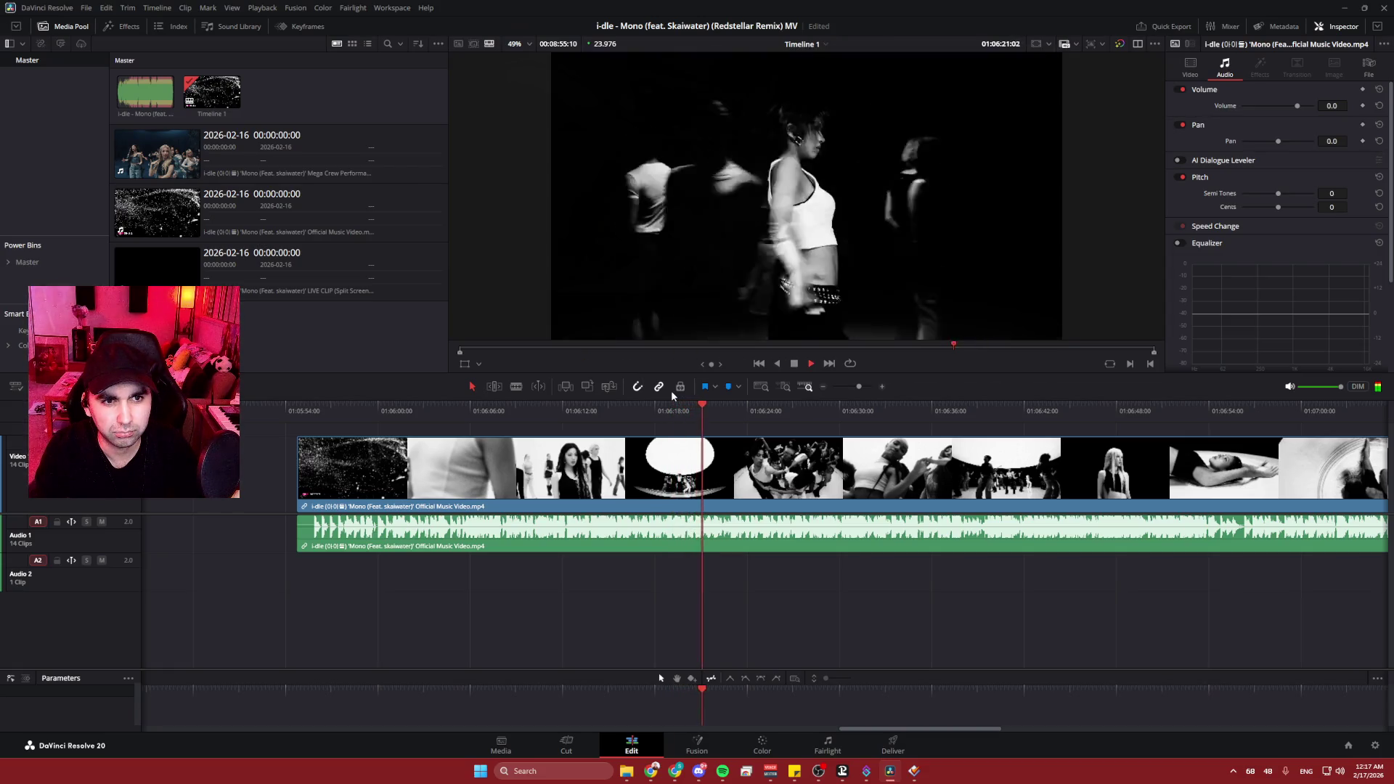
{"action": "key", "text": "space"}
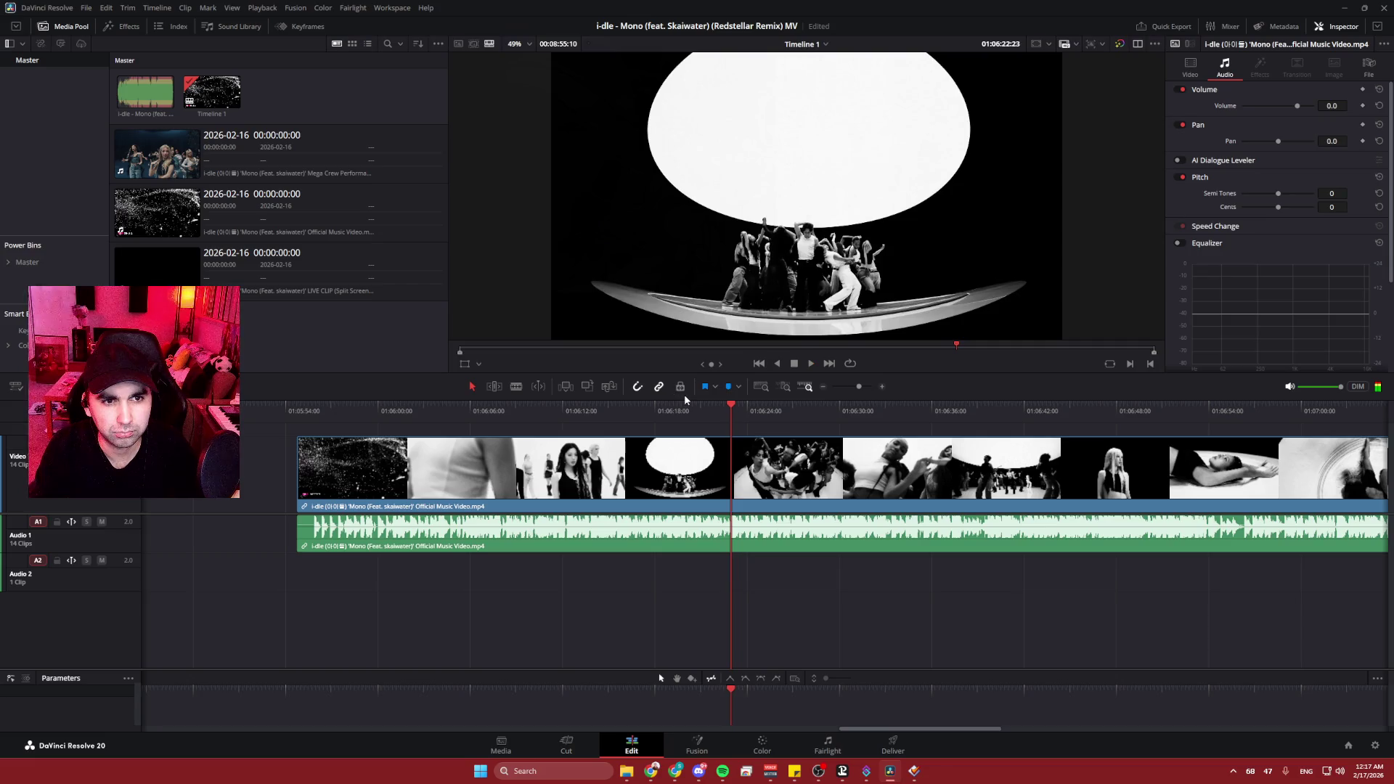
{"action": "left_click_drag", "start_coordinate": [733, 403], "coordinate": [728, 404]}
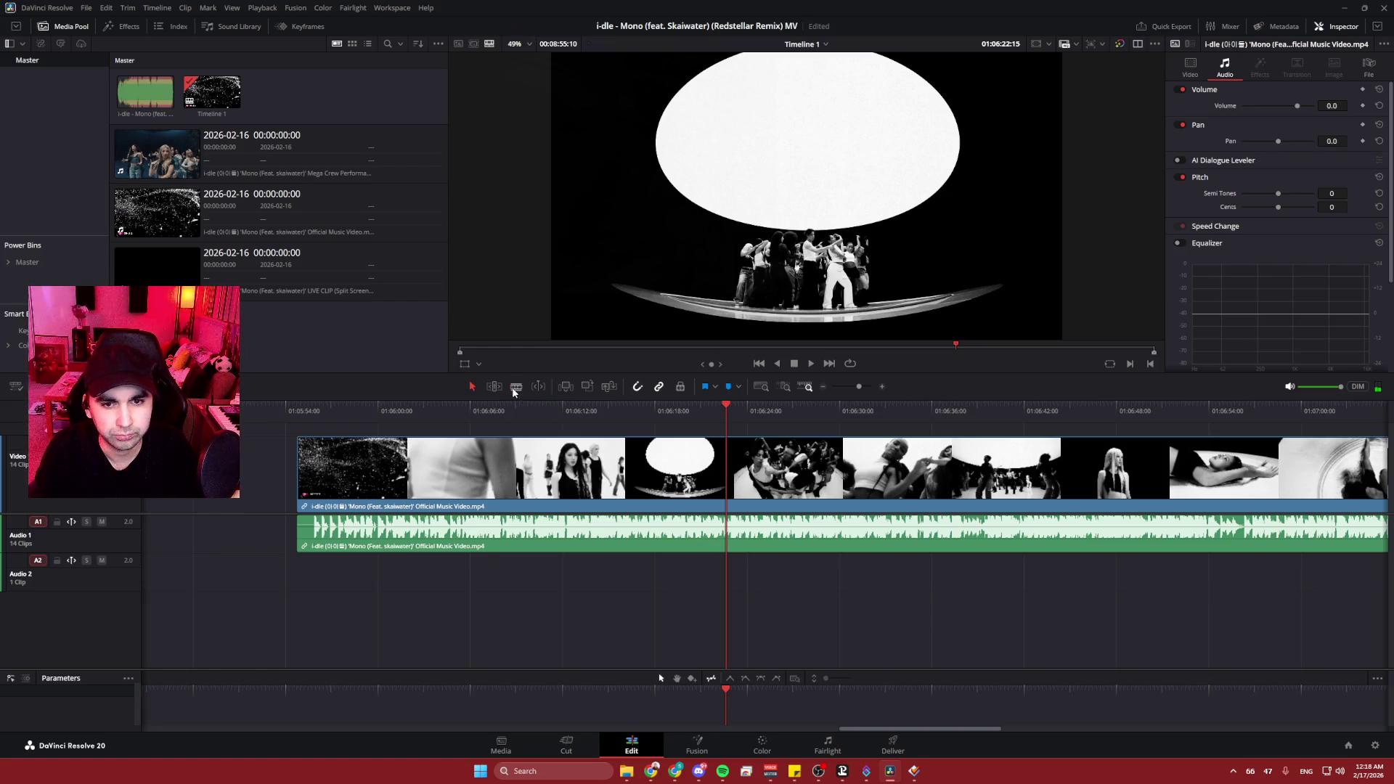
{"action": "key", "text": "ctrl+b"}
- Play on from the new cut and stop at the reaching-hands shot
{"action": "key", "text": "space"}
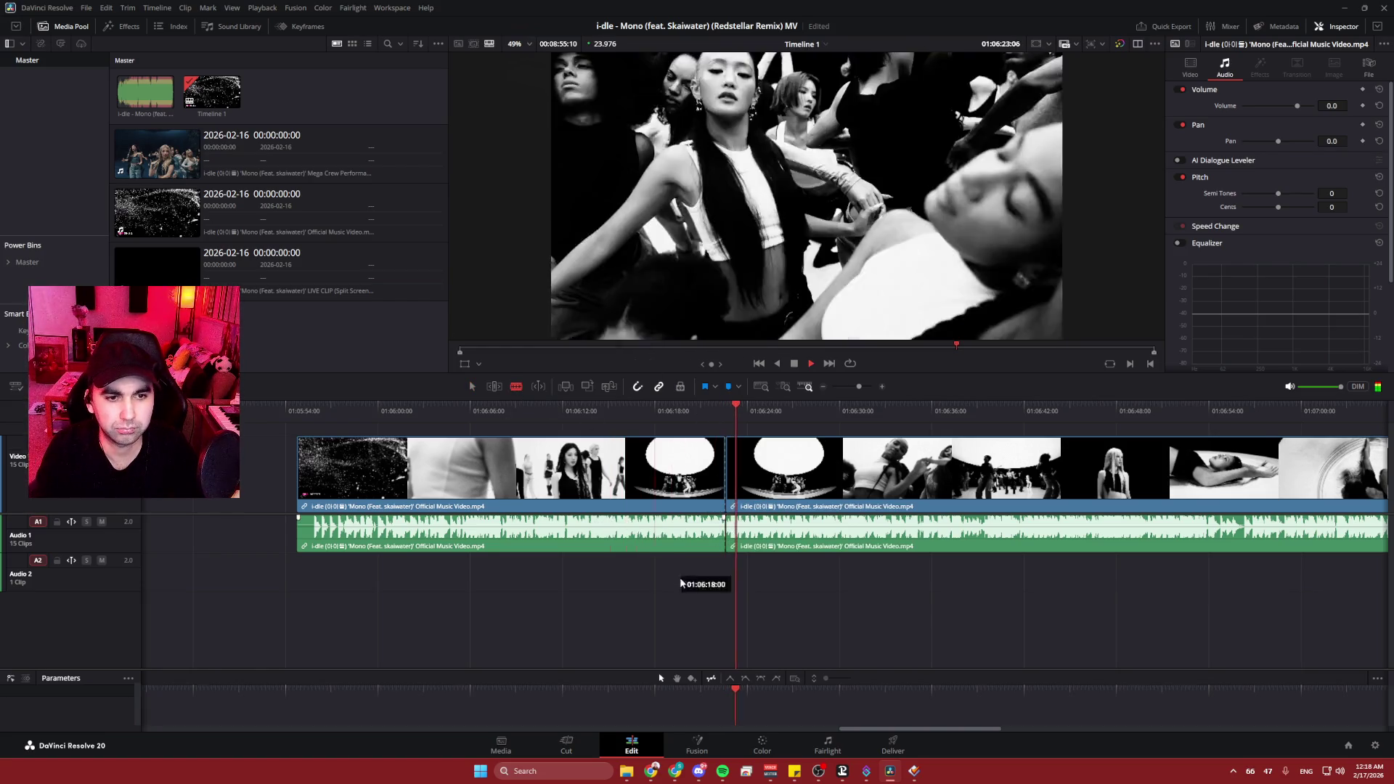
{"action": "left_click", "coordinate": [727, 407]}
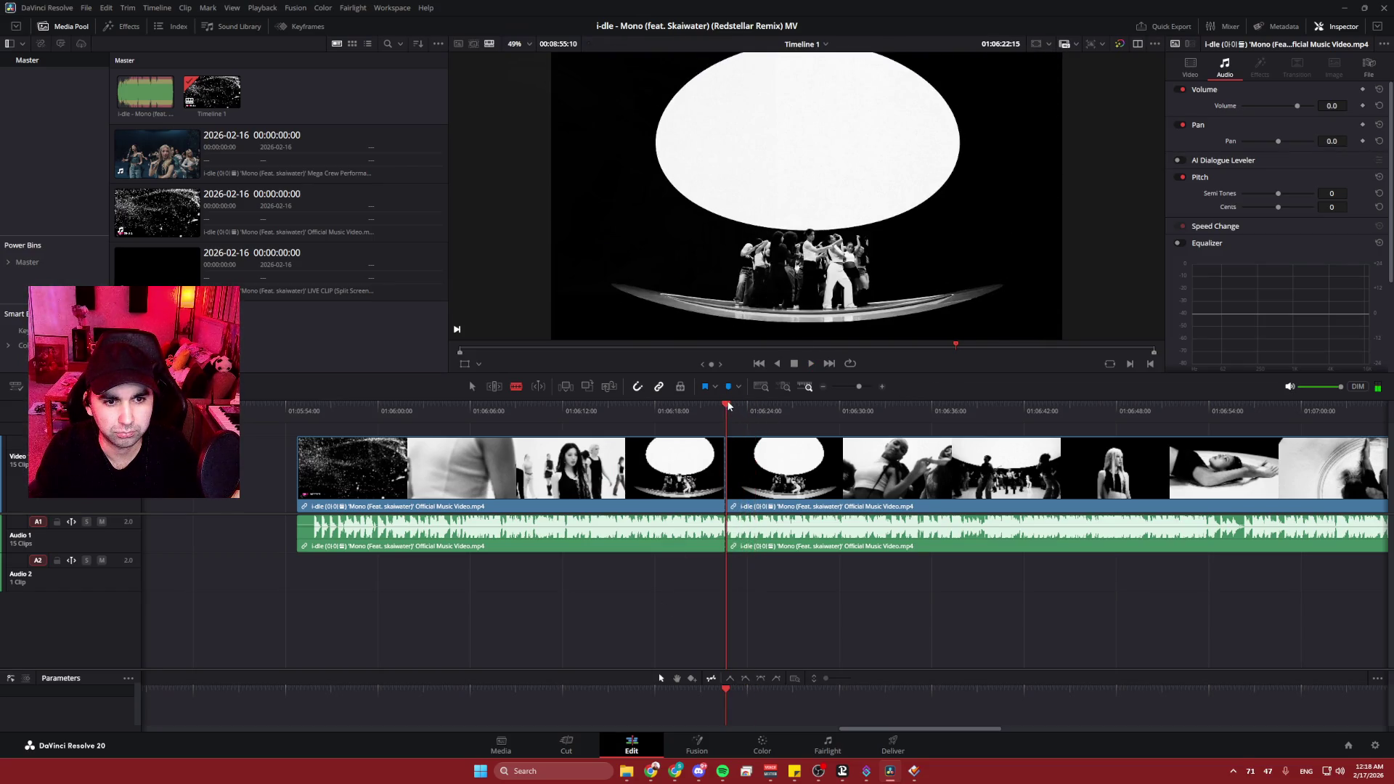
{"action": "left_click_drag", "start_coordinate": [733, 405], "coordinate": [737, 405]}
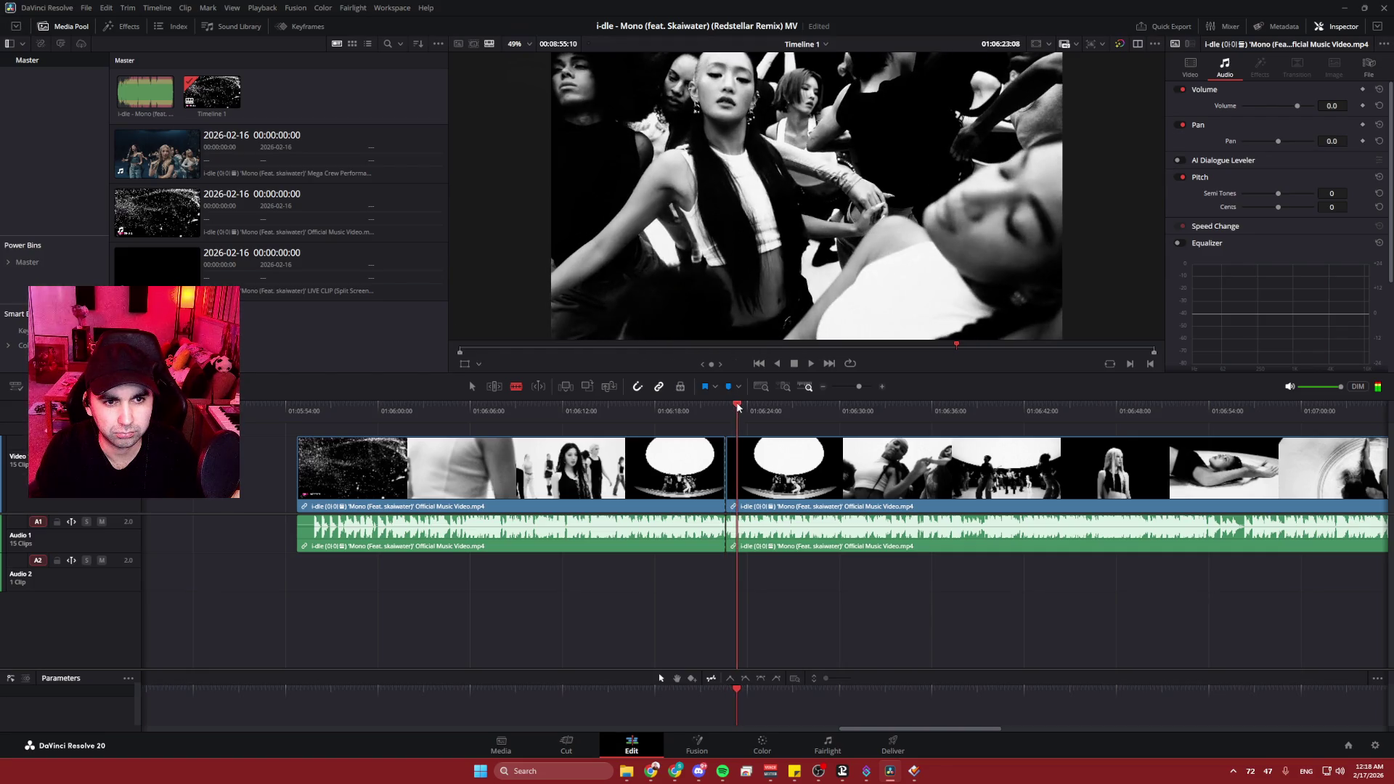
{"action": "key", "text": "Left"}
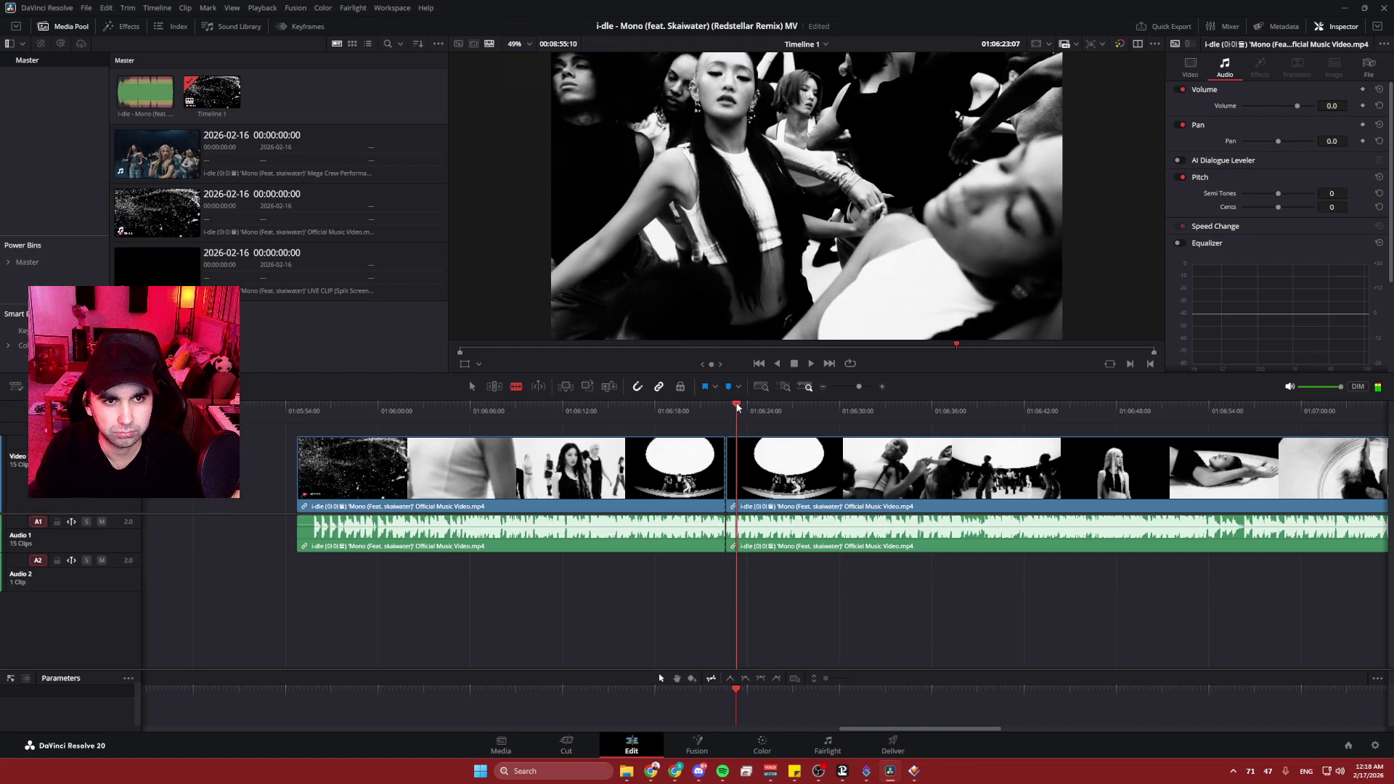
{"action": "key", "text": "space"}
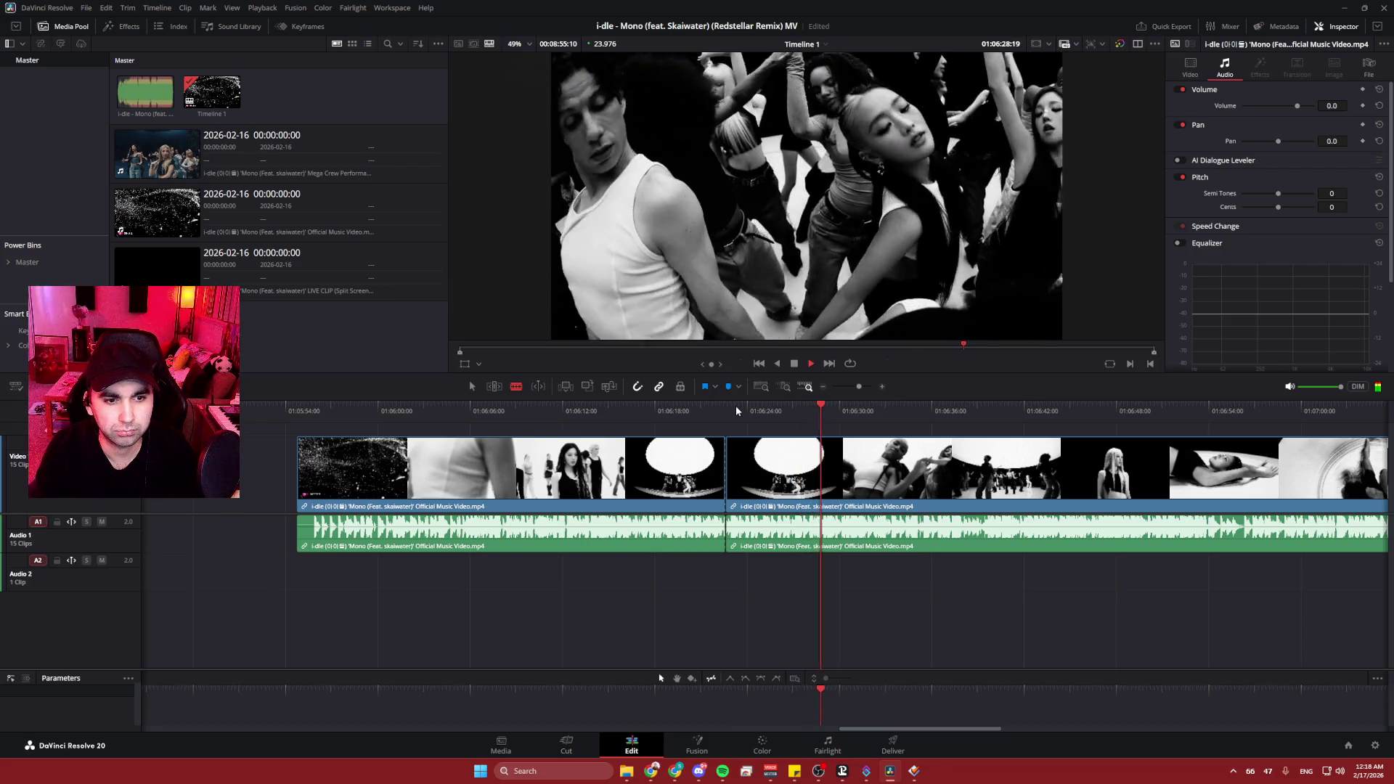
{"action": "key", "text": "space"}
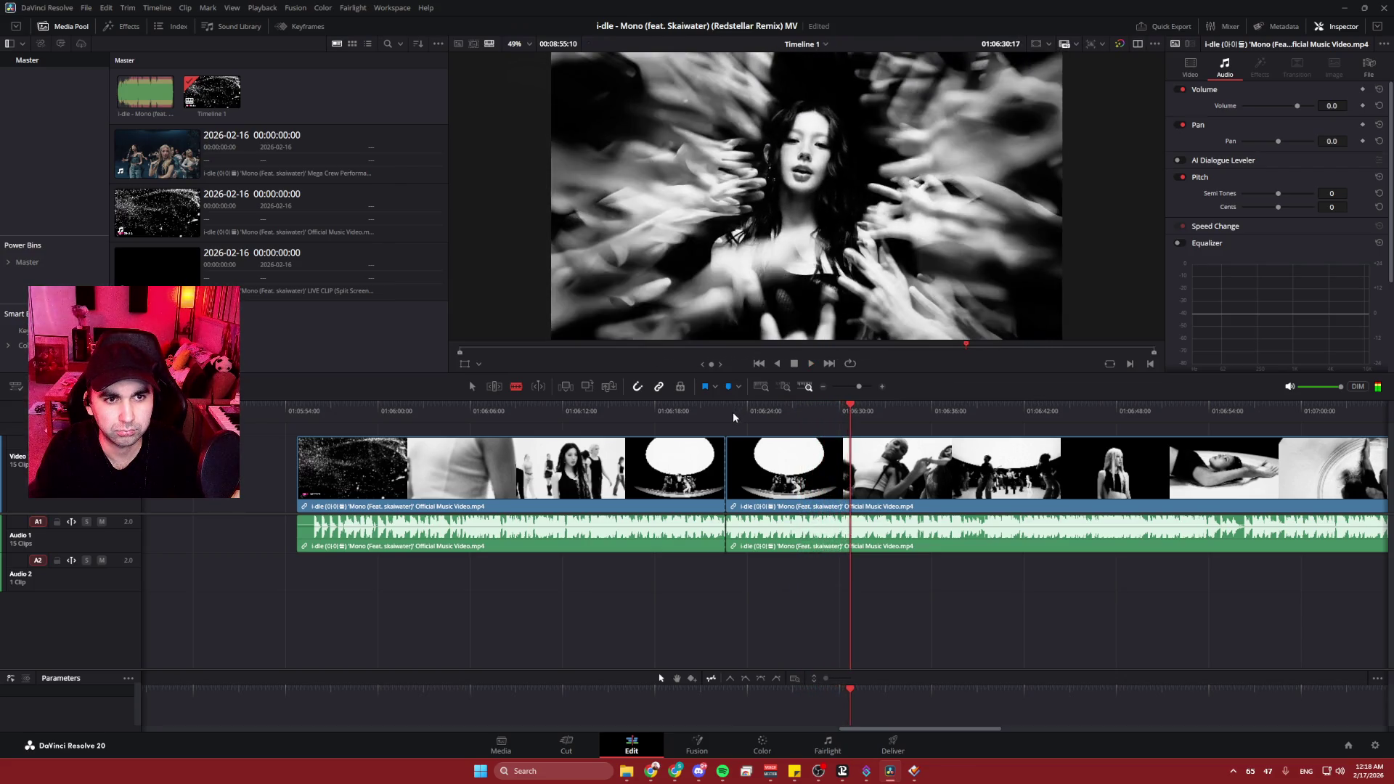
- Split the clip with the Blade at 01:06:30:05, the reaching-hands shot change
{"action": "left_click", "coordinate": [845, 409]}
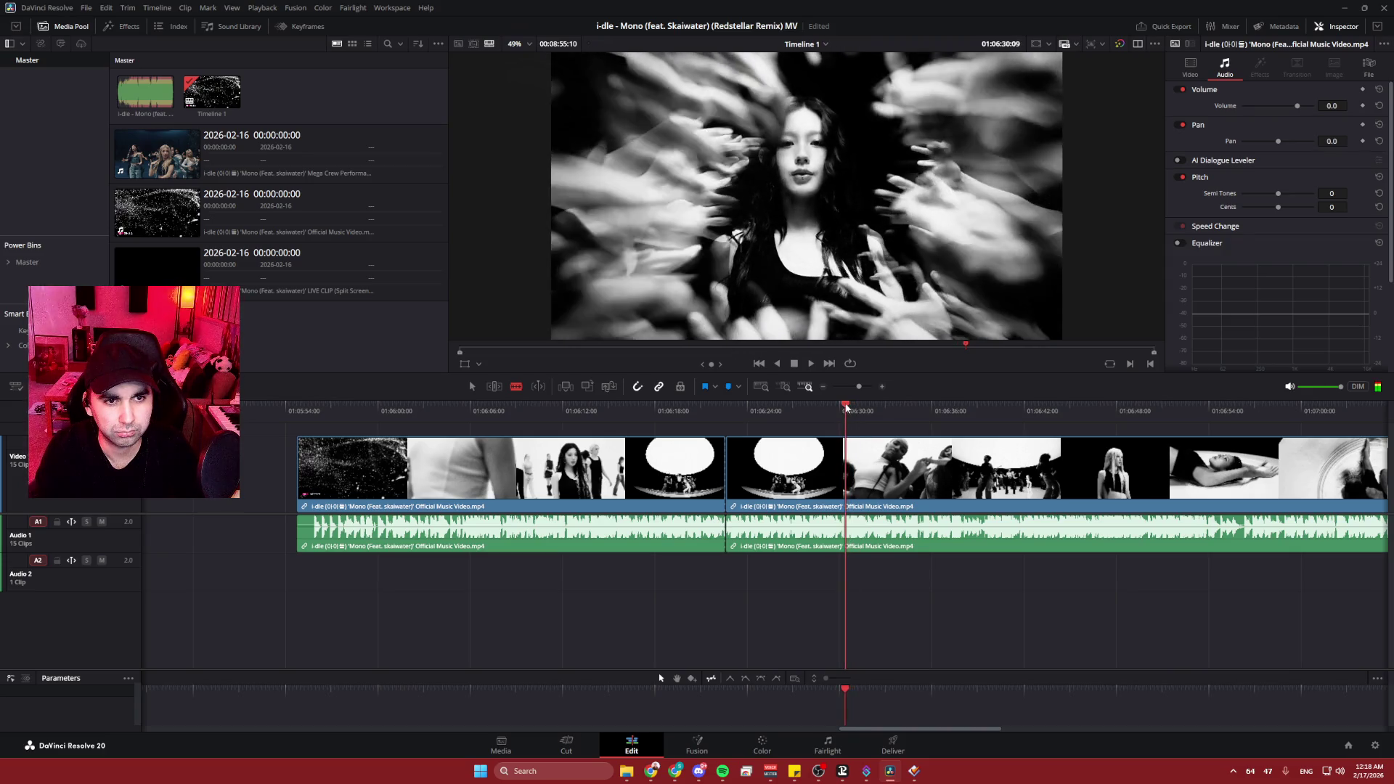
{"action": "left_click_drag", "start_coordinate": [845, 408], "coordinate": [842, 409]}
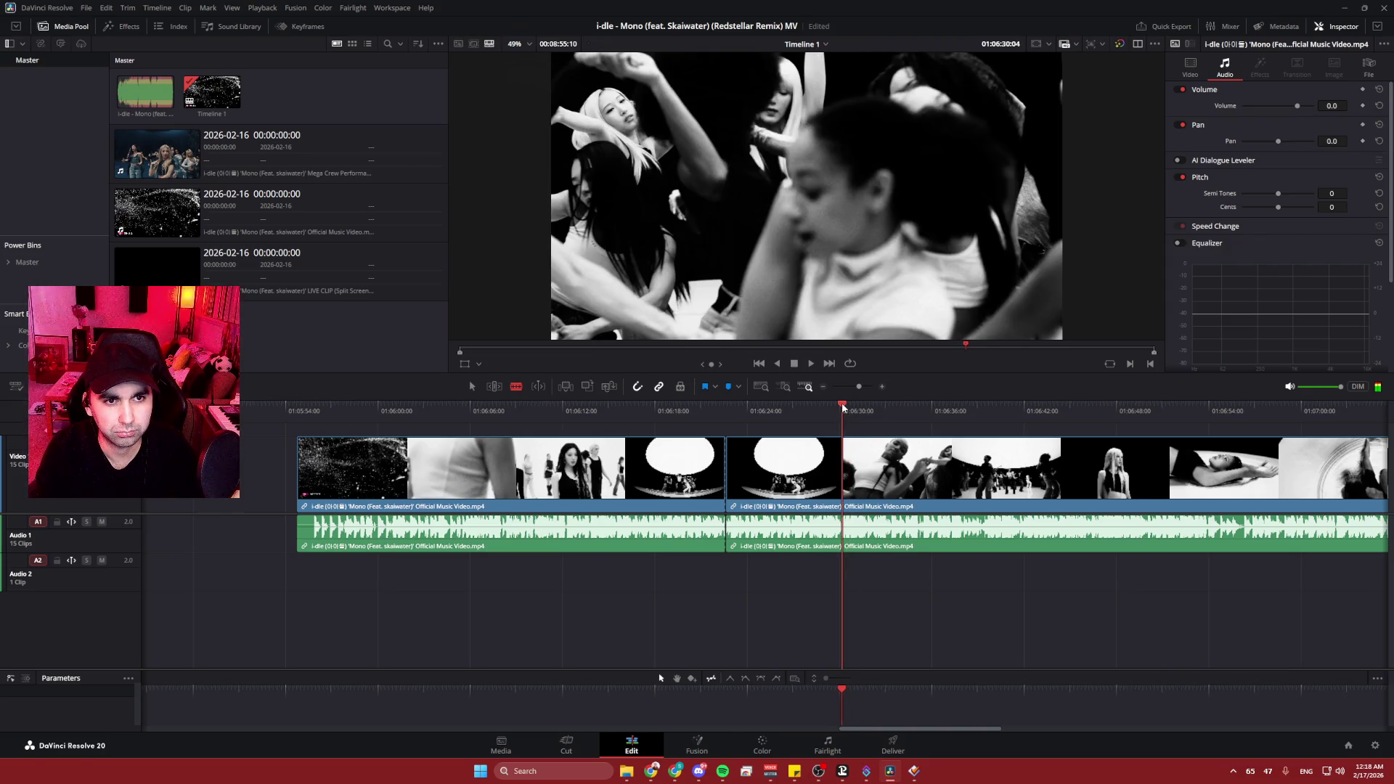
{"action": "key", "text": "Right"}
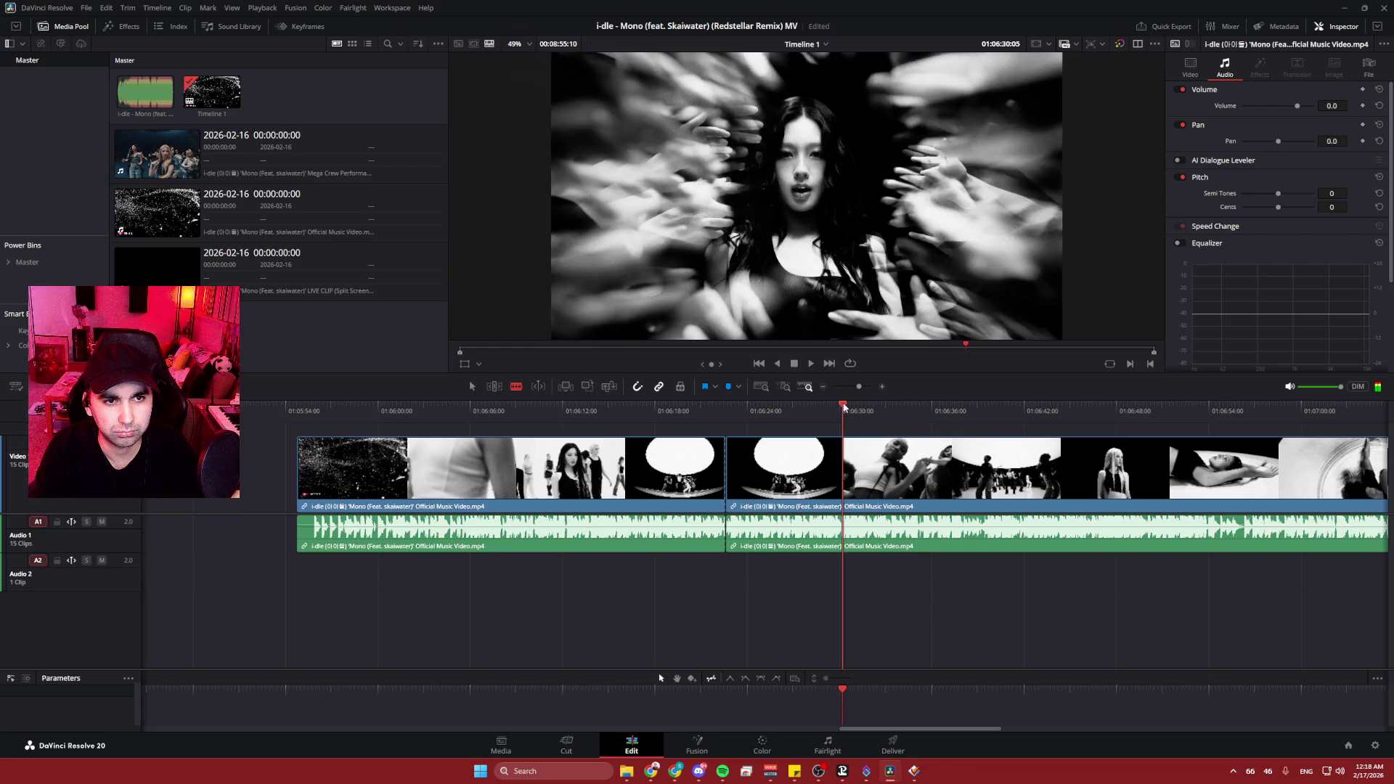
{"action": "left_click", "coordinate": [852, 439]}
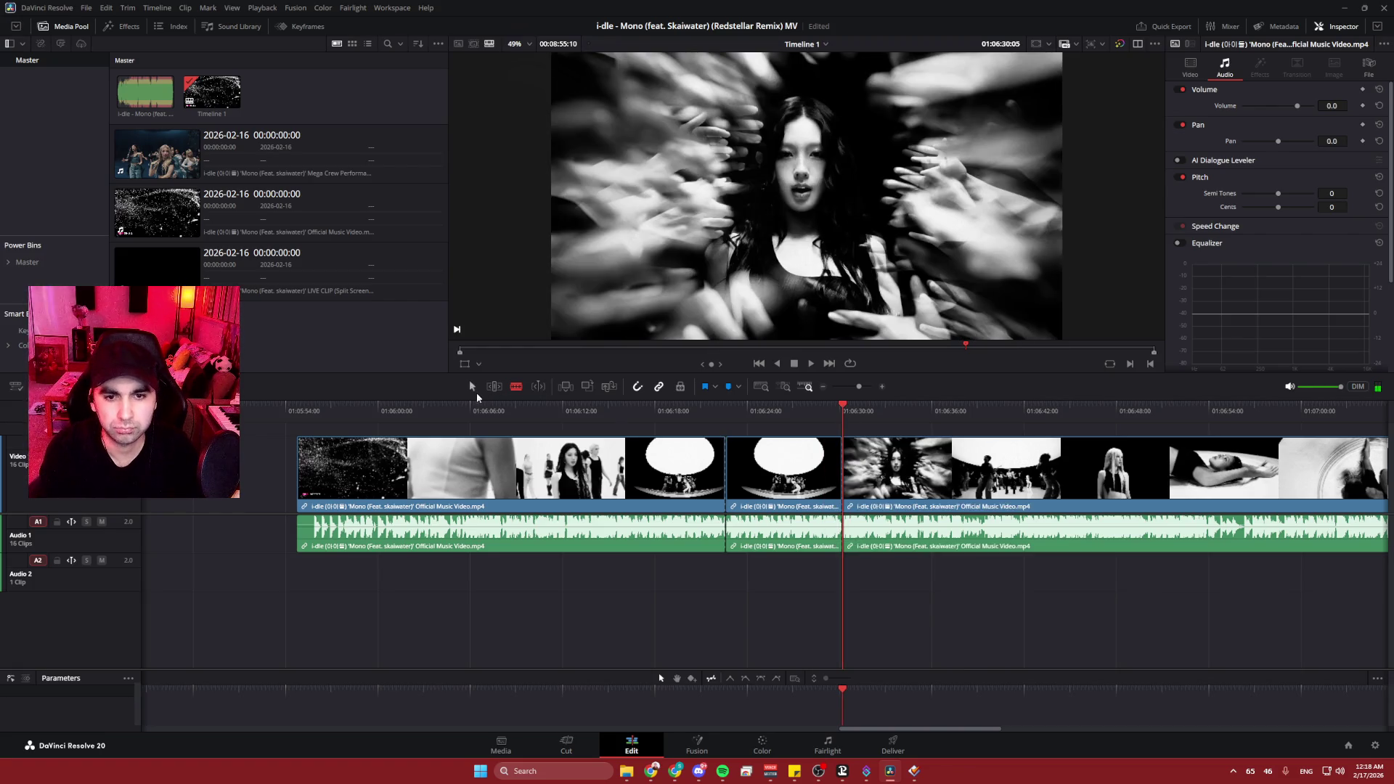
{"action": "scroll", "coordinate": [740, 625], "scroll_direction": "down", "scroll_amount": 5}
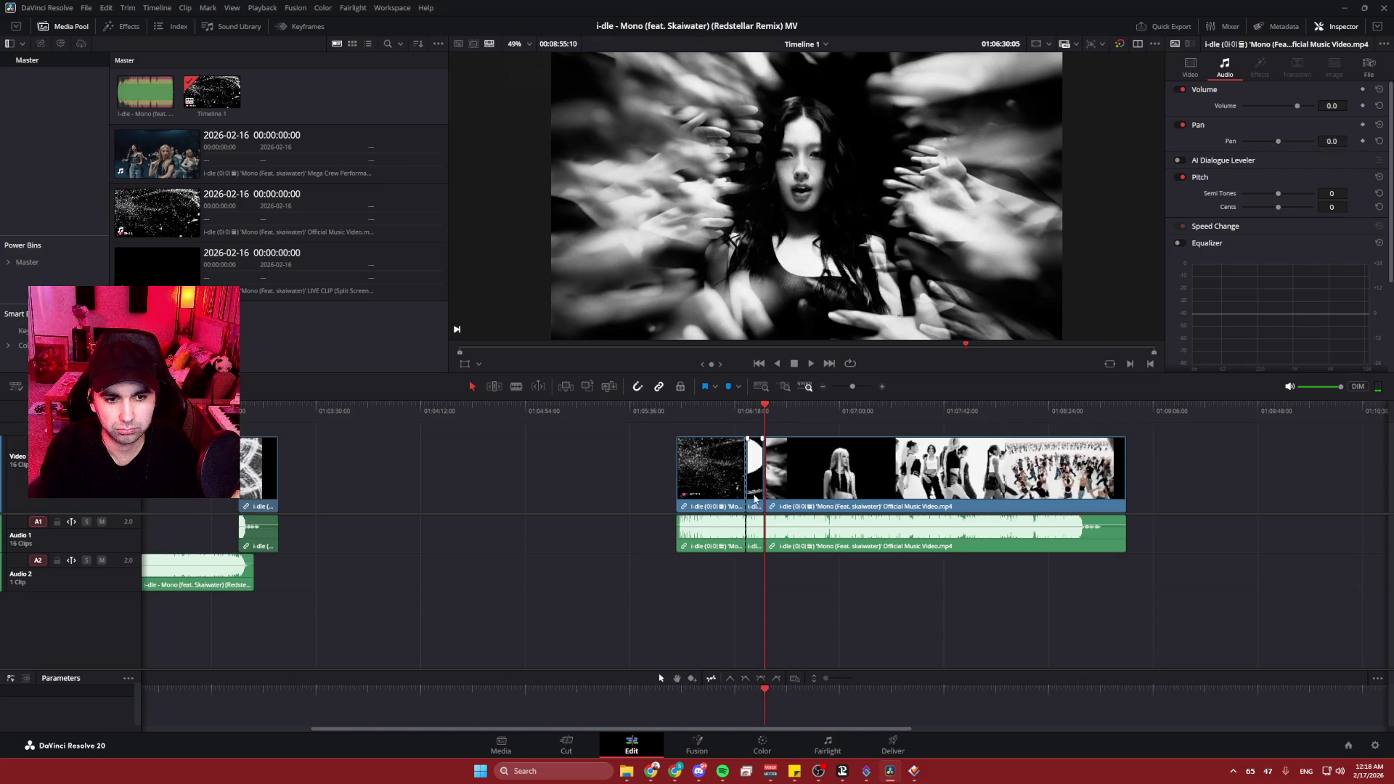
- Trim the end of the short clip before the last V1 clip to shorten it
{"action": "scroll", "coordinate": [675, 494], "scroll_direction": "left", "scroll_amount": 5}
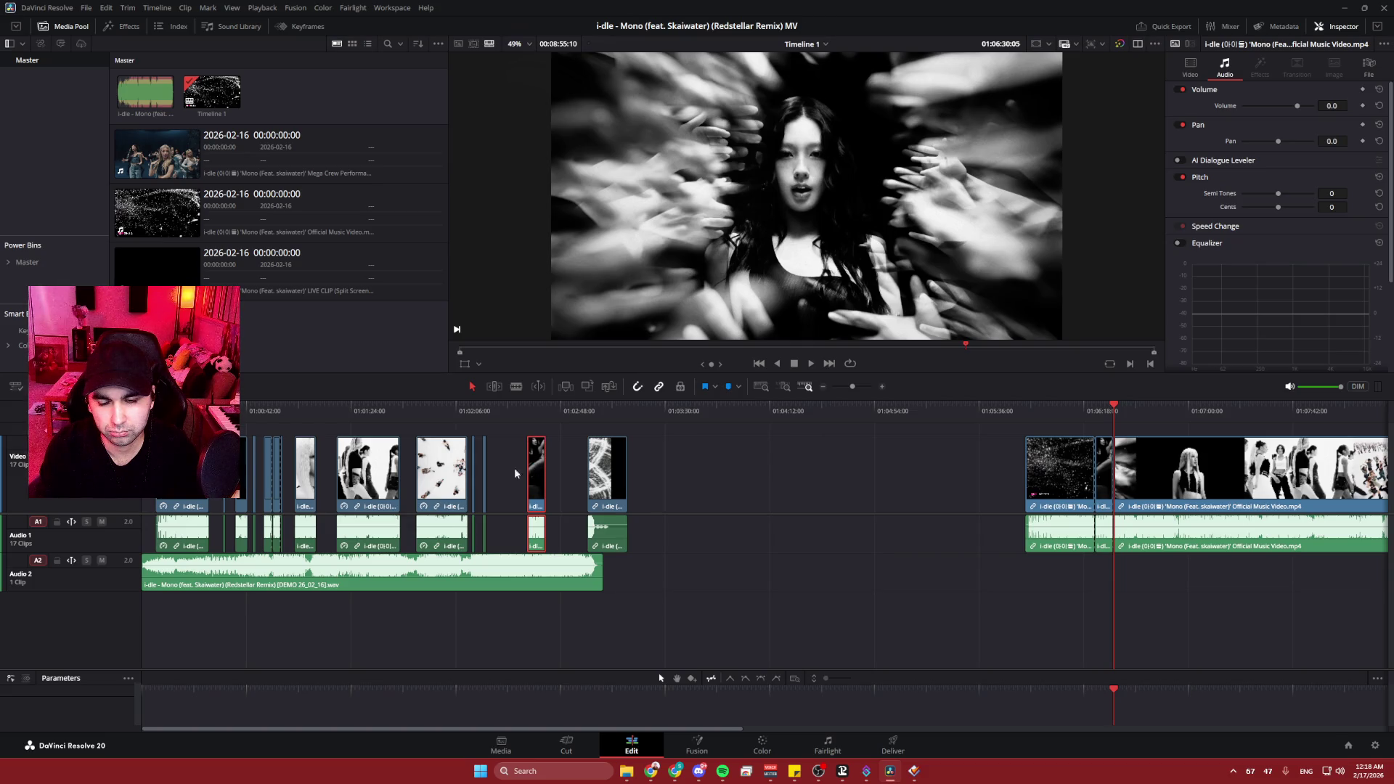
{"action": "scroll", "coordinate": [524, 469], "scroll_direction": "right", "scroll_amount": 3}
{"action": "scroll", "coordinate": [319, 481], "scroll_direction": "up", "scroll_amount": 2}
{"action": "scroll", "coordinate": [773, 482], "scroll_direction": "left", "scroll_amount": 4}
{"action": "scroll", "coordinate": [1204, 492], "scroll_direction": "up", "scroll_amount": 2}
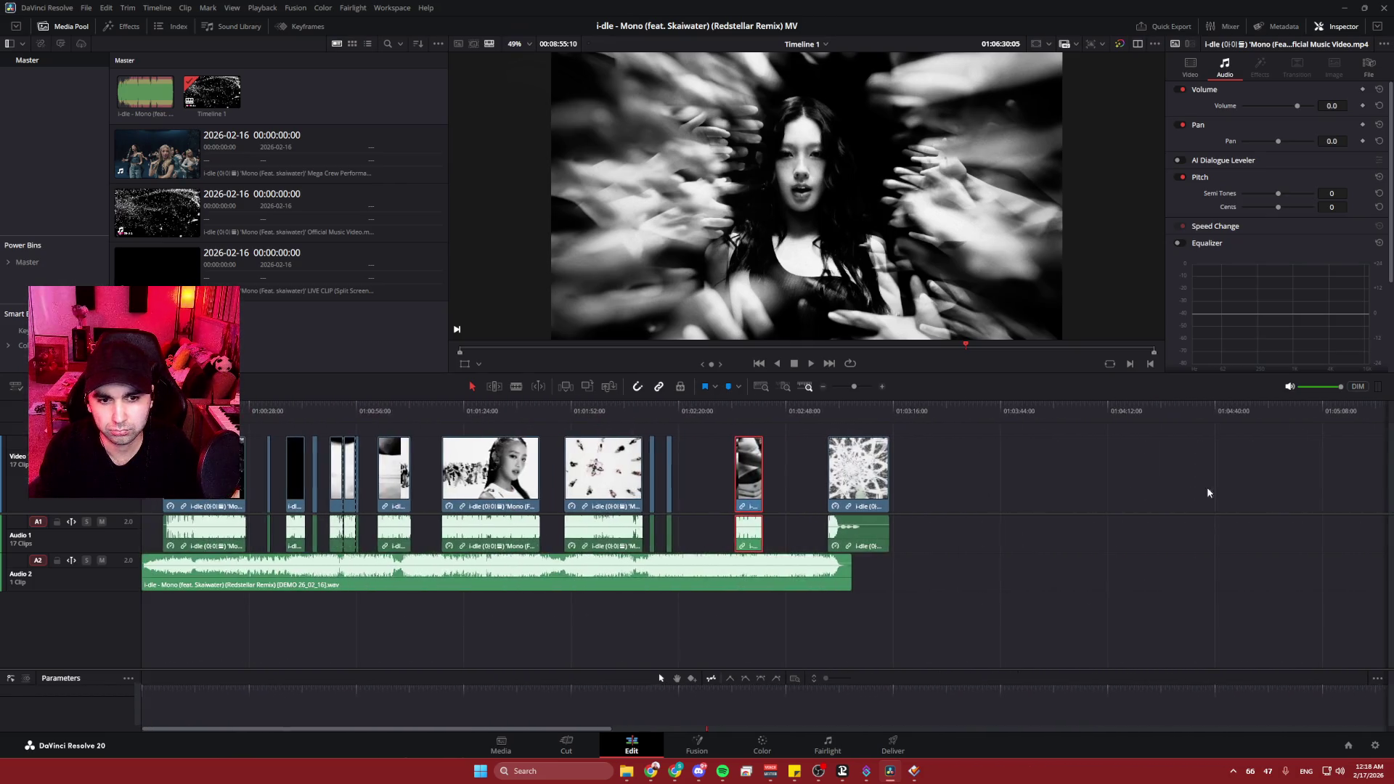
{"action": "left_click_drag", "start_coordinate": [761, 491], "coordinate": [747, 491]}
- Play the edit from around 01:00:24 and move the oval-stage clip next to the opening clip
{"action": "left_click", "coordinate": [235, 411]}
{"action": "key", "text": "space"}
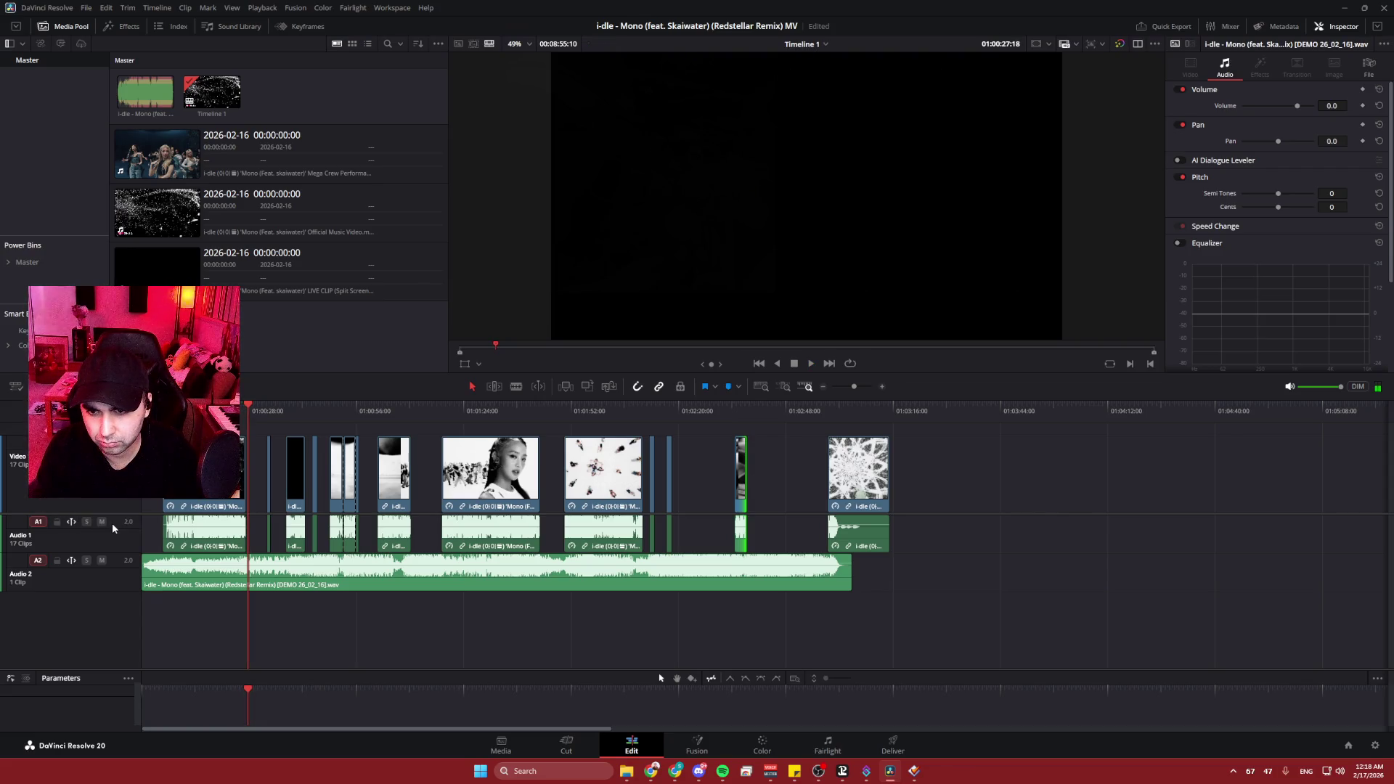
{"action": "mouse_move", "coordinate": [742, 473]}
{"action": "left_mouse_down"}
{"action": "mouse_move", "coordinate": [305, 464]}
{"action": "mouse_move", "coordinate": [258, 450]}
{"action": "left_mouse_up"}
- Nudge the oval-stage clip 13 frames earlier and play back the new arrangement
{"action": "scroll", "coordinate": [843, 503], "scroll_direction": "up", "scroll_amount": 10}
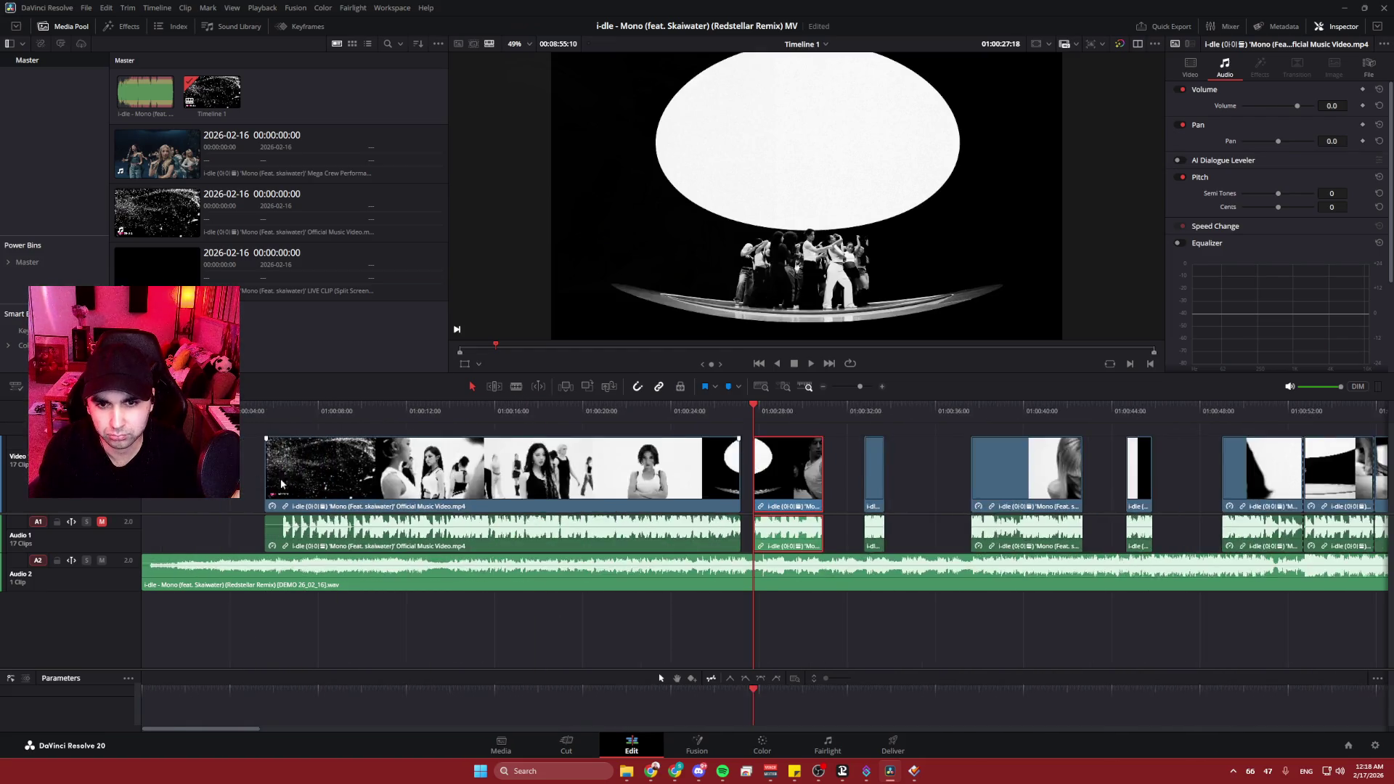
{"action": "left_click_drag", "start_coordinate": [870, 483], "coordinate": [824, 485]}
{"action": "key", "text": "space"}
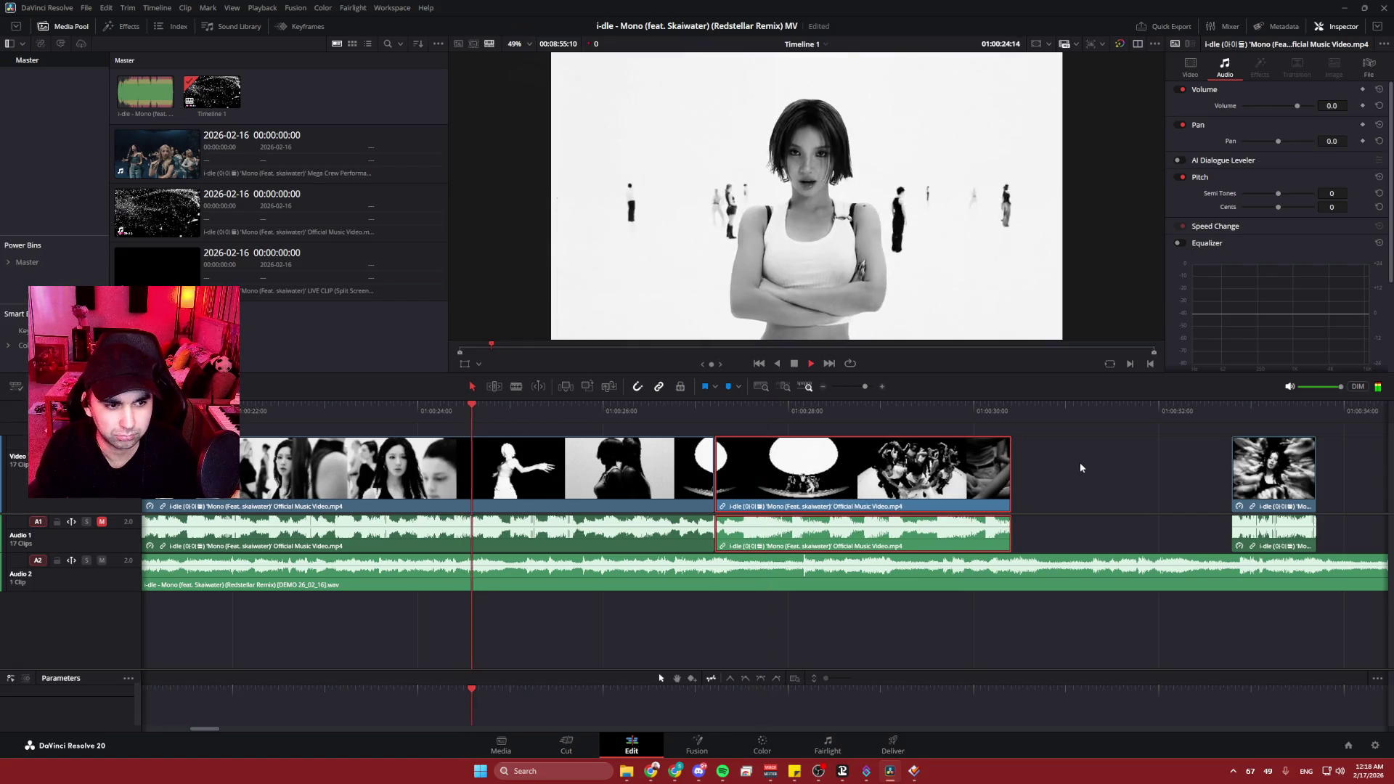
{"action": "left_click", "coordinate": [1076, 471]}
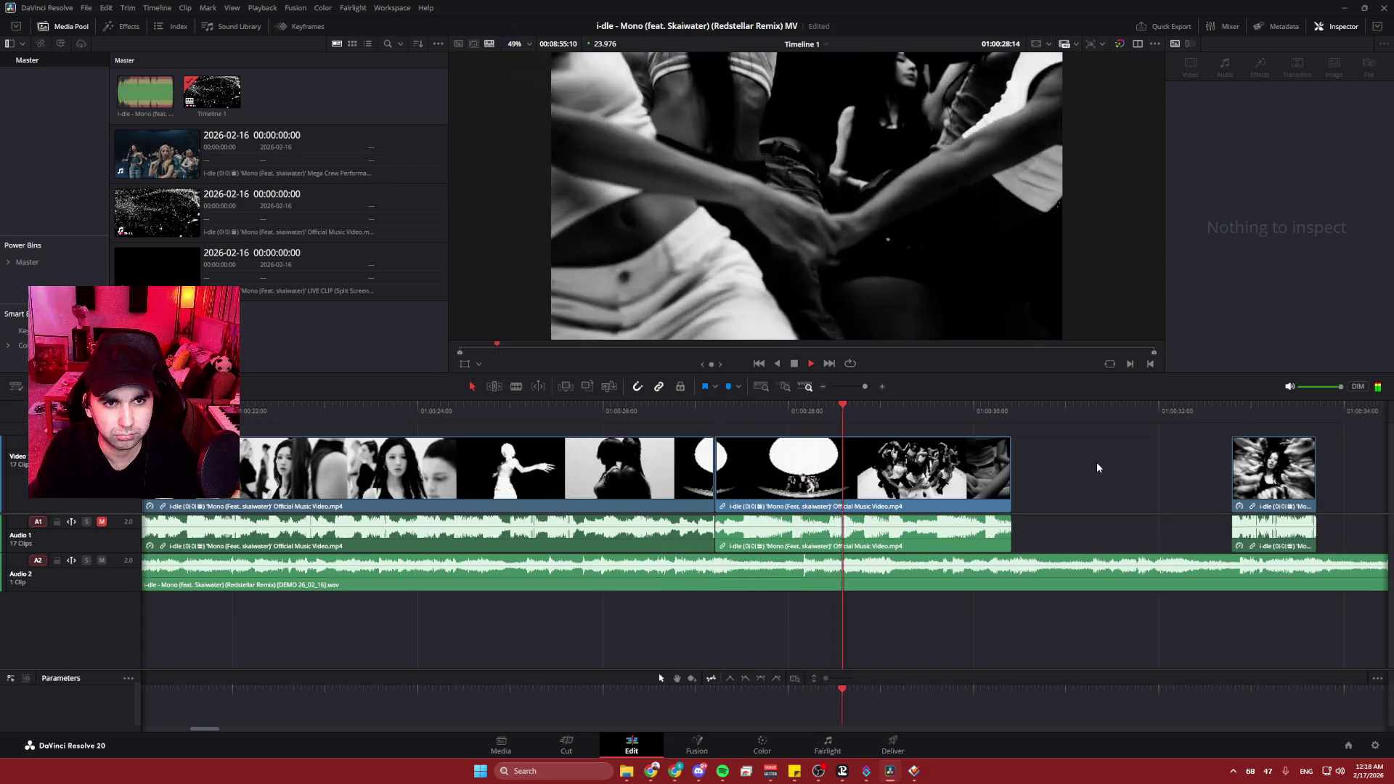
{"action": "key", "text": "space"}
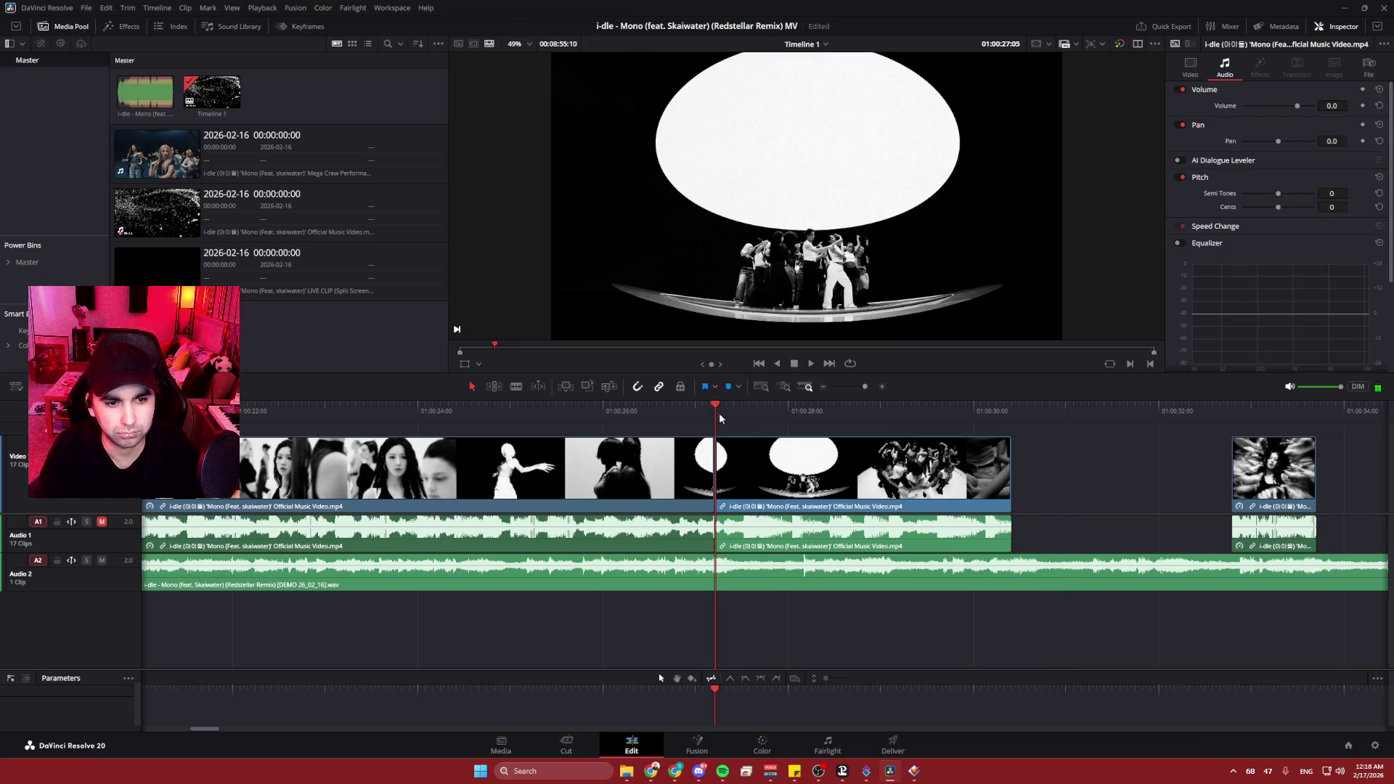
{"action": "key", "text": "space"}
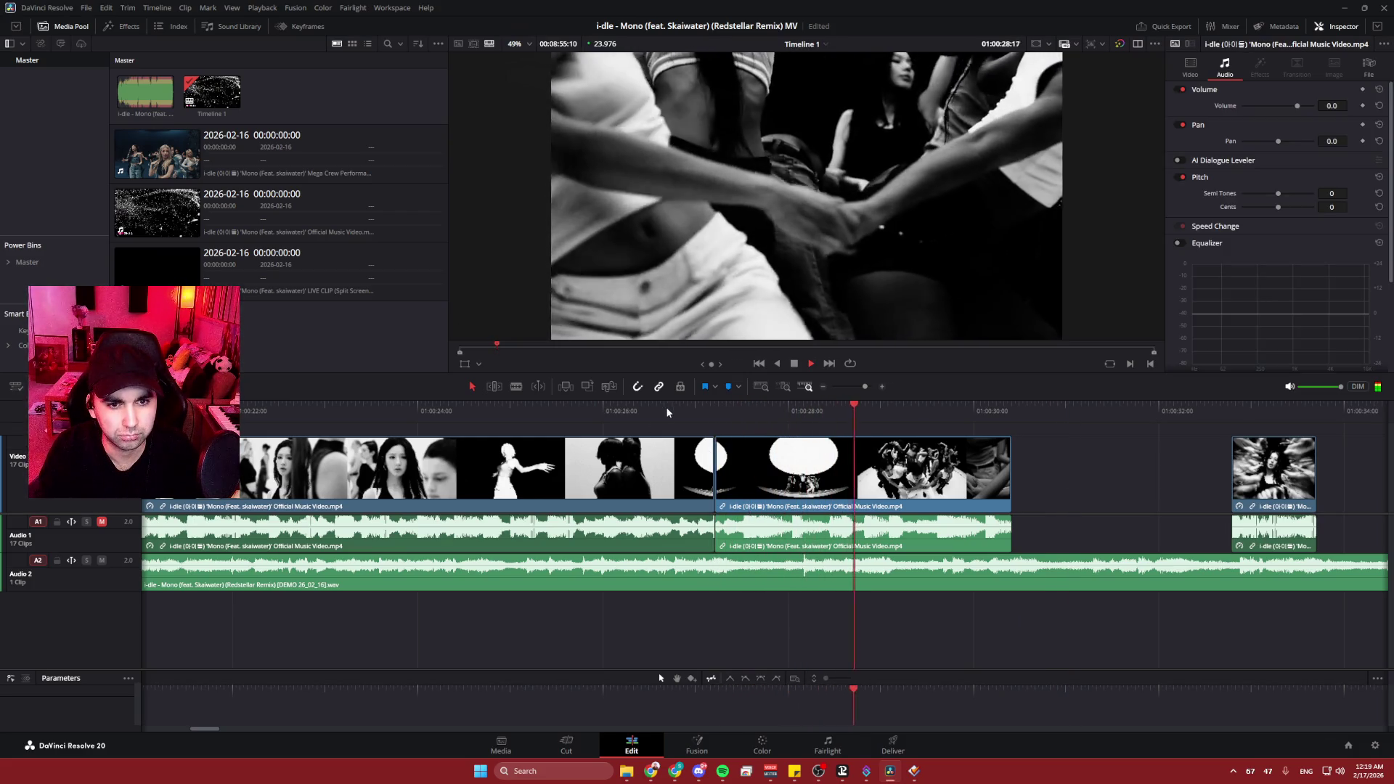
- Trim the opening clip to end at 01:00:26:19 and slide the oval-stage clip left to close the gap
{"action": "left_click", "coordinate": [665, 406]}
{"action": "key", "text": "space"}
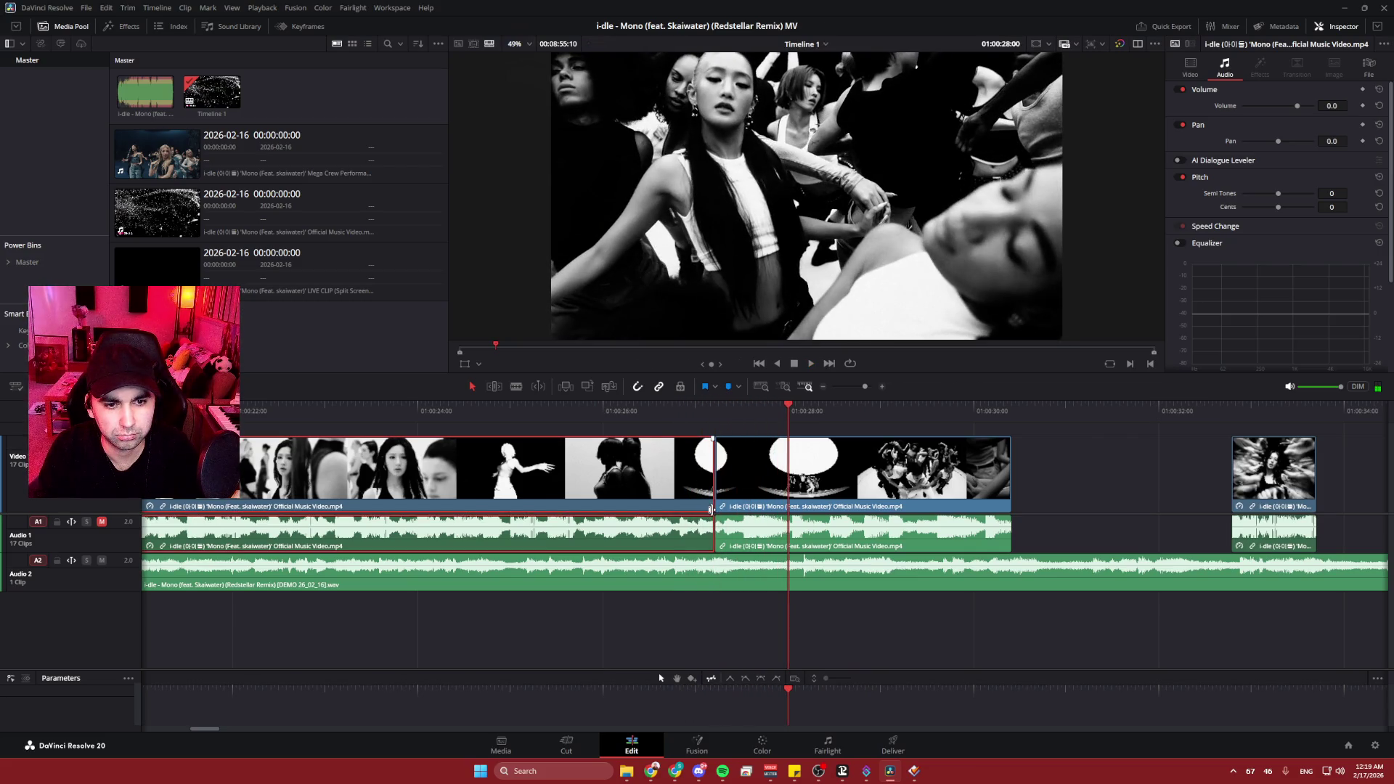
{"action": "left_click_drag", "start_coordinate": [663, 411], "coordinate": [689, 411]}
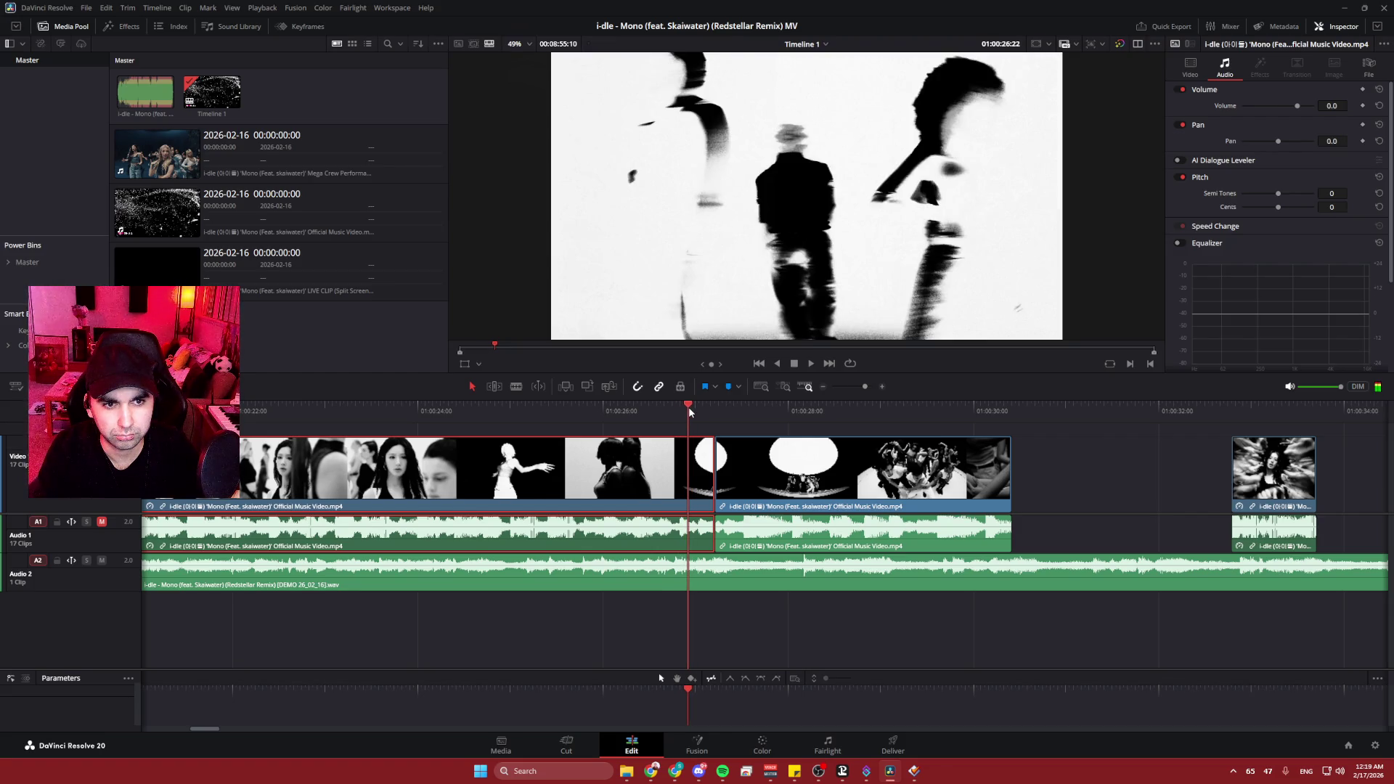
{"action": "left_click_drag", "start_coordinate": [708, 477], "coordinate": [687, 478]}
{"action": "left_click_drag", "start_coordinate": [775, 484], "coordinate": [731, 486]}
{"action": "key", "text": "slash"}
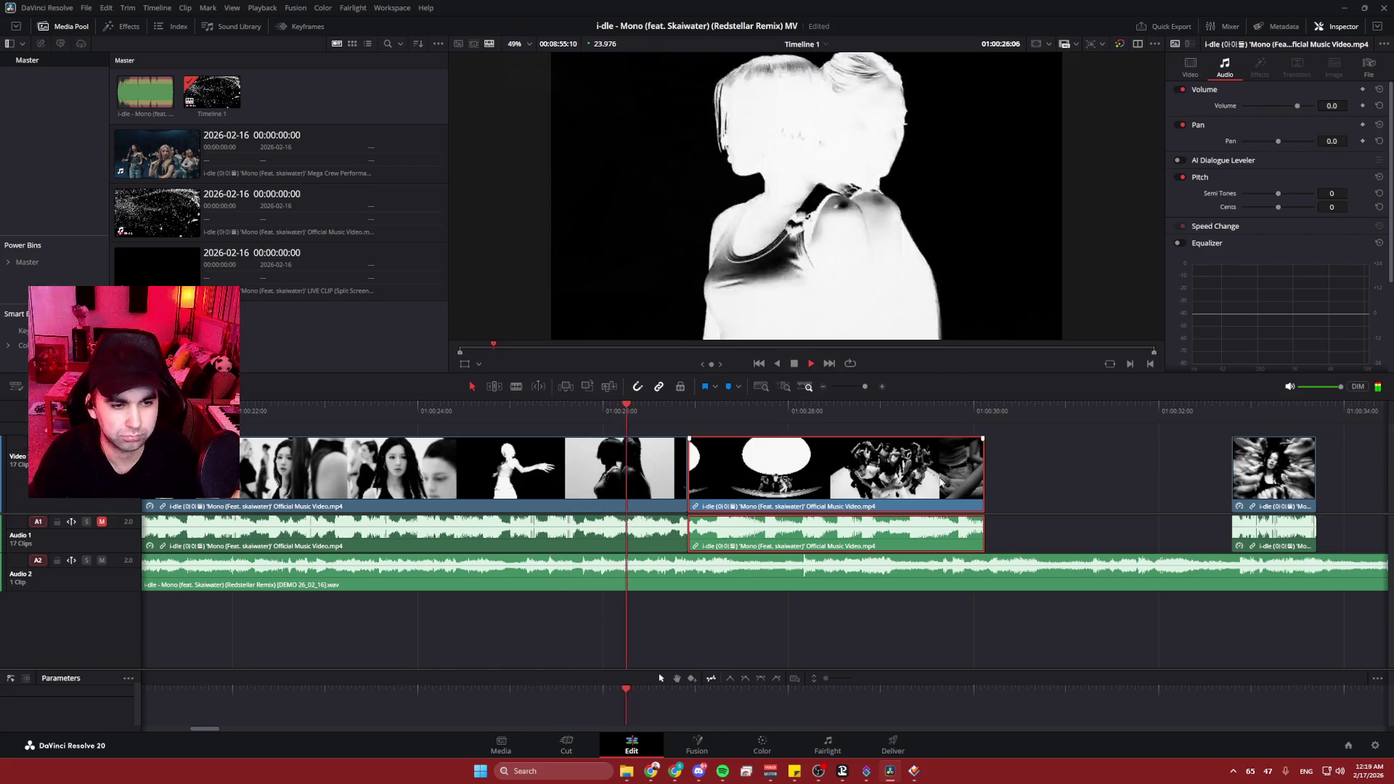
- Lengthen the oval-stage clip to about 01:00:32 so it meets the next clip without a gap
{"action": "left_click", "coordinate": [1062, 469]}
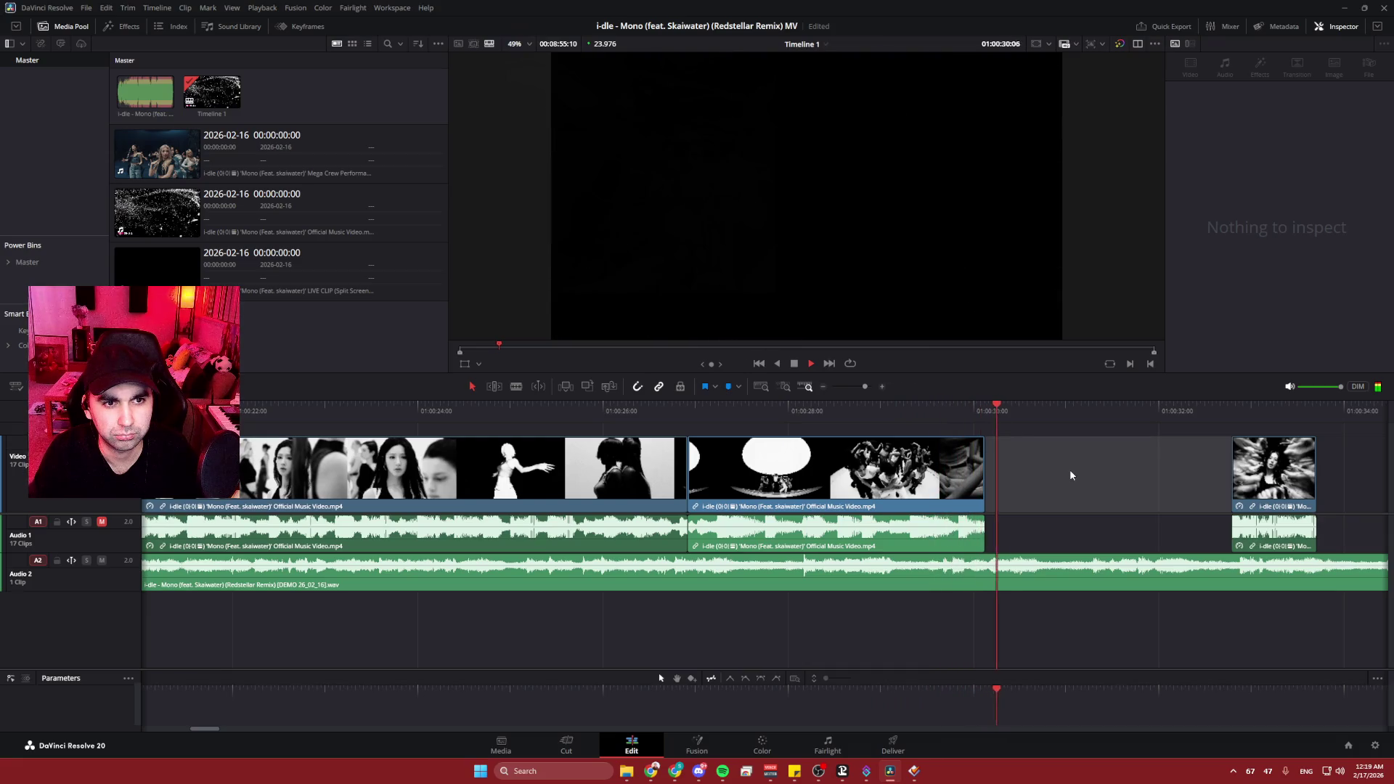
{"action": "key", "text": "space"}
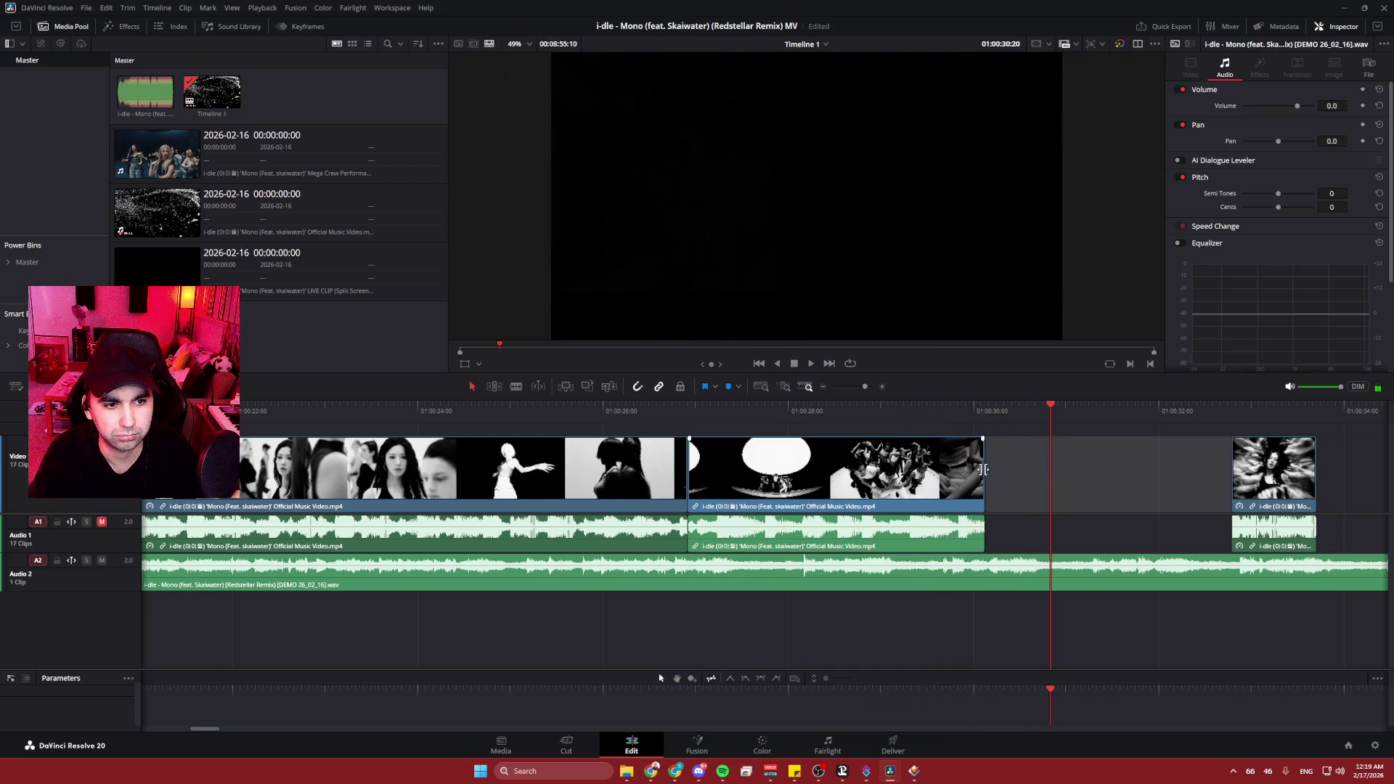
{"action": "left_click_drag", "start_coordinate": [983, 467], "coordinate": [1142, 467]}
{"action": "key", "text": "space"}
{"action": "left_click", "coordinate": [904, 411]}
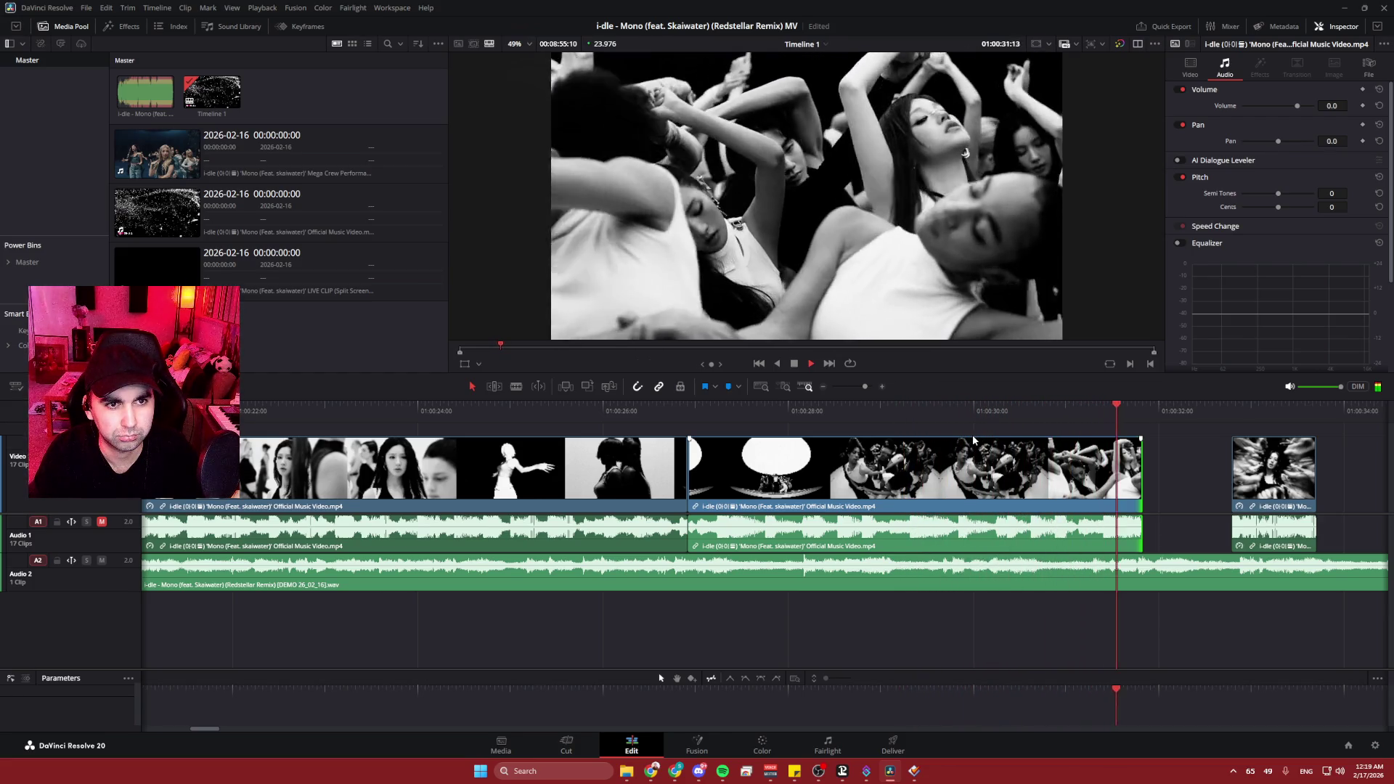
{"action": "left_click_drag", "start_coordinate": [1137, 465], "coordinate": [1231, 465]}
{"action": "key", "text": "space"}
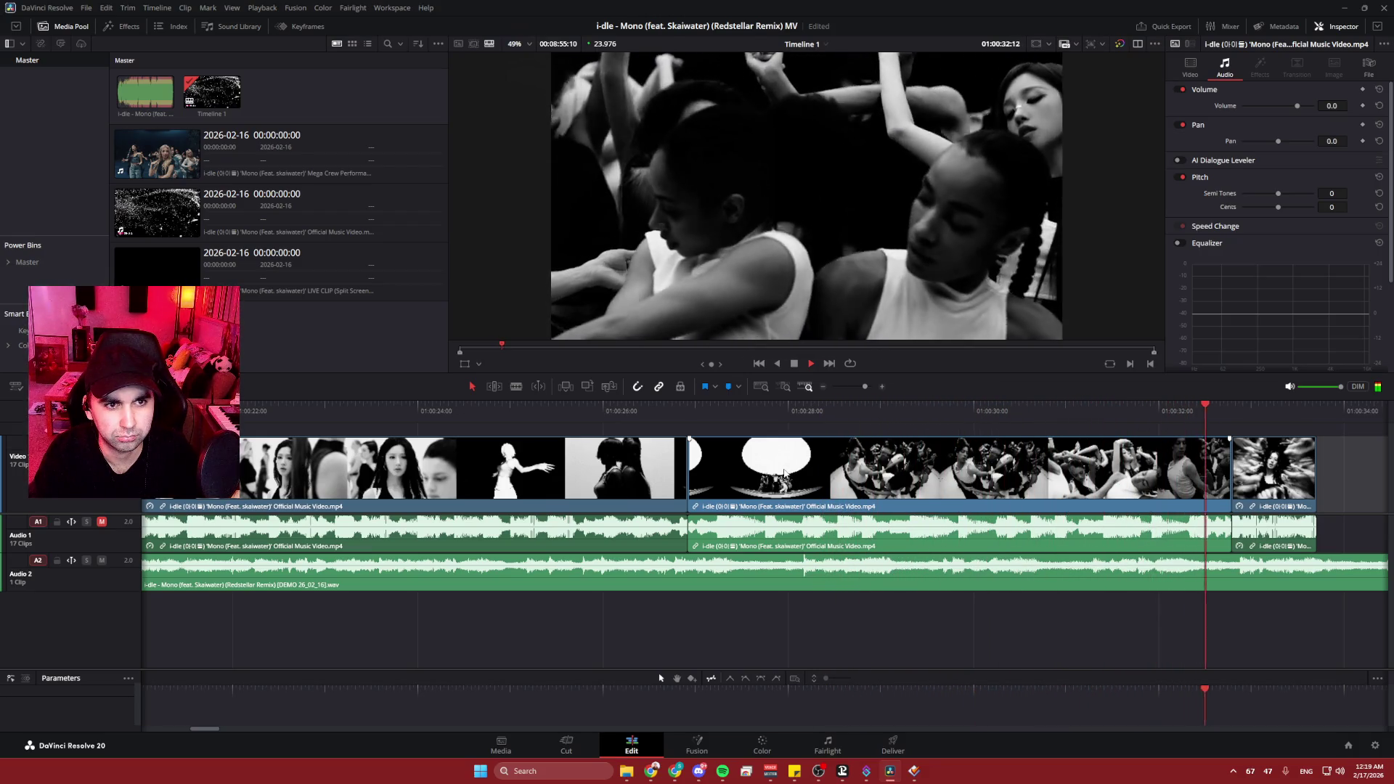
{"action": "key", "text": "ctrl+minus"}
{"action": "key", "text": "space"}
{"action": "scroll", "coordinate": [718, 479], "scroll_direction": "down", "scroll_amount": 4}
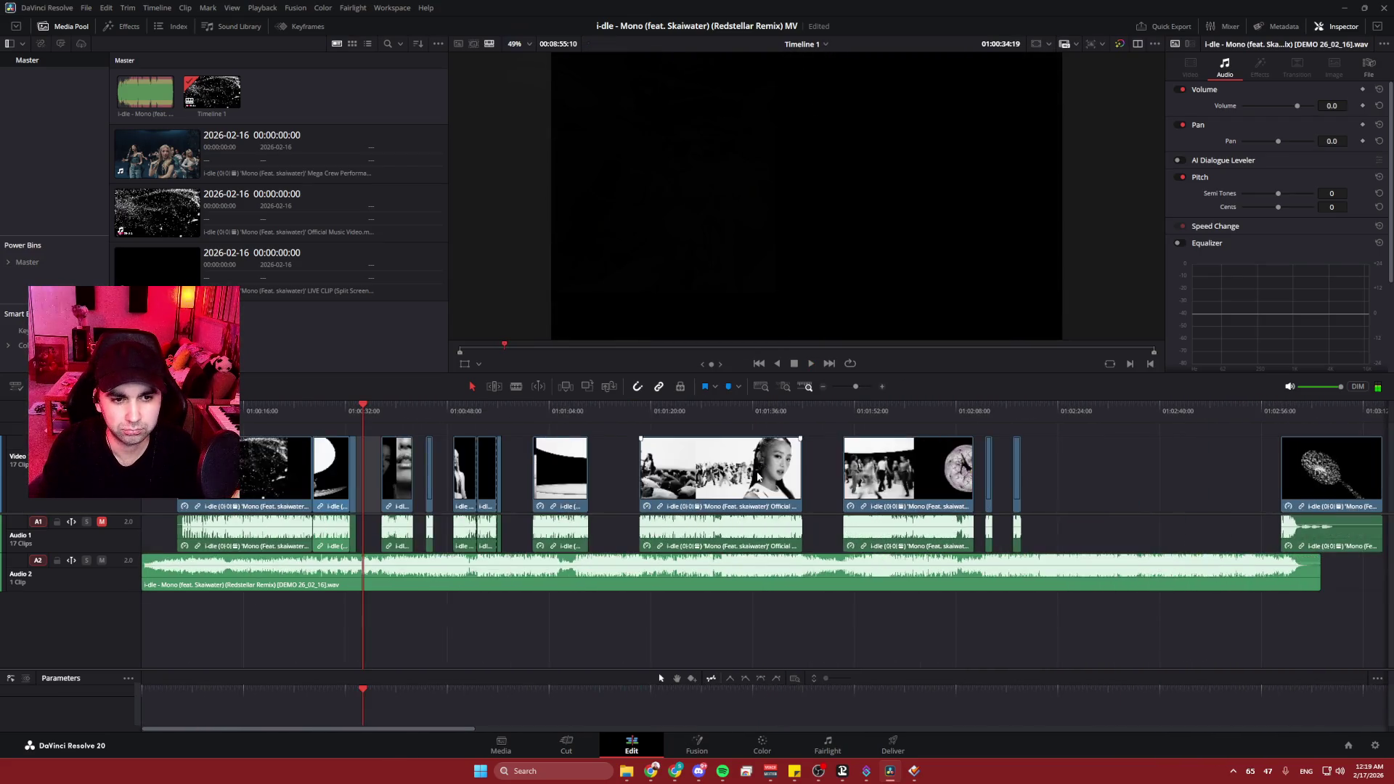
{"action": "scroll", "coordinate": [779, 477], "scroll_direction": "up", "scroll_amount": 4}
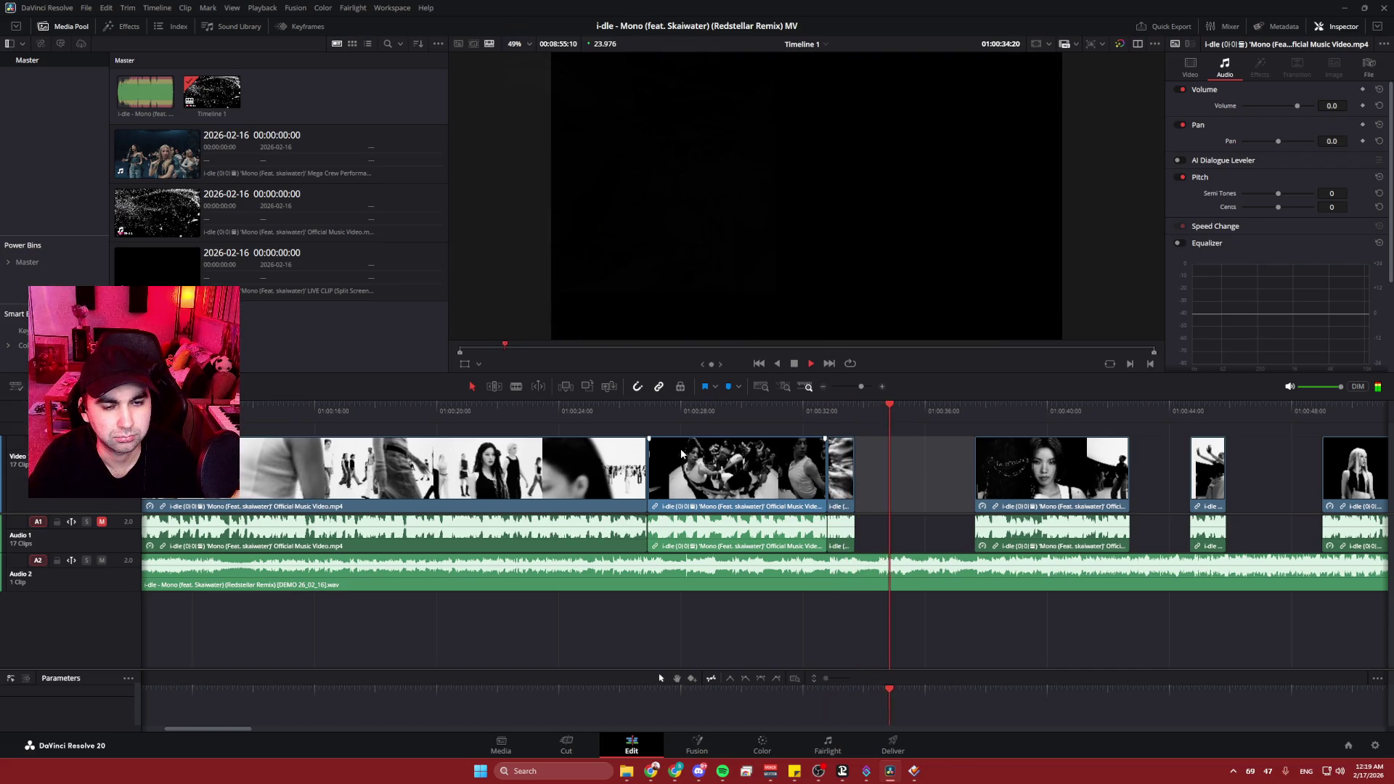
{"action": "left_click", "coordinate": [645, 416]}
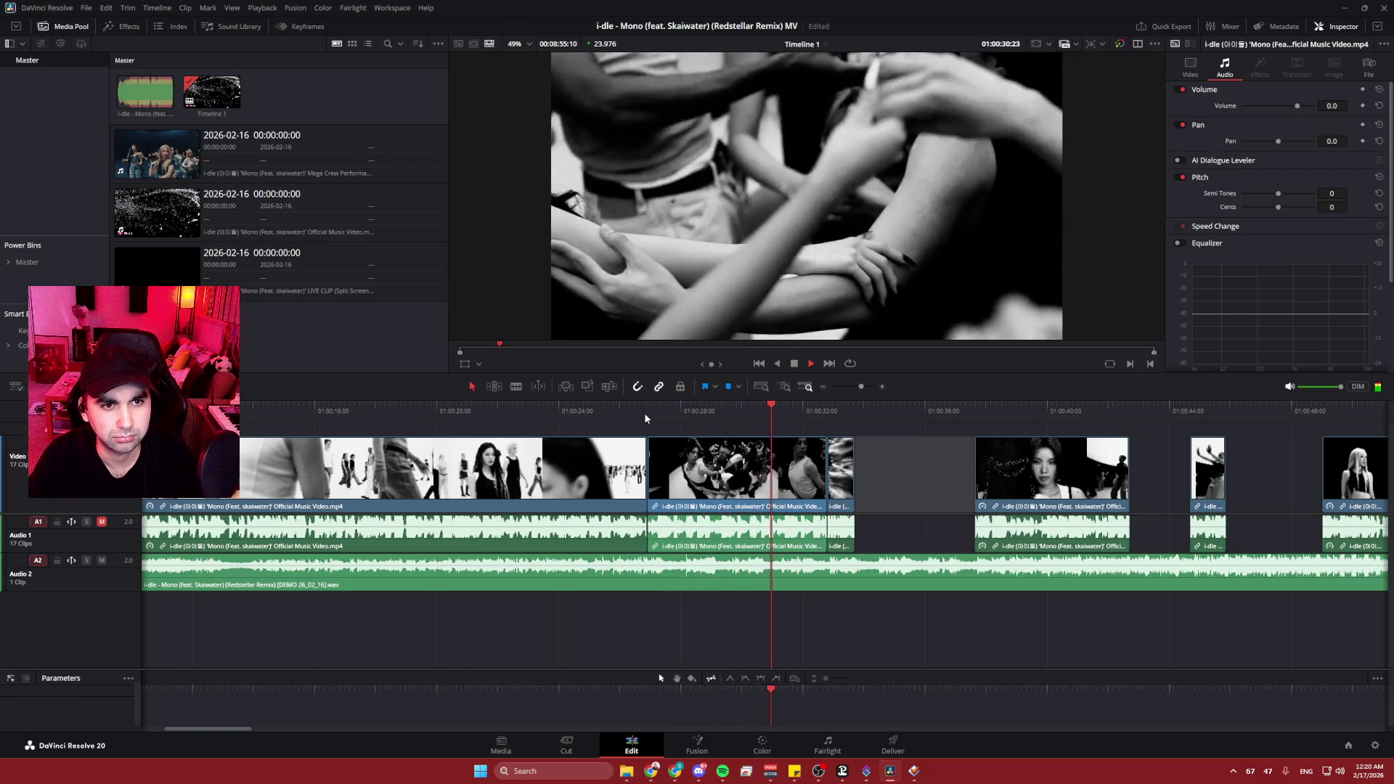
{"action": "key", "text": "space"}
{"action": "left_click", "coordinate": [719, 470]}
- Enable Retime Controls and move the black-and-white dance clip onto a new video track above
{"action": "right_click", "coordinate": [719, 471]}
{"action": "left_click", "coordinate": [702, 474]}
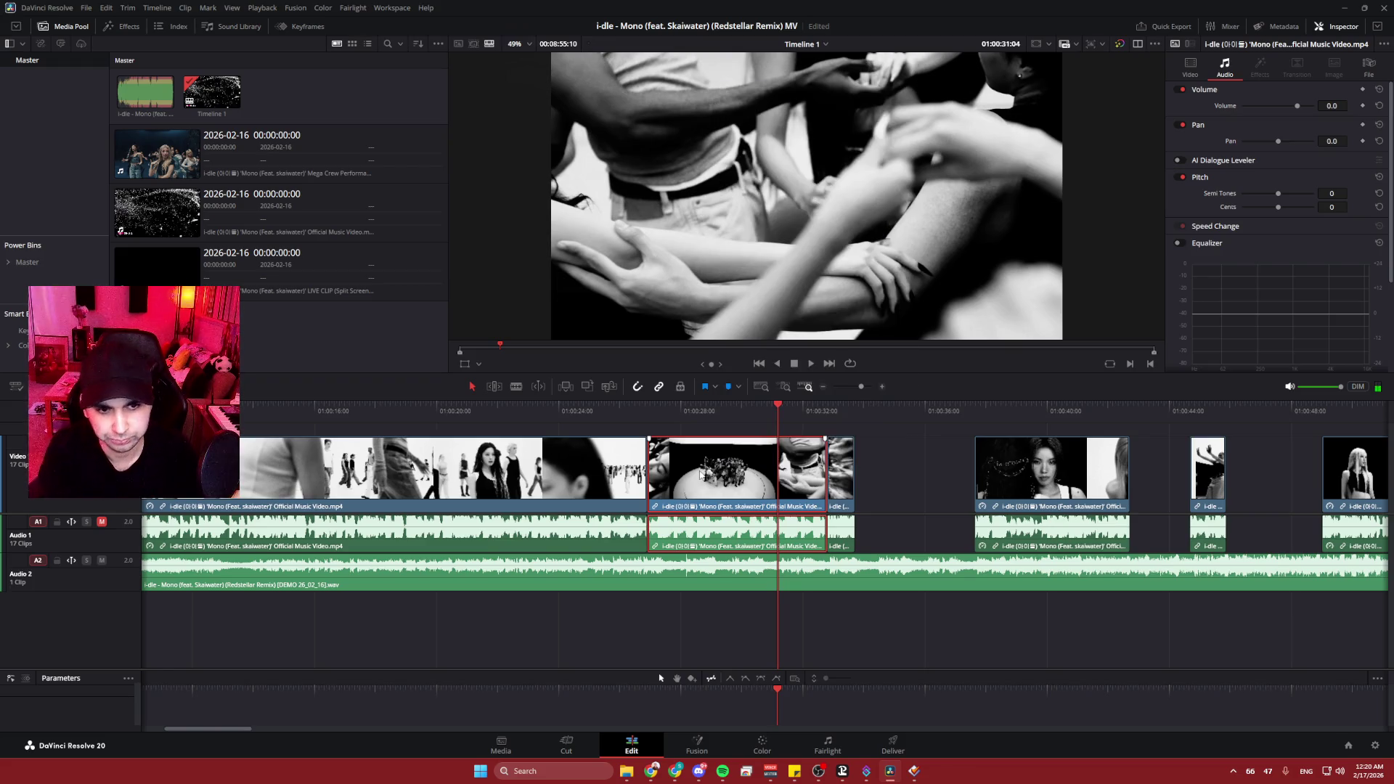
{"action": "key", "text": "ctrl+r"}
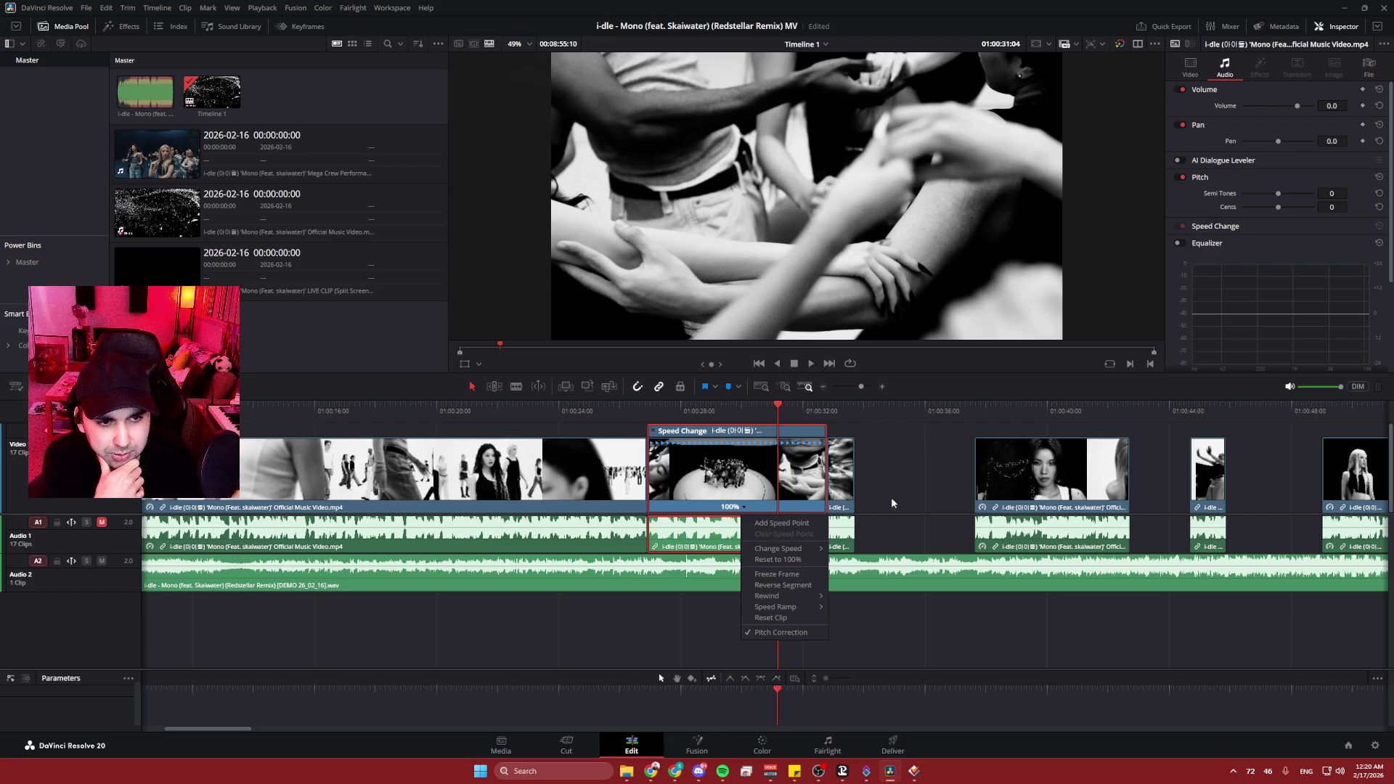
{"action": "left_click", "coordinate": [905, 482]}
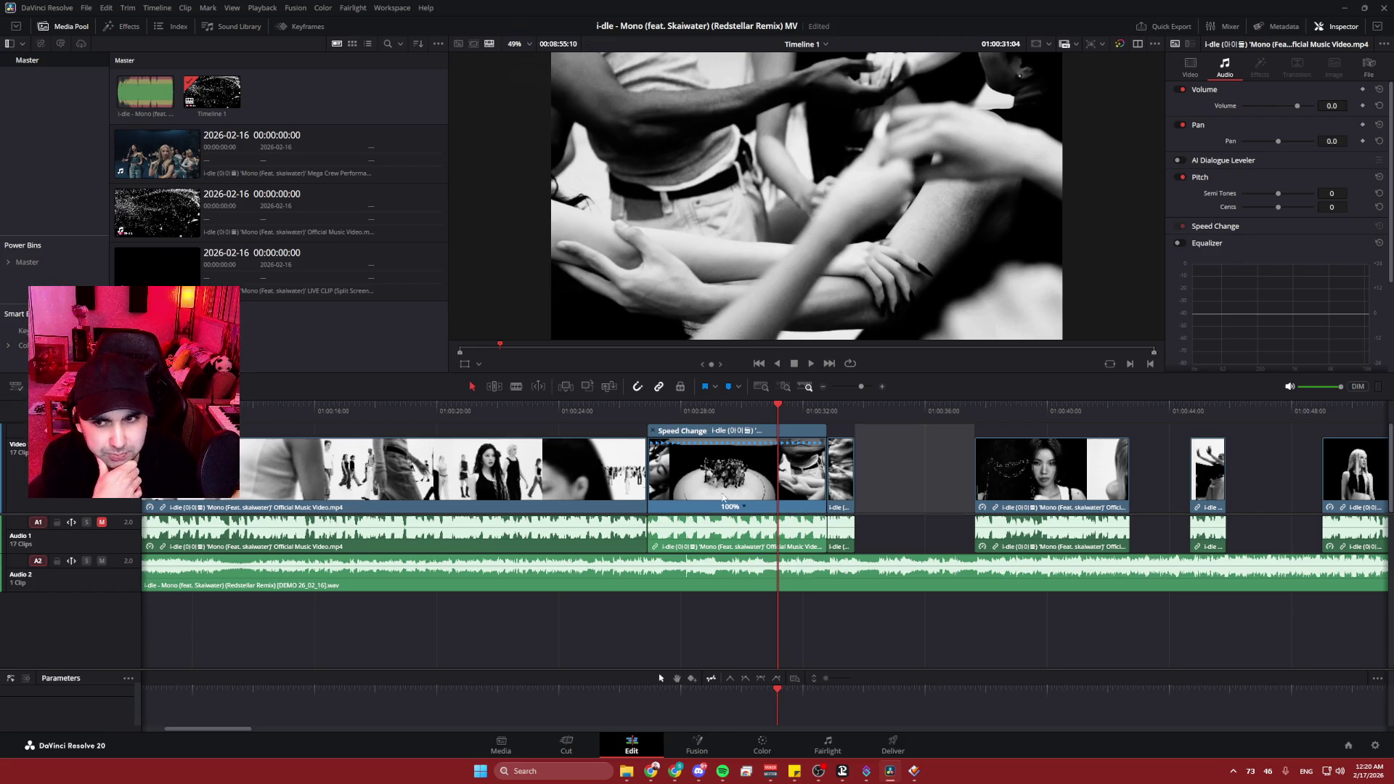
{"action": "left_click", "coordinate": [694, 482]}
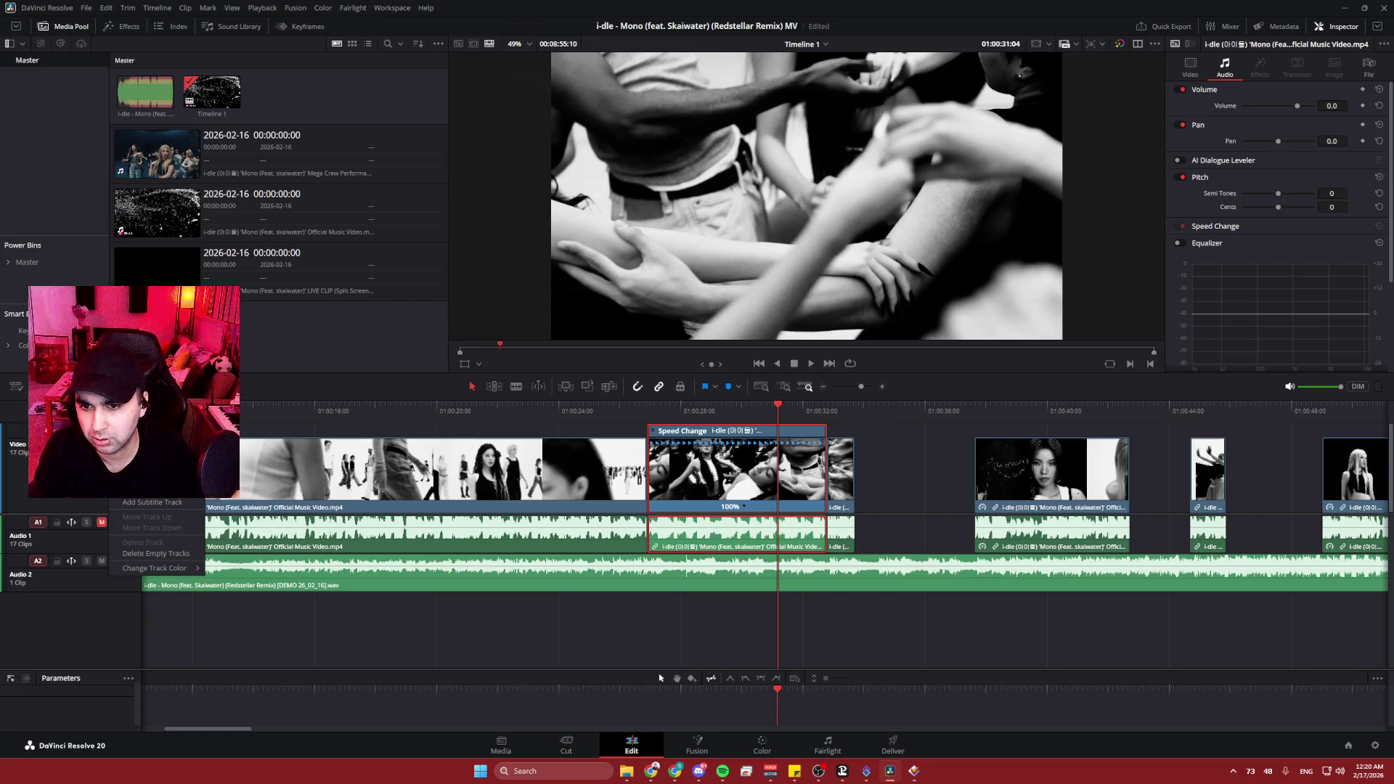
{"action": "left_click", "coordinate": [149, 488]}
{"action": "left_click_drag", "start_coordinate": [696, 512], "coordinate": [695, 459]}
- Set the dance clip's speed to 25% from the retime menu
{"action": "scroll", "coordinate": [721, 490], "scroll_direction": "down", "scroll_amount": 2}
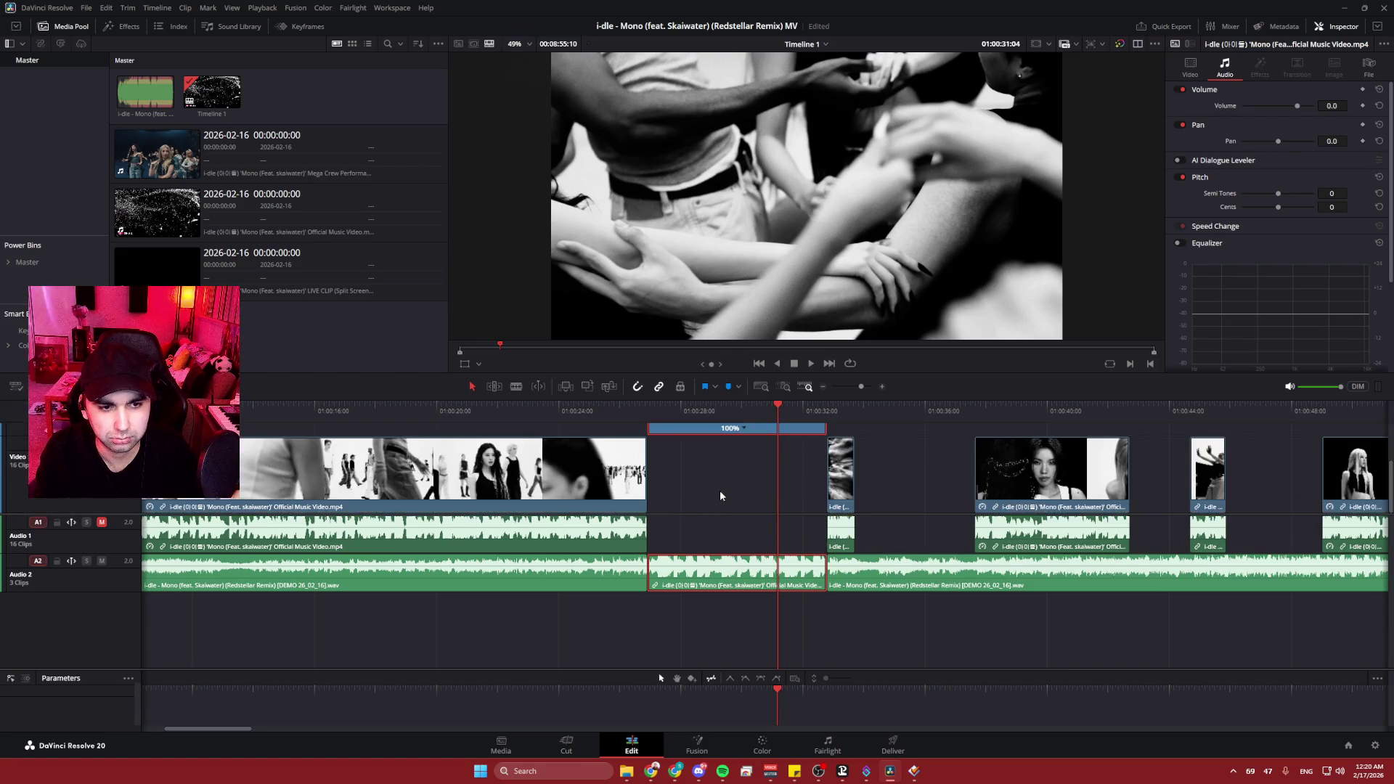
{"action": "scroll", "coordinate": [721, 490], "scroll_direction": "up", "scroll_amount": 2}
{"action": "left_click", "coordinate": [543, 408]}
{"action": "left_click_drag", "start_coordinate": [543, 408], "coordinate": [568, 408]}
{"action": "left_click", "coordinate": [555, 408]}
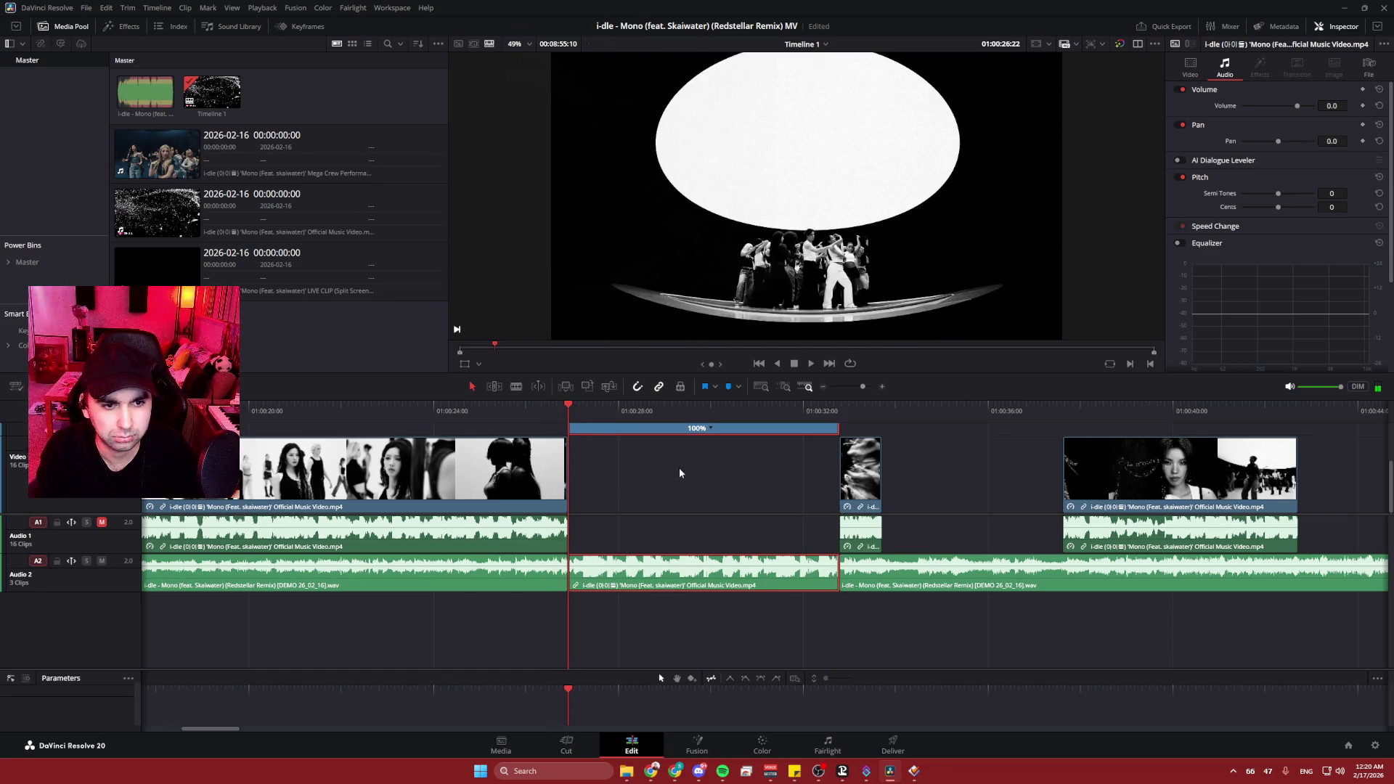
{"action": "left_click", "coordinate": [711, 491]}
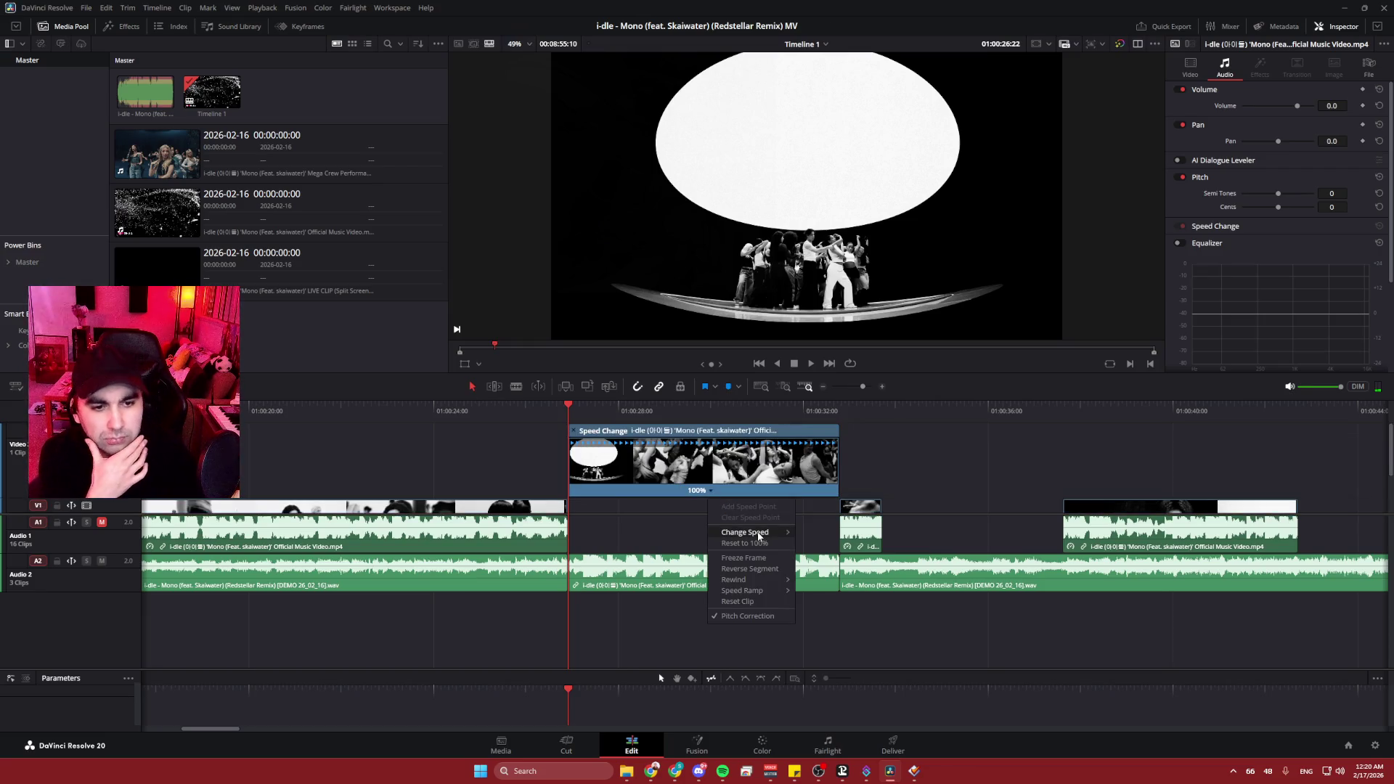
{"action": "left_click", "coordinate": [830, 542]}
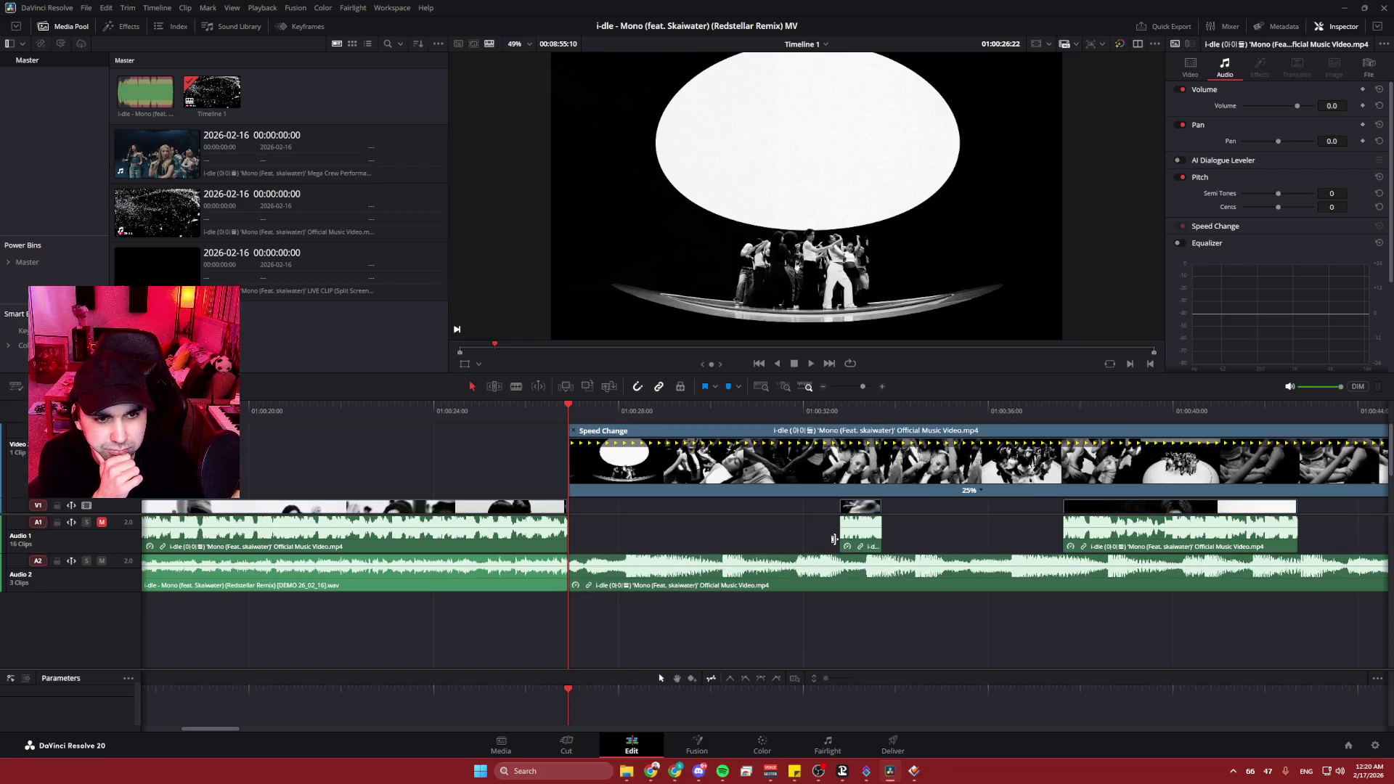
{"action": "left_click", "coordinate": [88, 9]}
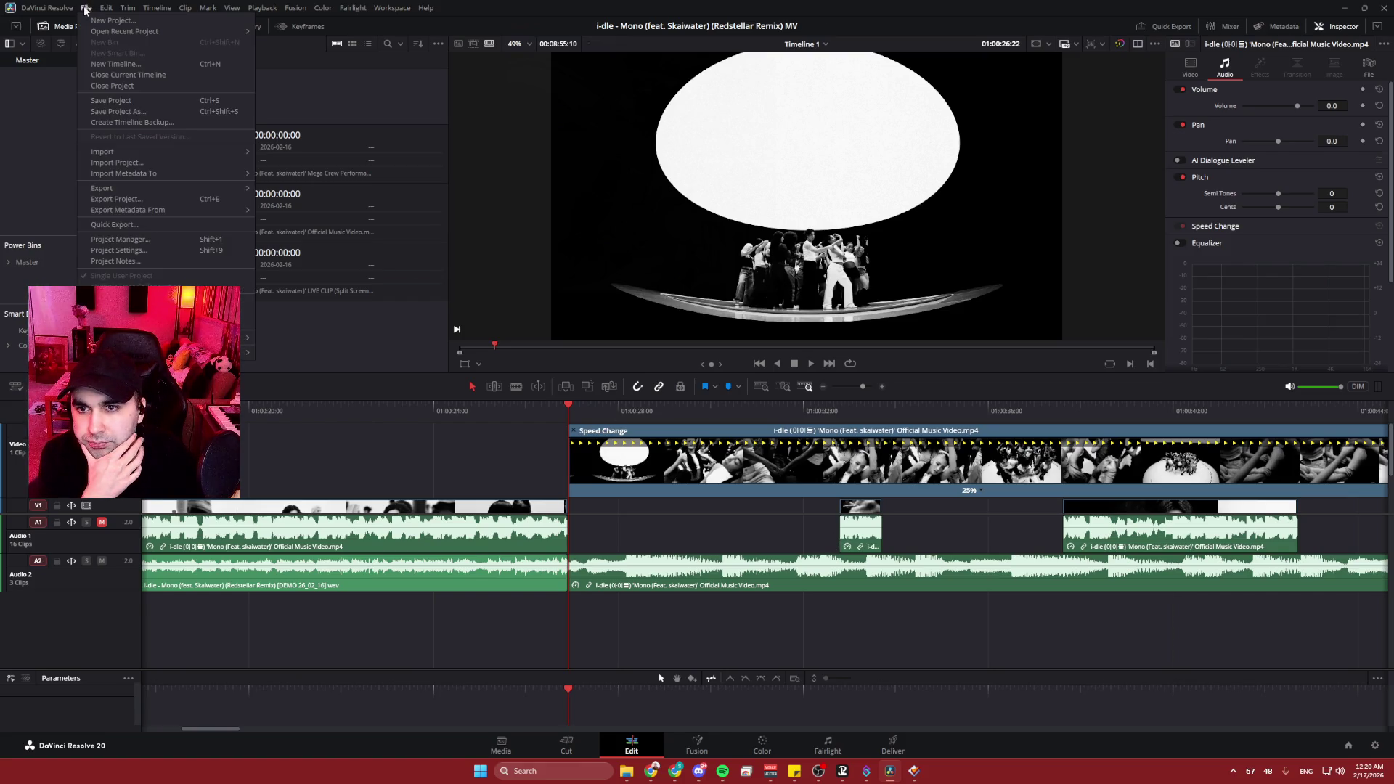
- Set Retime process to Optical Flow, motion estimation to AI Speed Warp Better, motion range Medium, and save
{"action": "left_click", "coordinate": [141, 250]}
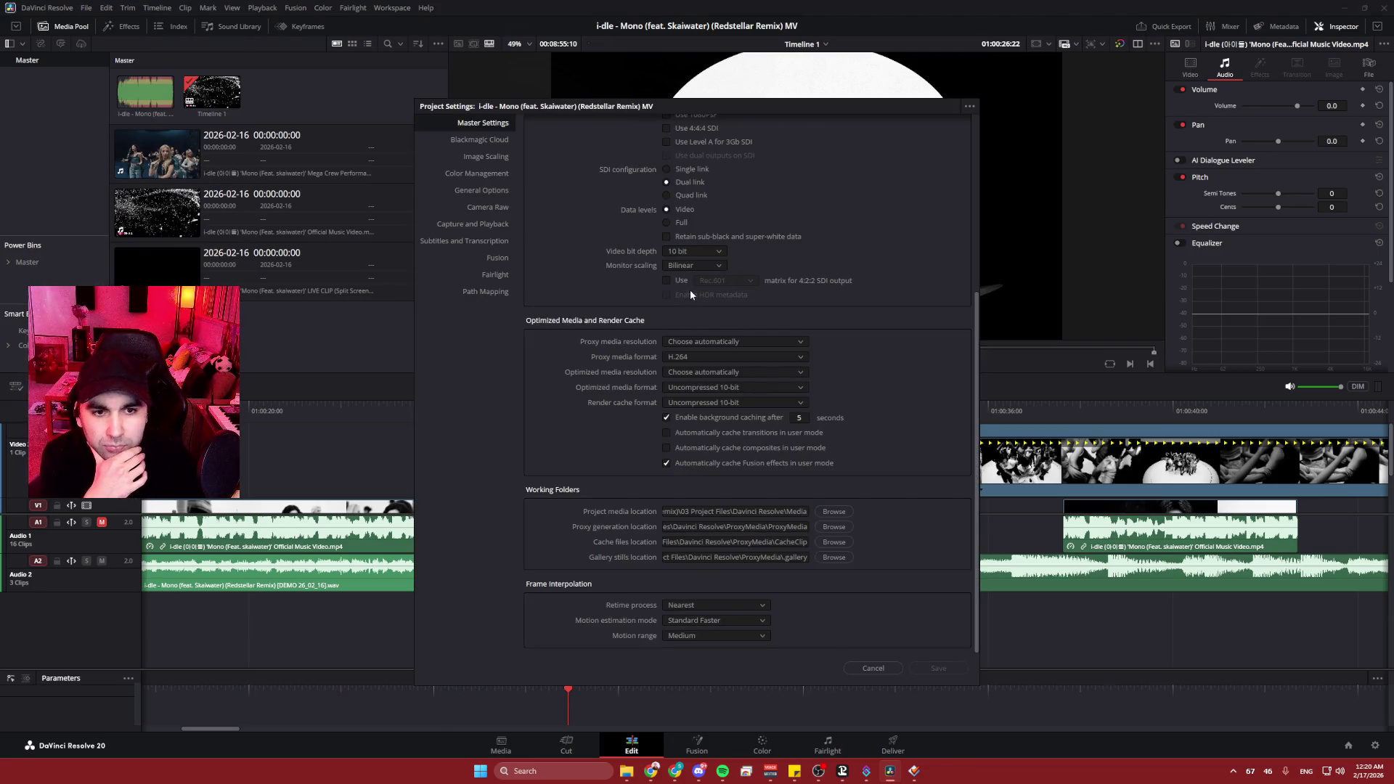
{"action": "scroll", "coordinate": [908, 455], "scroll_direction": "up", "scroll_amount": 1}
{"action": "scroll", "coordinate": [918, 464], "scroll_direction": "down", "scroll_amount": 1}
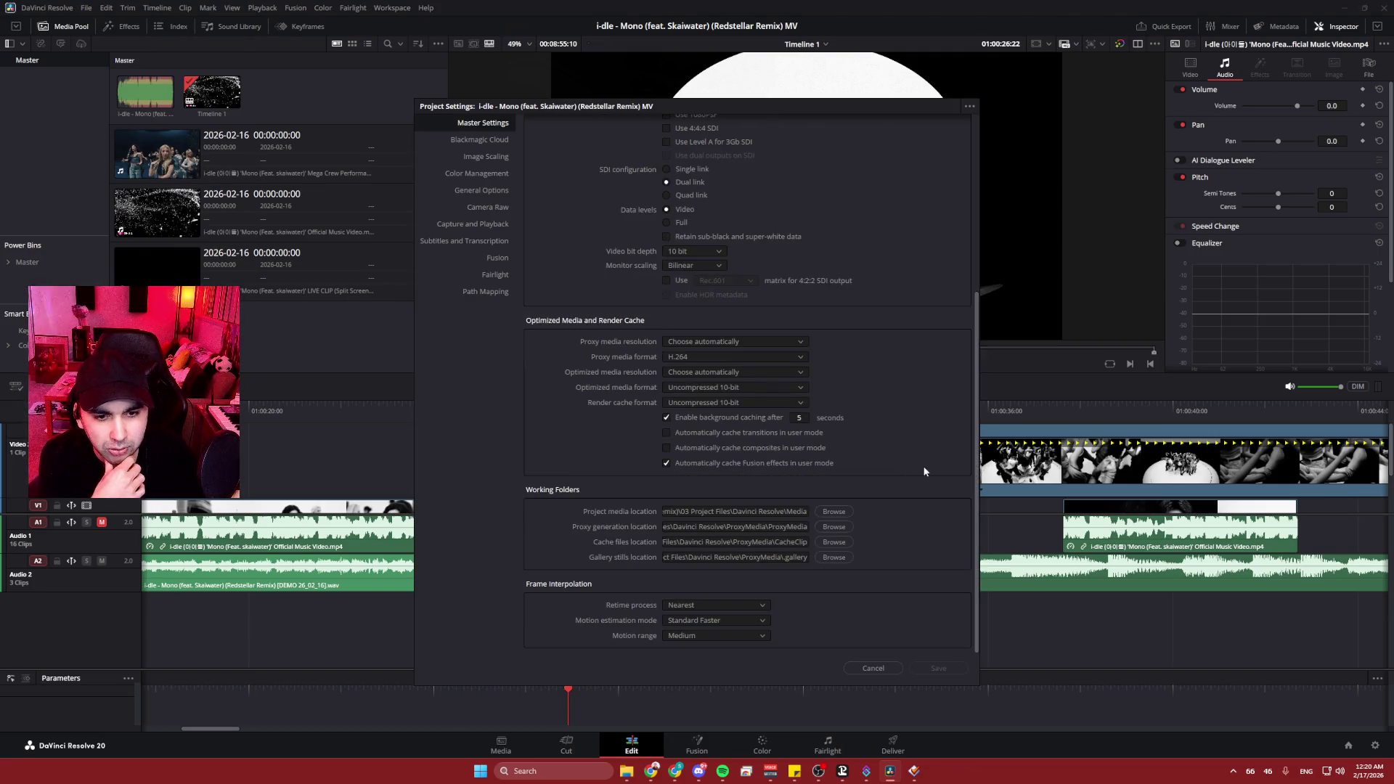
{"action": "left_click", "coordinate": [761, 606]}
{"action": "left_click", "coordinate": [702, 642]}
{"action": "left_click", "coordinate": [718, 623]}
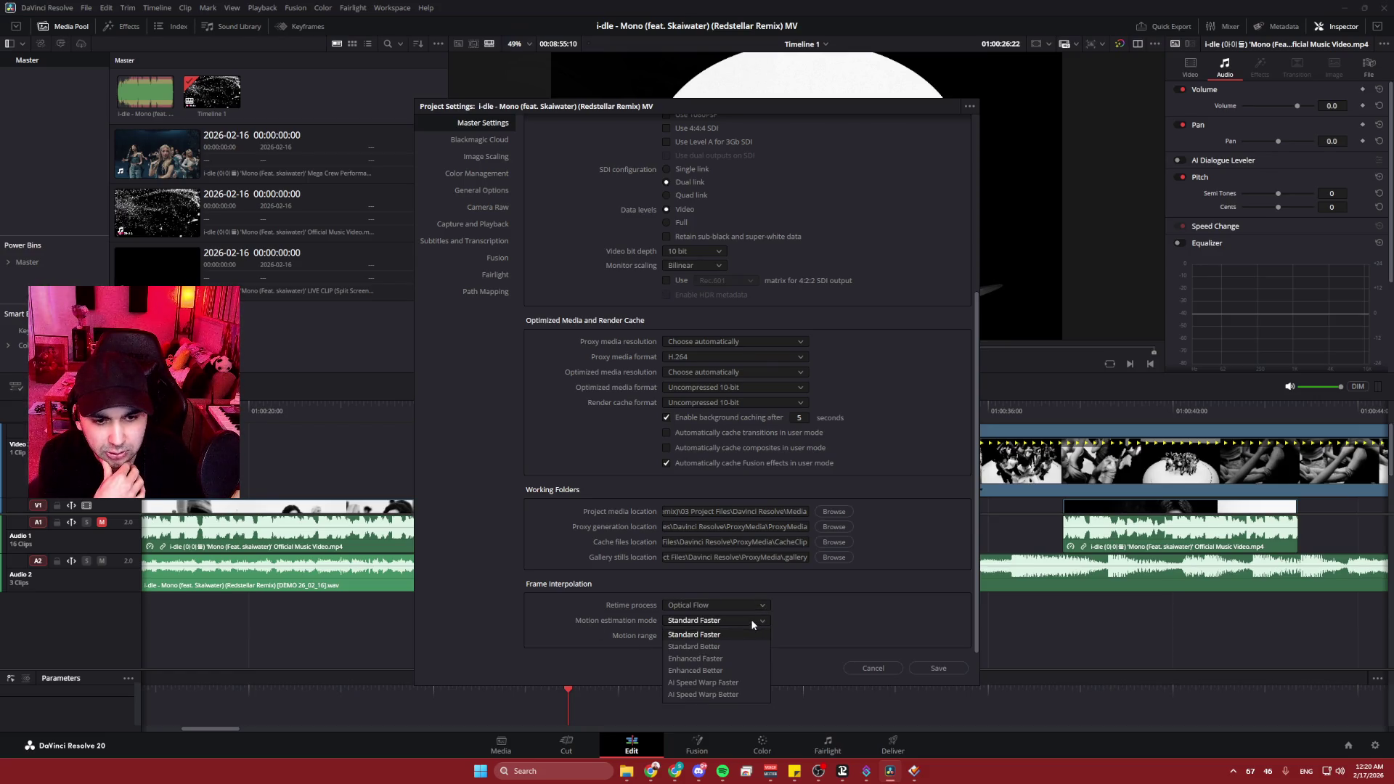
{"action": "left_click", "coordinate": [746, 695]}
{"action": "left_click", "coordinate": [716, 638]}
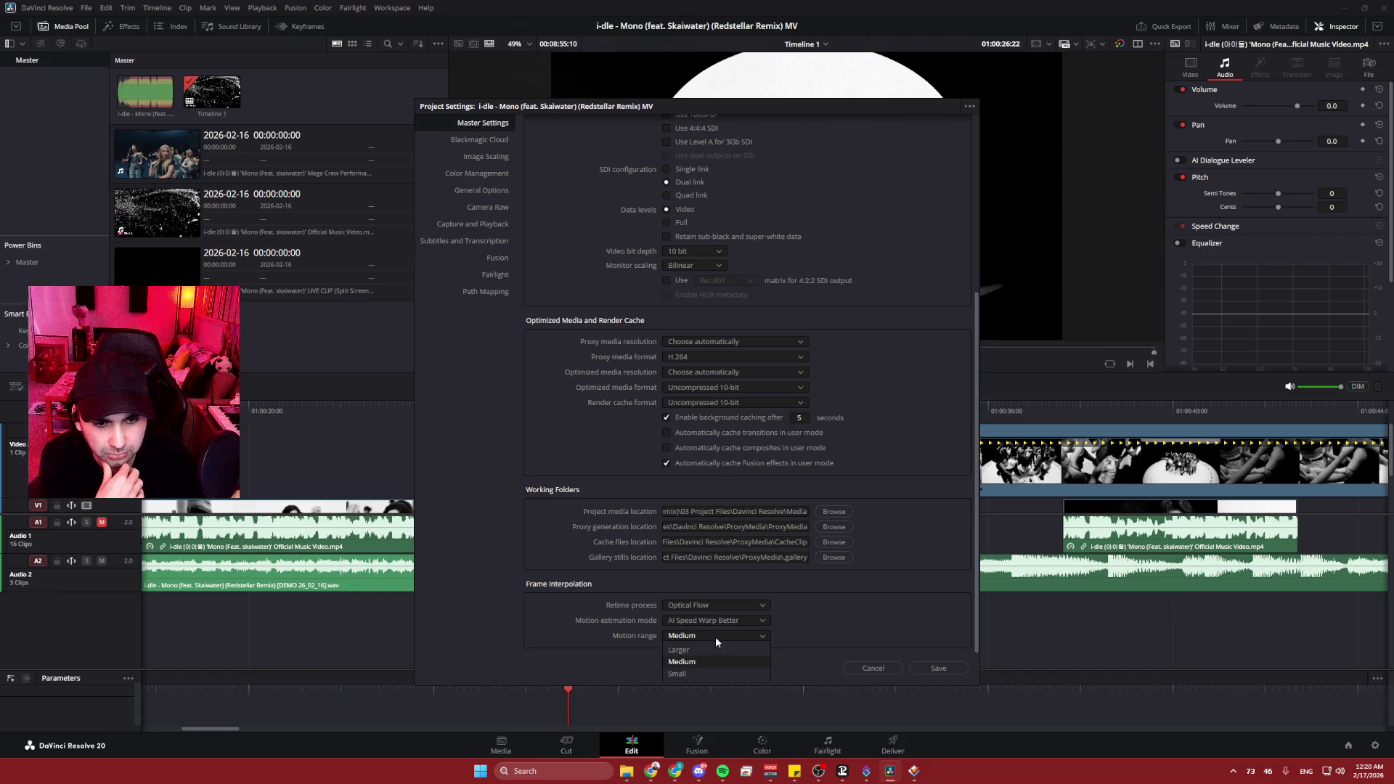
{"action": "left_click", "coordinate": [708, 654]}
{"action": "left_click", "coordinate": [937, 670]}
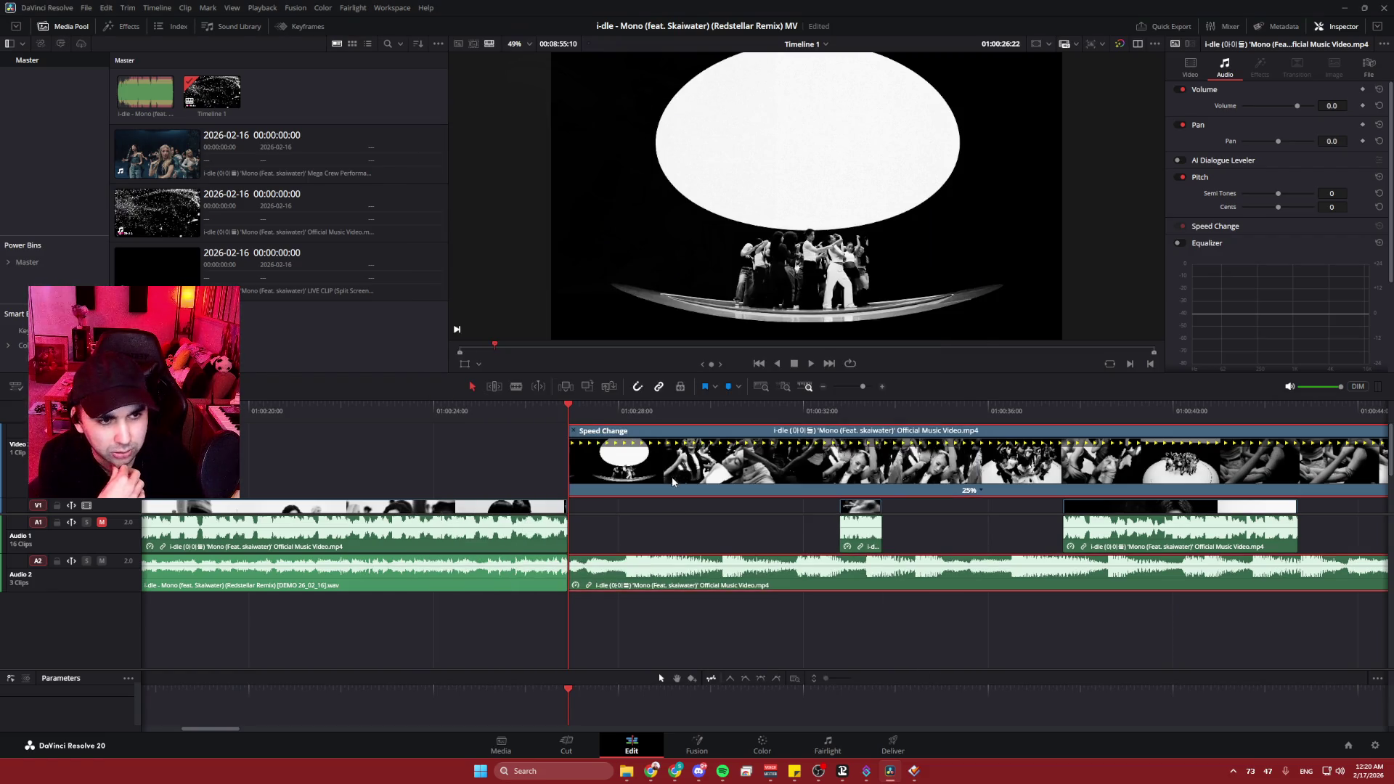
- Expand the clip's Retime and Scaling options in the Inspector's Video tab and park the playhead at 01:00:26:07
{"action": "left_click", "coordinate": [1191, 67]}
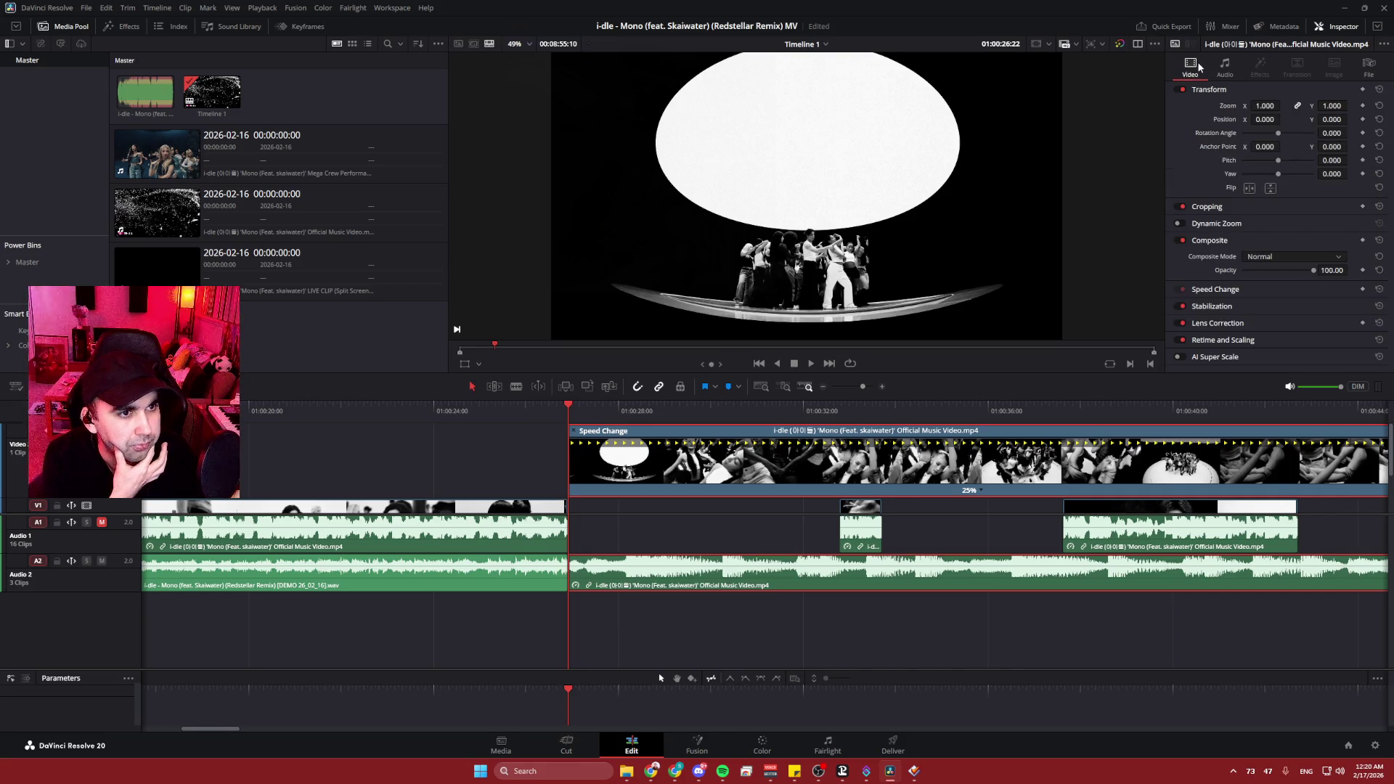
{"action": "left_click", "coordinate": [1359, 341]}
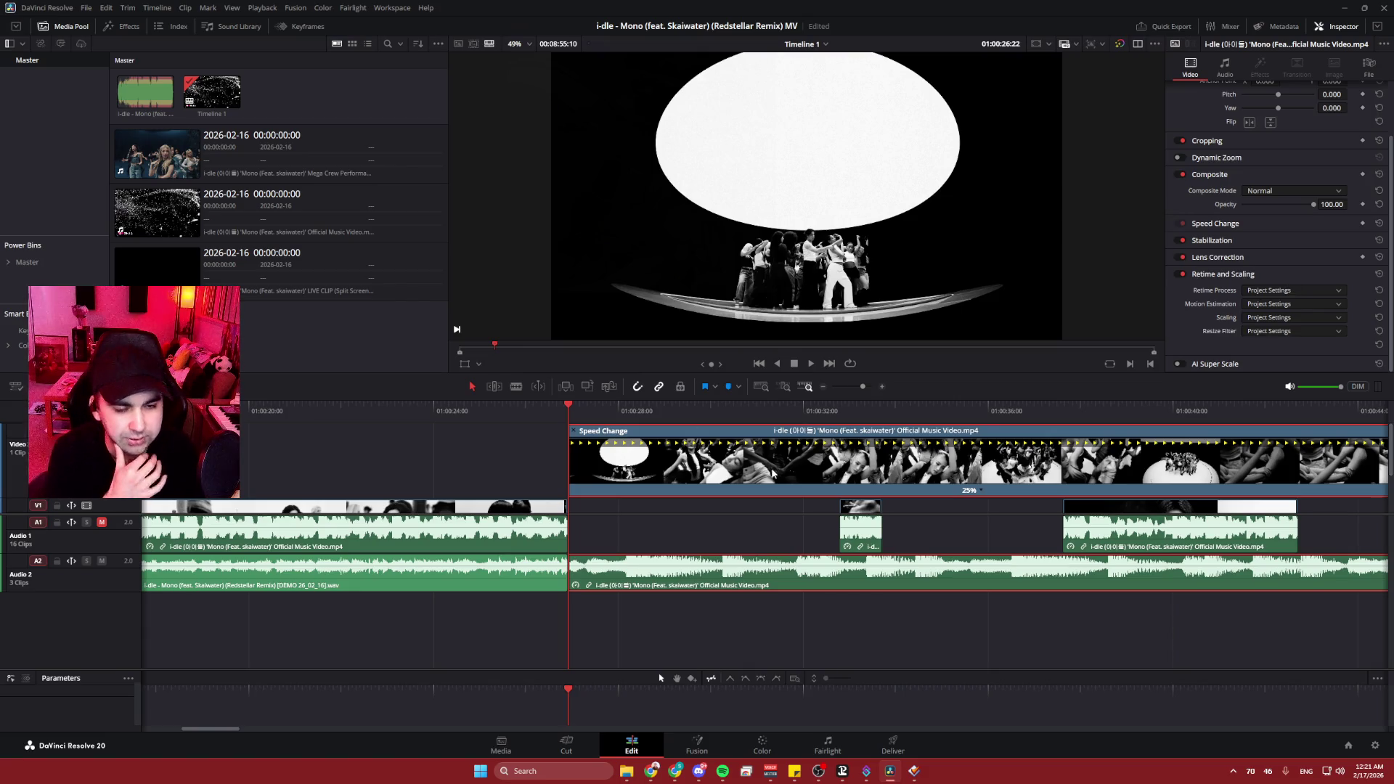
{"action": "left_click_drag", "start_coordinate": [568, 408], "coordinate": [490, 409]}
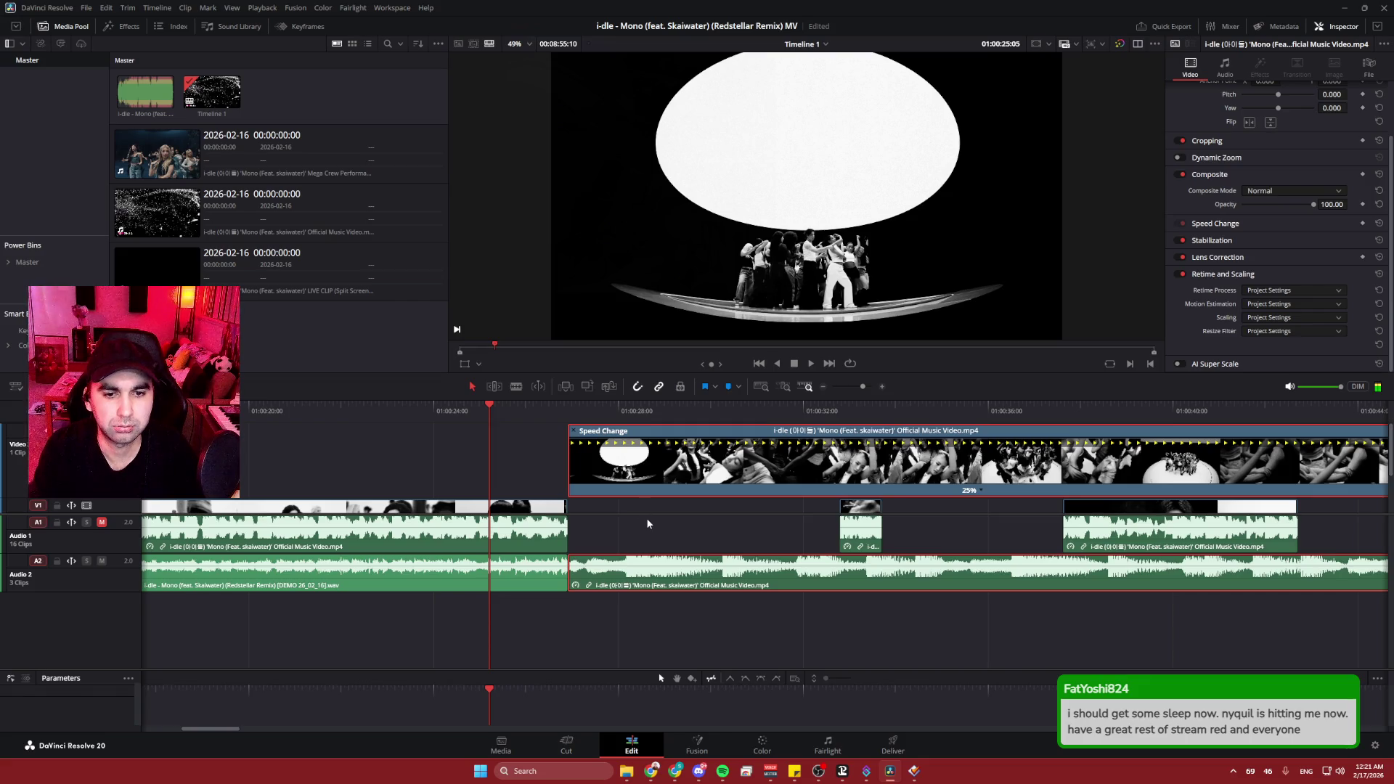
{"action": "left_click", "coordinate": [499, 463]}
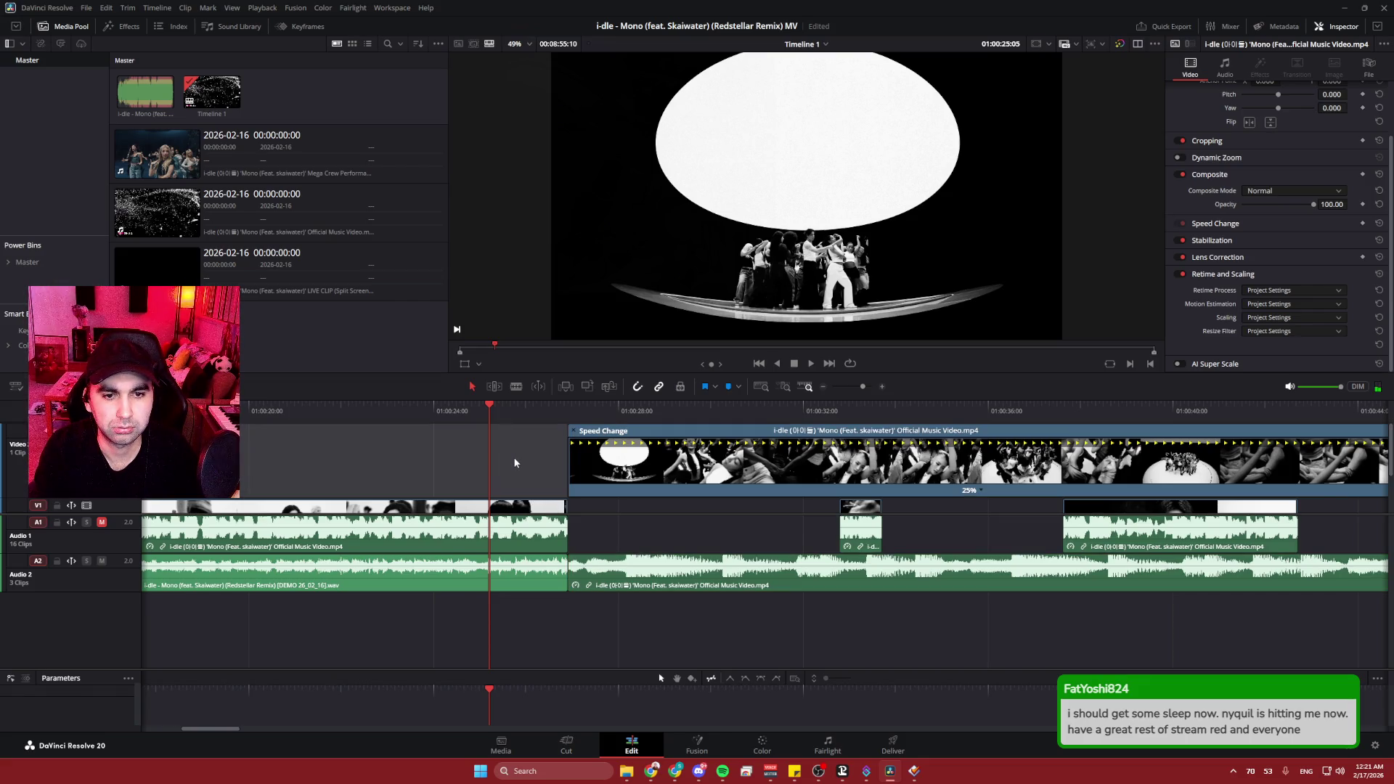
{"action": "left_click", "coordinate": [537, 410]}
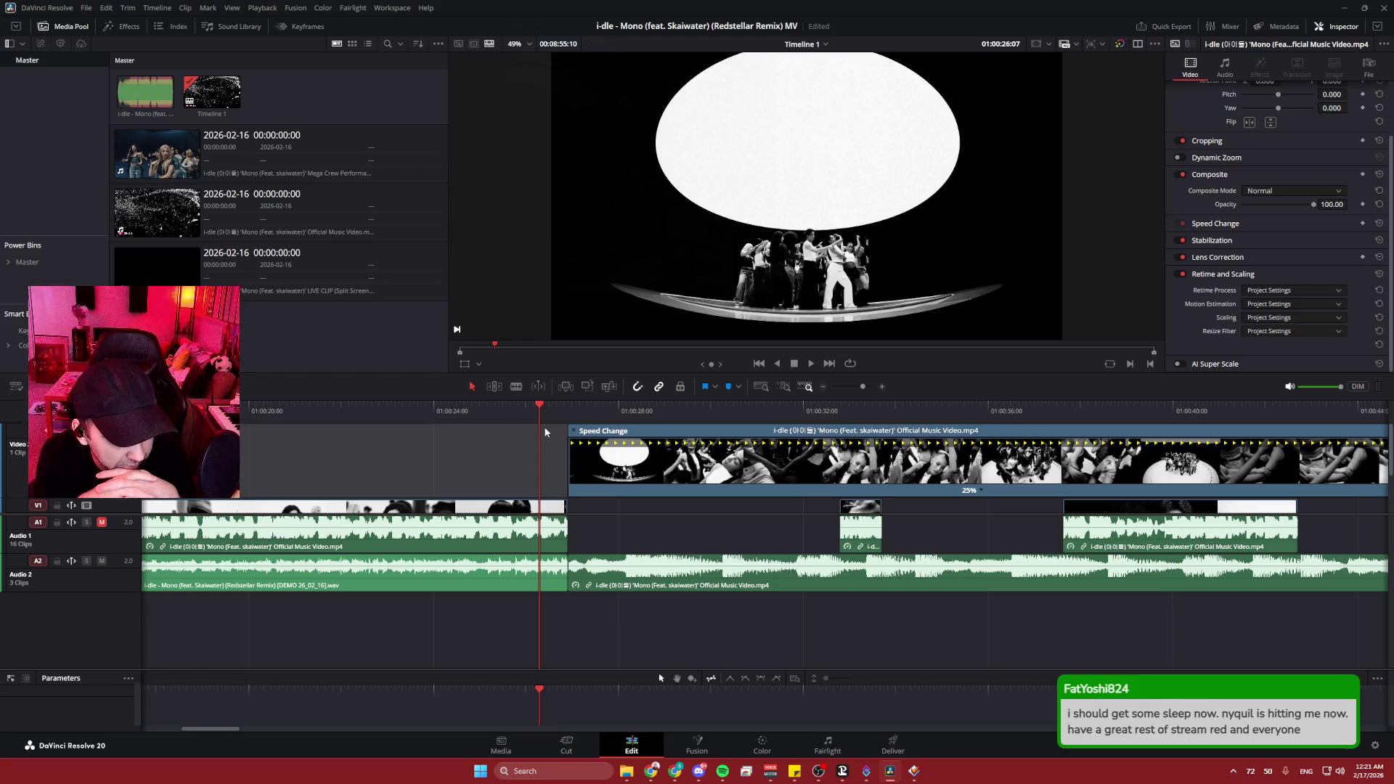
- Play back the 25% dance clip from just before its start
{"action": "key", "text": "alt+Tab"}
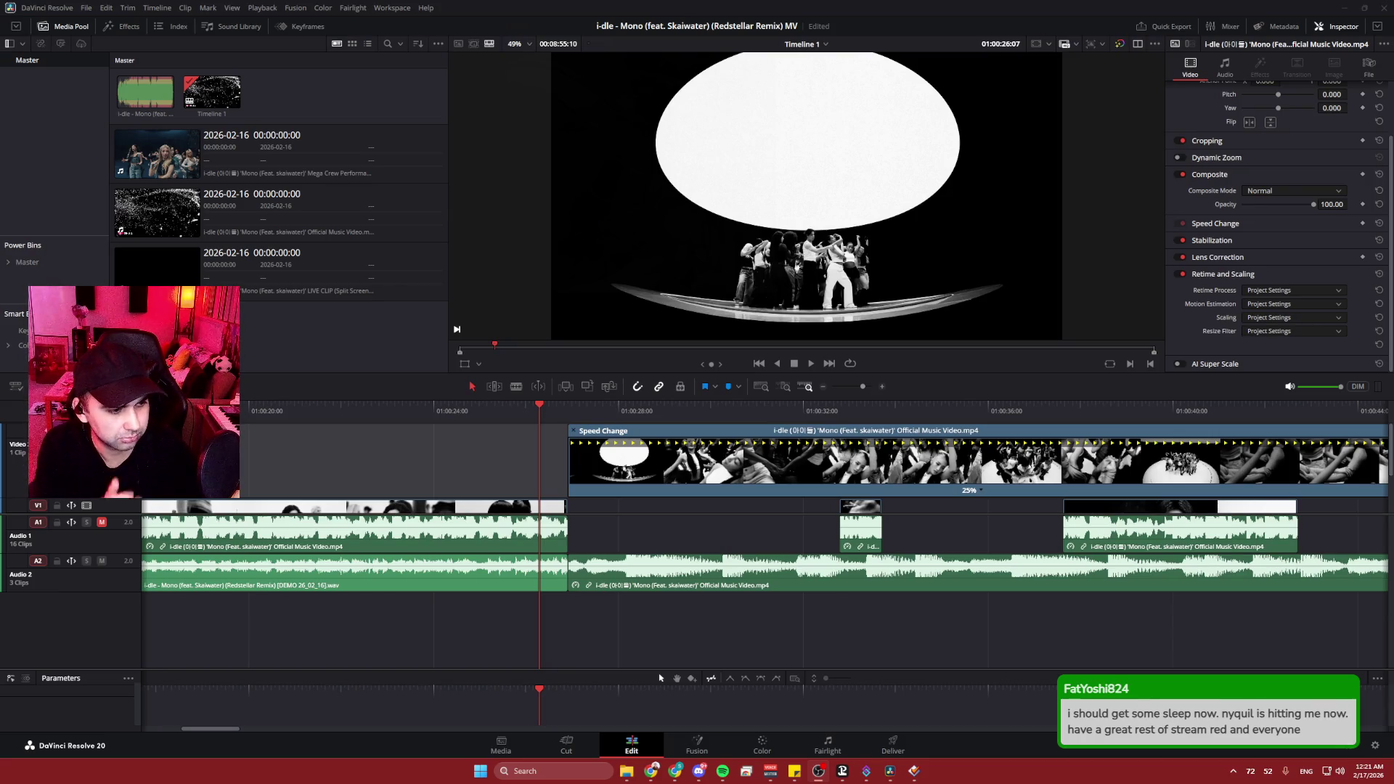
{"action": "left_click_drag", "start_coordinate": [555, 411], "coordinate": [569, 416]}
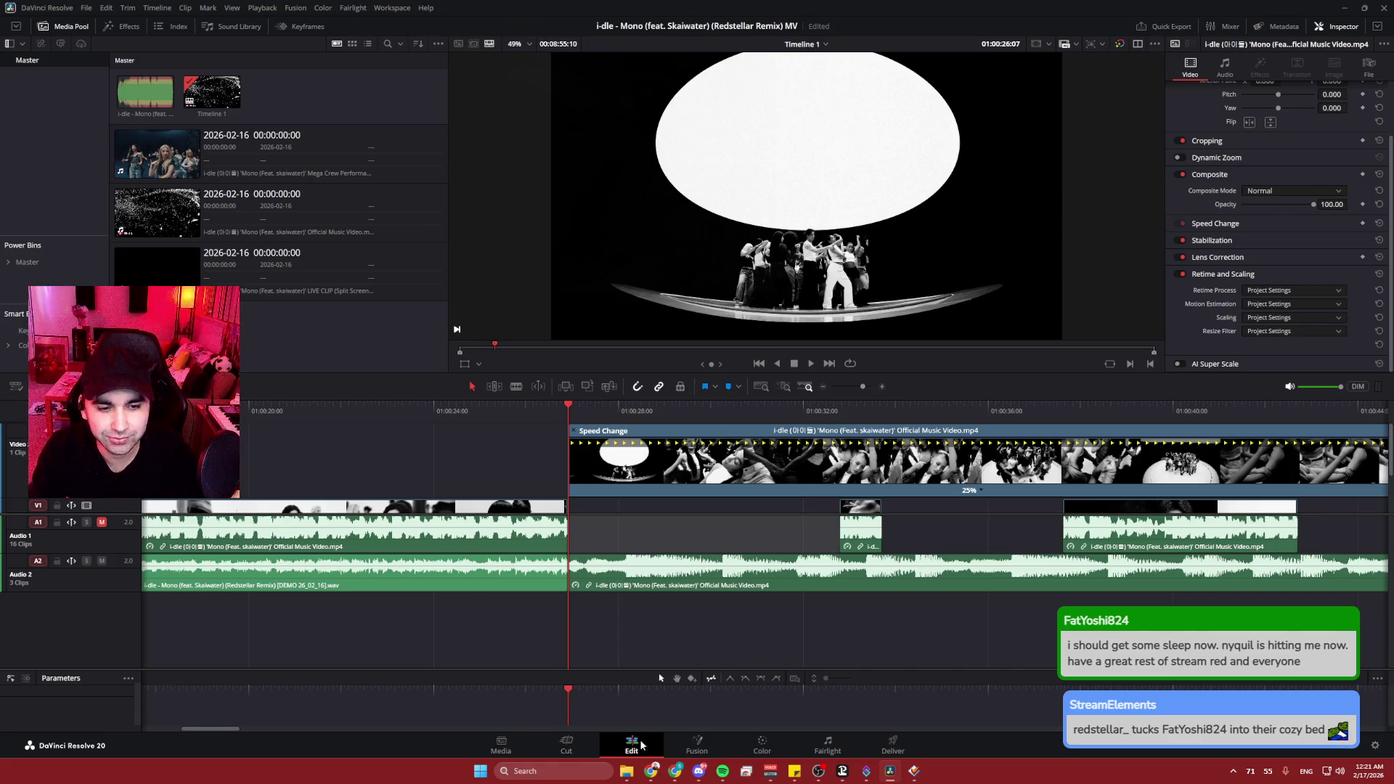
{"action": "left_click", "coordinate": [891, 771]}
{"action": "left_click", "coordinate": [891, 772]}
{"action": "key", "text": "space"}
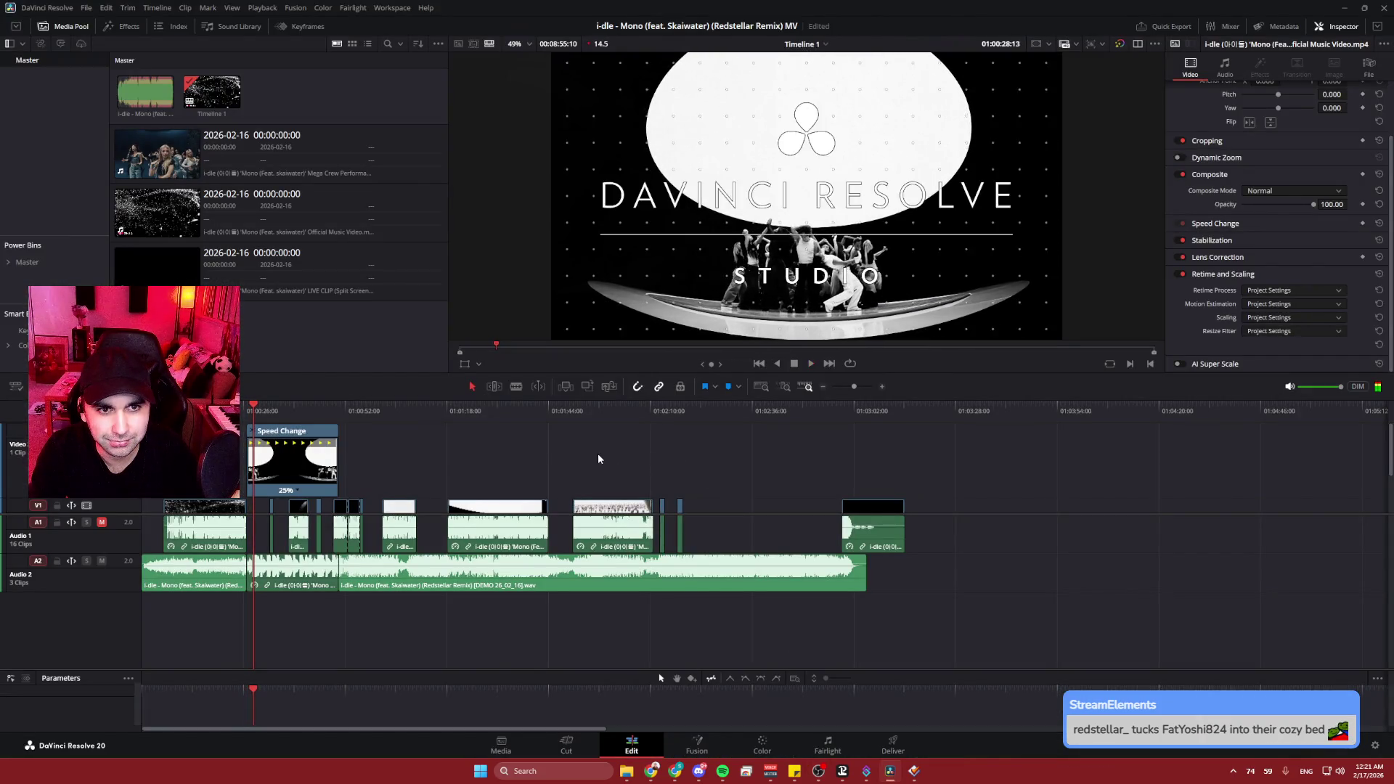
{"action": "key", "text": "space"}
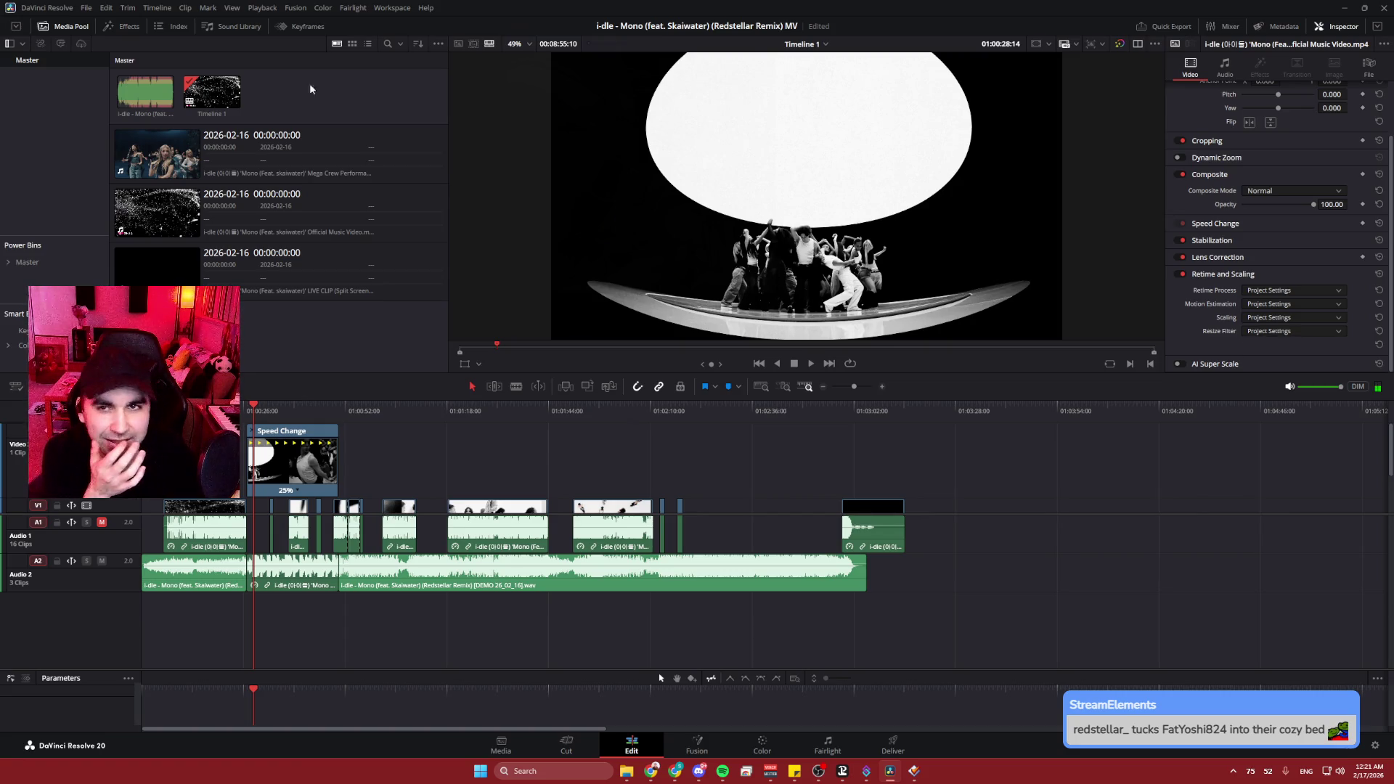
- Change the project's motion estimation mode to Enhanced Faster and save the project settings
{"action": "left_click", "coordinate": [86, 7]}
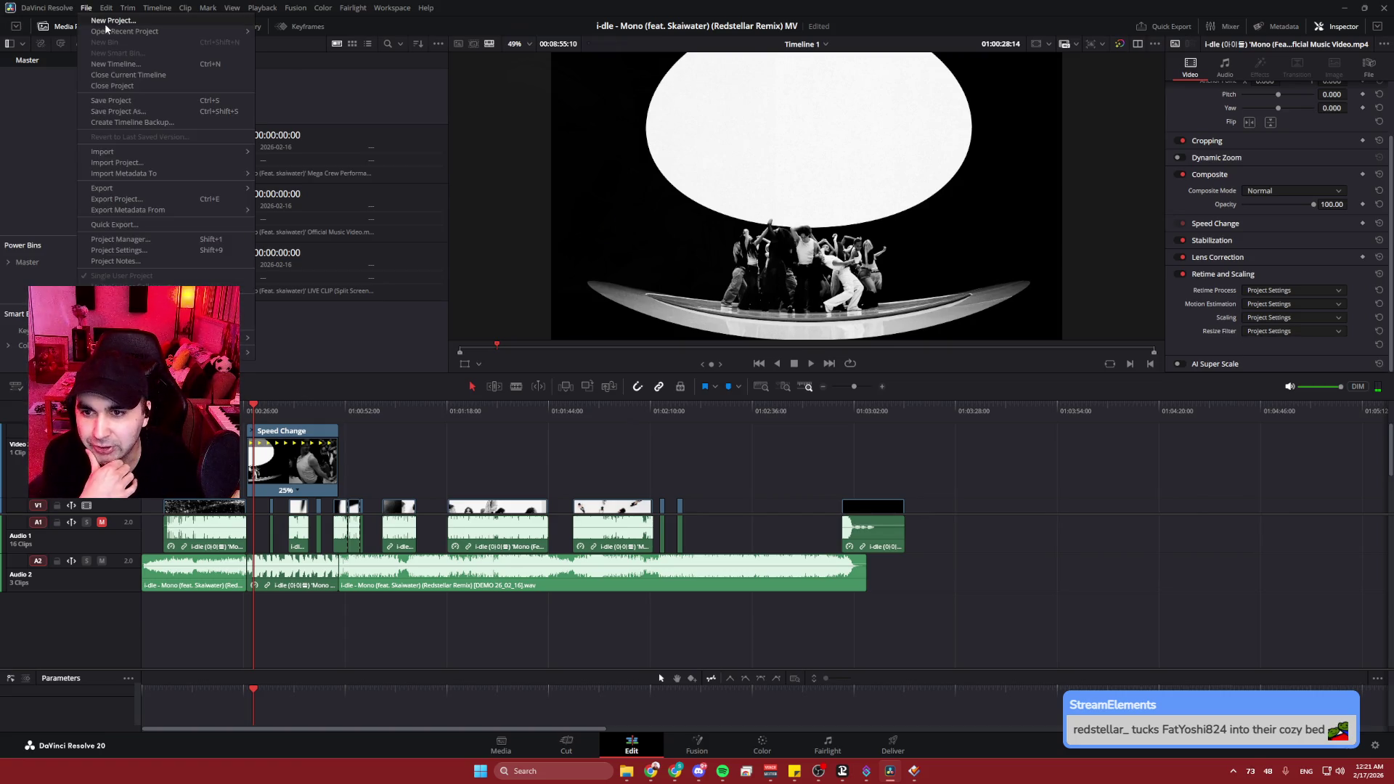
{"action": "mouse_move", "coordinate": [101, 8]}
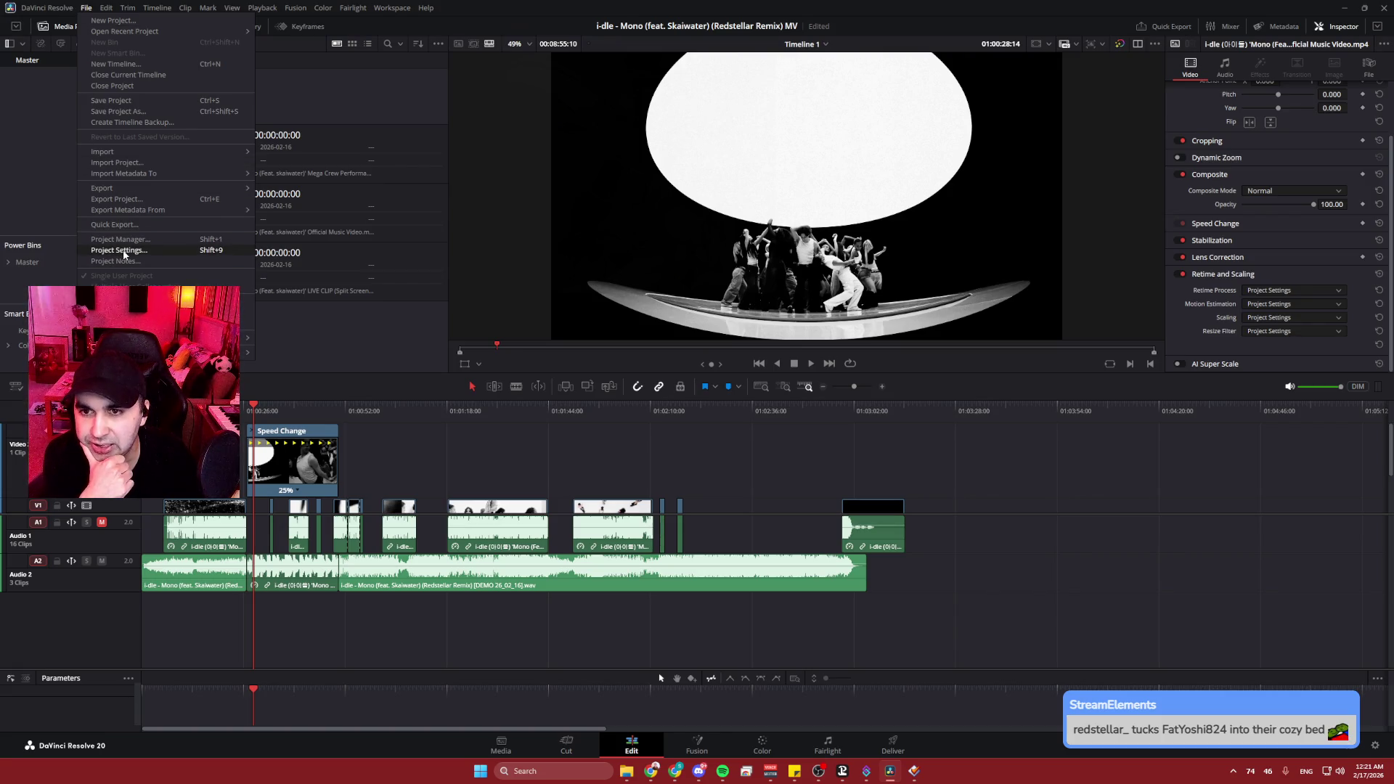
{"action": "left_click", "coordinate": [124, 252]}
{"action": "left_click", "coordinate": [759, 624]}
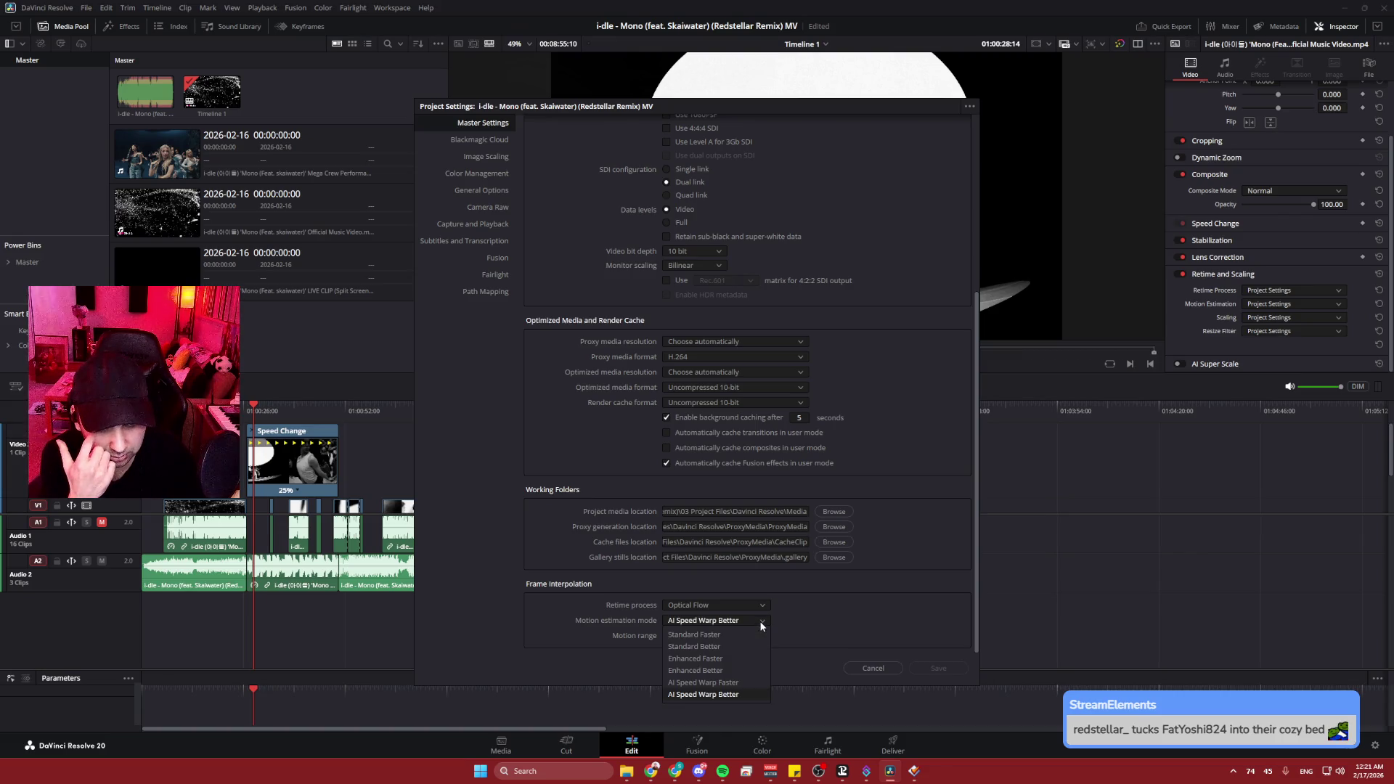
{"action": "left_click", "coordinate": [738, 669]}
{"action": "left_click", "coordinate": [760, 622]}
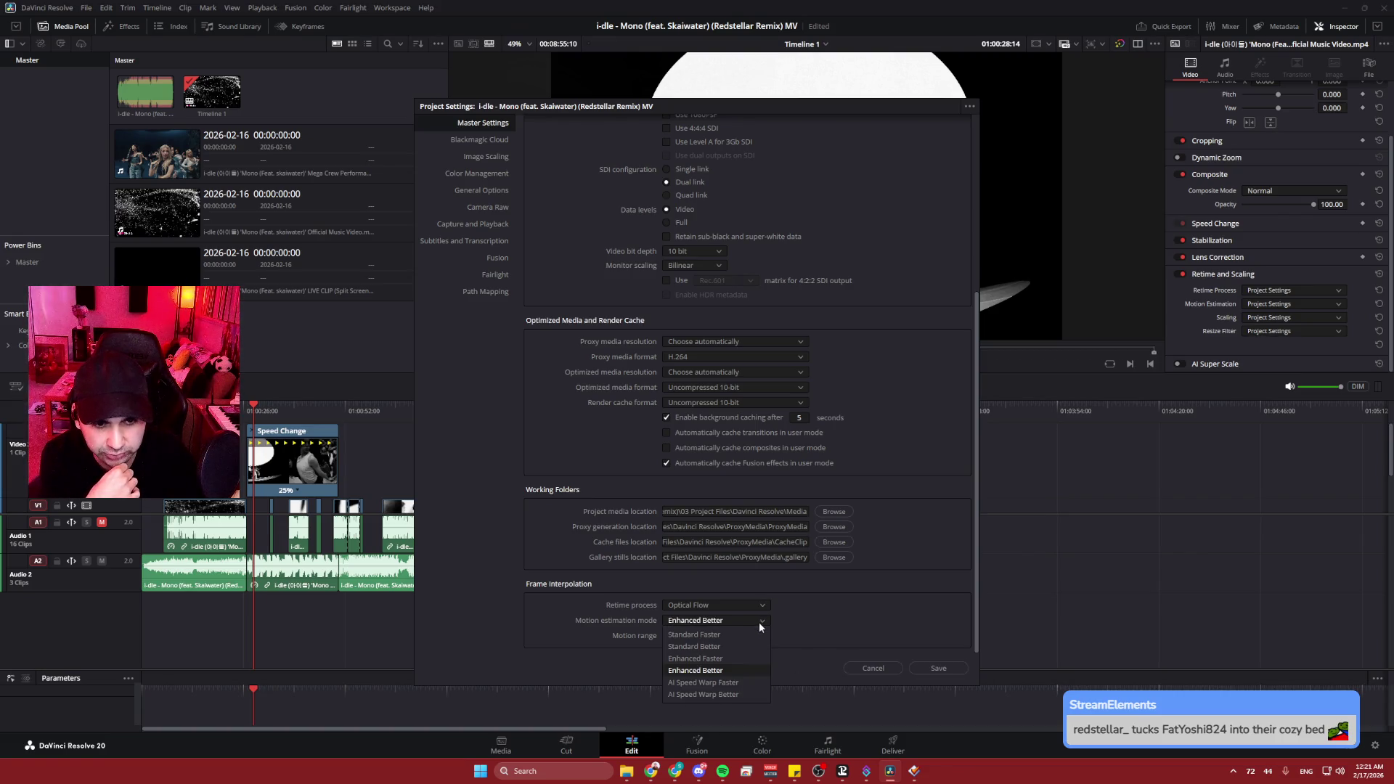
{"action": "left_click", "coordinate": [729, 658]}
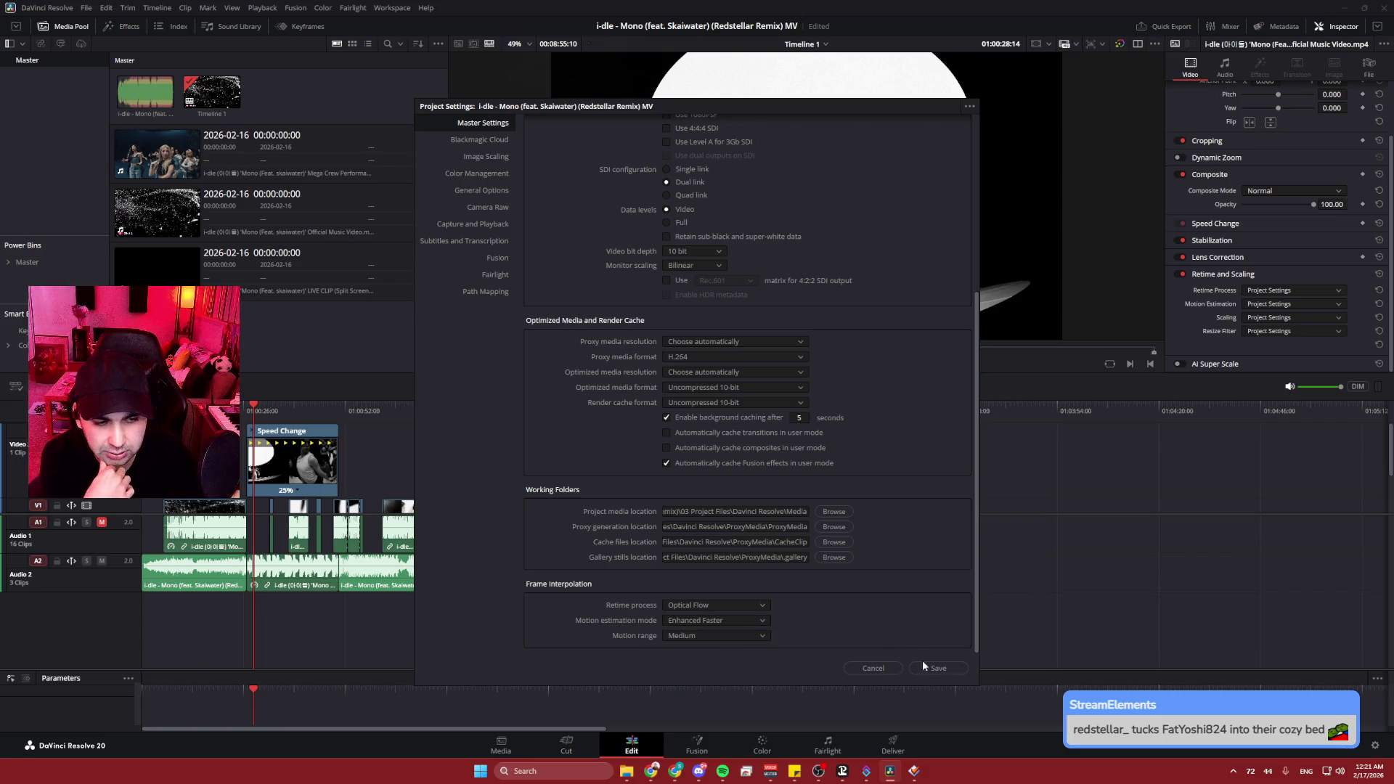
{"action": "left_click", "coordinate": [959, 669]}
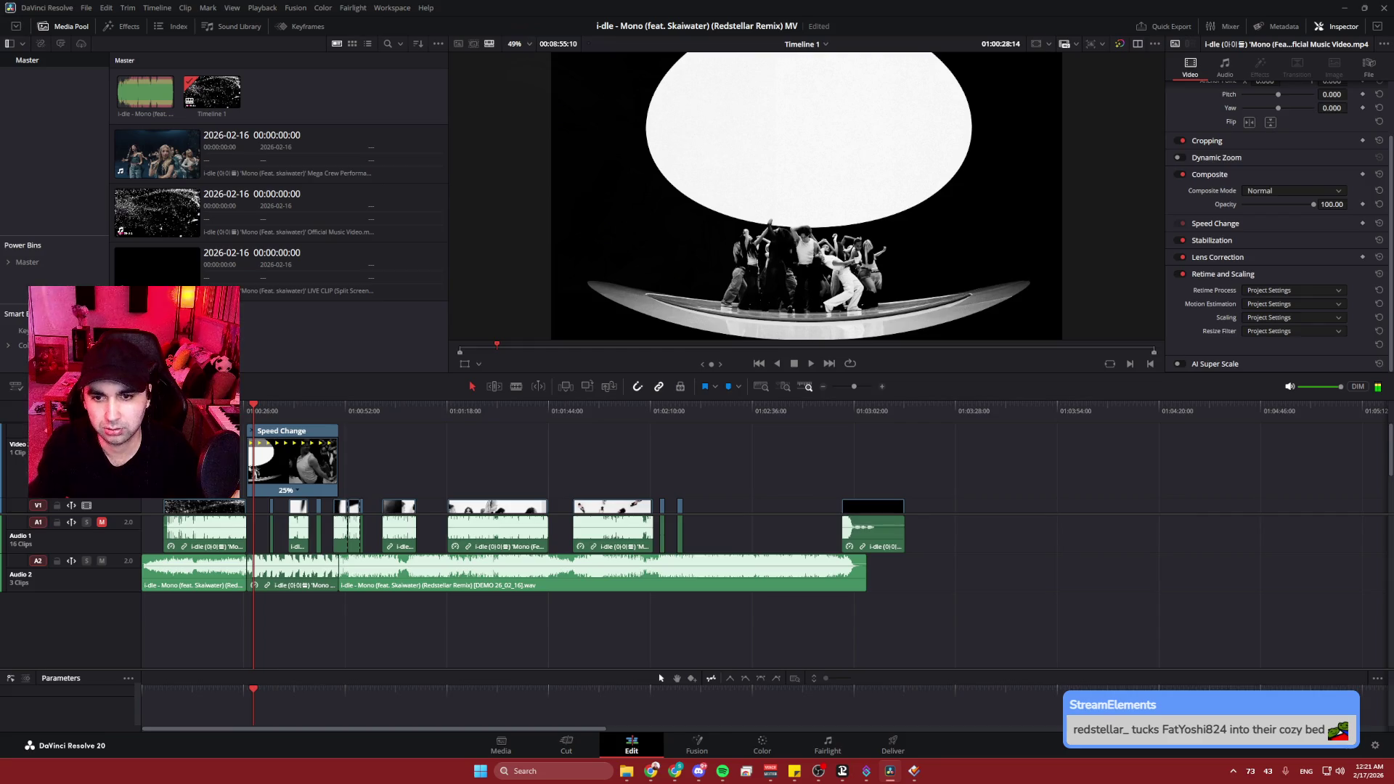
{"action": "scroll", "coordinate": [281, 462], "scroll_direction": "up", "scroll_amount": 2}
{"action": "scroll", "coordinate": [282, 468], "scroll_direction": "up", "scroll_amount": 2}
- Play back the slowed section starting from about 01:00:24
{"action": "left_click", "coordinate": [512, 436]}
{"action": "key", "text": "space"}
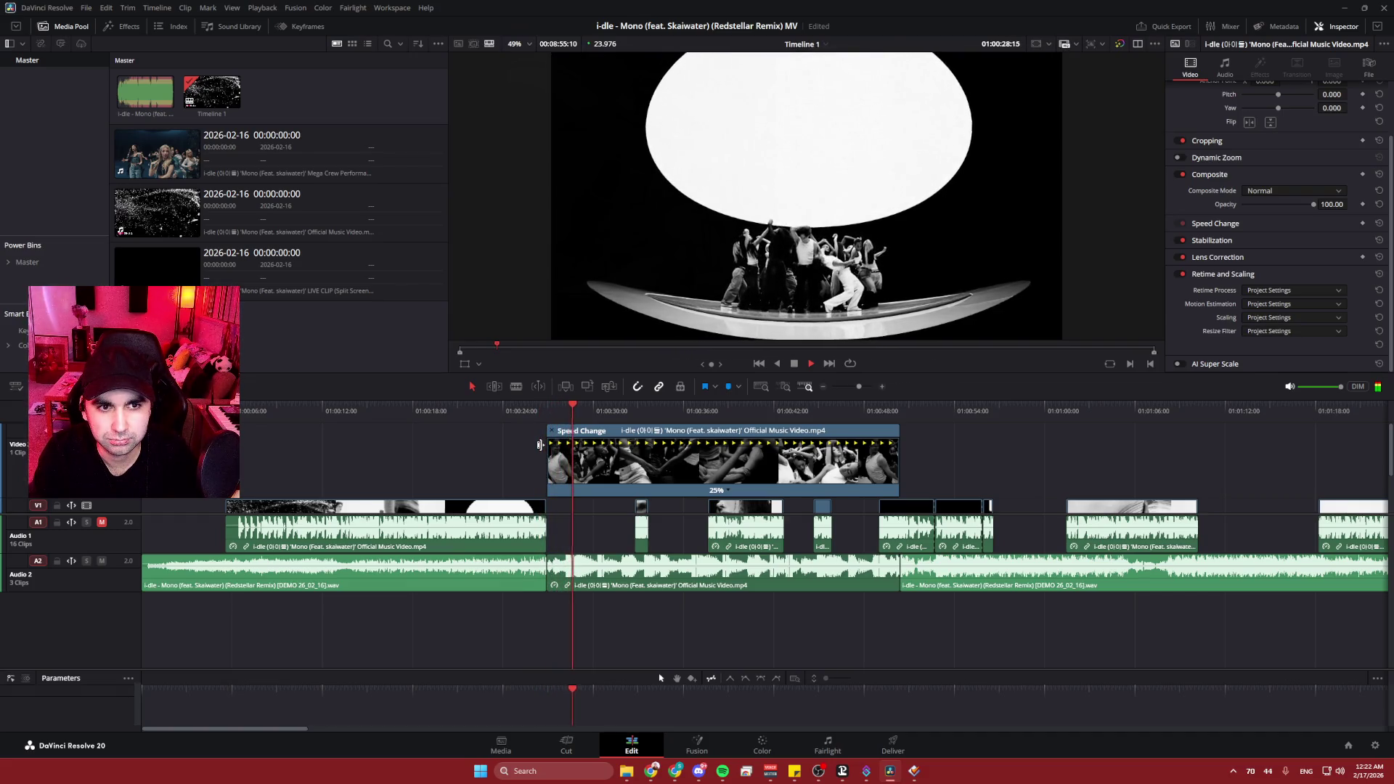
{"action": "key", "text": "space"}
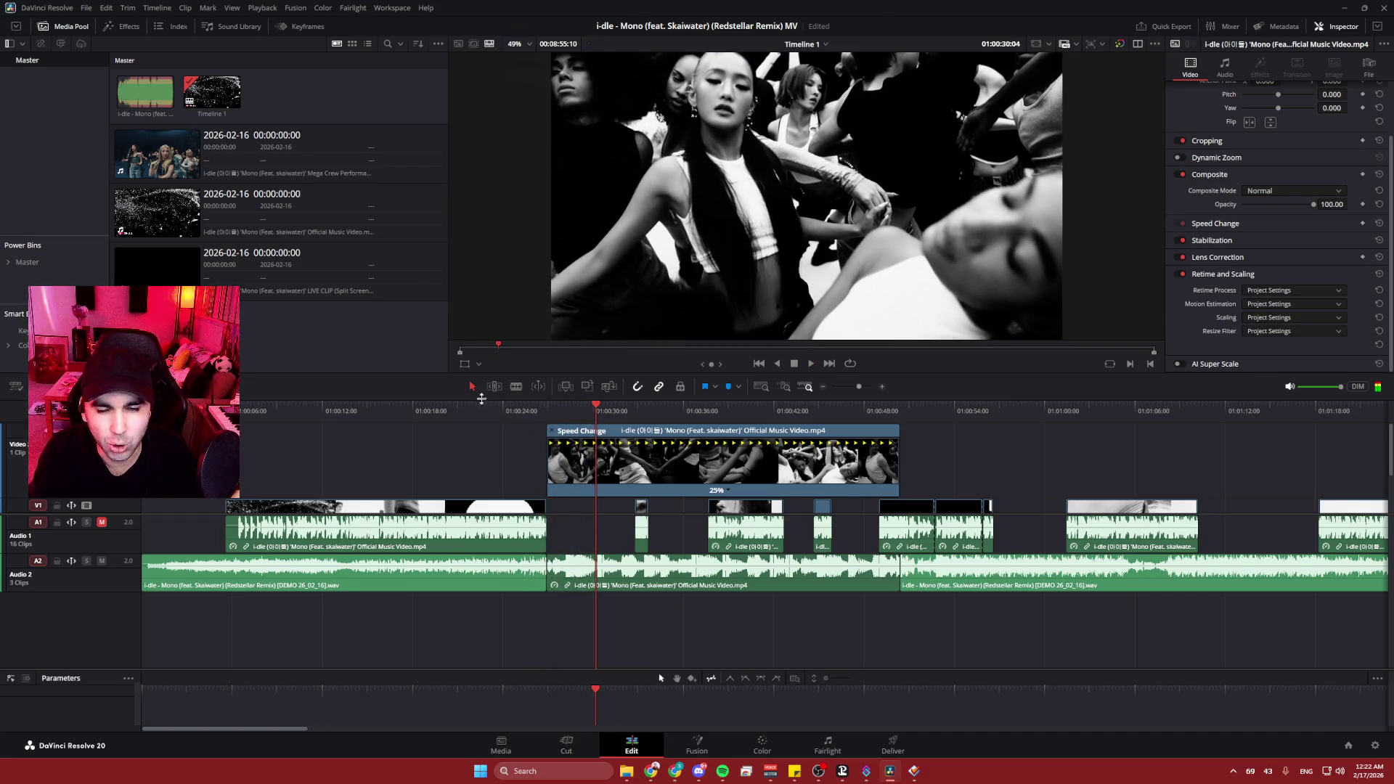
- Clear the media pool selection and open the project settings from the File menu
{"action": "left_click", "coordinate": [87, 94]}
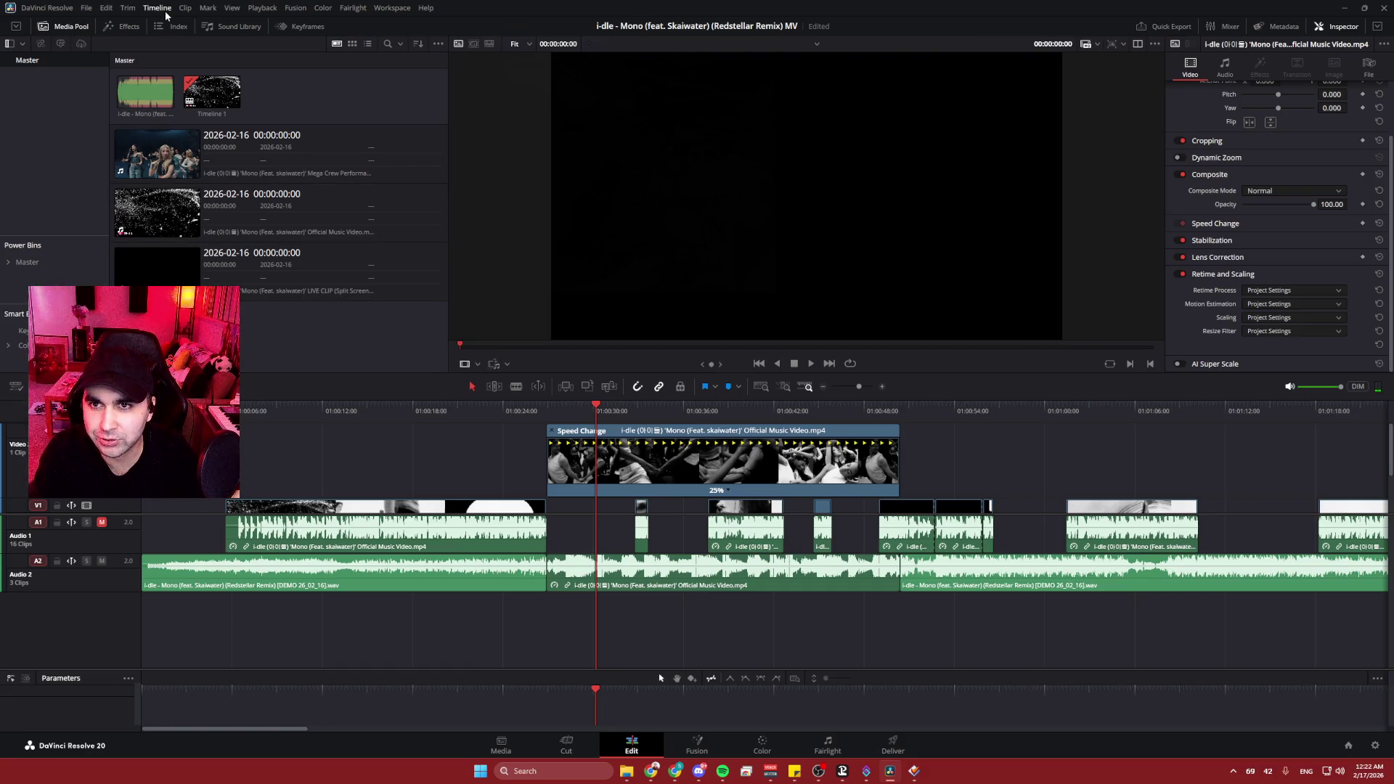
{"action": "left_click", "coordinate": [105, 9]}
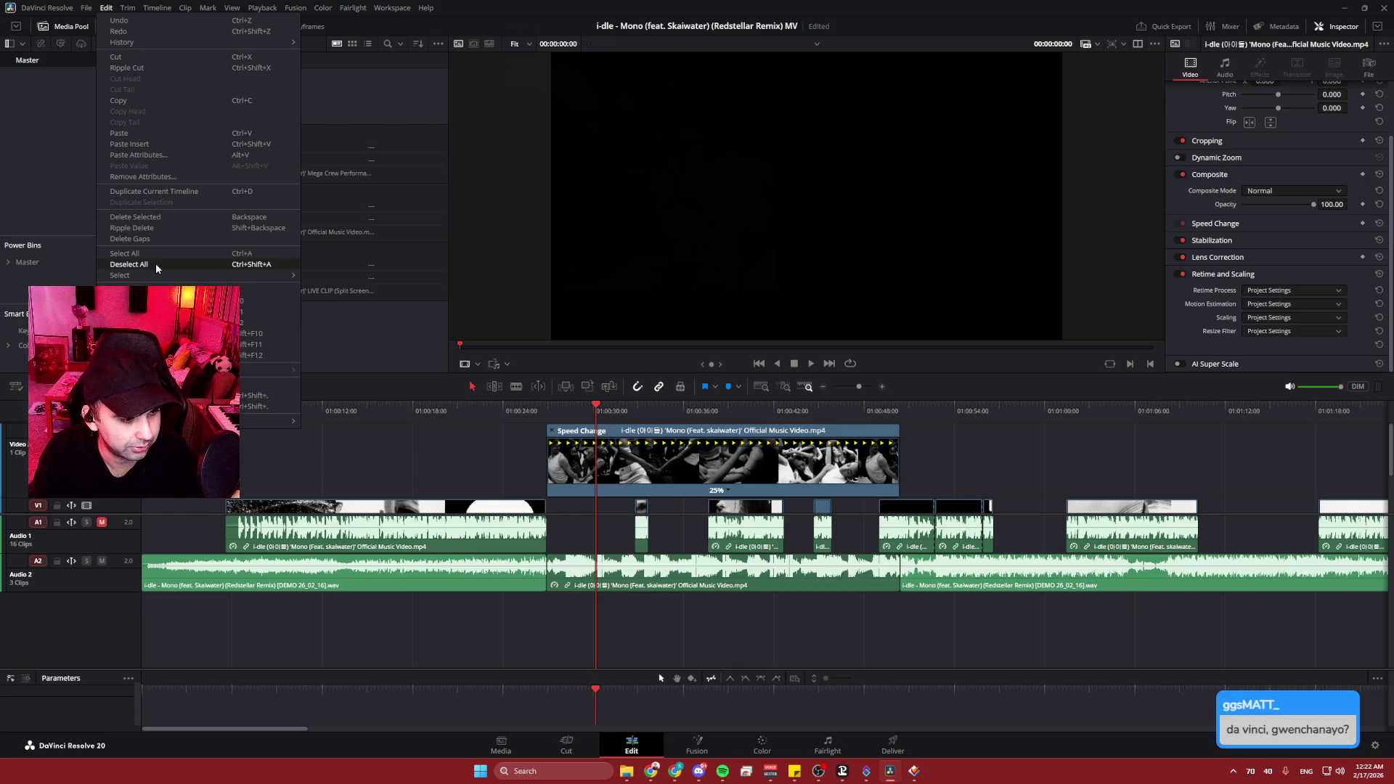
{"action": "mouse_move", "coordinate": [86, 7]}
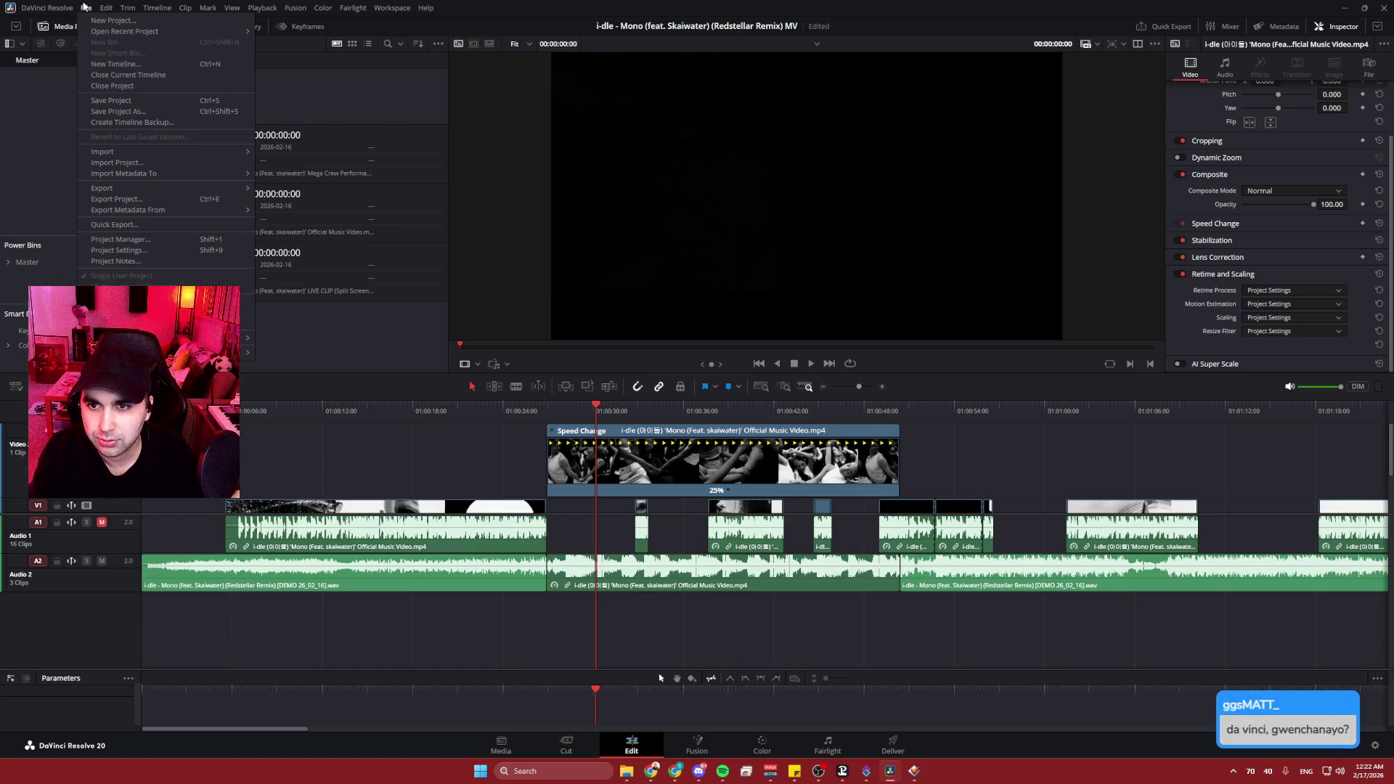
{"action": "left_click", "coordinate": [120, 250]}
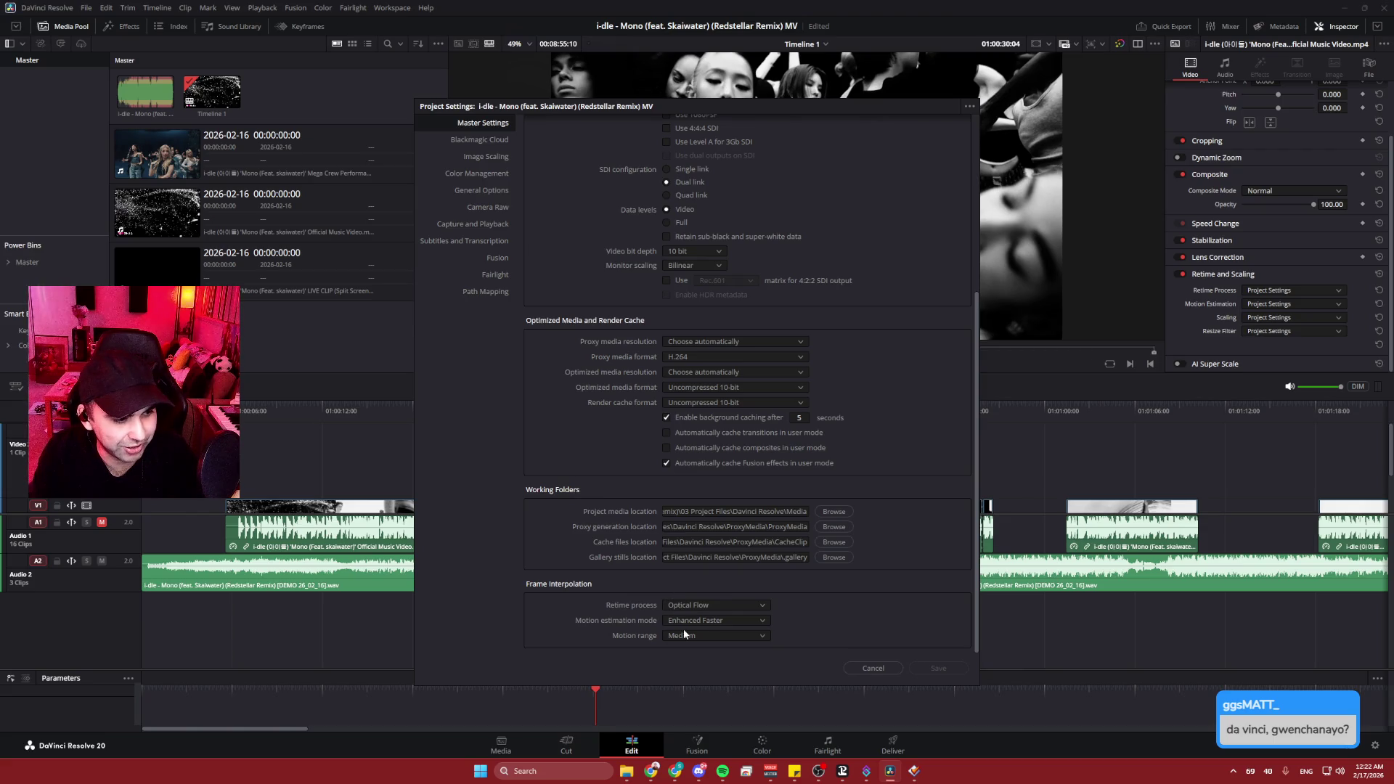
- Use Optical Flow retiming, Enhanced Better motion estimation and Medium motion range, then save
{"action": "left_click", "coordinate": [755, 606]}
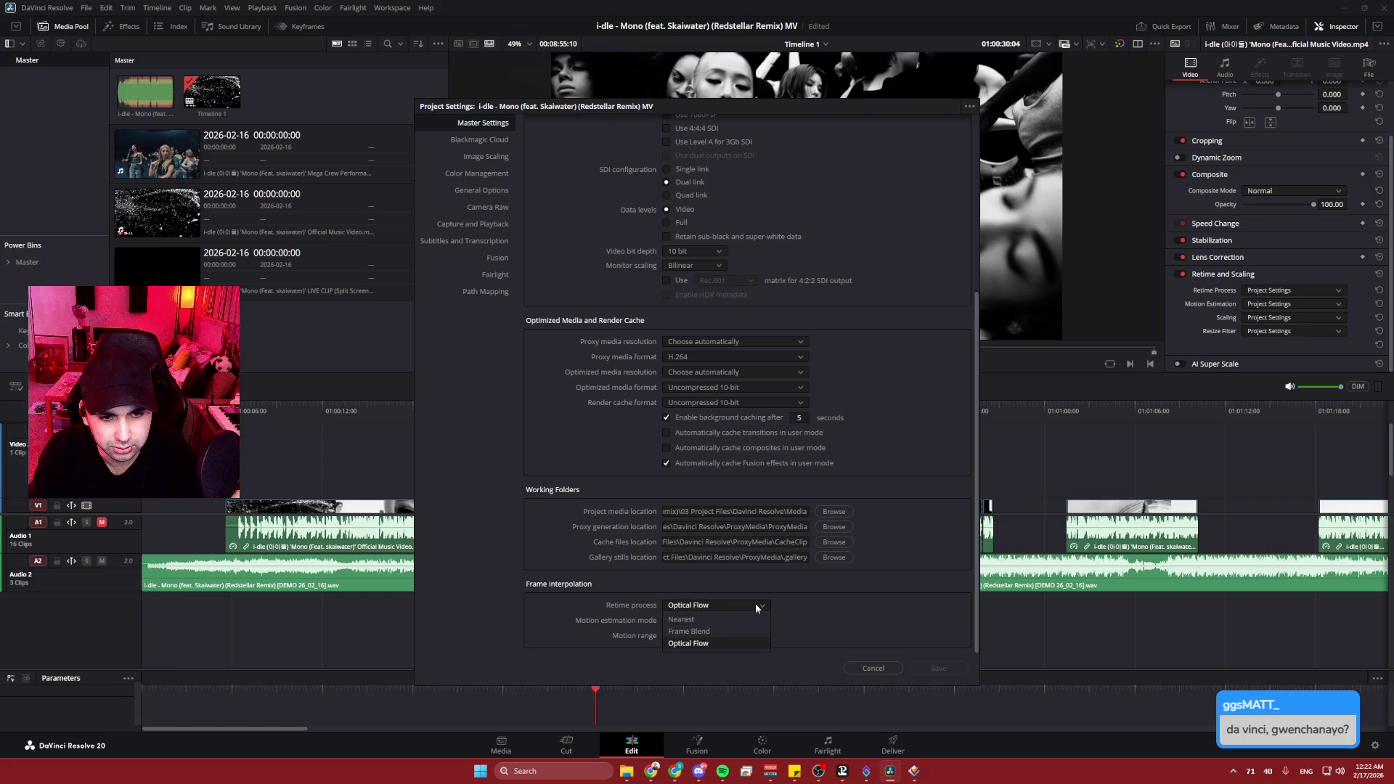
{"action": "left_click", "coordinate": [755, 604]}
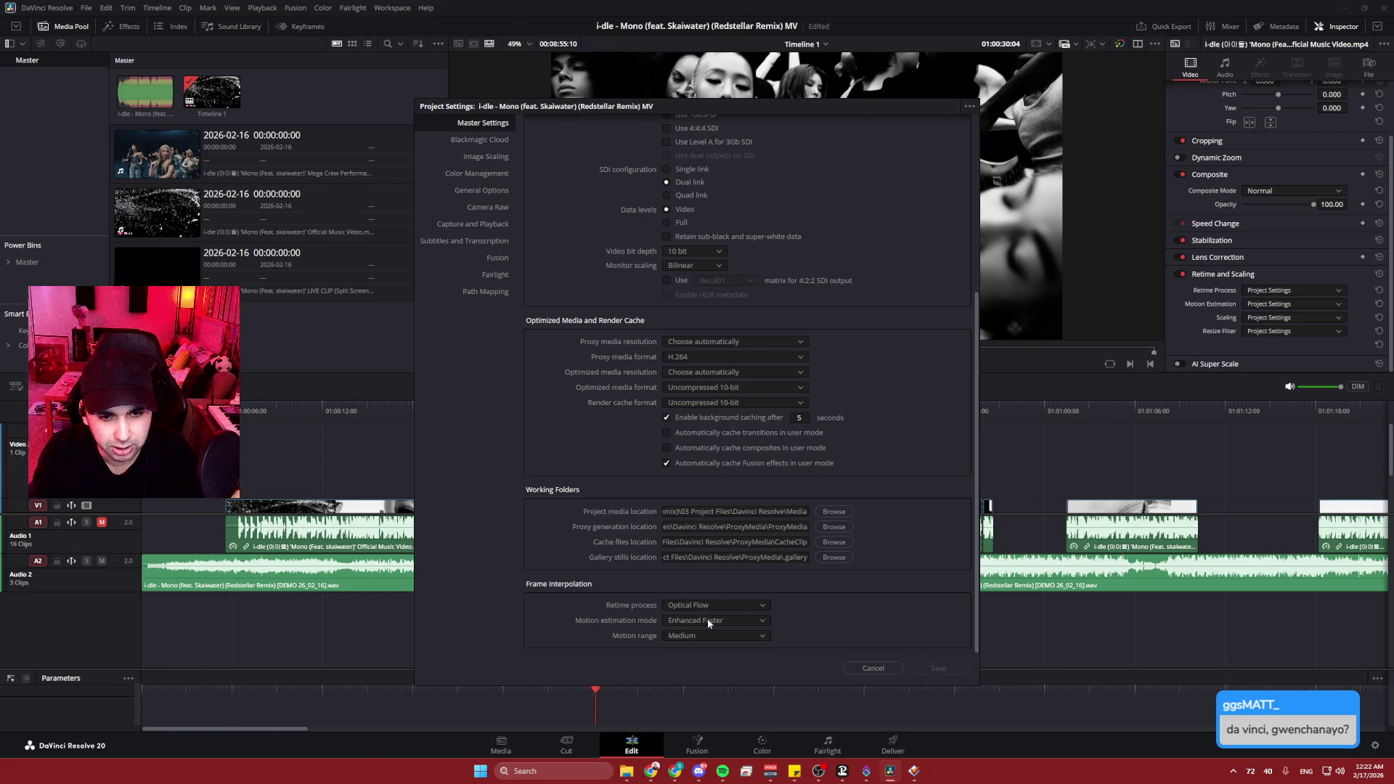
{"action": "left_click", "coordinate": [763, 622]}
{"action": "left_click", "coordinate": [723, 670]}
{"action": "left_click", "coordinate": [702, 636]}
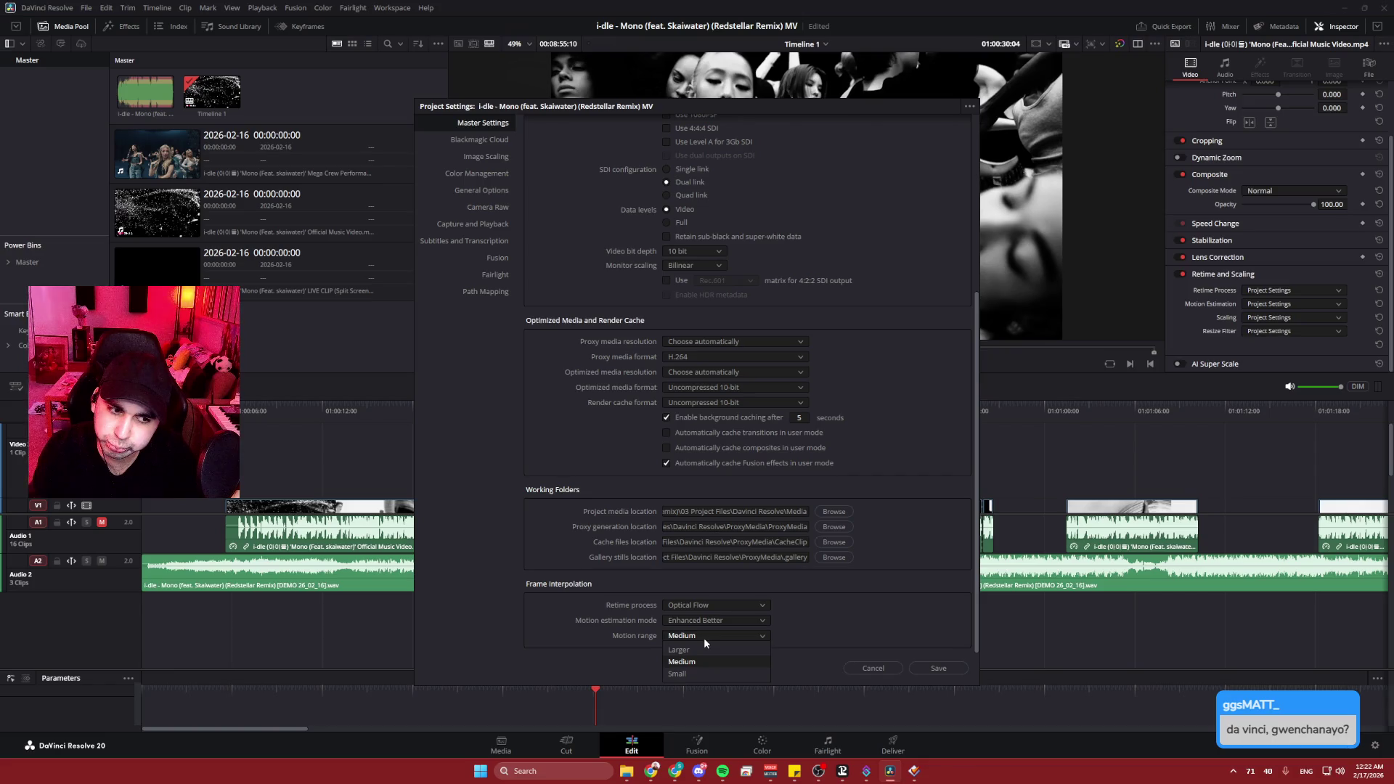
{"action": "left_click", "coordinate": [821, 661]}
{"action": "left_click", "coordinate": [939, 669]}
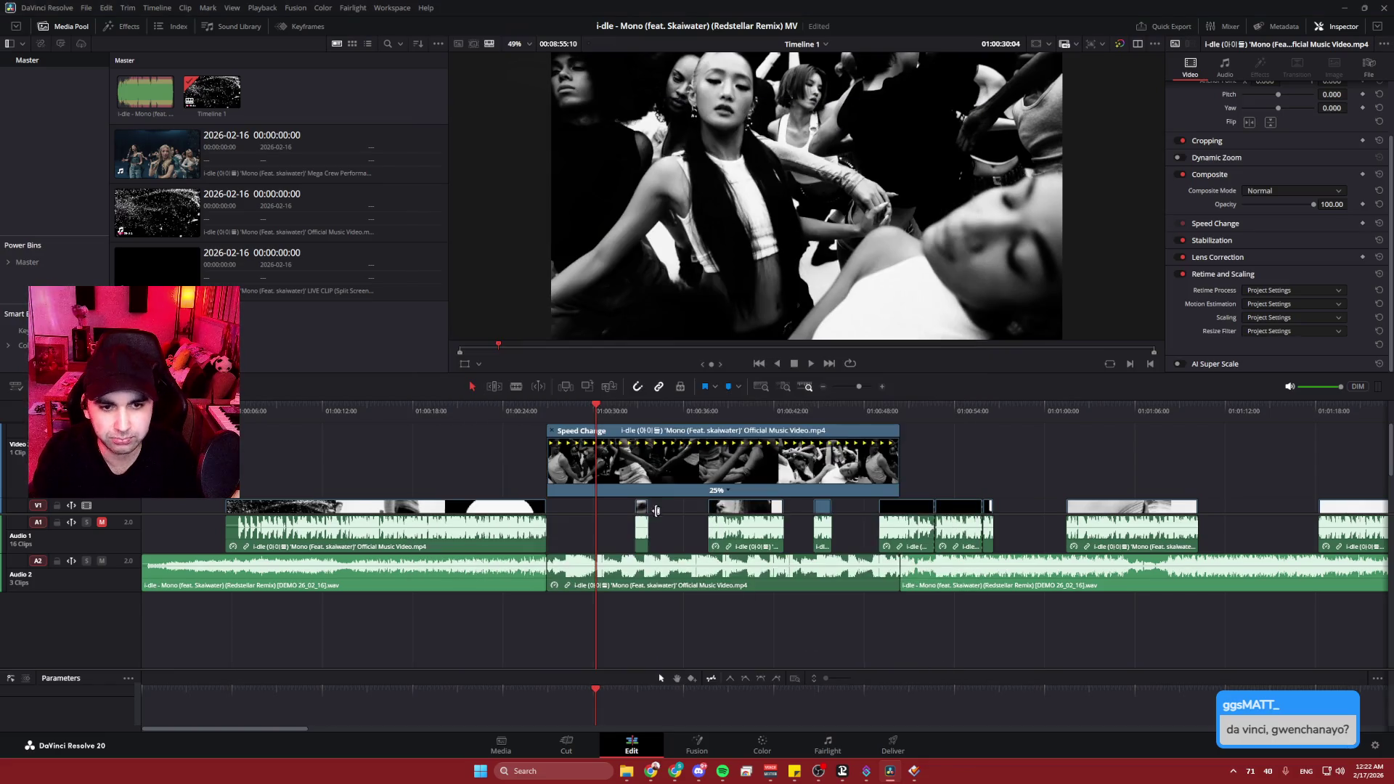
{"action": "left_click", "coordinate": [516, 411]}
- Replay from 01:00:24, then undo the 25% speed change and the clip's move off V1
{"action": "key", "text": "space"}
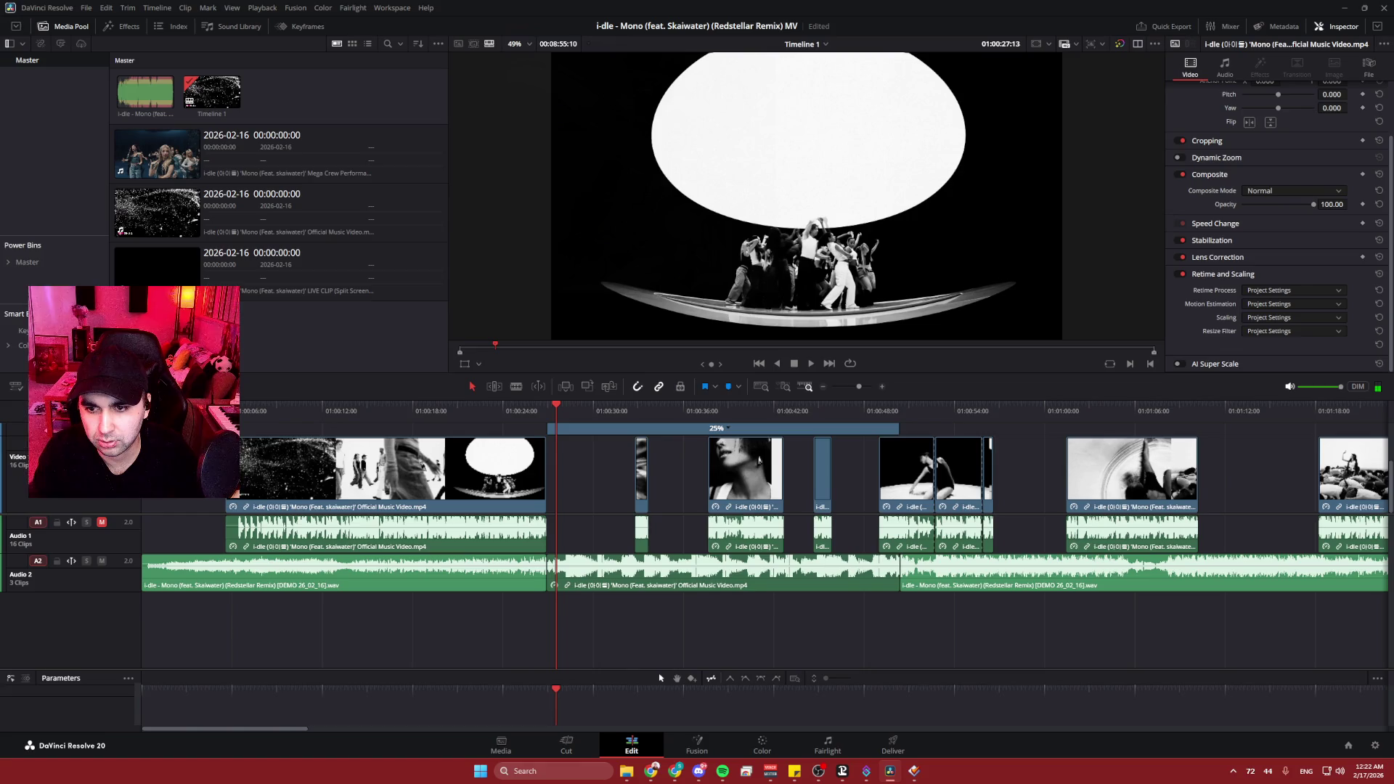
{"action": "key", "text": "ctrl+z"}
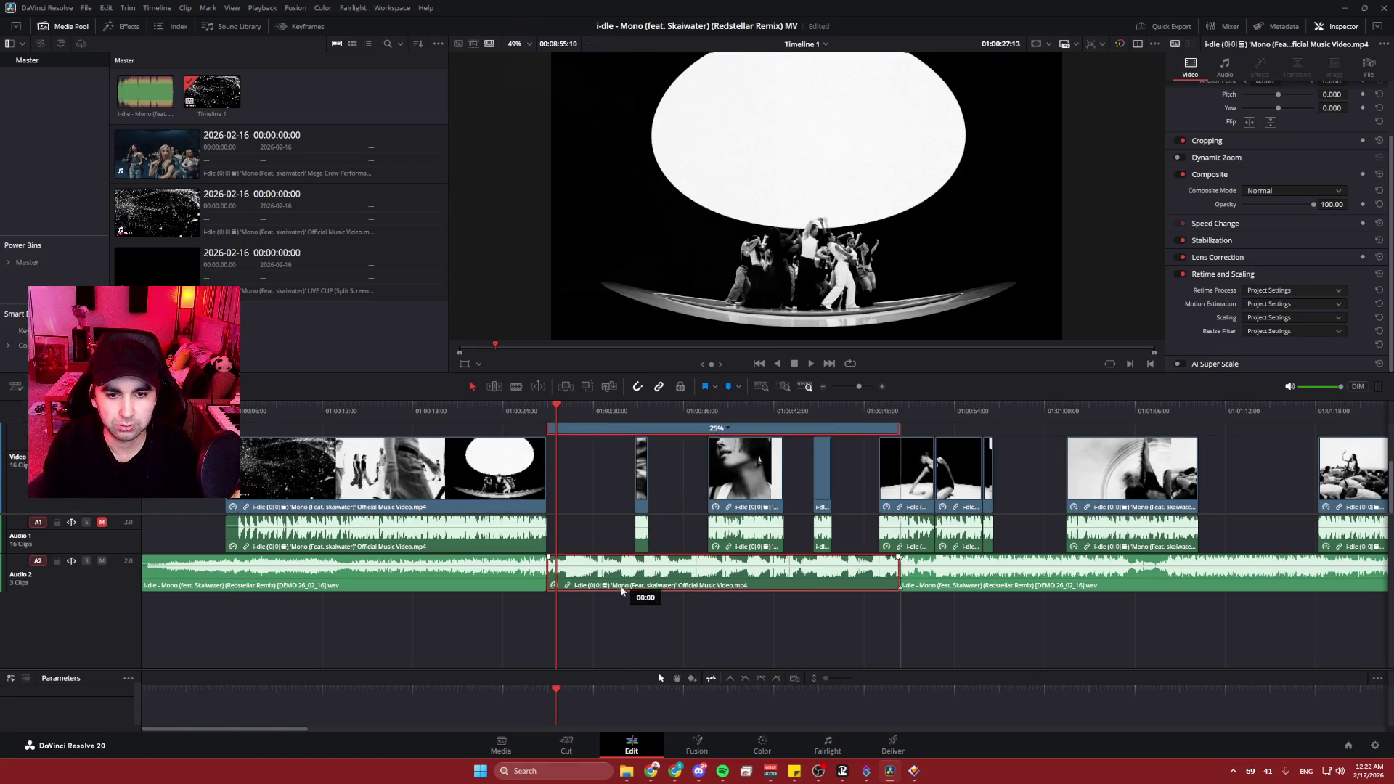
{"action": "key", "text": "ctrl+shift+z"}
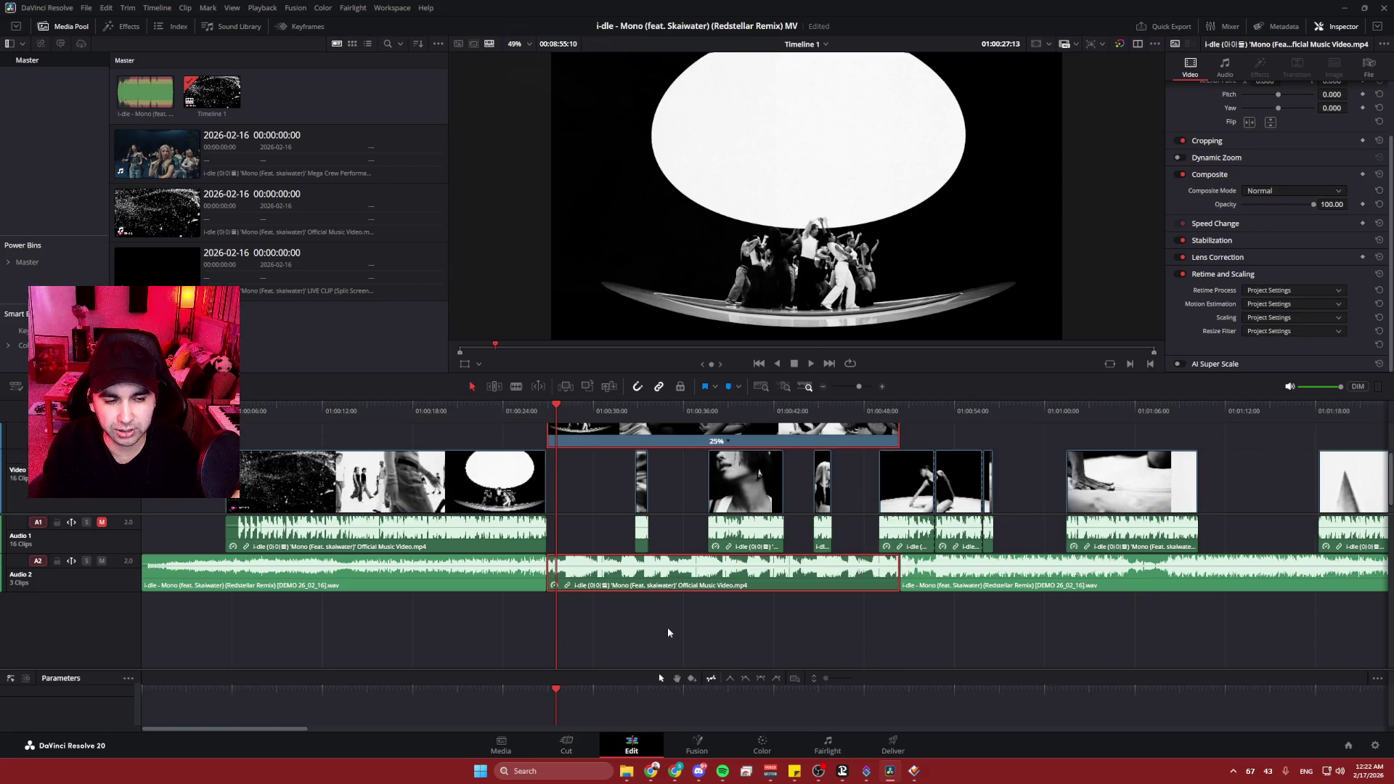
{"action": "left_click", "coordinate": [639, 622]}
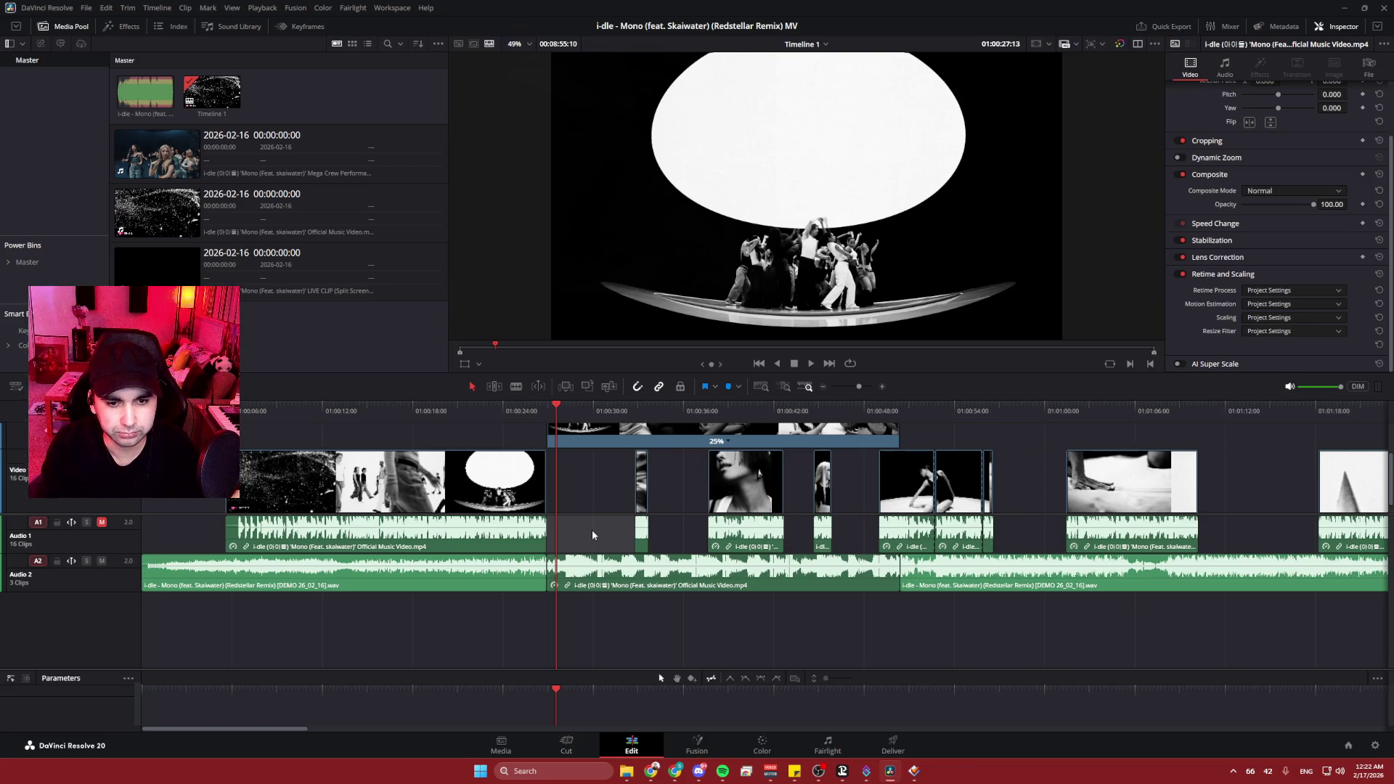
{"action": "key", "text": "ctrl+z"}
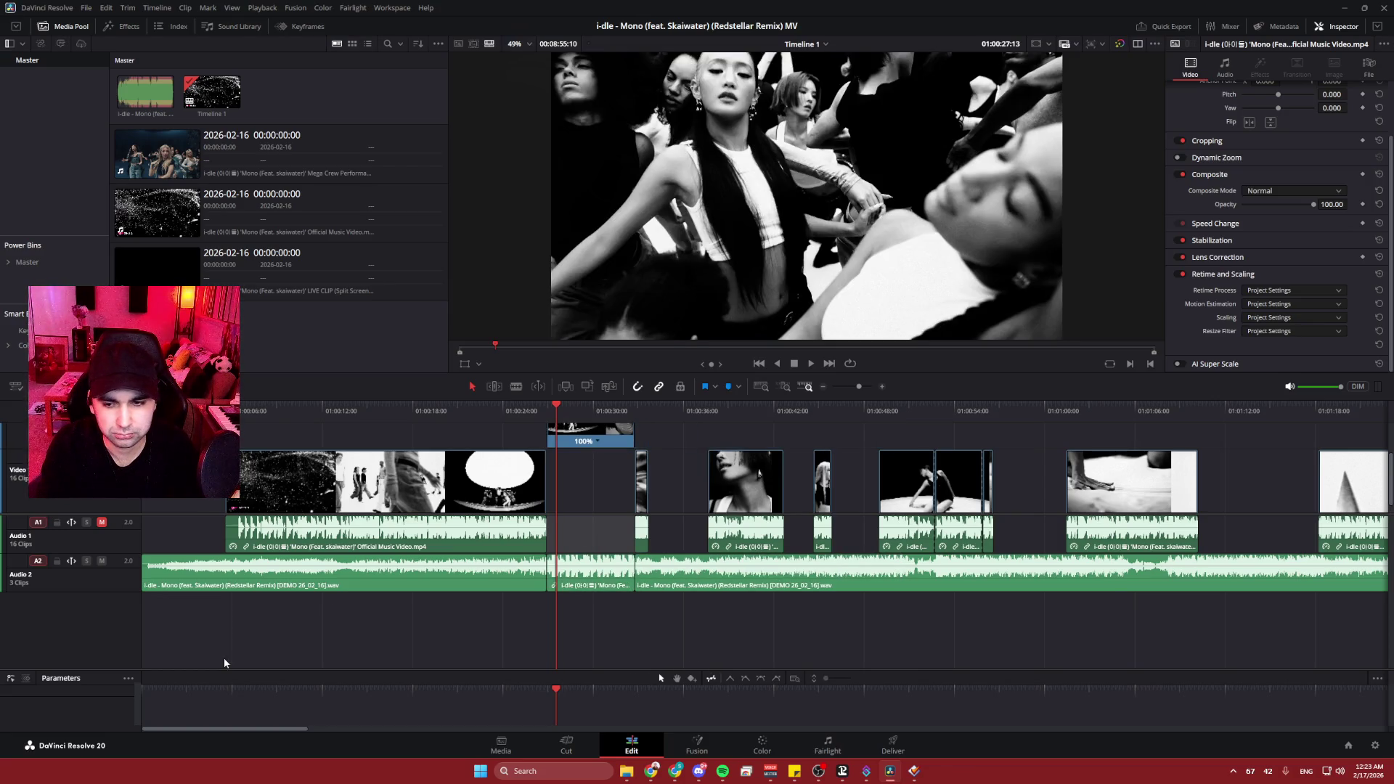
{"action": "key", "text": "ctrl+z"}
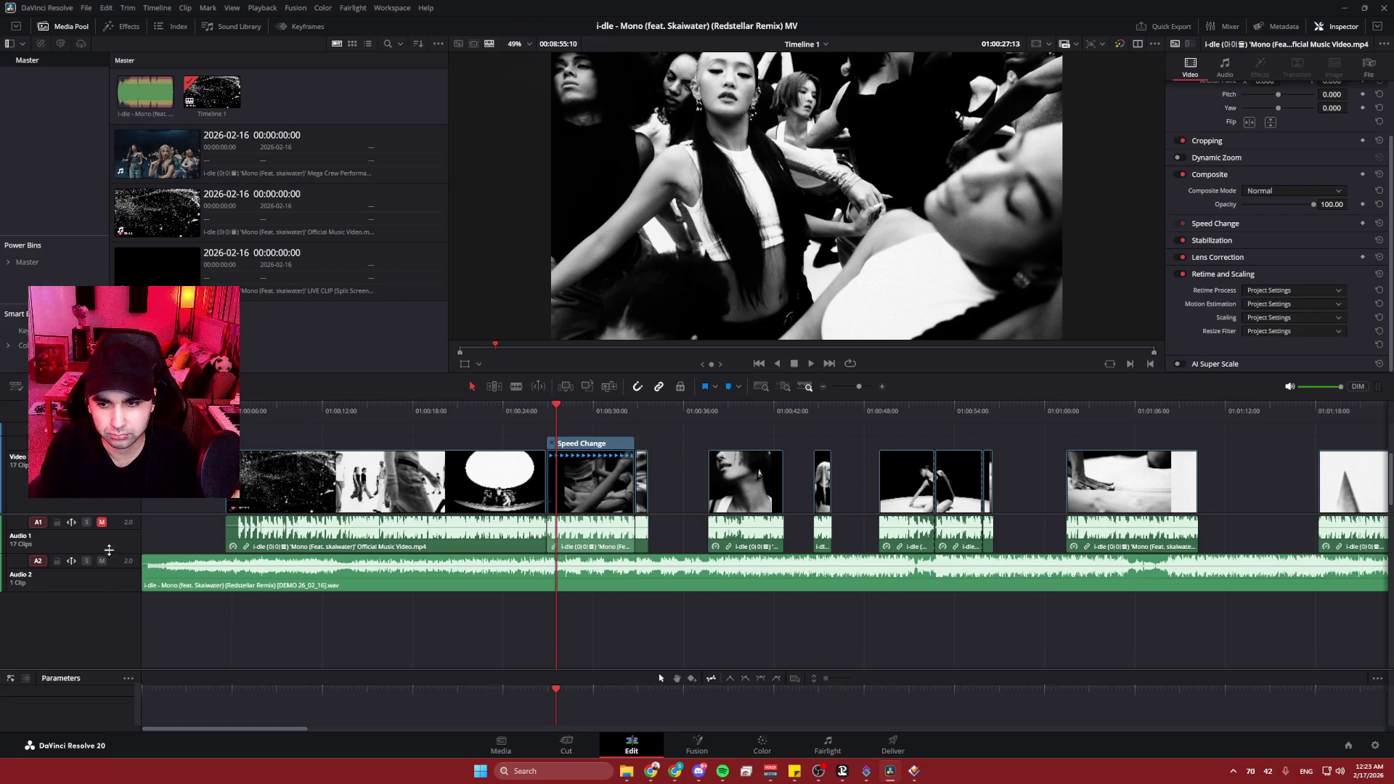
- Select the clip under the playhead, add a new stereo Audio 3 track, and save
{"action": "right_click", "coordinate": [105, 617]}
{"action": "mouse_move", "coordinate": [140, 624]}
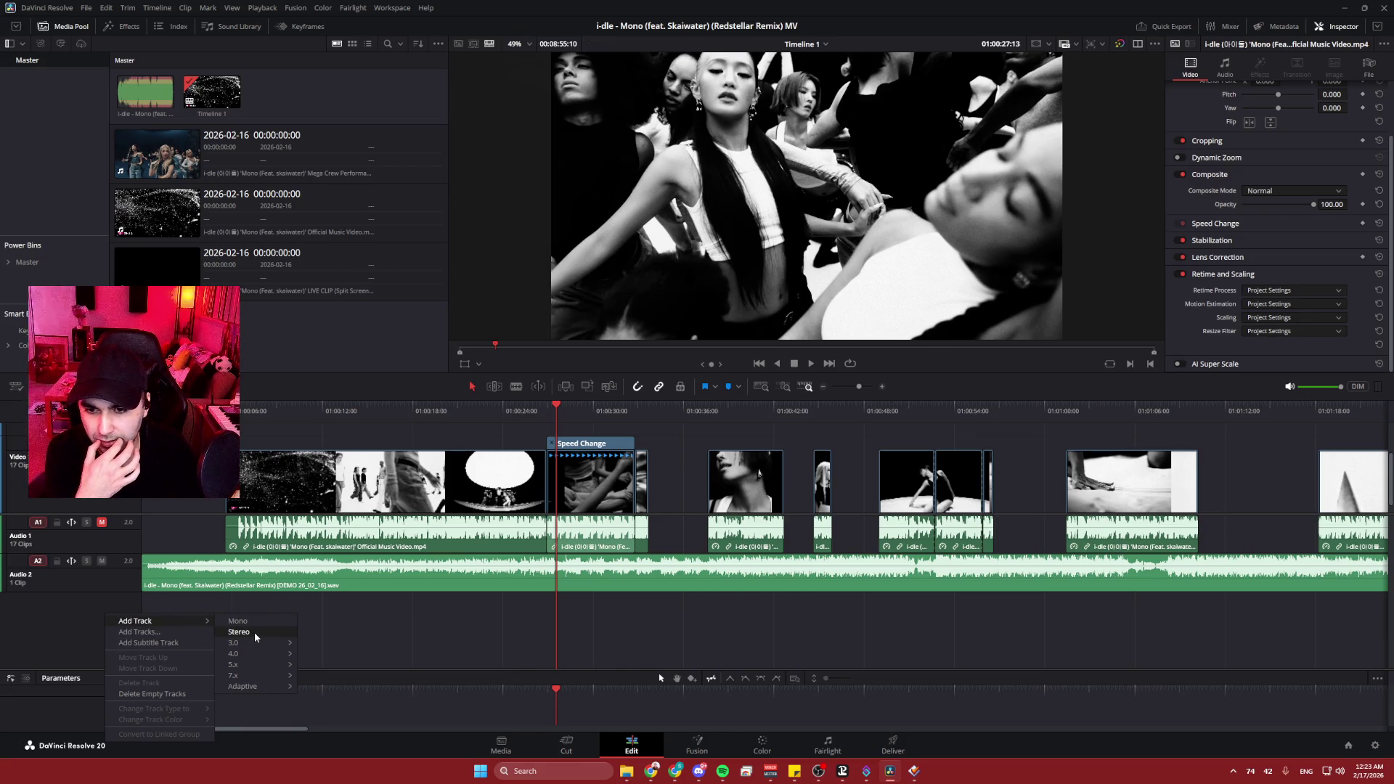
{"action": "left_click", "coordinate": [635, 630]}
{"action": "key", "text": "shift+v"}
{"action": "right_click", "coordinate": [76, 621]}
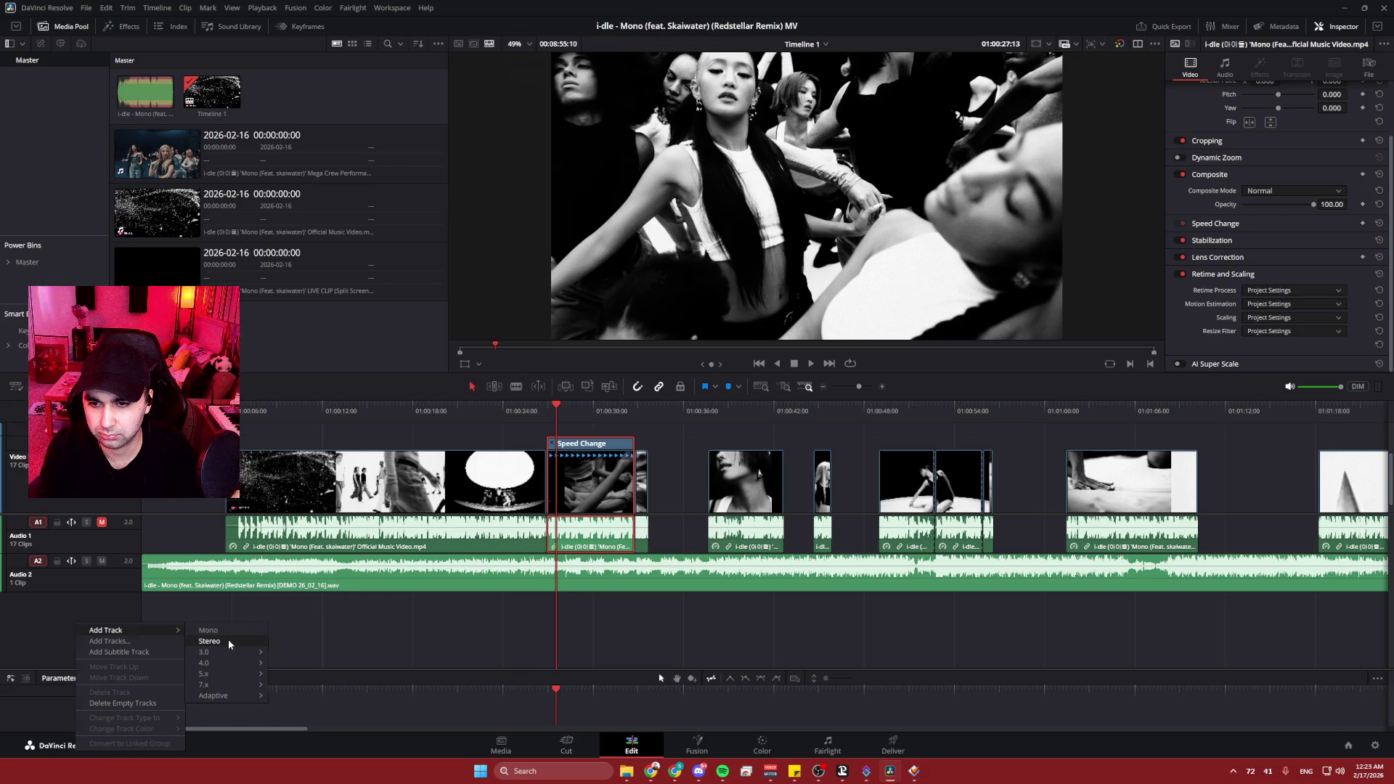
{"action": "left_click", "coordinate": [228, 640]}
{"action": "key", "text": "ctrl+s"}
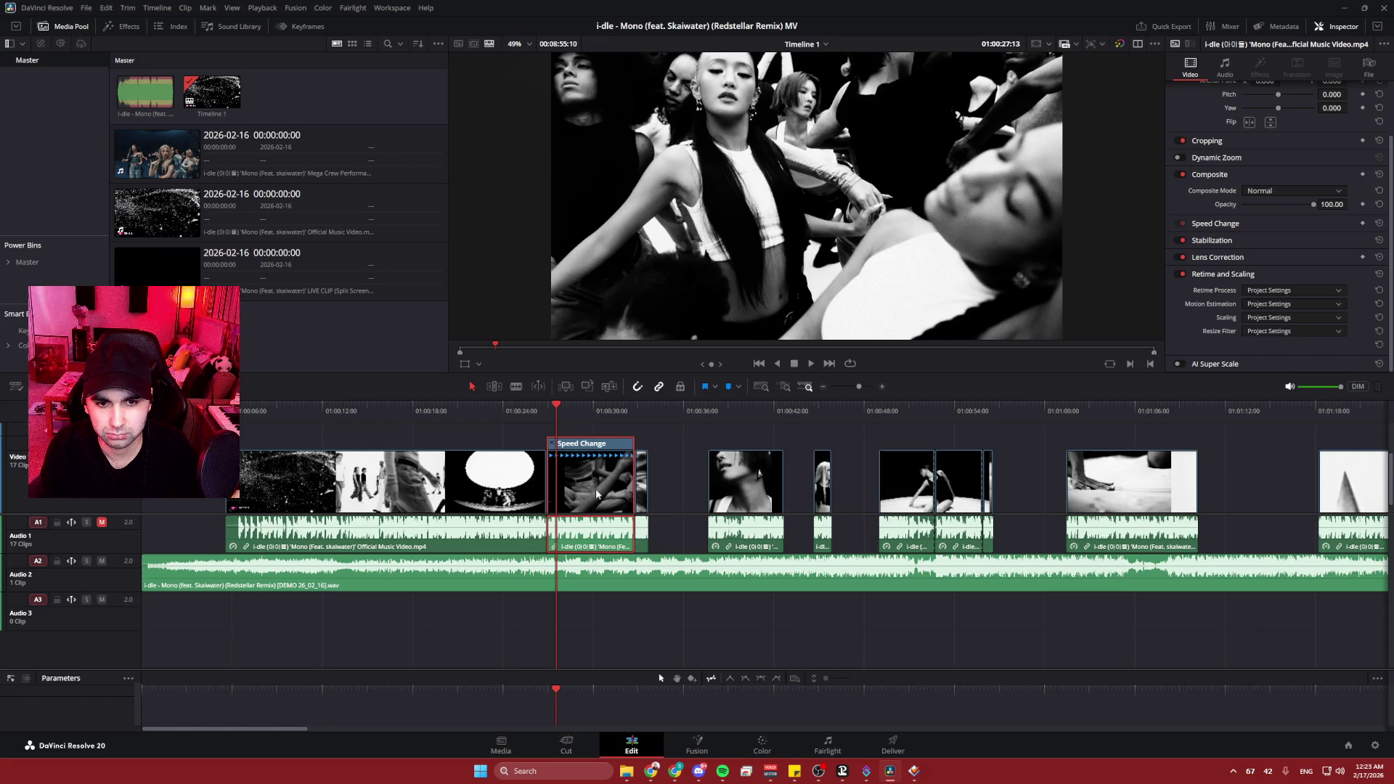
- Move the Speed Change clip up onto V2 with its audio on A3, and save
{"action": "scroll", "coordinate": [603, 467], "scroll_direction": "up", "scroll_amount": 2}
{"action": "scroll", "coordinate": [603, 466], "scroll_direction": "down", "scroll_amount": 2}
{"action": "scroll", "coordinate": [603, 466], "scroll_direction": "up", "scroll_amount": 2}
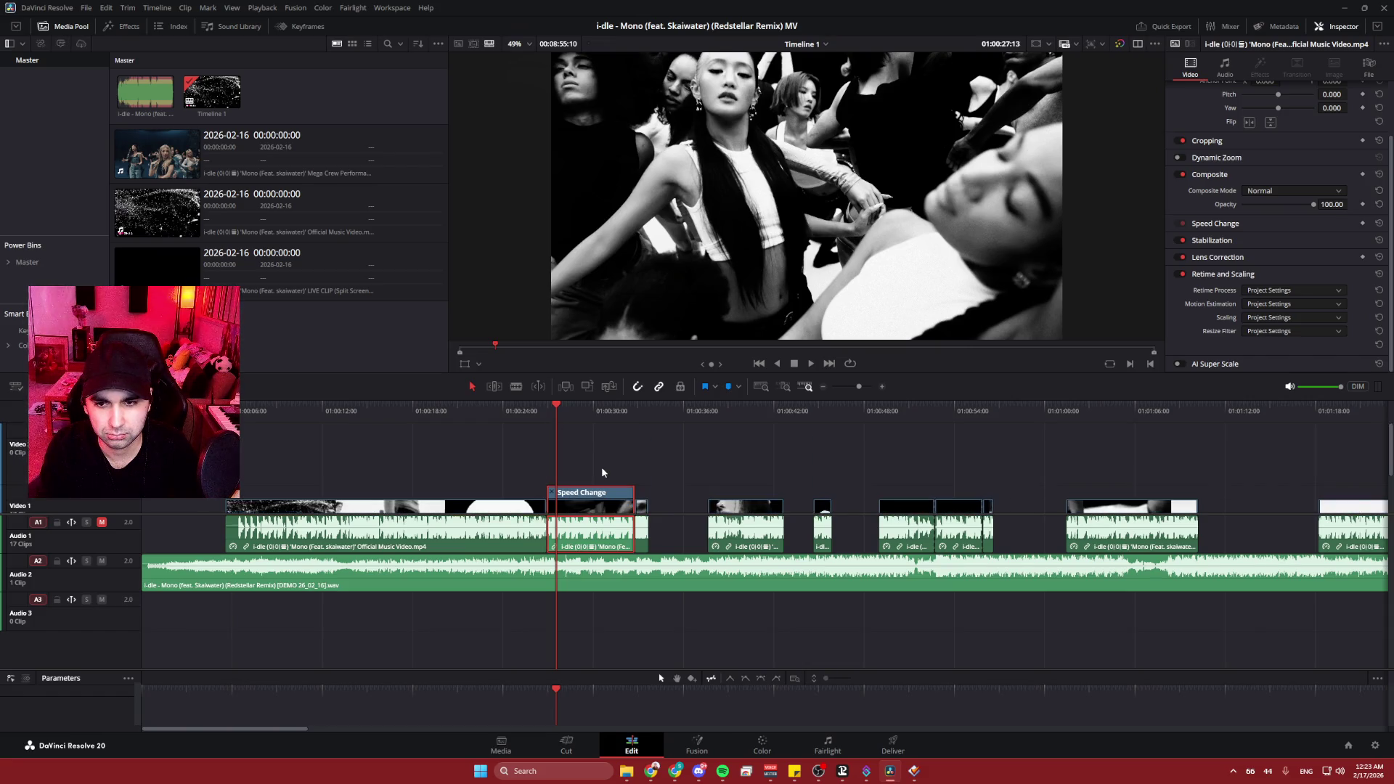
{"action": "mouse_move", "coordinate": [596, 500]}
{"action": "left_mouse_down"}
{"action": "mouse_move", "coordinate": [586, 459]}
{"action": "mouse_move", "coordinate": [582, 627]}
{"action": "left_mouse_up"}
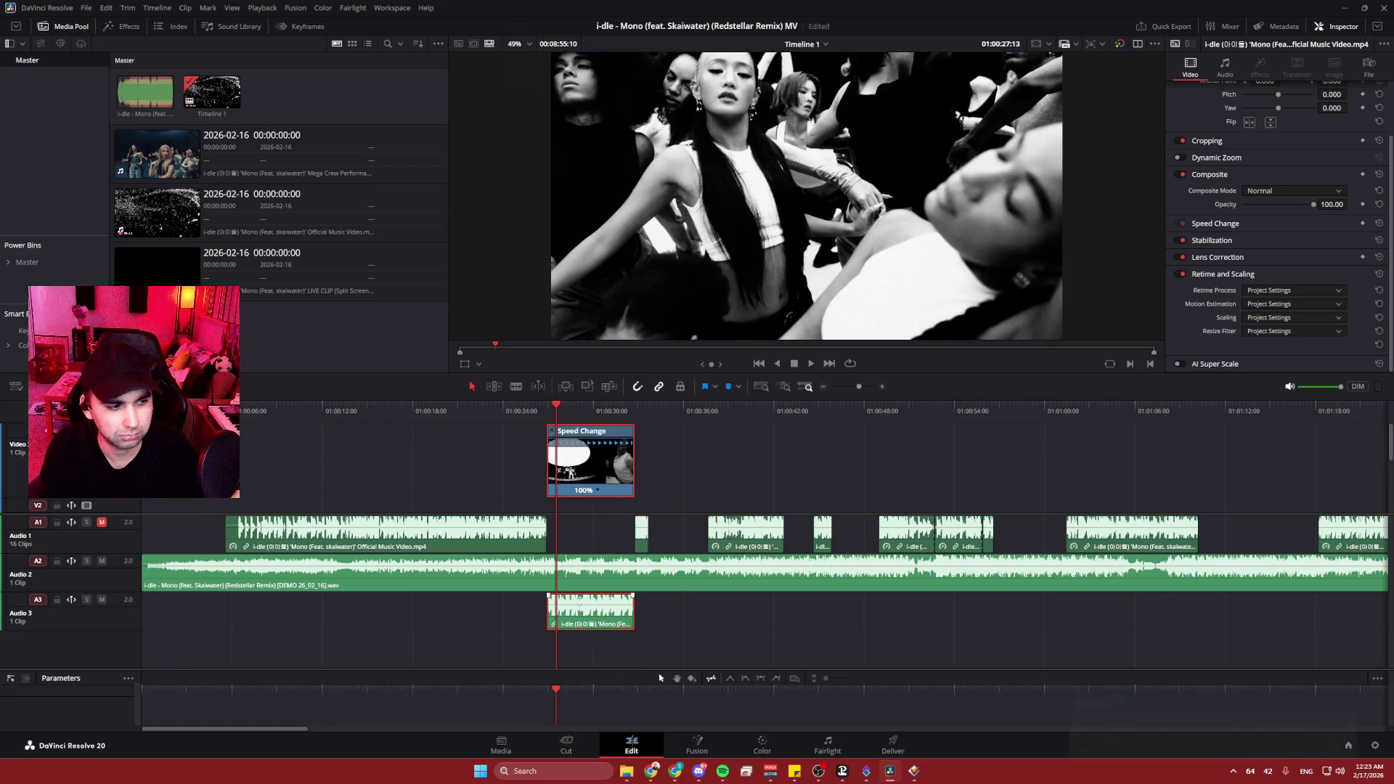
{"action": "key", "text": "ctrl+s"}
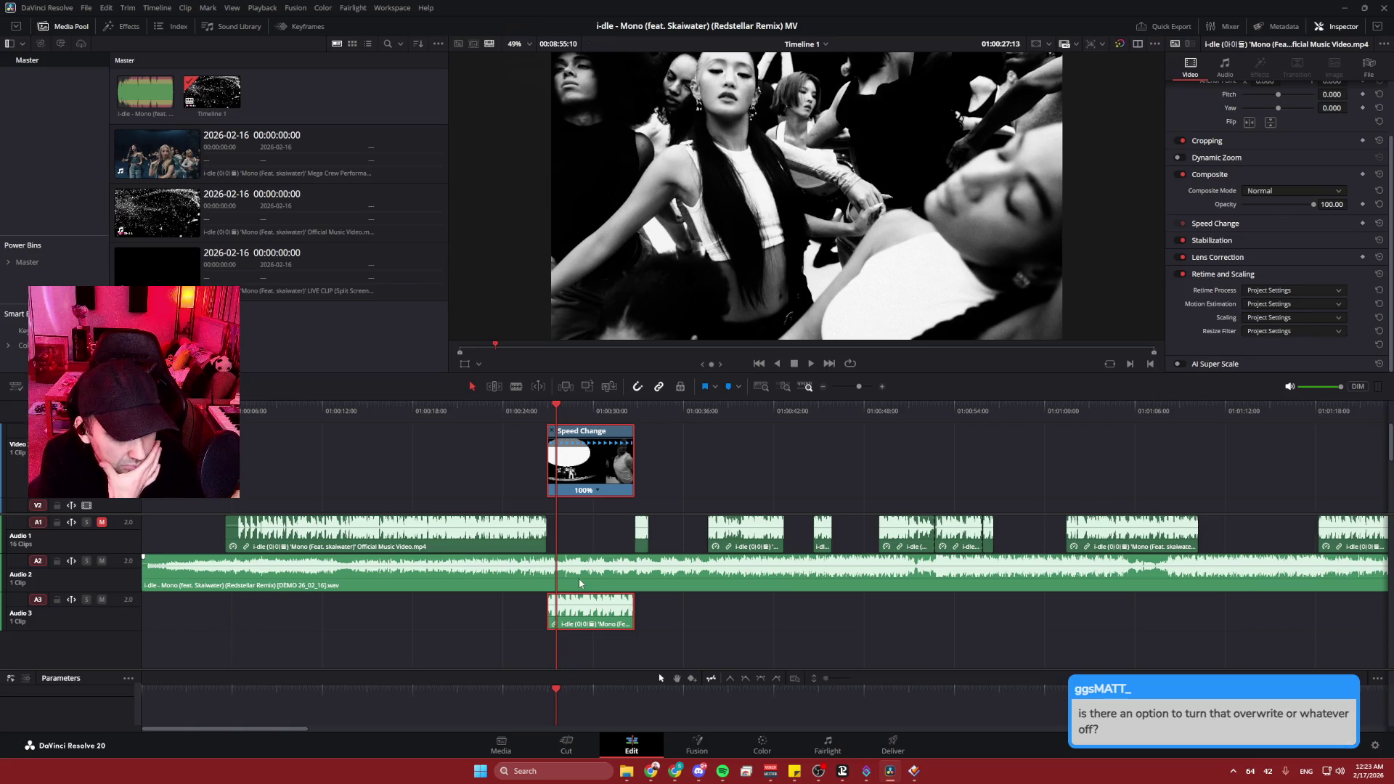
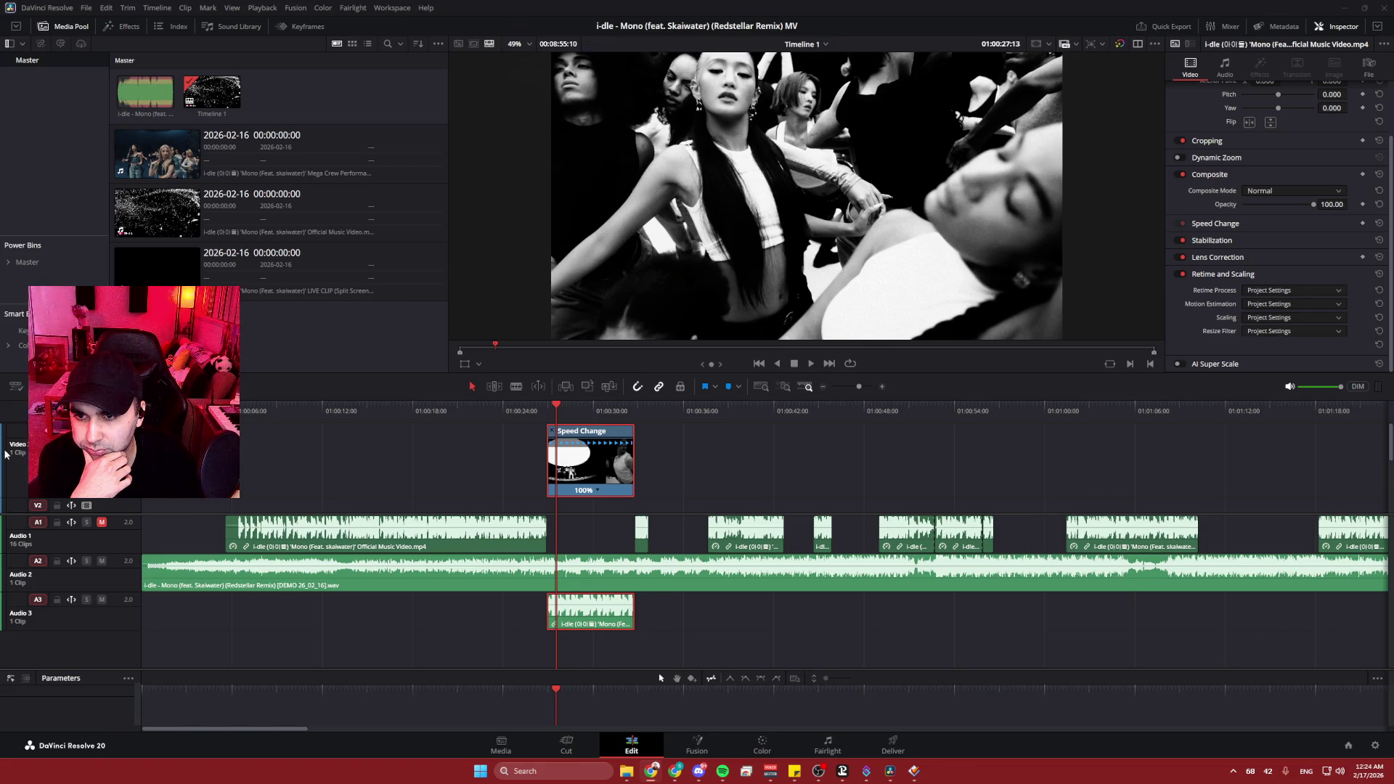
- Toggle the Timeline View Options, then open Preferences on the Media Storage page
{"action": "left_click", "coordinate": [13, 386]}
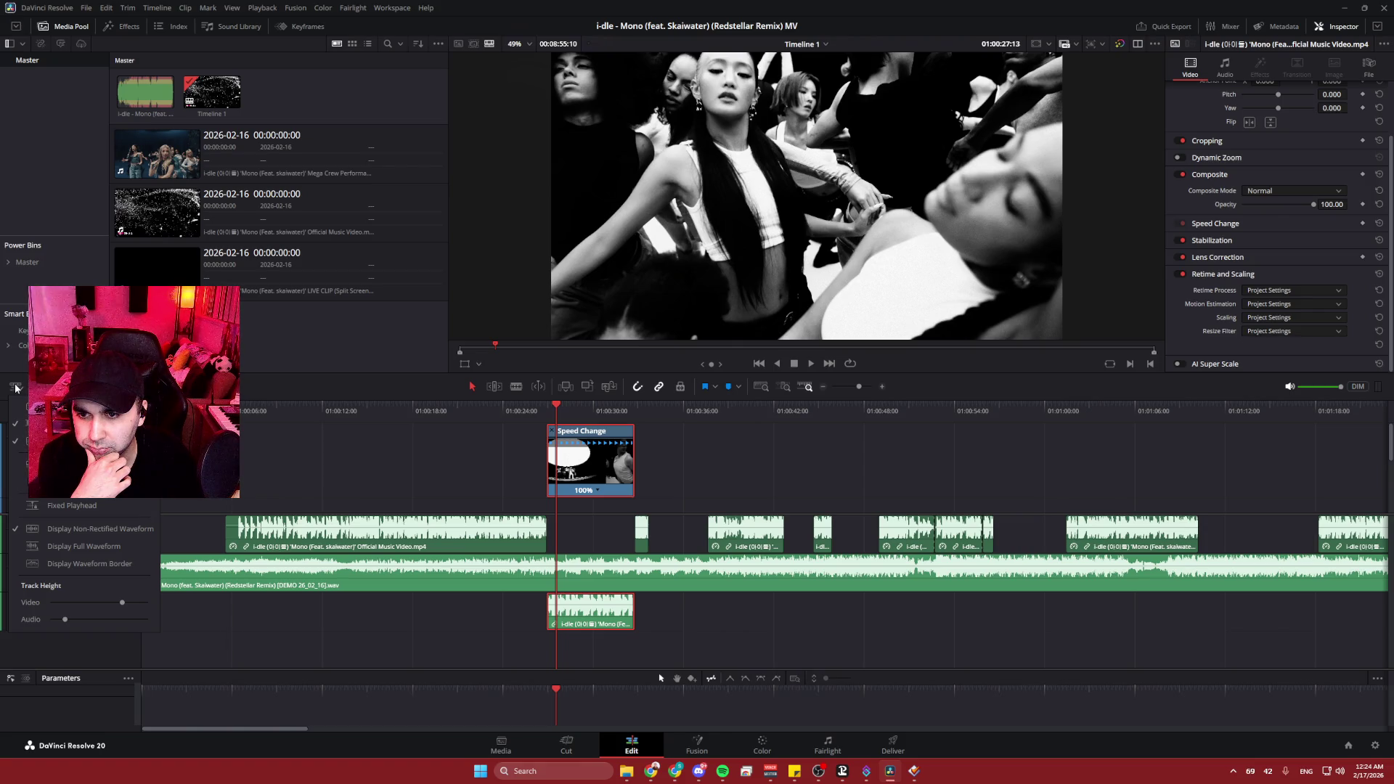
{"action": "left_click", "coordinate": [16, 388]}
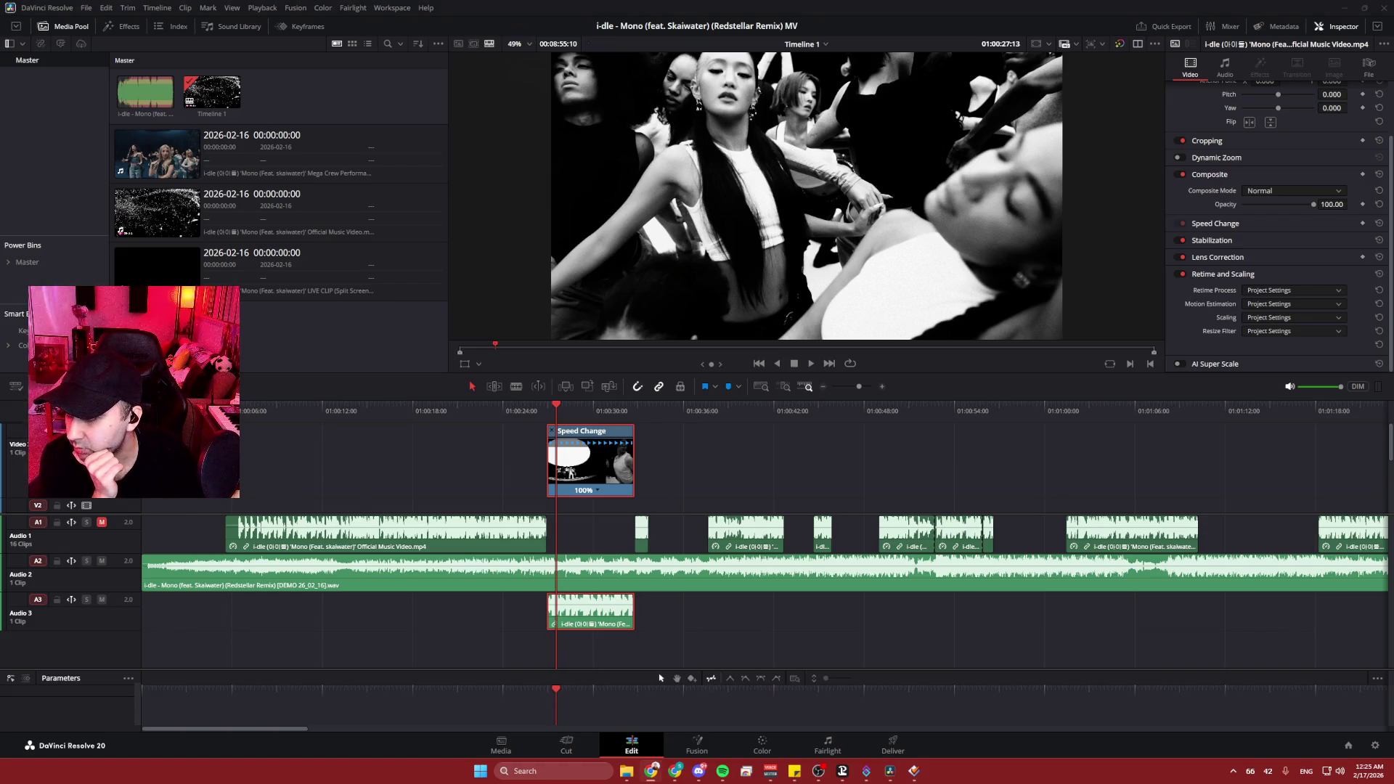
{"action": "left_click", "coordinate": [69, 8]}
{"action": "left_click", "coordinate": [109, 61]}
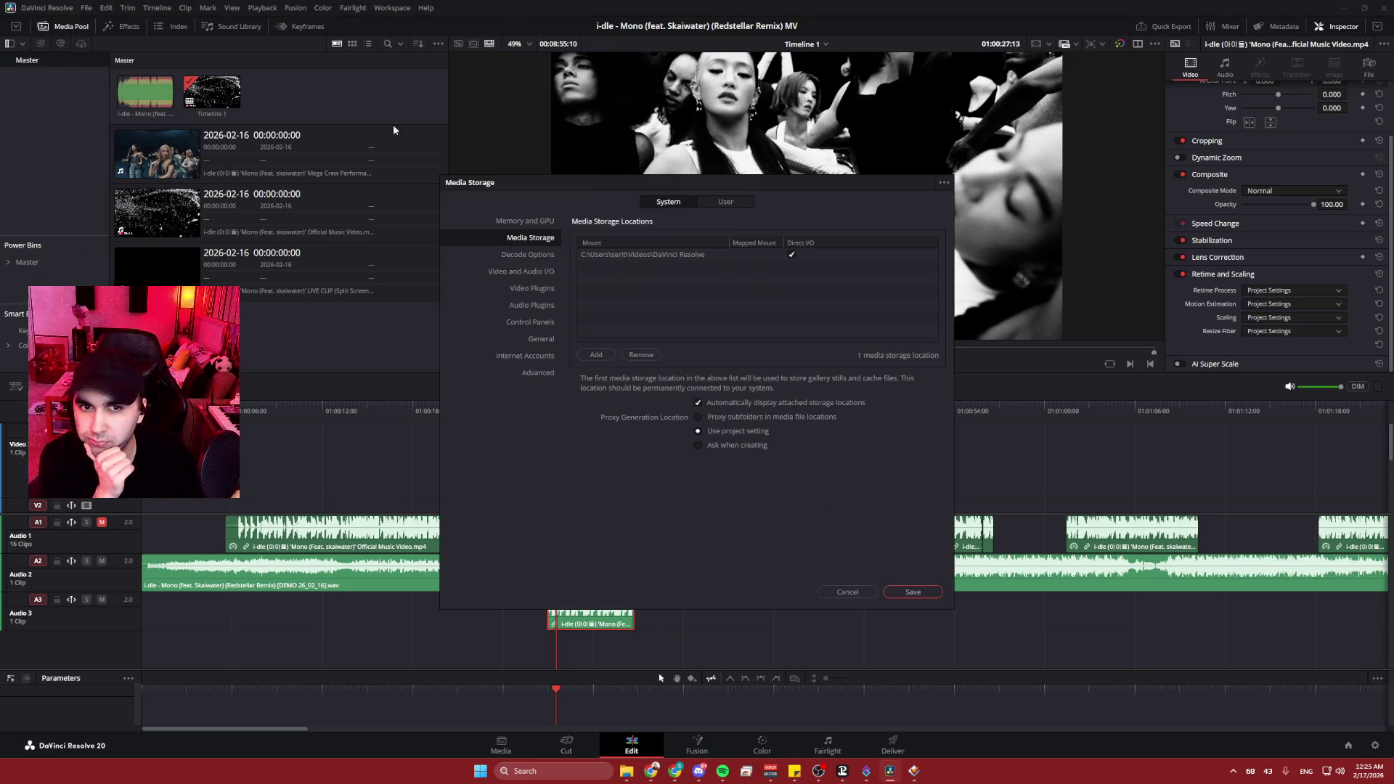
- Review the User > Editing preferences, including Default Fades, then close Preferences
{"action": "left_click", "coordinate": [724, 204]}
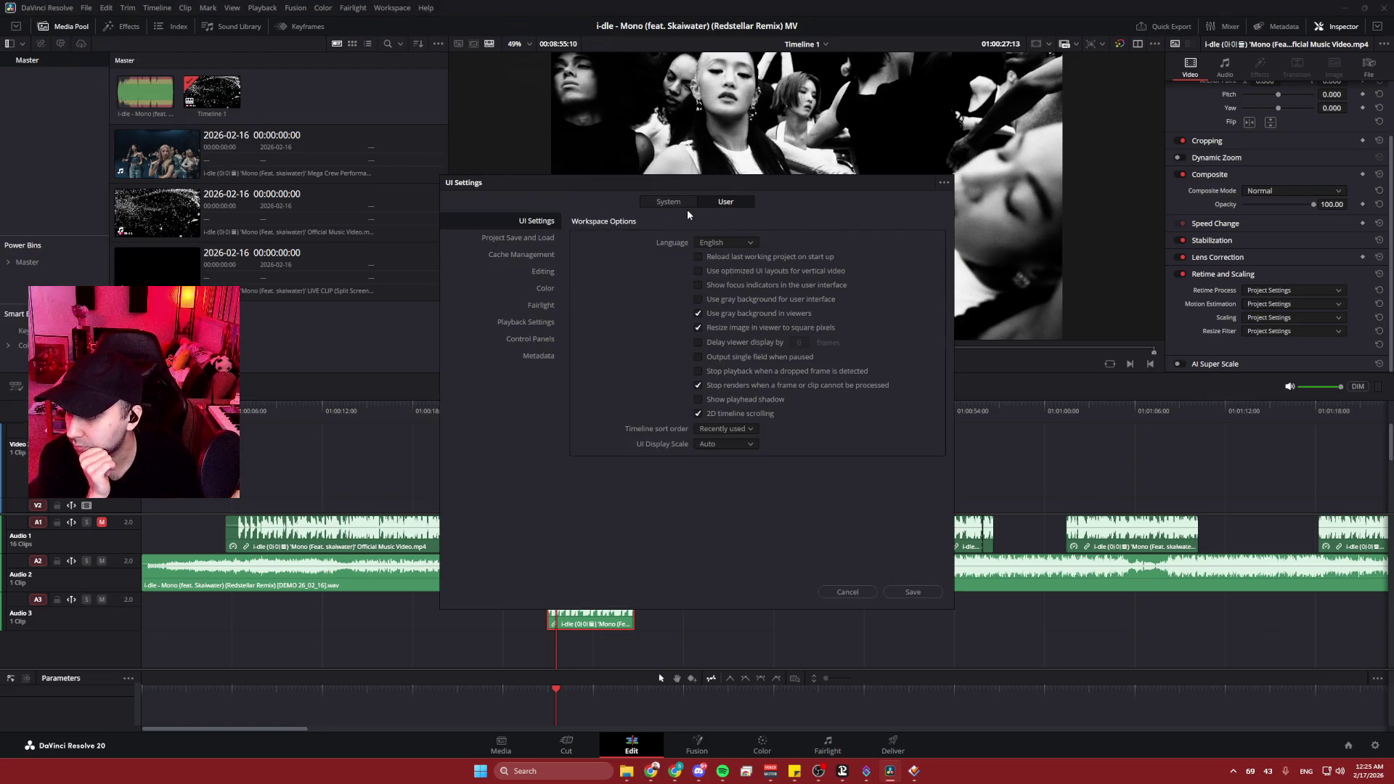
{"action": "left_click", "coordinate": [538, 272]}
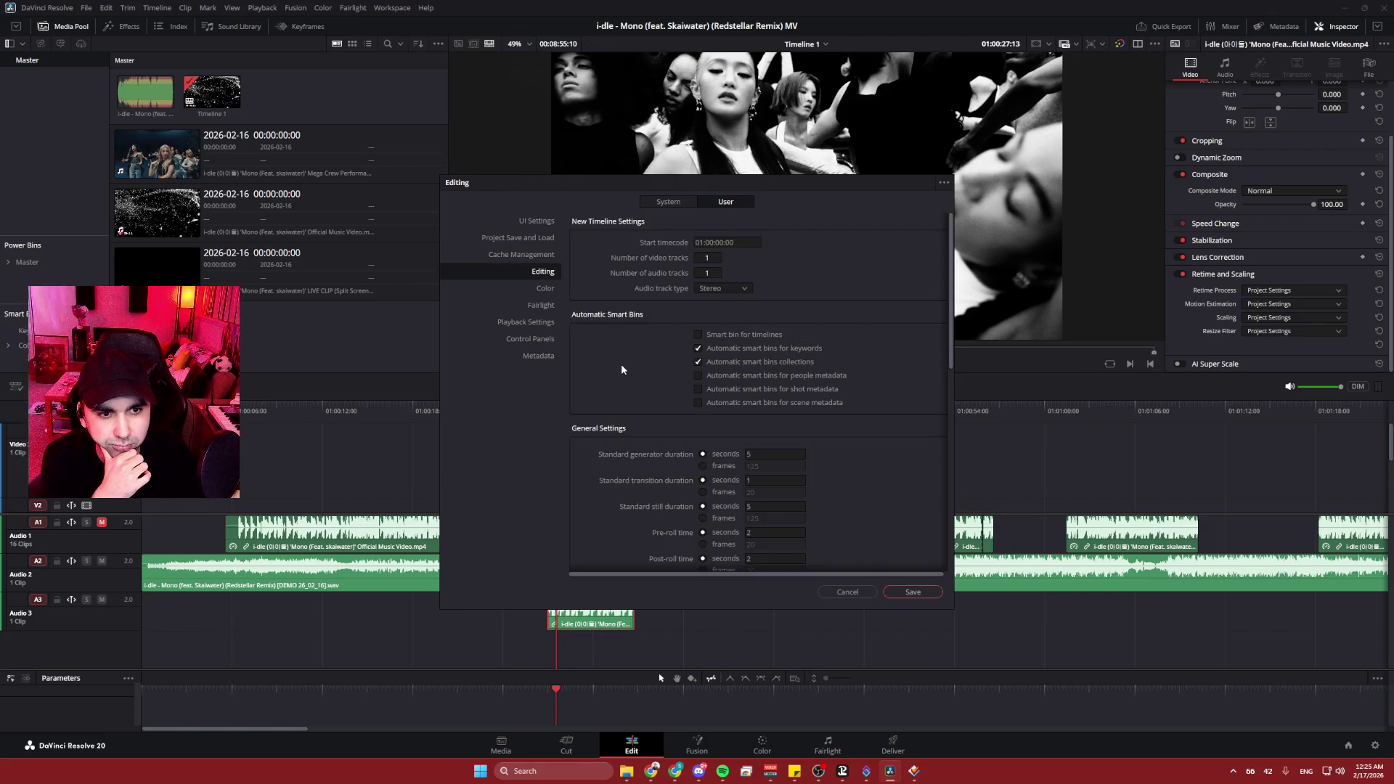
{"action": "scroll", "coordinate": [638, 325], "scroll_direction": "down", "scroll_amount": 5}
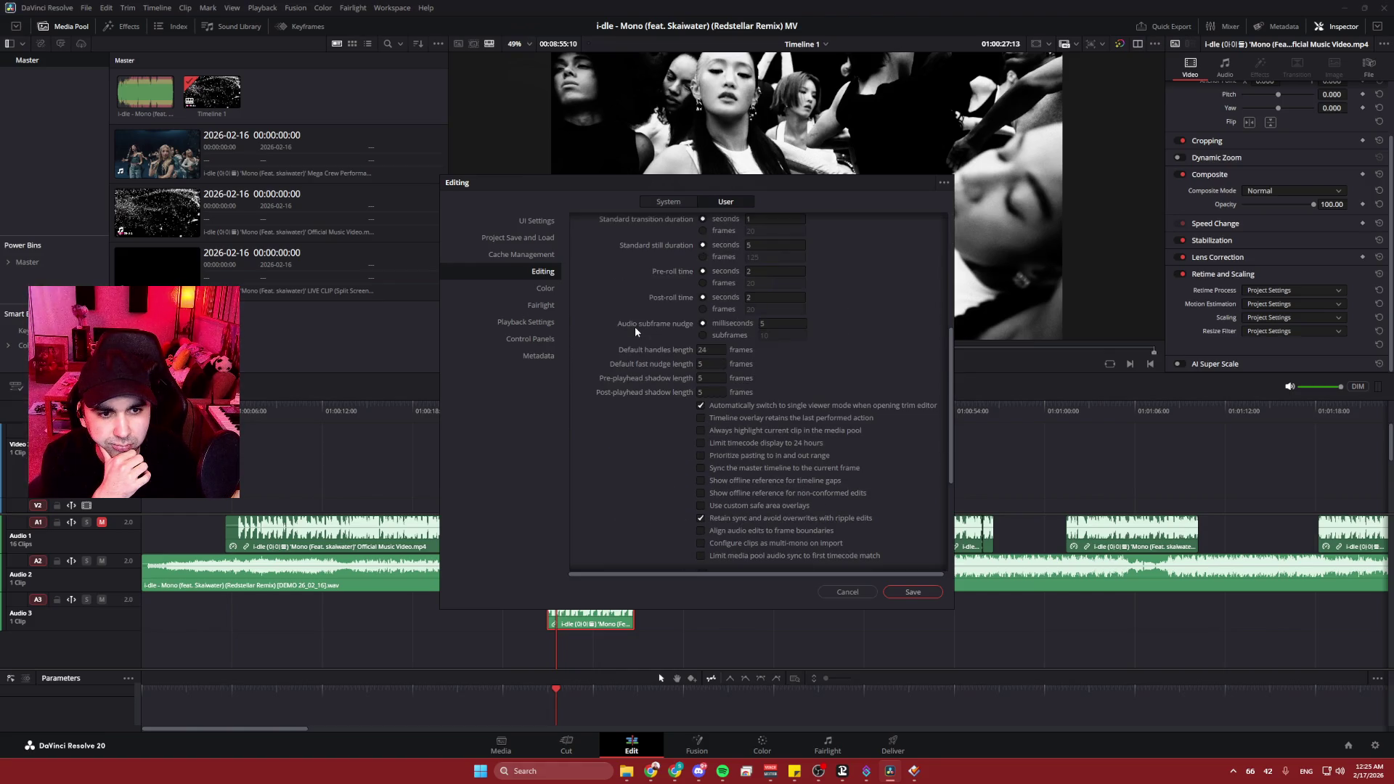
{"action": "scroll", "coordinate": [666, 394], "scroll_direction": "down", "scroll_amount": 4}
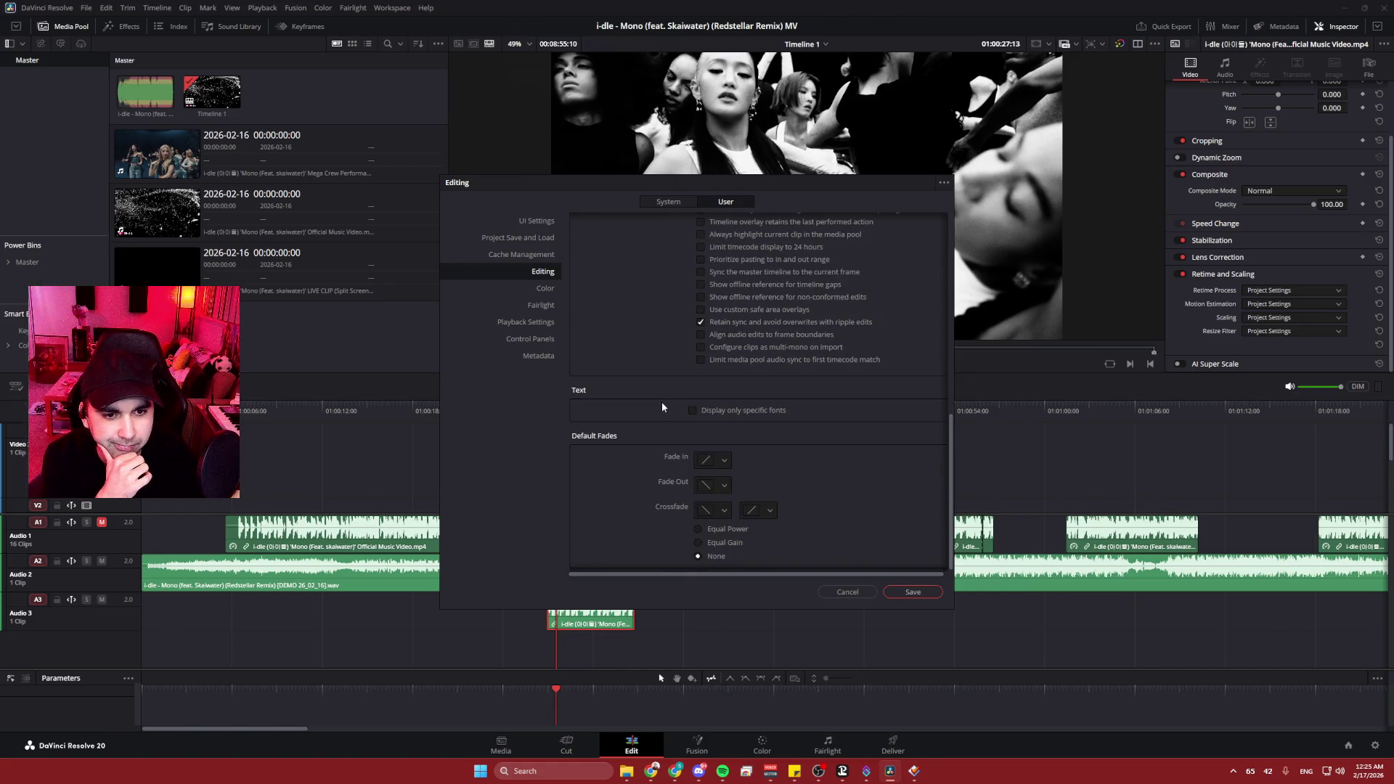
{"action": "scroll", "coordinate": [662, 402], "scroll_direction": "up", "scroll_amount": 3}
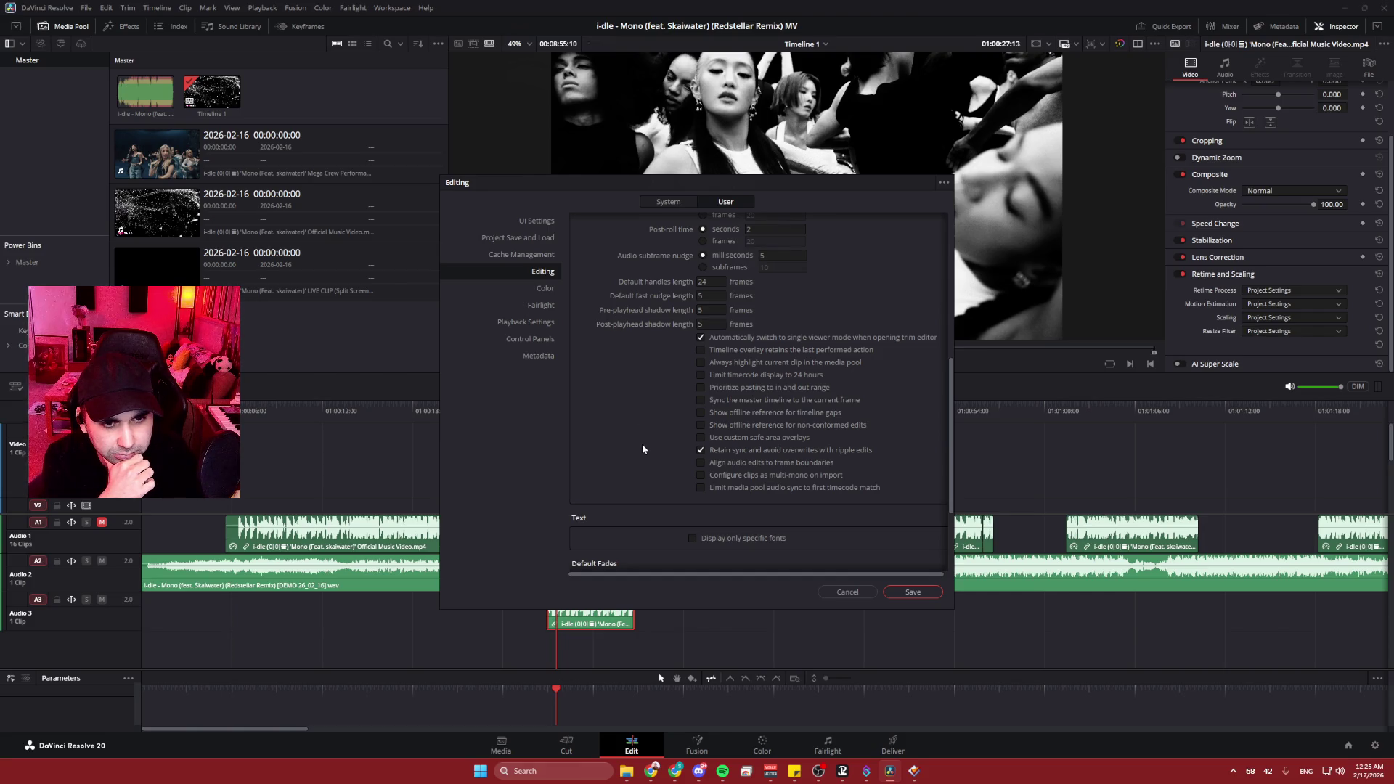
{"action": "scroll", "coordinate": [651, 416], "scroll_direction": "up", "scroll_amount": 10}
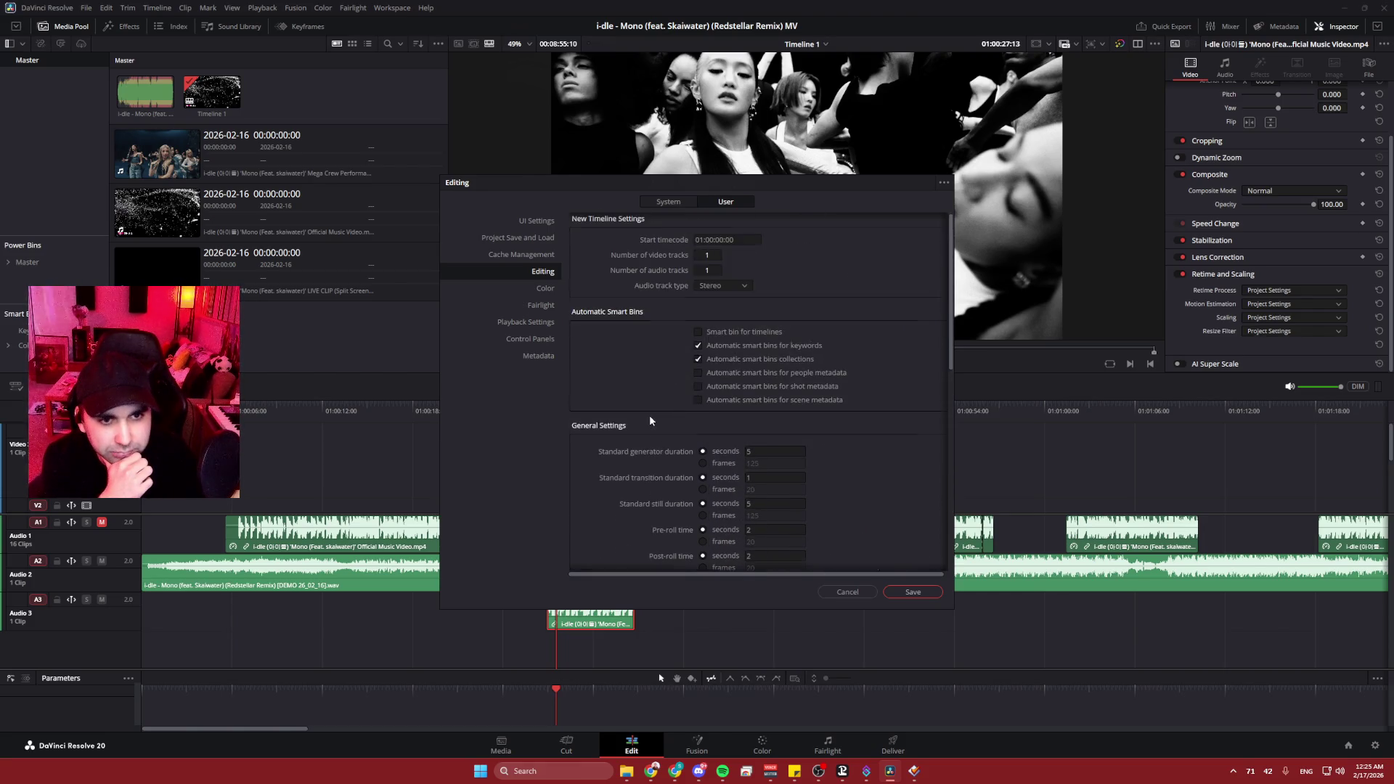
{"action": "scroll", "coordinate": [656, 408], "scroll_direction": "up", "scroll_amount": 1}
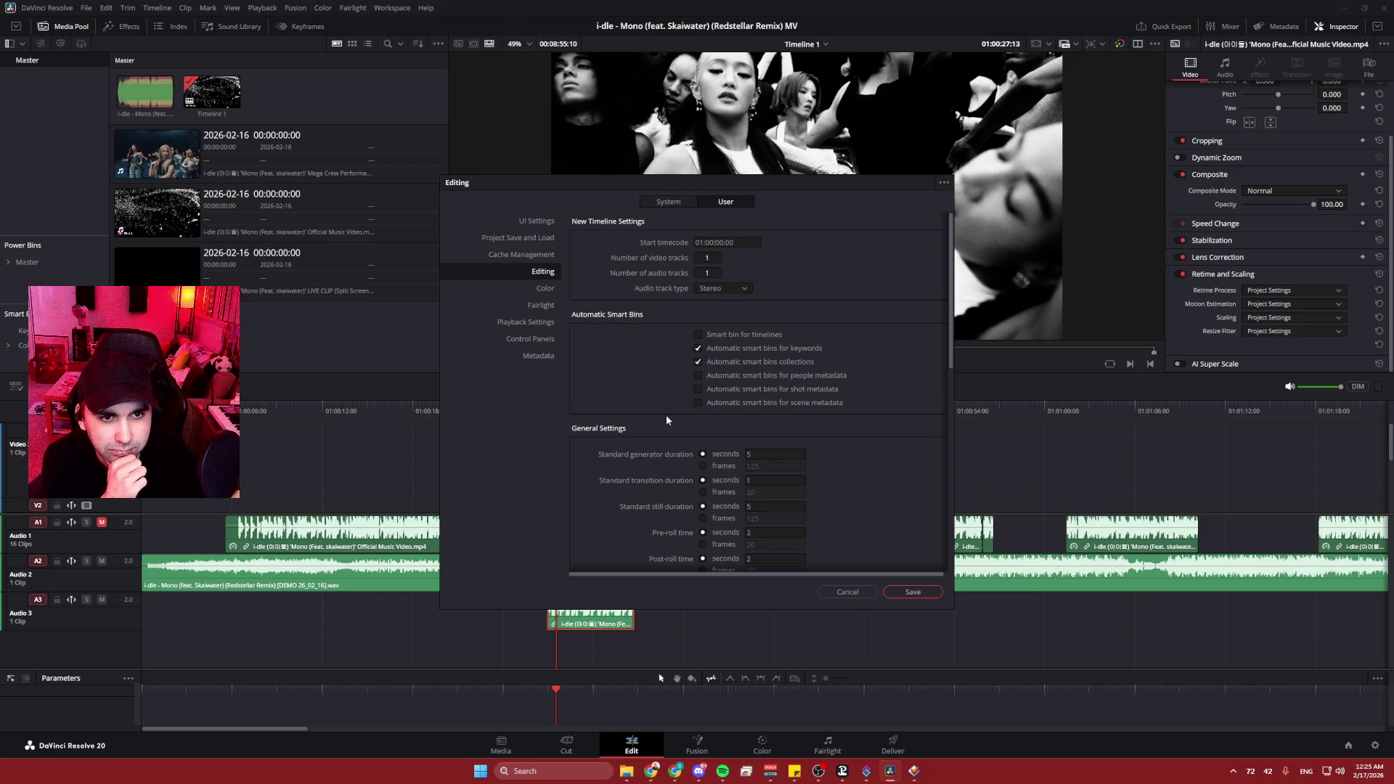
{"action": "scroll", "coordinate": [667, 420], "scroll_direction": "down", "scroll_amount": 3}
{"action": "scroll", "coordinate": [639, 436], "scroll_direction": "down", "scroll_amount": 13}
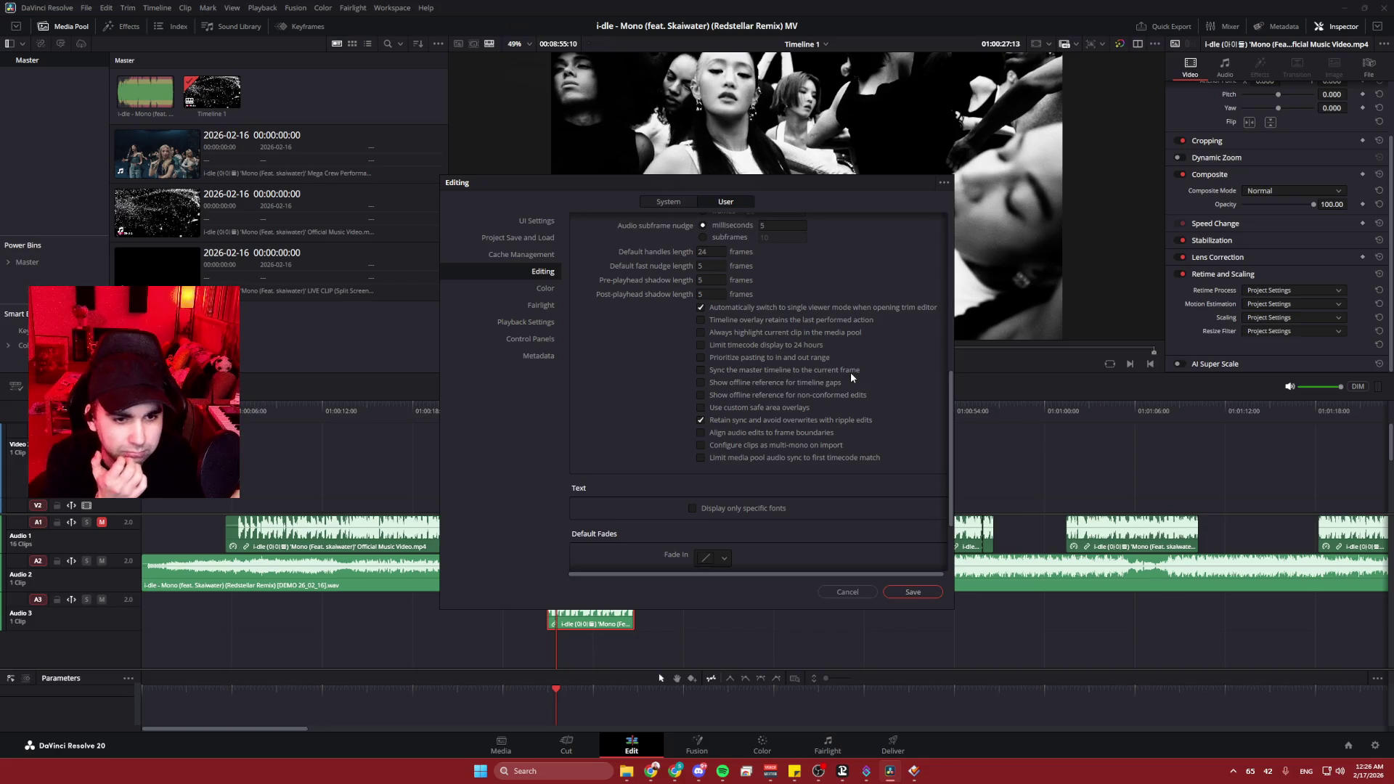
{"action": "scroll", "coordinate": [851, 373], "scroll_direction": "down", "scroll_amount": 3}
{"action": "scroll", "coordinate": [850, 373], "scroll_direction": "down", "scroll_amount": 1}
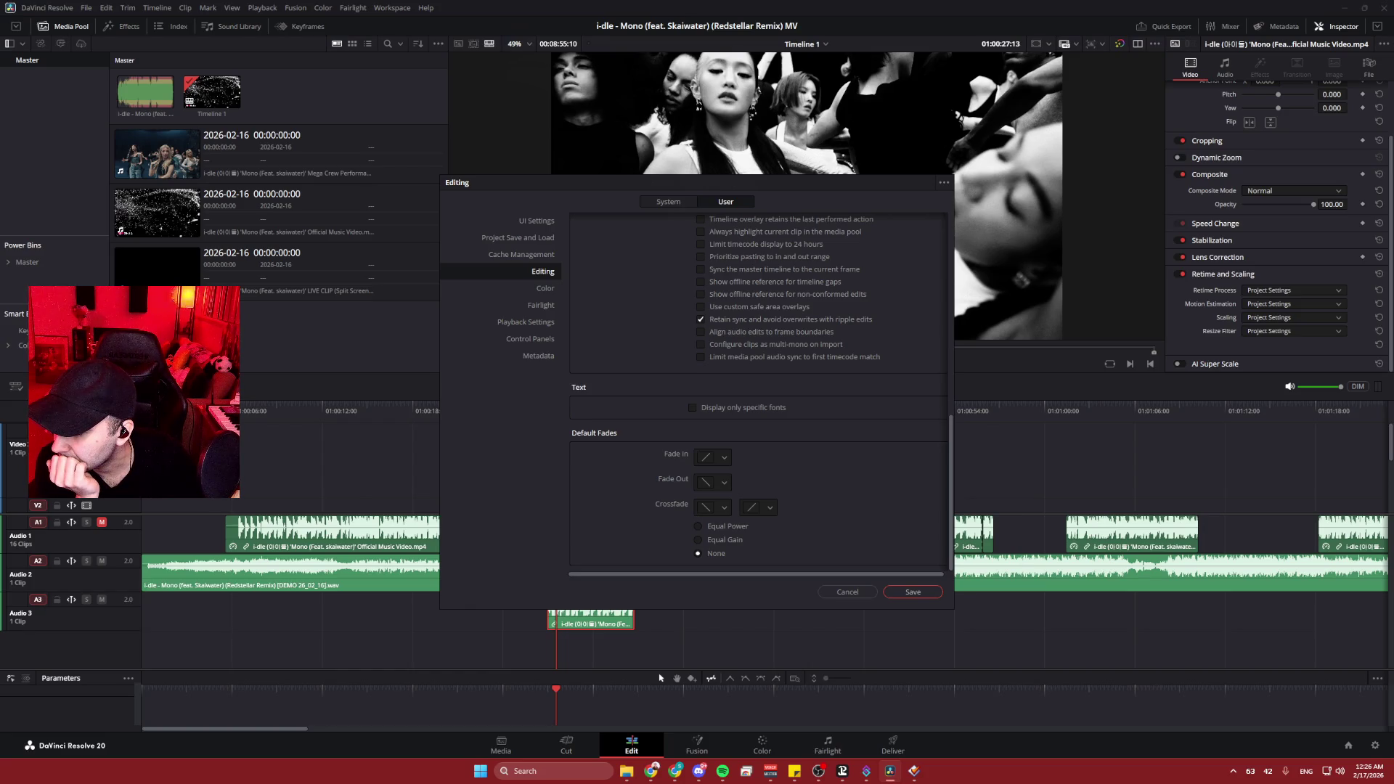
{"action": "left_click", "coordinate": [848, 592]}
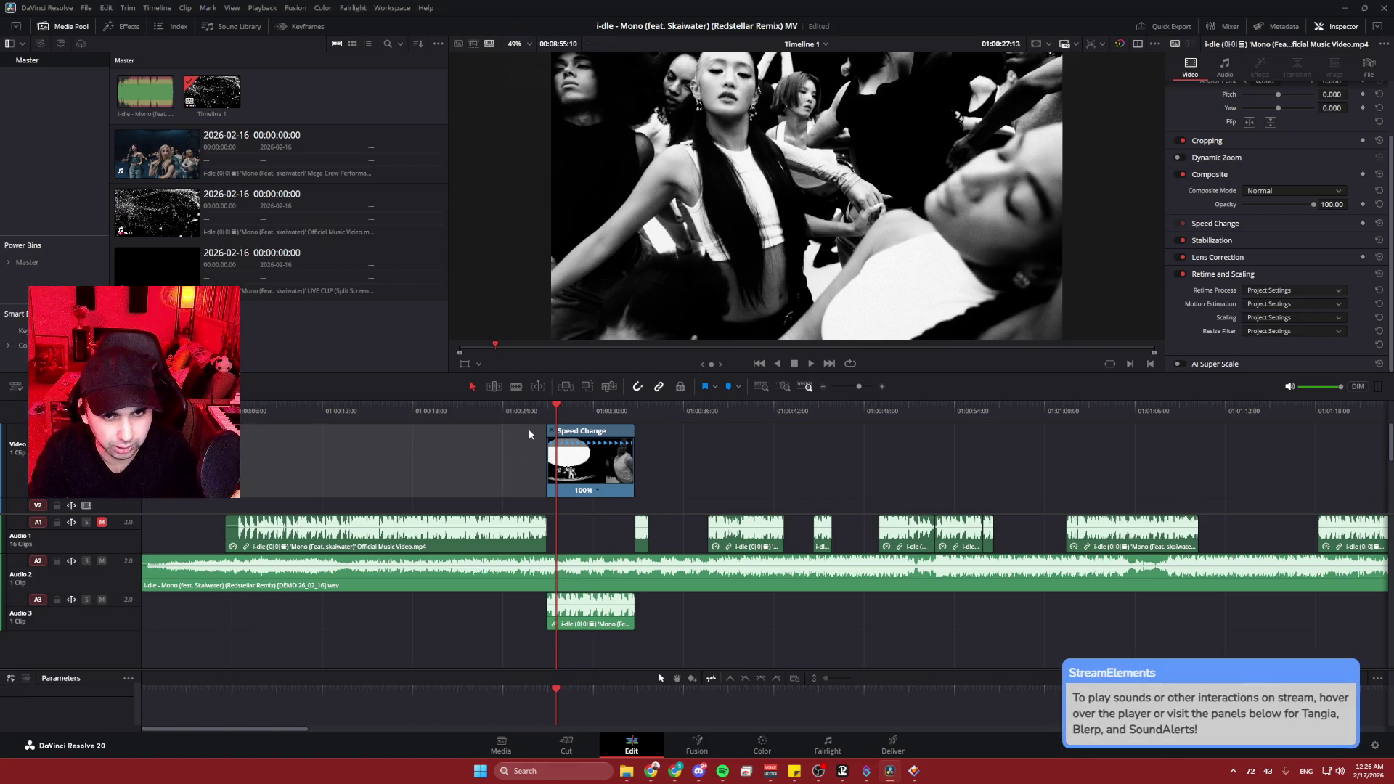
- Mute track A3 and try the Speed Change clip at 25% speed during playback
{"action": "left_click", "coordinate": [528, 412]}
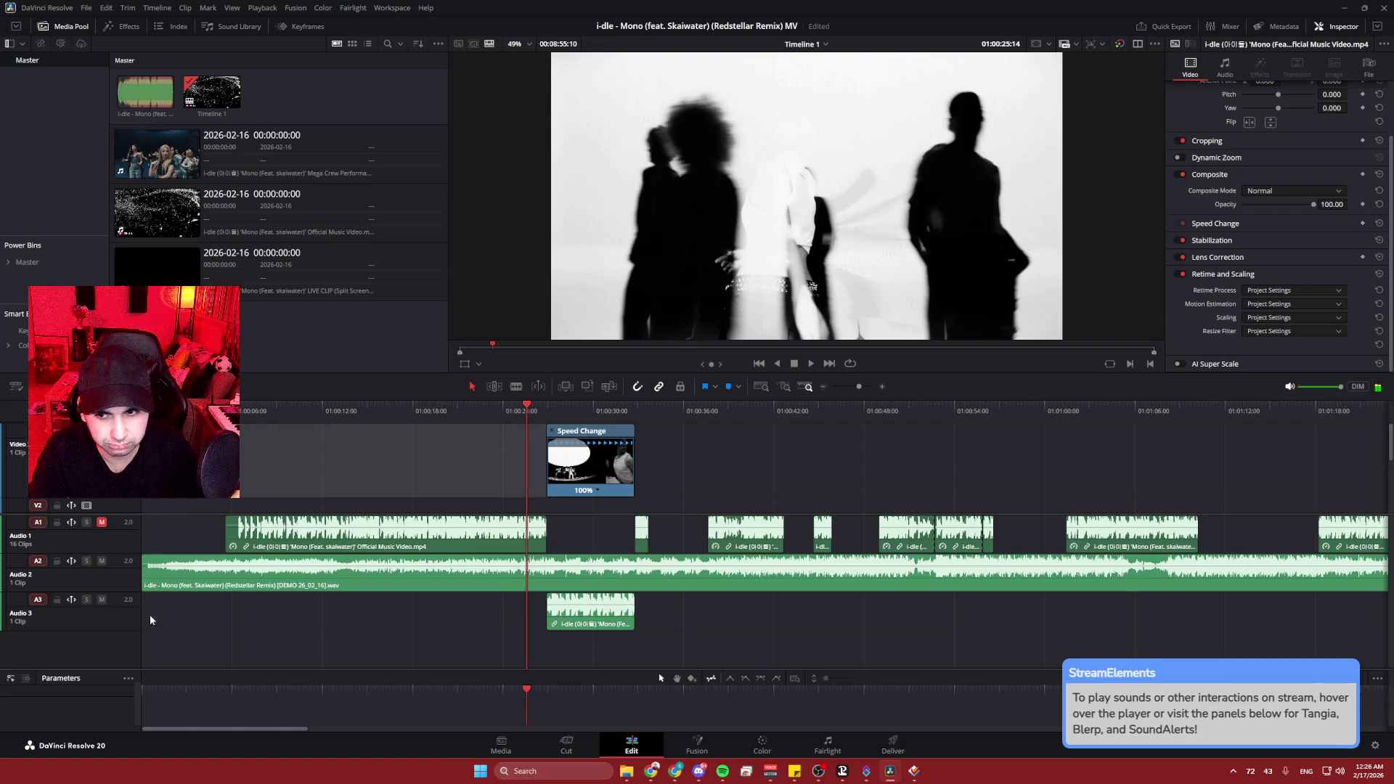
{"action": "left_click", "coordinate": [101, 600]}
{"action": "key", "text": "space"}
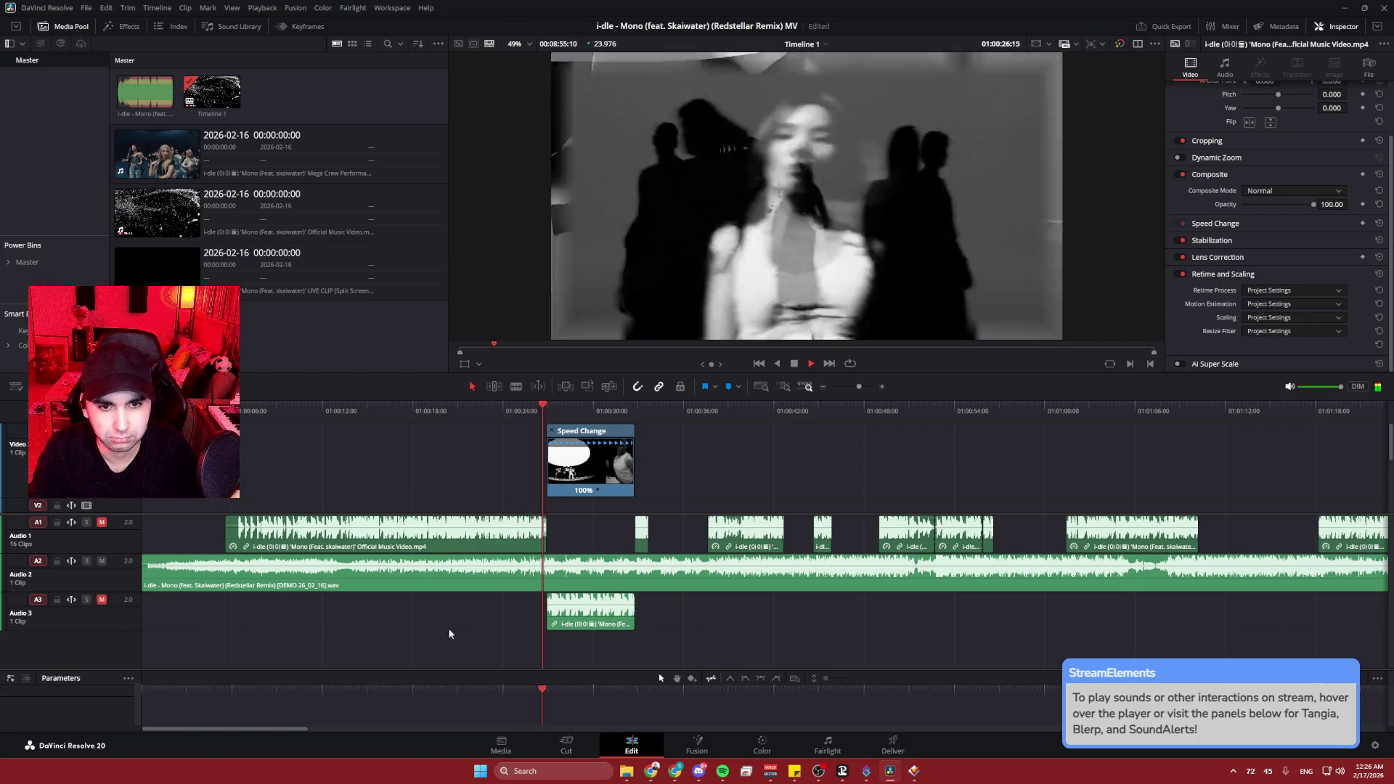
{"action": "left_click", "coordinate": [597, 491]}
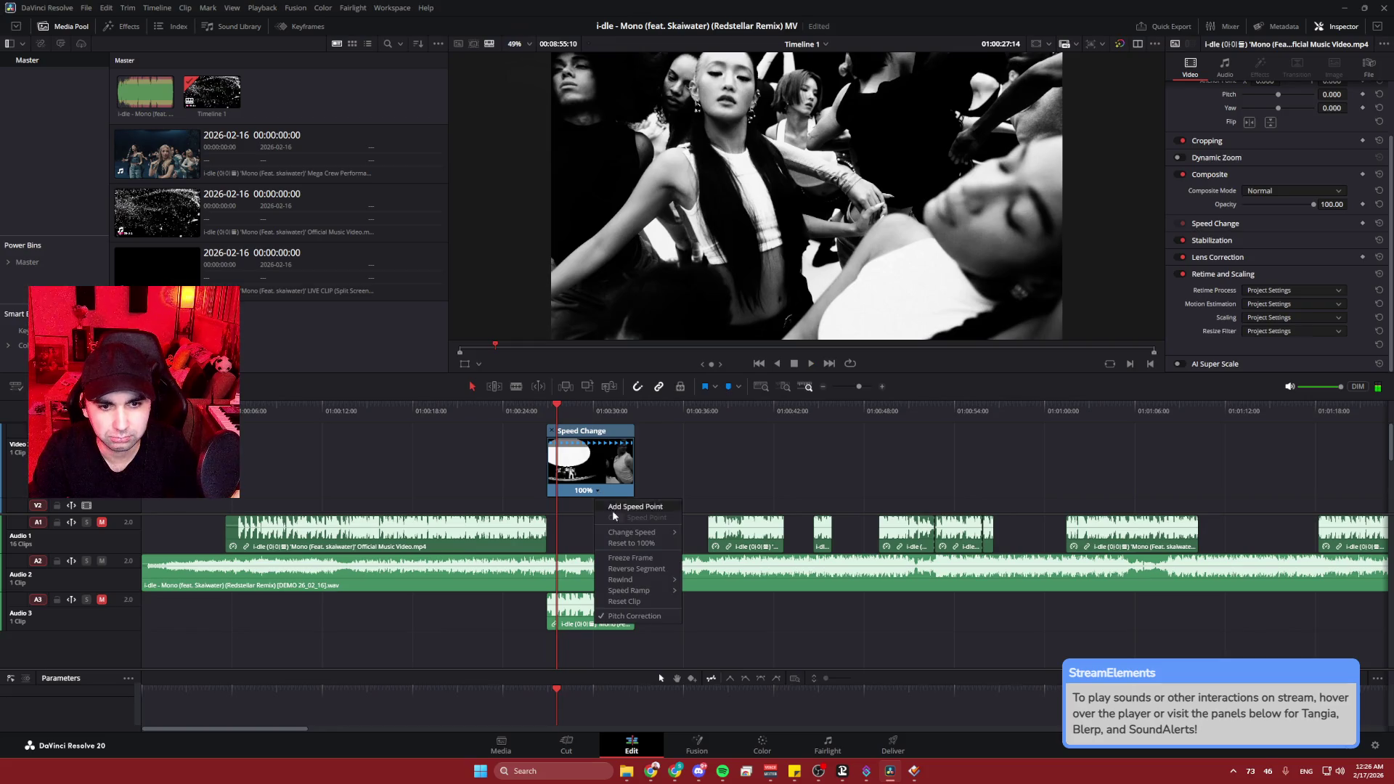
{"action": "mouse_move", "coordinate": [639, 532]}
{"action": "left_click", "coordinate": [704, 543]}
{"action": "left_click", "coordinate": [529, 408]}
{"action": "key", "text": "space"}
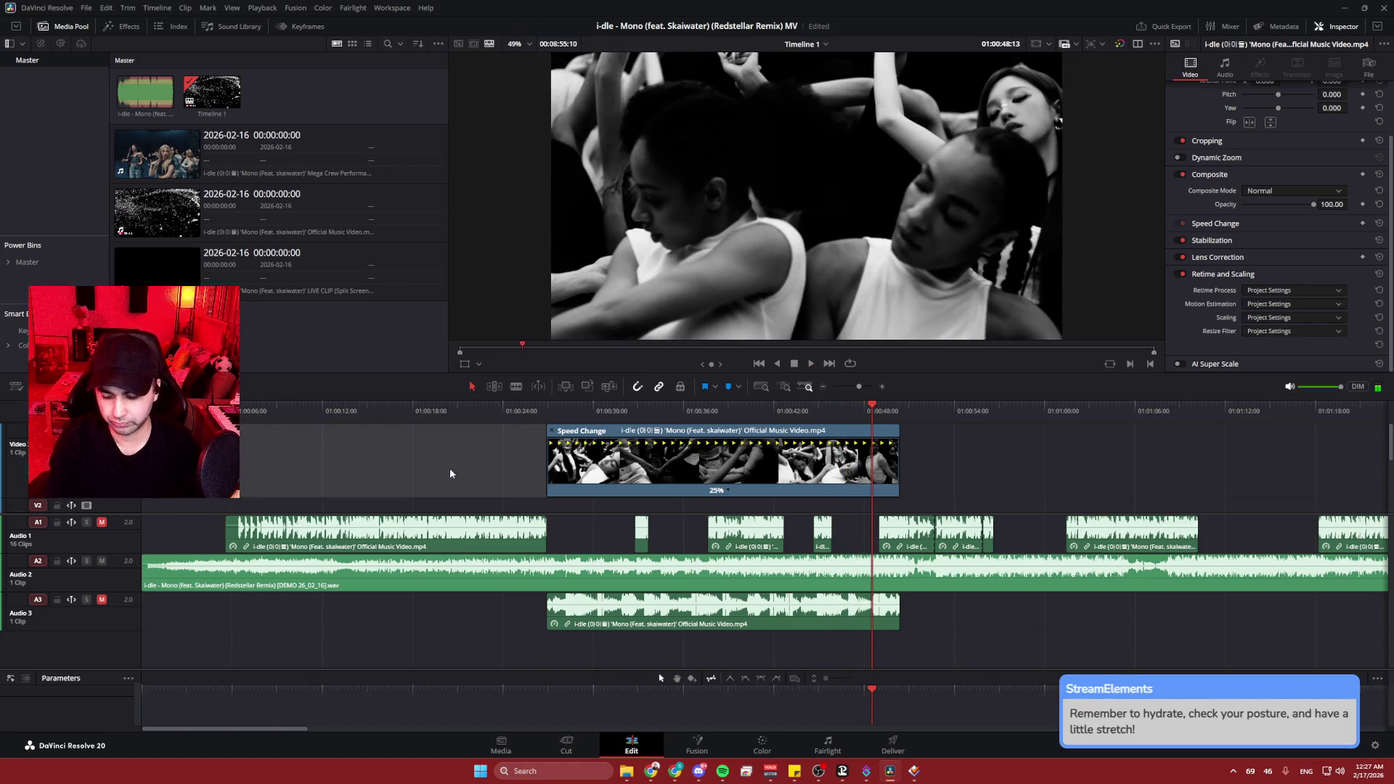
- Undo the 25% speed change and delete the Speed Change clip with its audio
{"action": "left_click", "coordinate": [521, 469]}
{"action": "key", "text": "ctrl+z"}
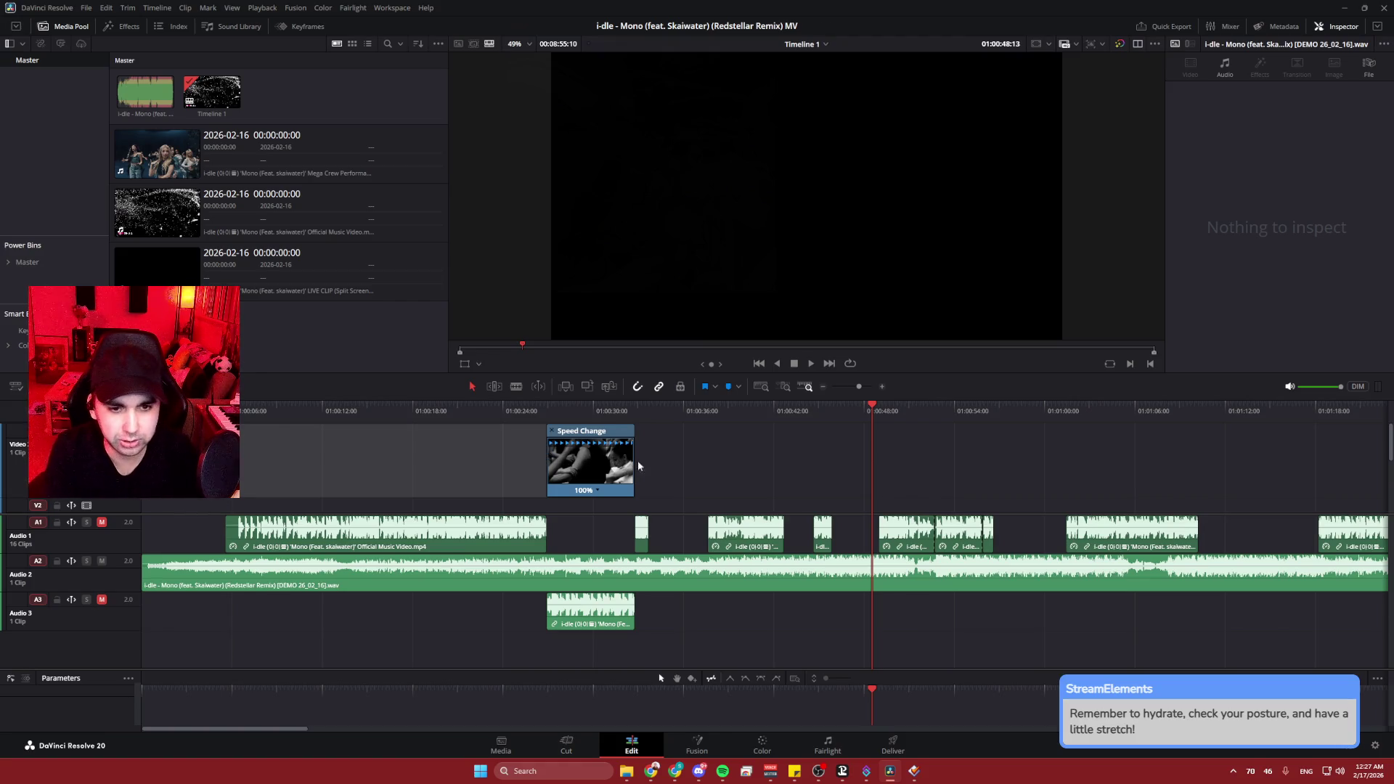
{"action": "left_click", "coordinate": [619, 434]}
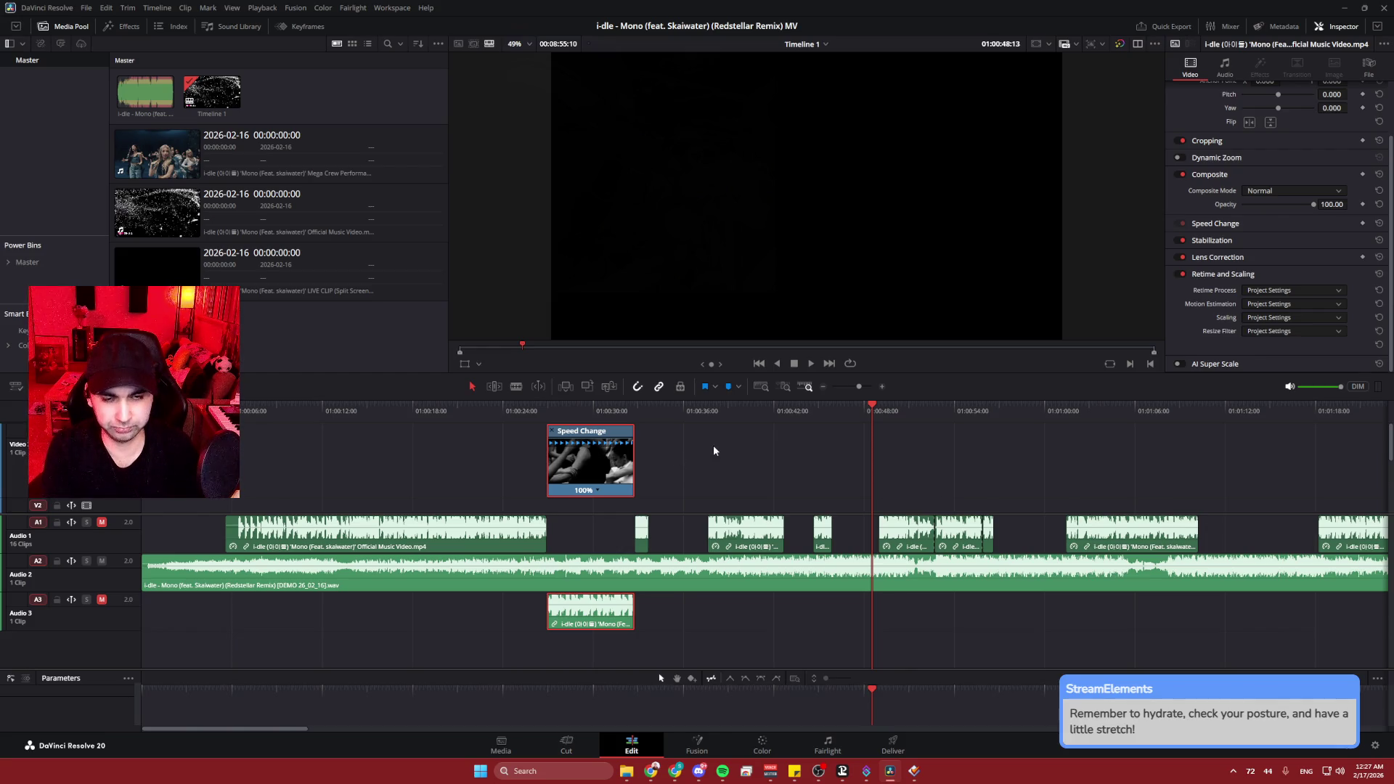
{"action": "key", "text": "Delete"}
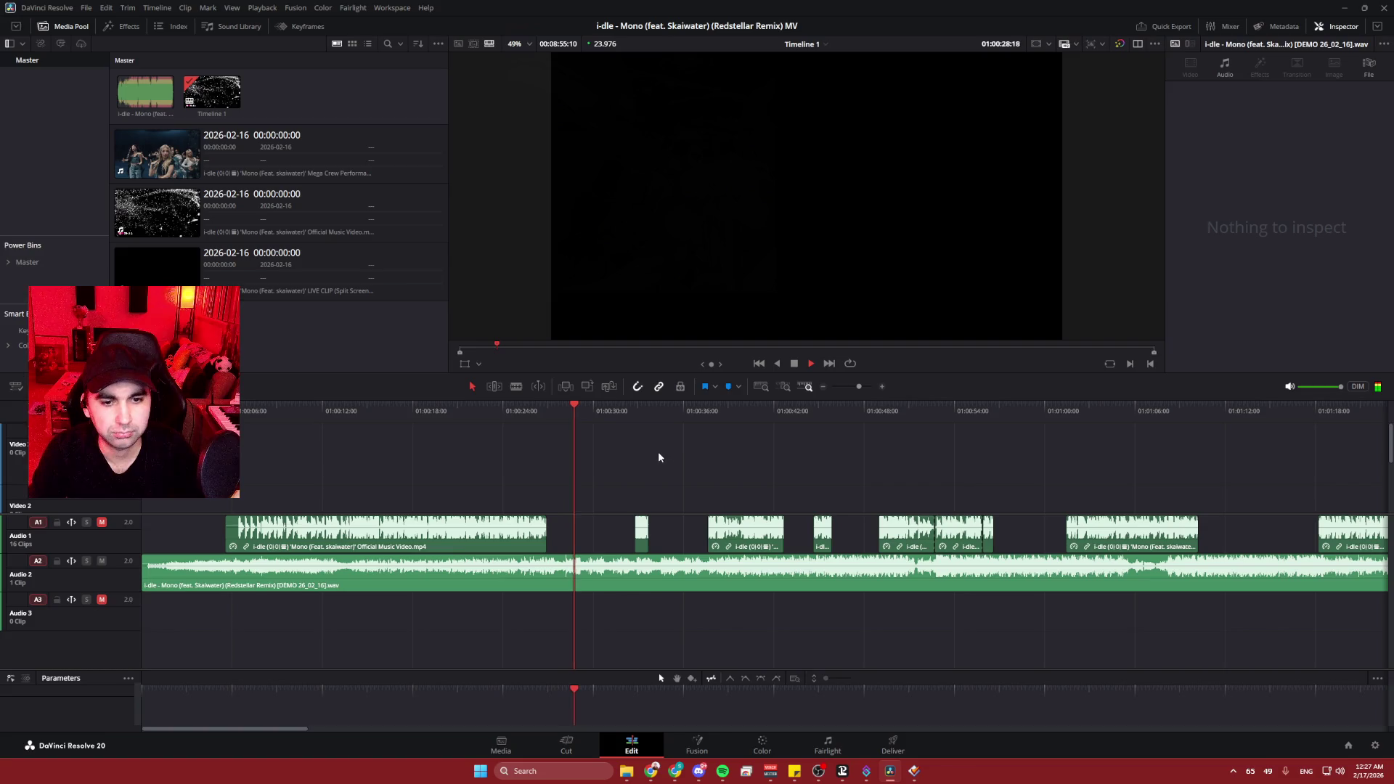
- Play the audio-only timeline from 01:00:32 onward, stopping at 01:01:10:22
{"action": "left_click", "coordinate": [625, 411]}
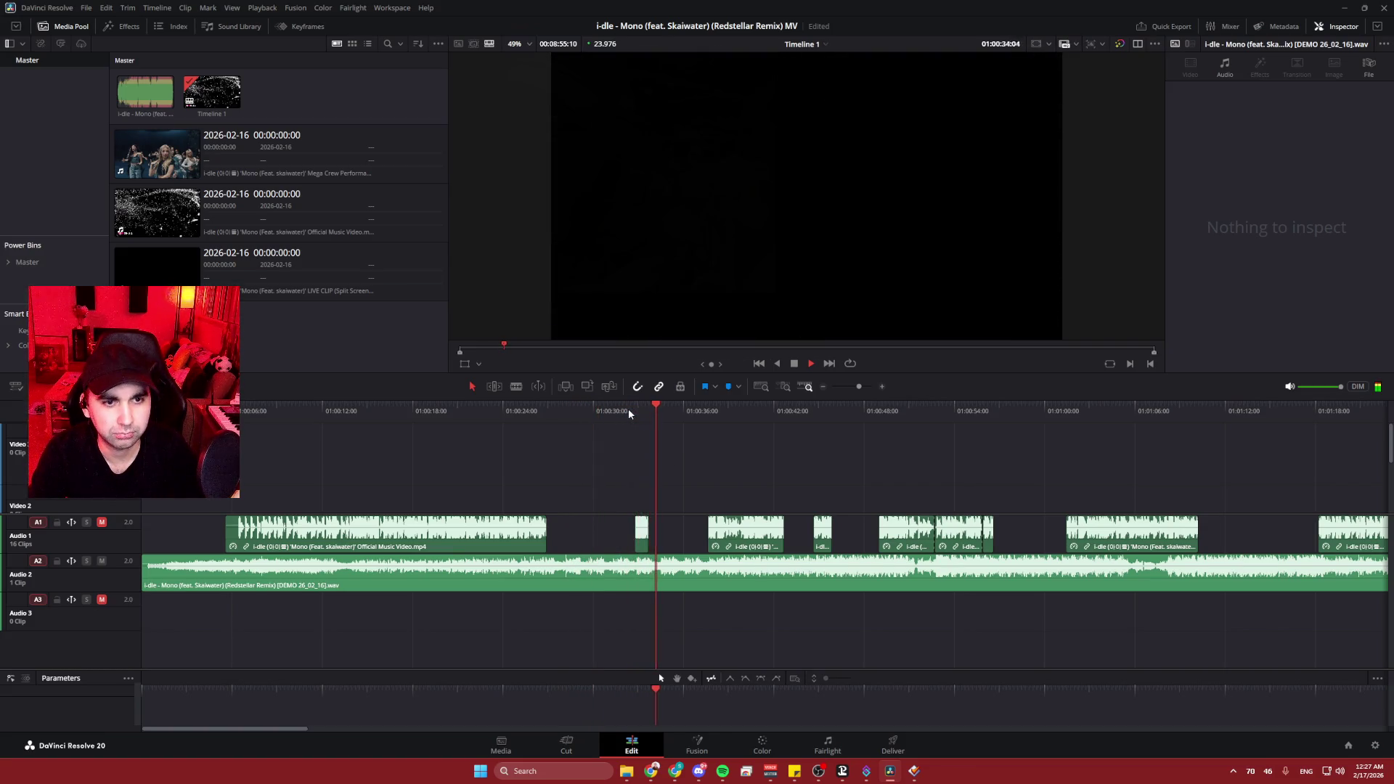
{"action": "left_click", "coordinate": [700, 410]}
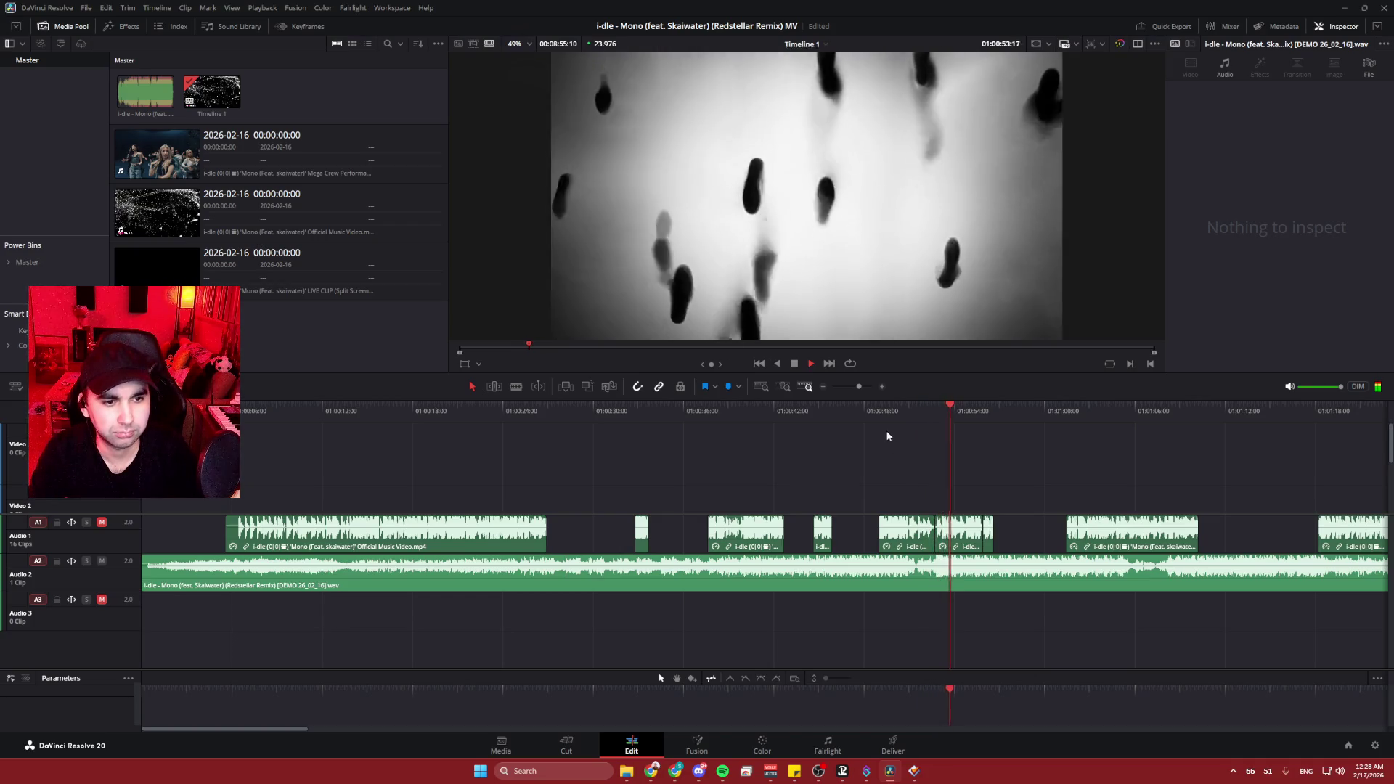
{"action": "left_click", "coordinate": [873, 412]}
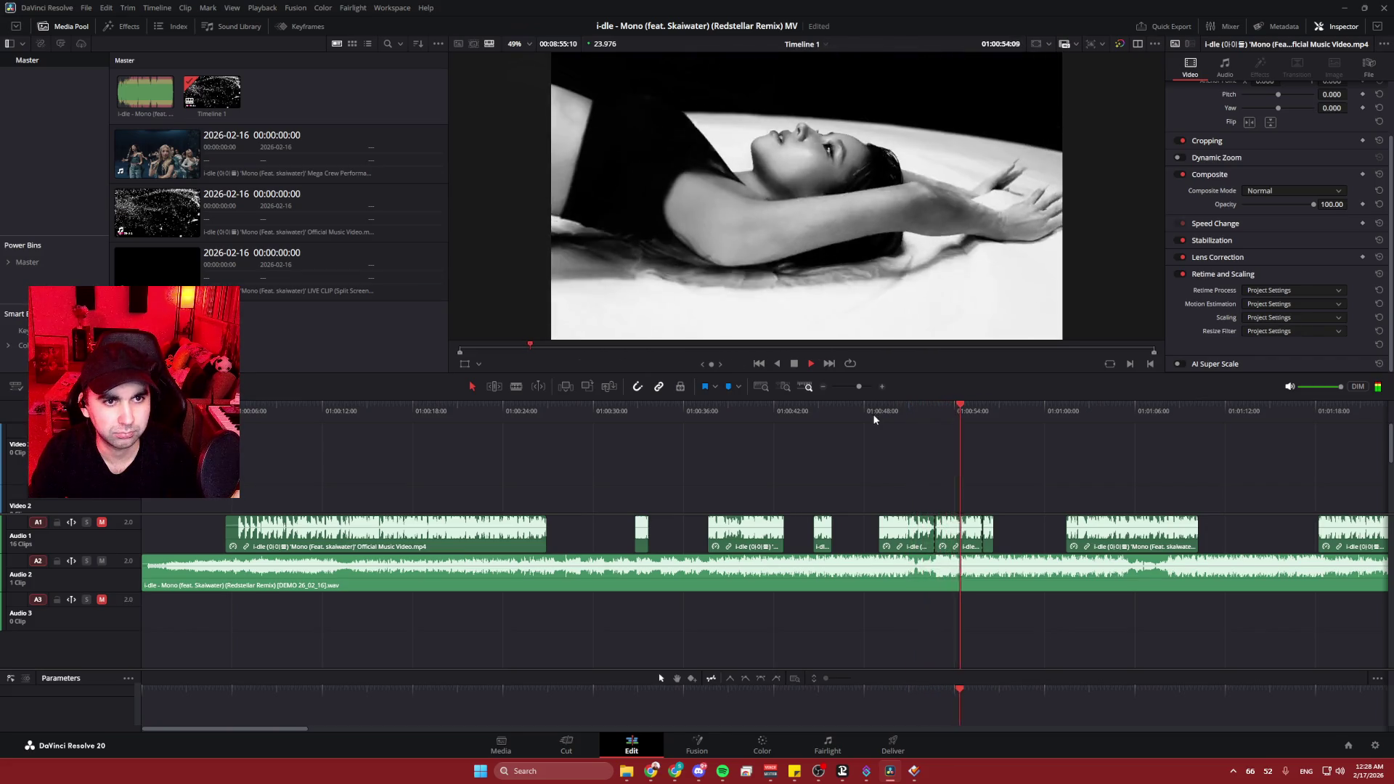
{"action": "scroll", "coordinate": [954, 476], "scroll_direction": "down", "scroll_amount": 3}
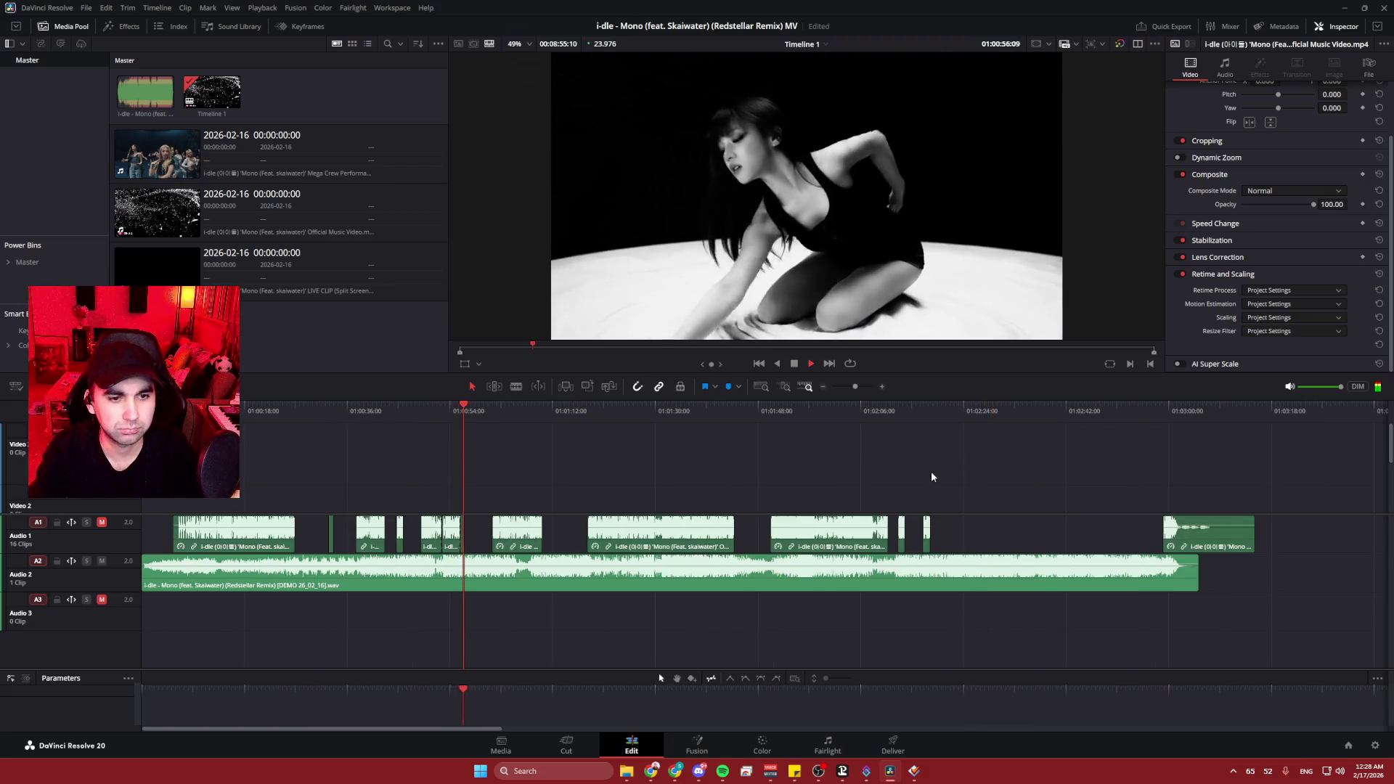
{"action": "scroll", "coordinate": [473, 471], "scroll_direction": "up", "scroll_amount": 5}
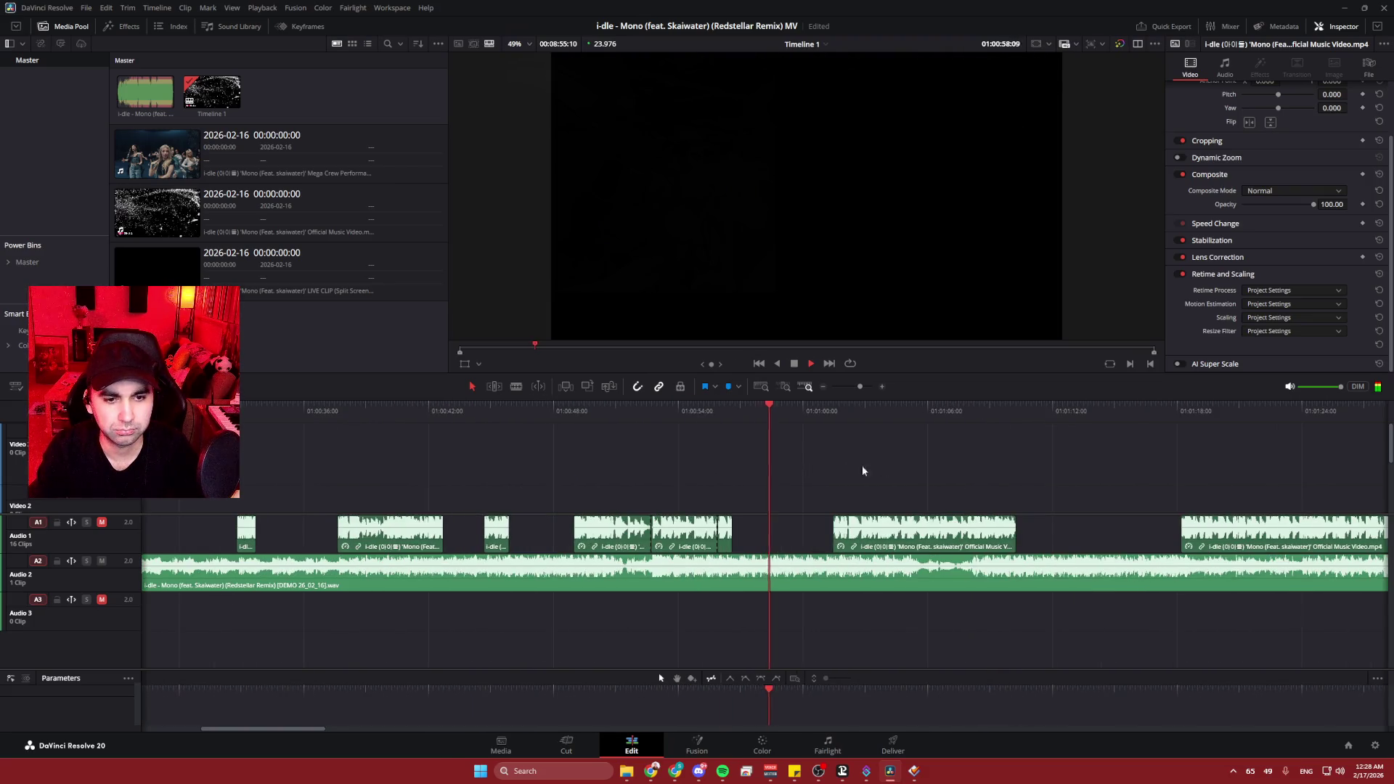
{"action": "scroll", "coordinate": [966, 460], "scroll_direction": "right", "scroll_amount": 5}
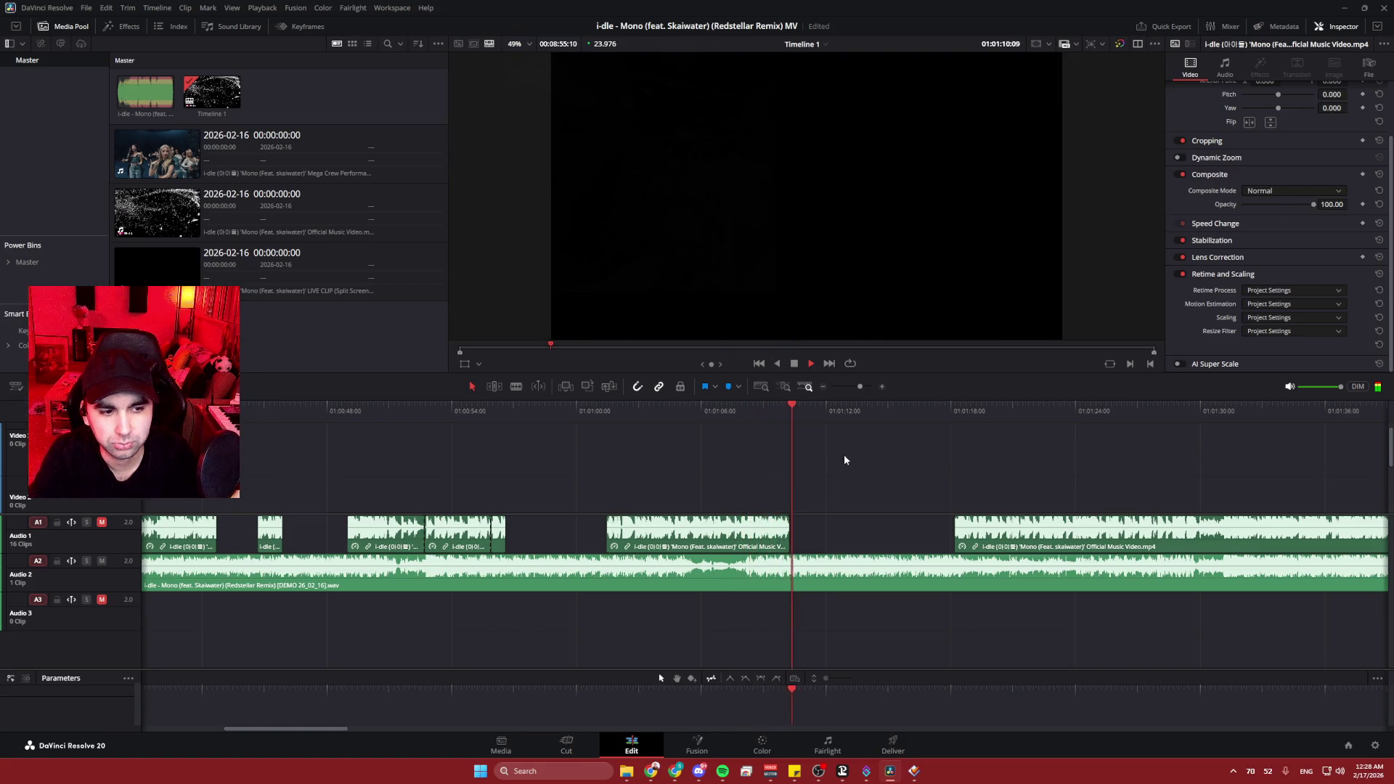
{"action": "key", "text": "space"}
{"action": "scroll", "coordinate": [889, 493], "scroll_direction": "left", "scroll_amount": 5}
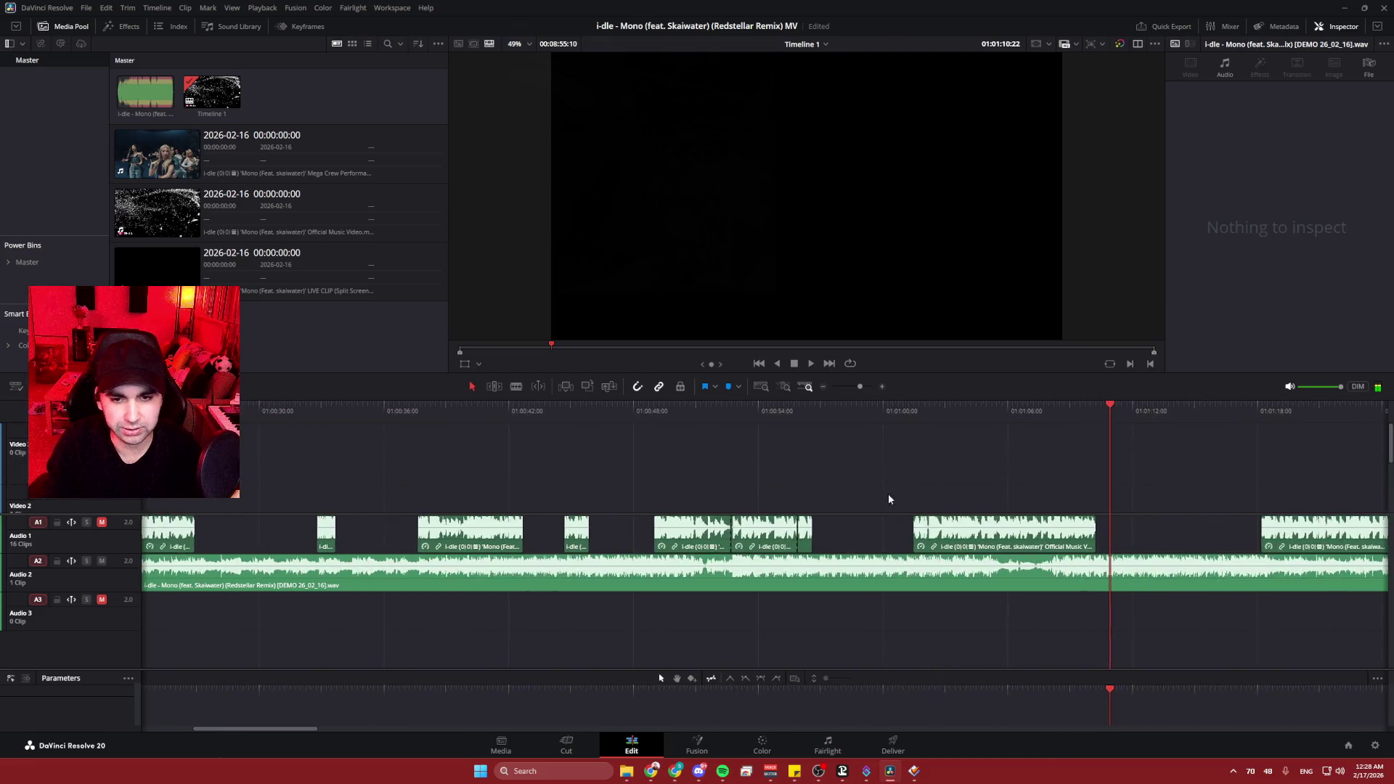
- Step back through recent edits with Ctrl+Z to start restoring the video clips
{"action": "key", "text": "ctrl+z"}
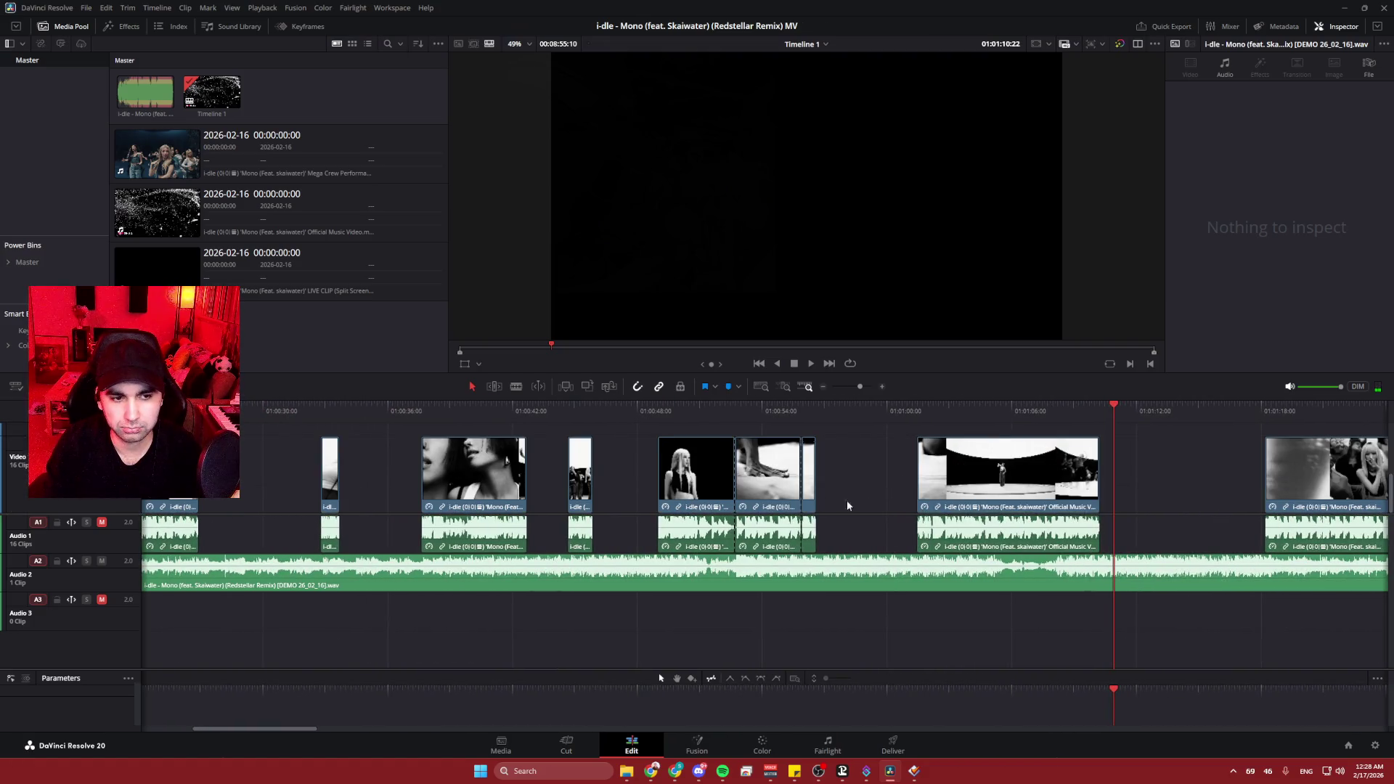
{"action": "key", "text": "ctrl+z"}
{"action": "key", "text": "ctrl+z"}
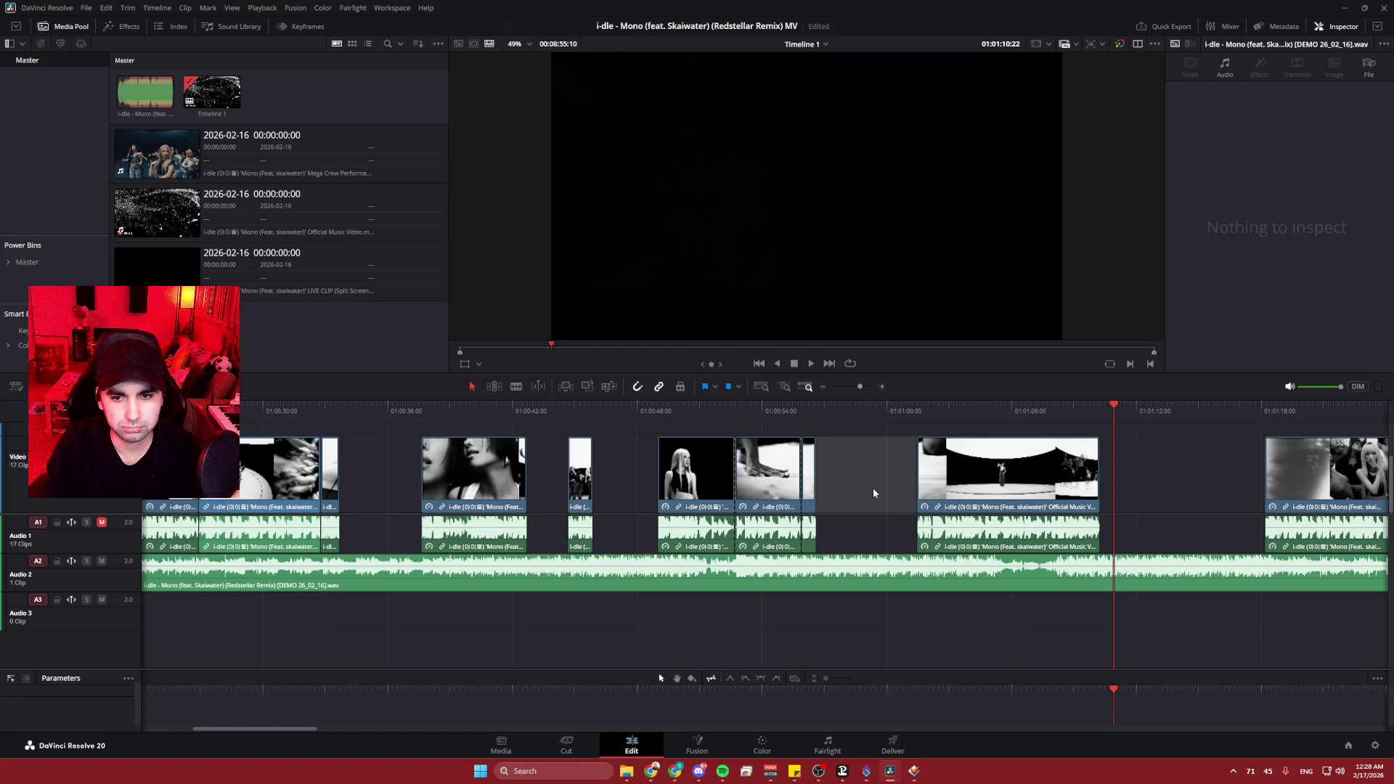
{"action": "key", "text": "ctrl+z"}
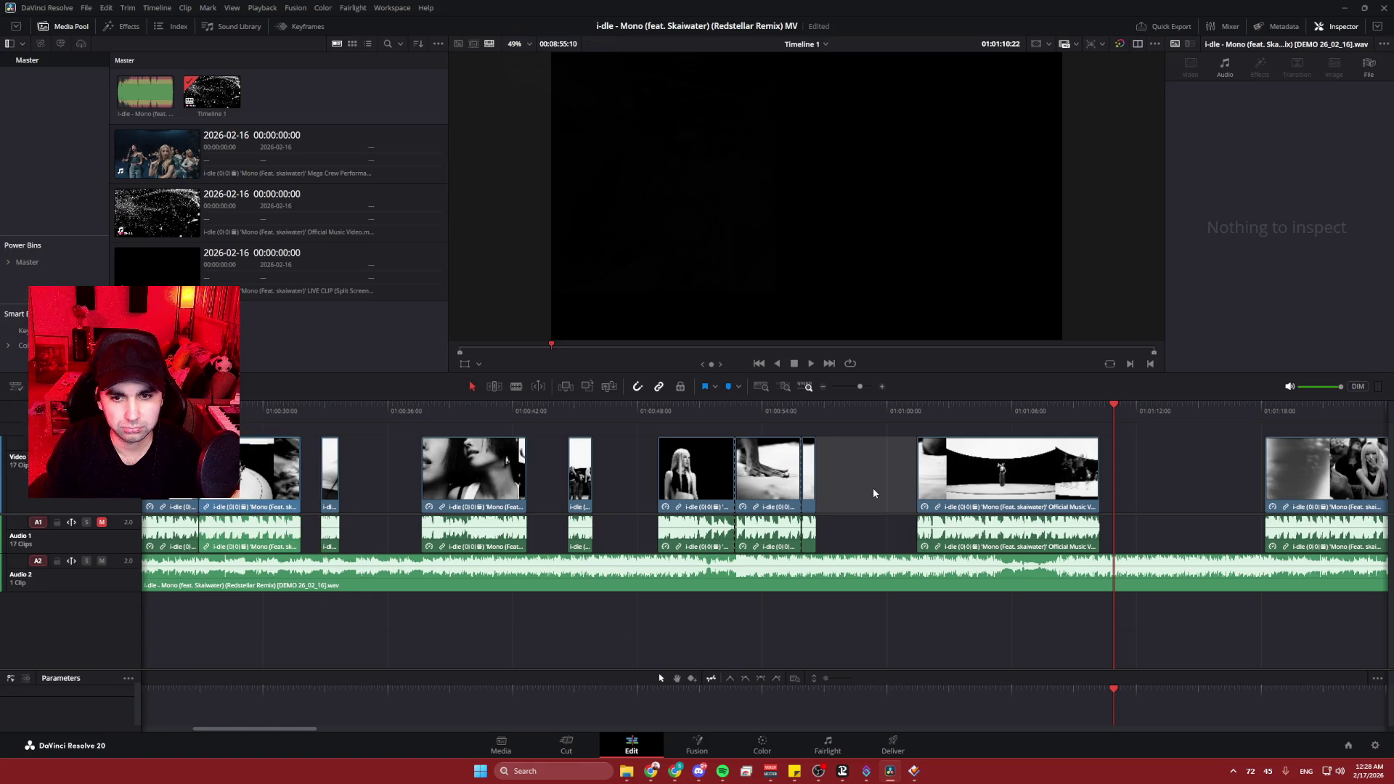
{"action": "key", "text": "ctrl+z"}
{"action": "key", "text": "ctrl+z"}
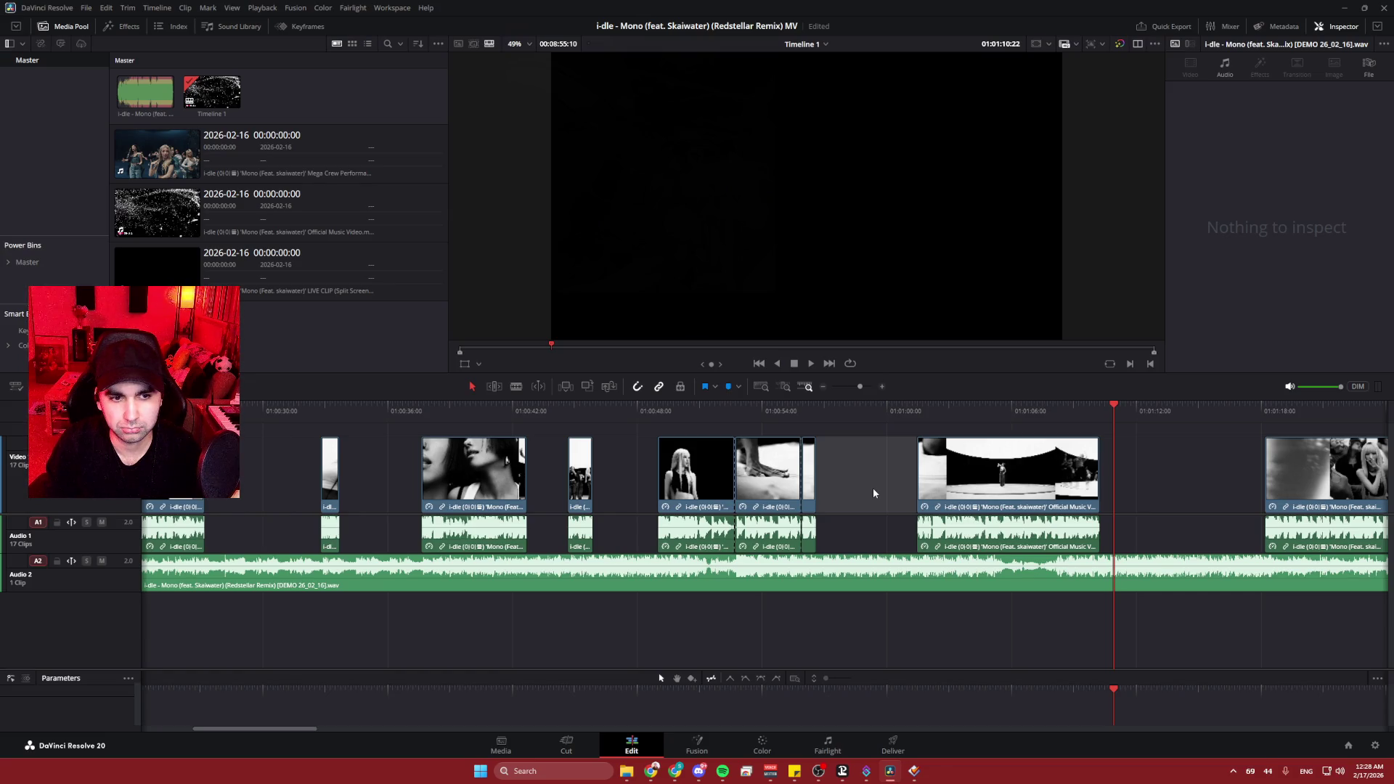
{"action": "key", "text": "ctrl+z"}
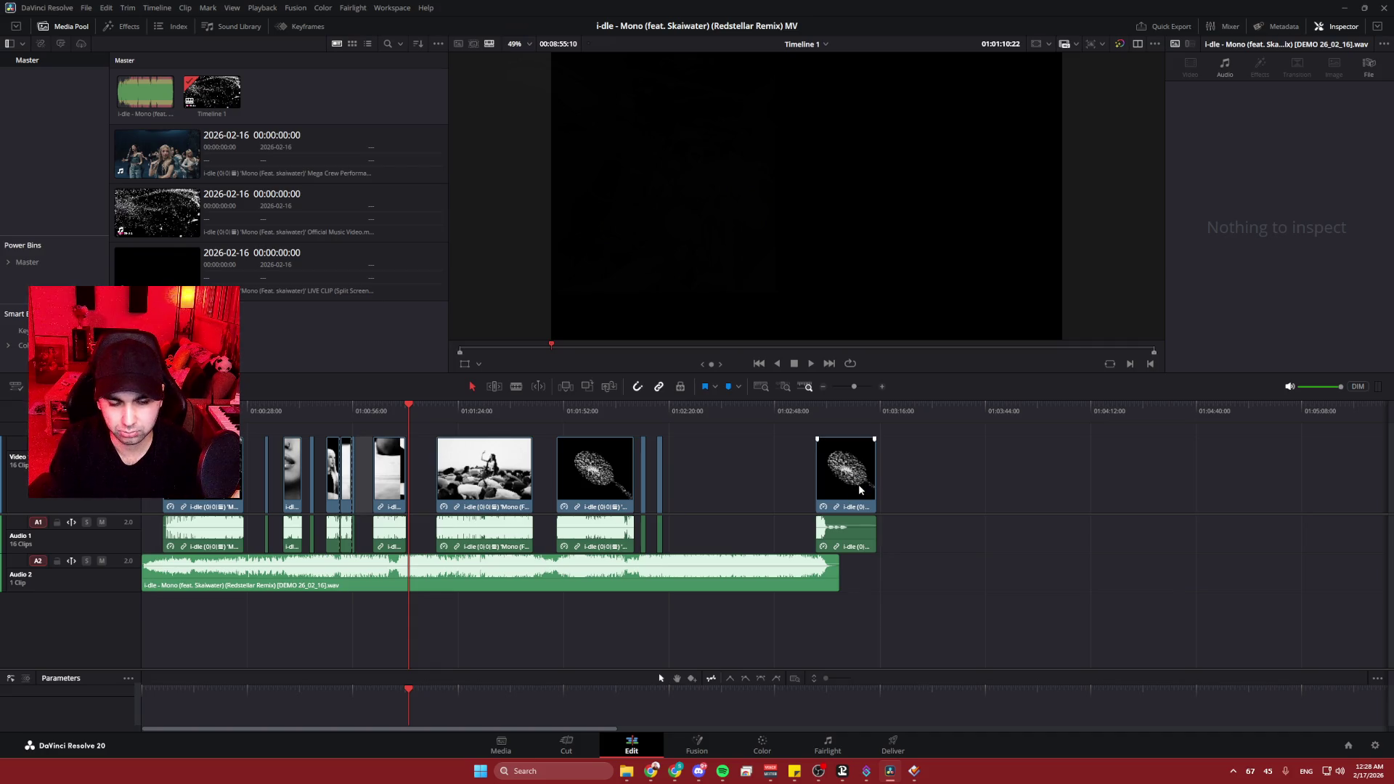
- Use Edit > Redo and Undo until all 17 video clips are back on V1
{"action": "left_click", "coordinate": [106, 8]}
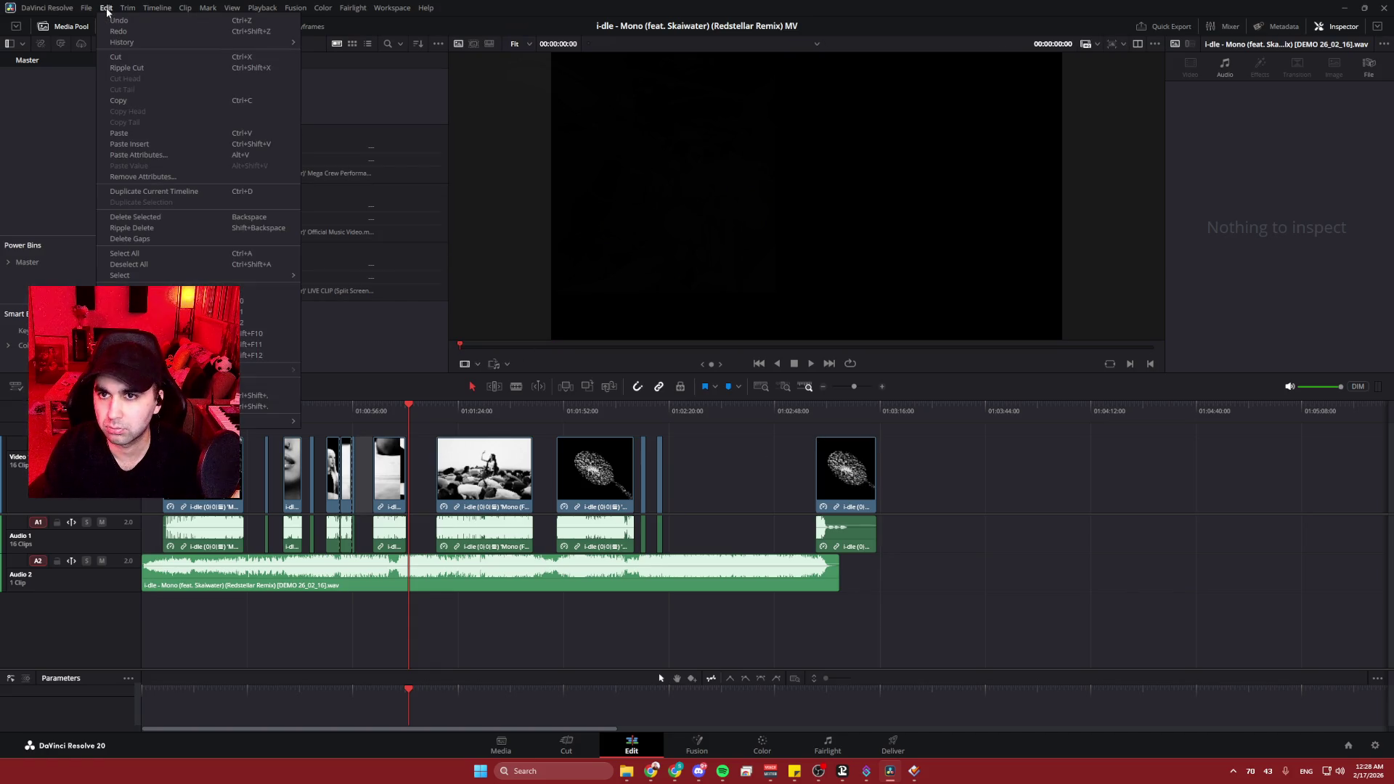
{"action": "left_click", "coordinate": [110, 32]}
{"action": "left_click", "coordinate": [106, 8]}
{"action": "left_click", "coordinate": [117, 29]}
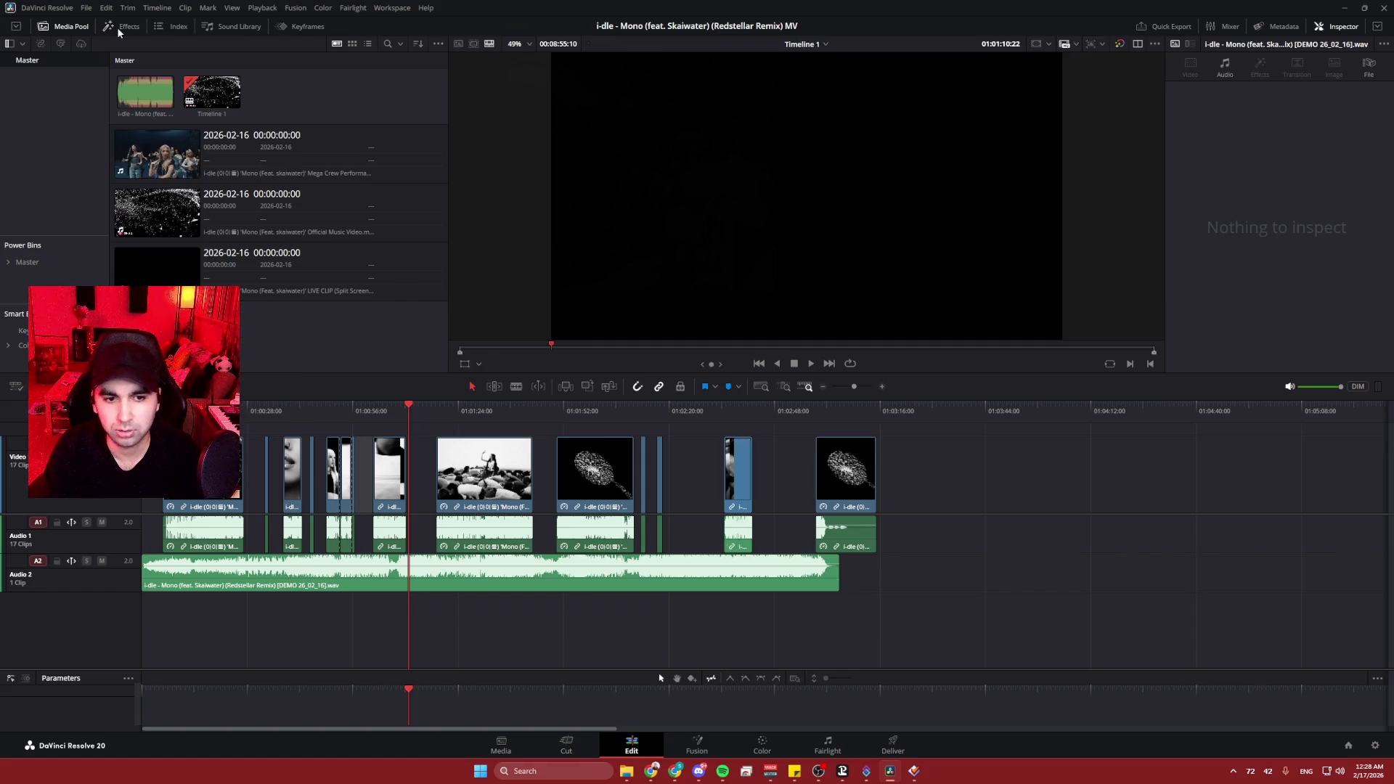
{"action": "left_click", "coordinate": [111, 10]}
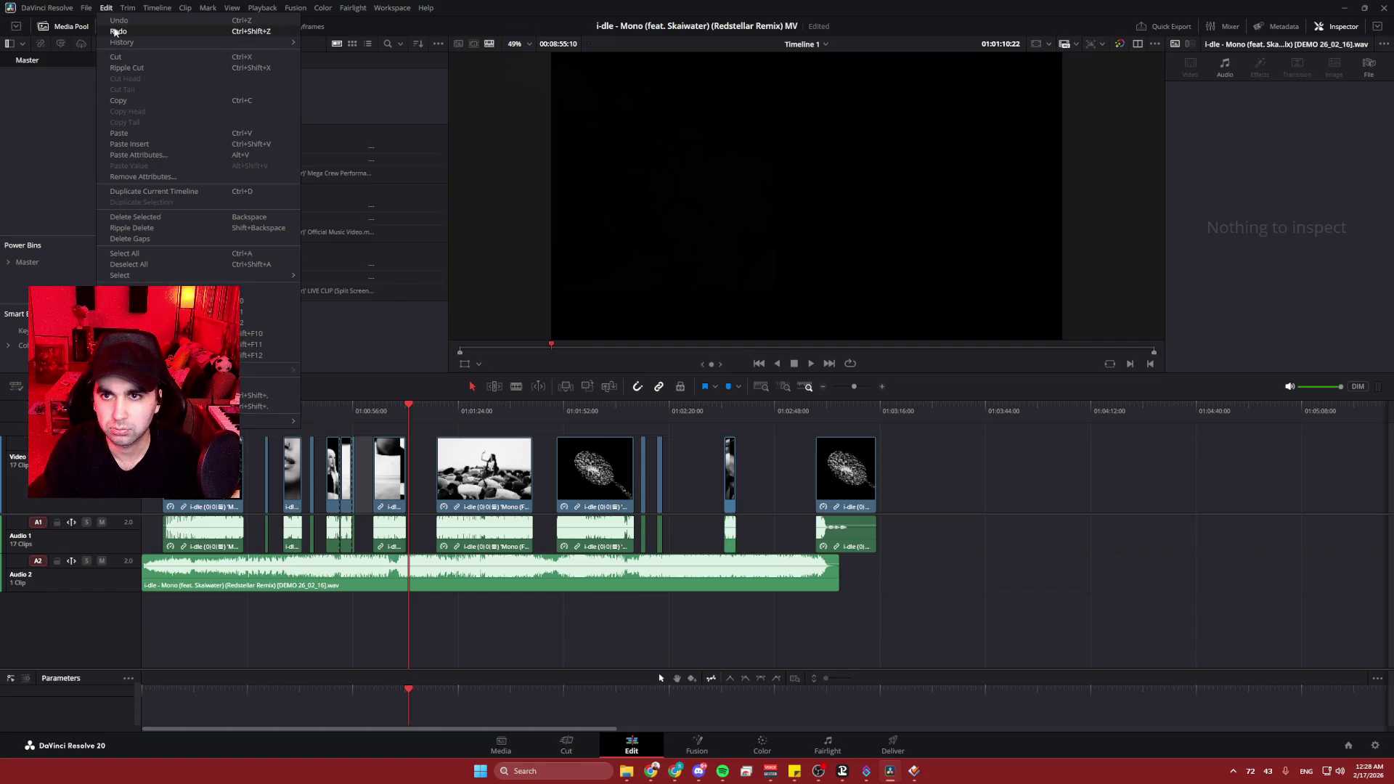
{"action": "left_click", "coordinate": [115, 32]}
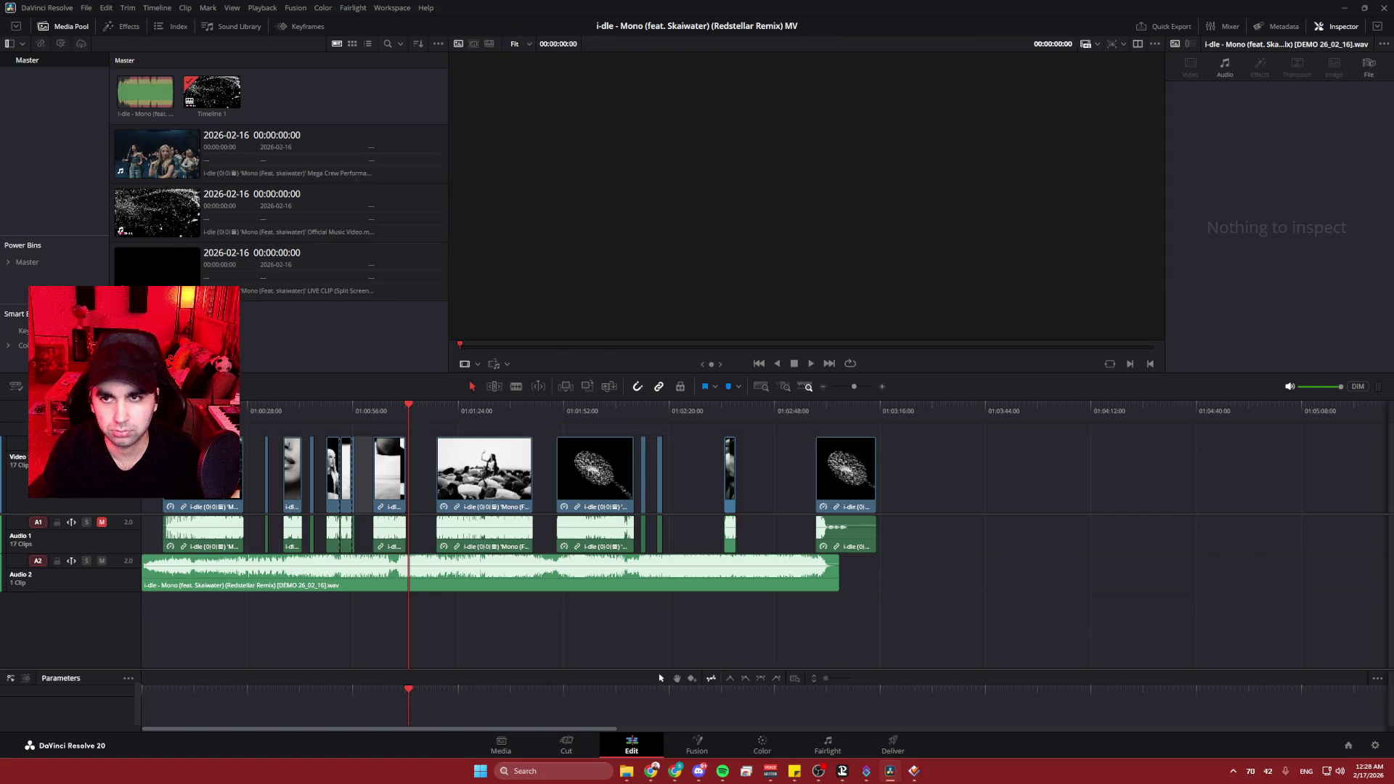
{"action": "left_click", "coordinate": [106, 7]}
{"action": "left_click", "coordinate": [111, 21]}
{"action": "left_click", "coordinate": [106, 7]}
{"action": "left_click", "coordinate": [112, 32]}
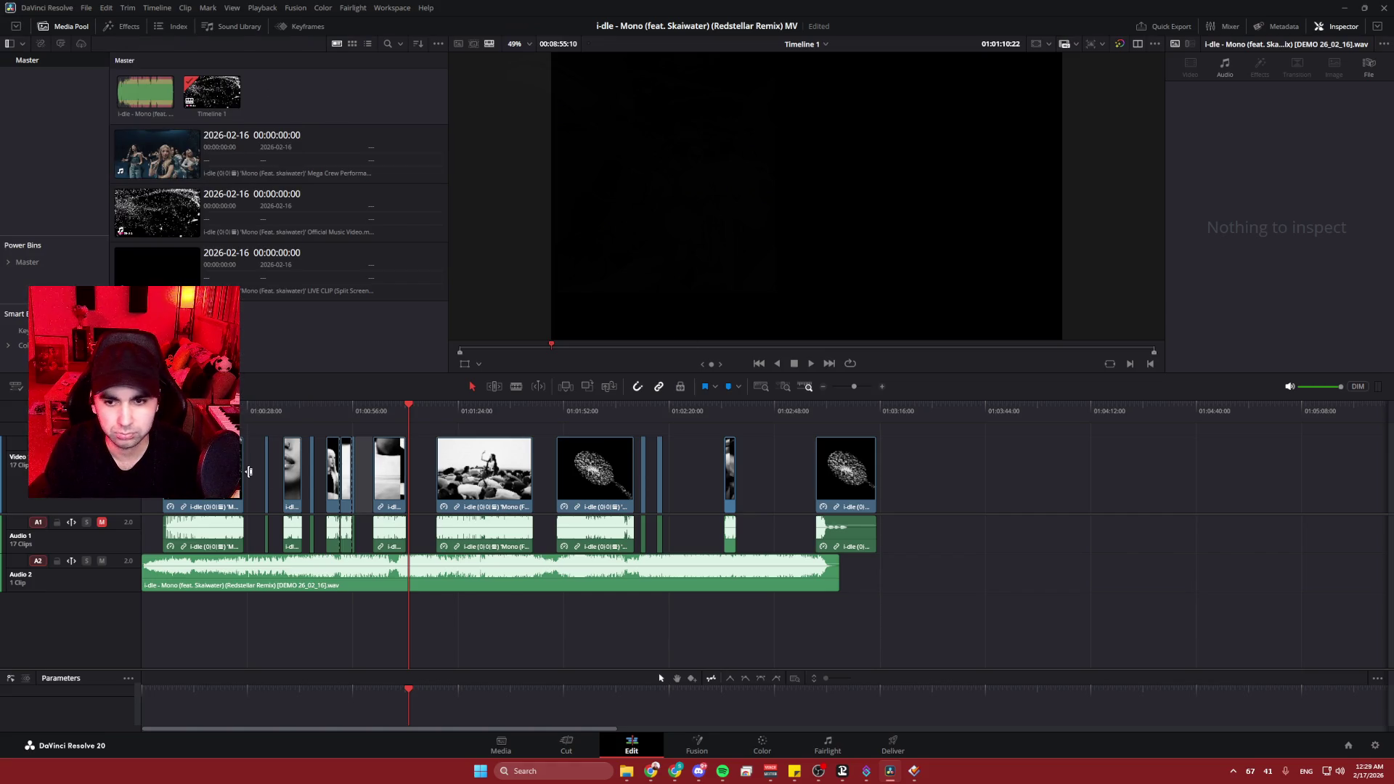
{"action": "scroll", "coordinate": [426, 487], "scroll_direction": "up", "scroll_amount": 5}
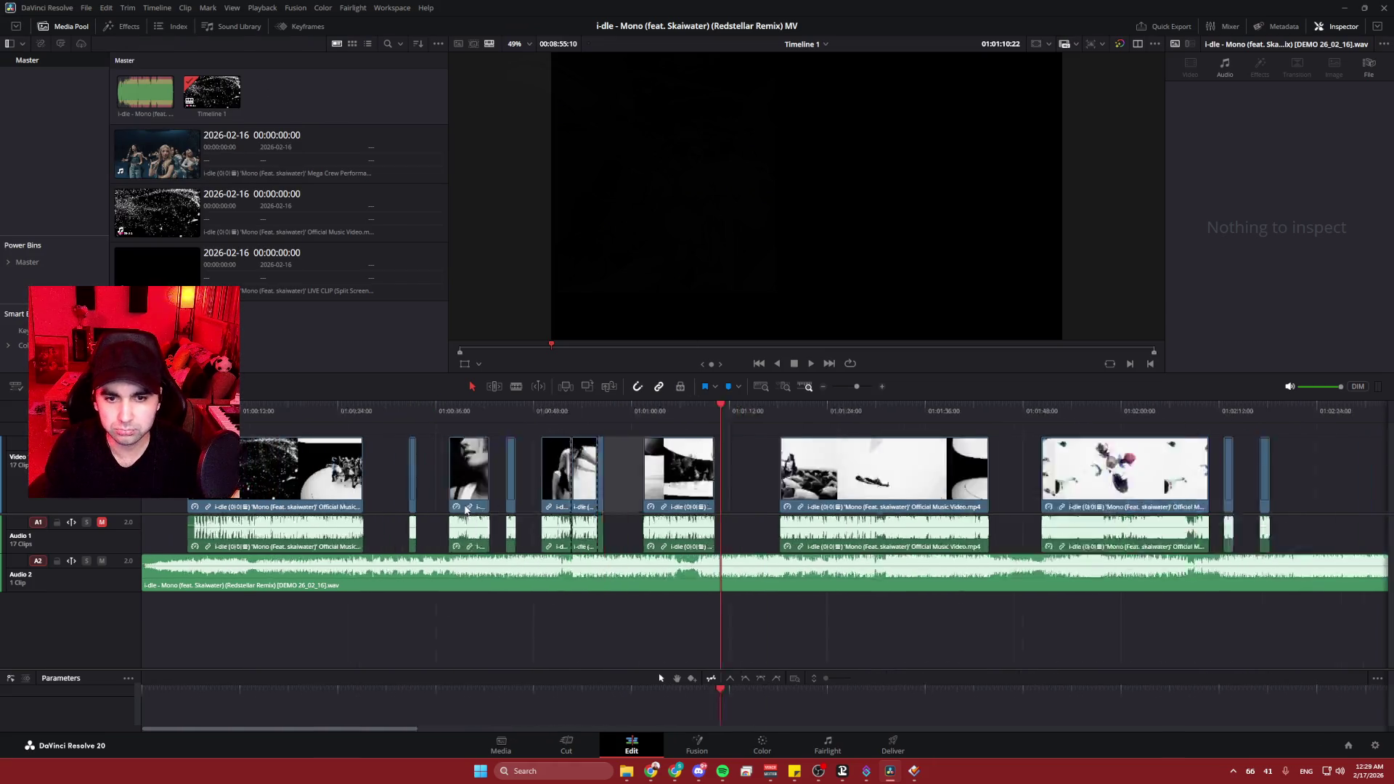
{"action": "scroll", "coordinate": [420, 468], "scroll_direction": "left", "scroll_amount": 2}
{"action": "scroll", "coordinate": [556, 475], "scroll_direction": "left", "scroll_amount": 3}
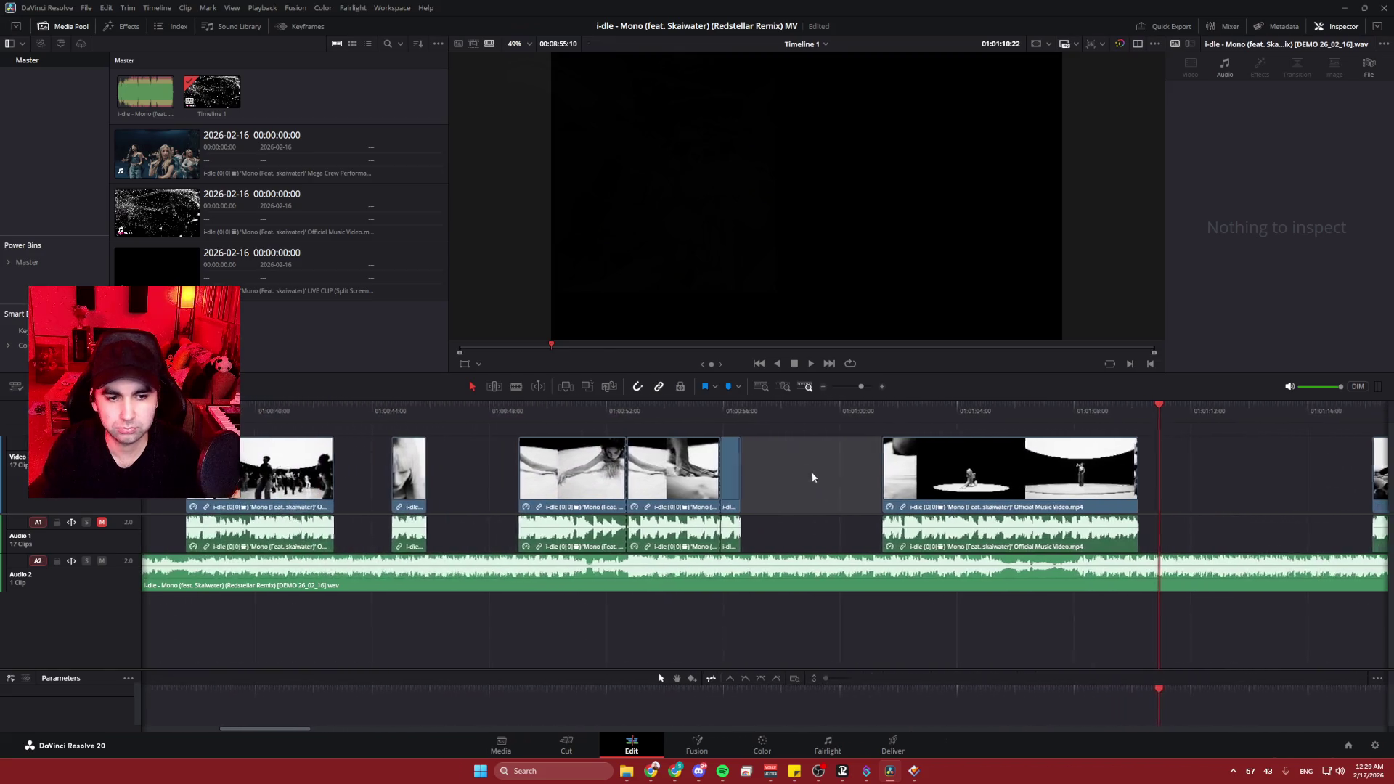
- Play back the cut from around 01:00:51 to 01:01:00
{"action": "left_click", "coordinate": [874, 414]}
{"action": "key", "text": "space"}
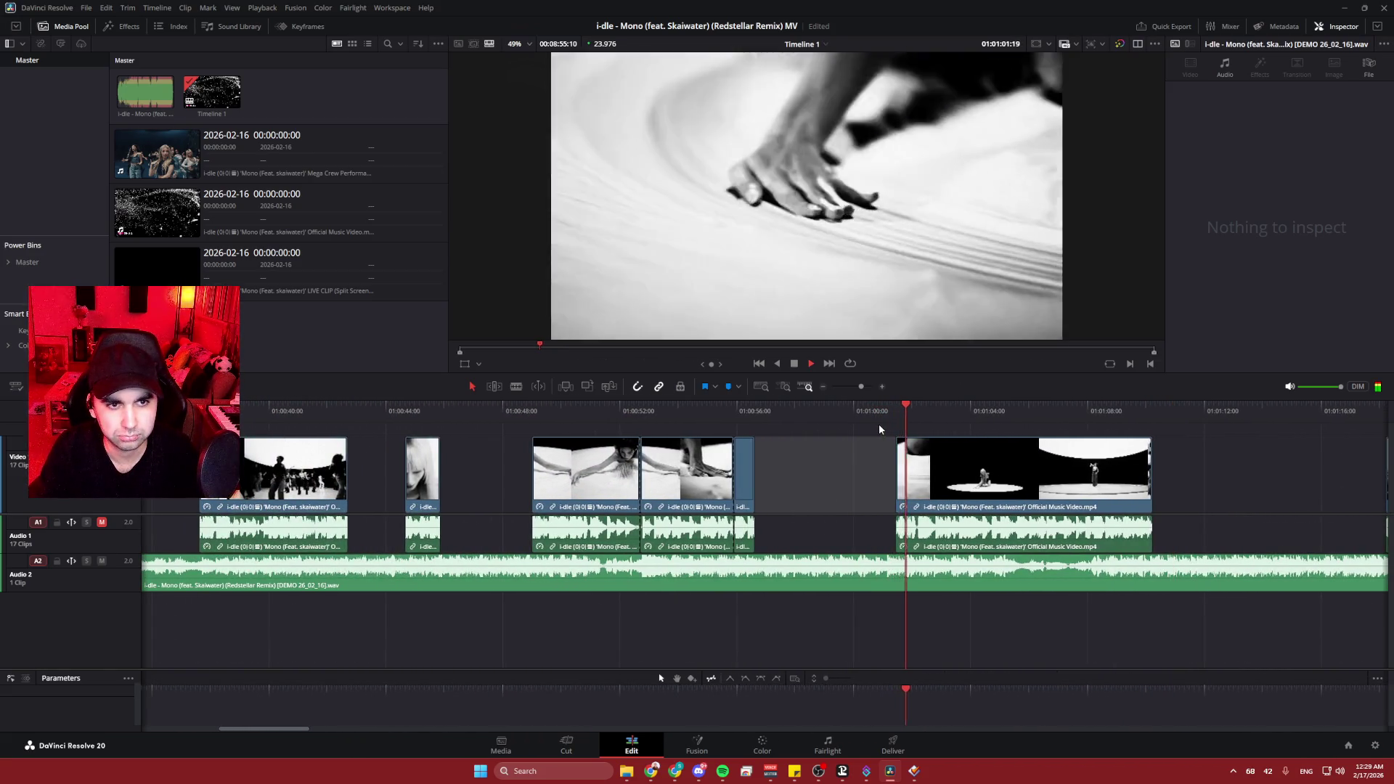
{"action": "left_click", "coordinate": [658, 412]}
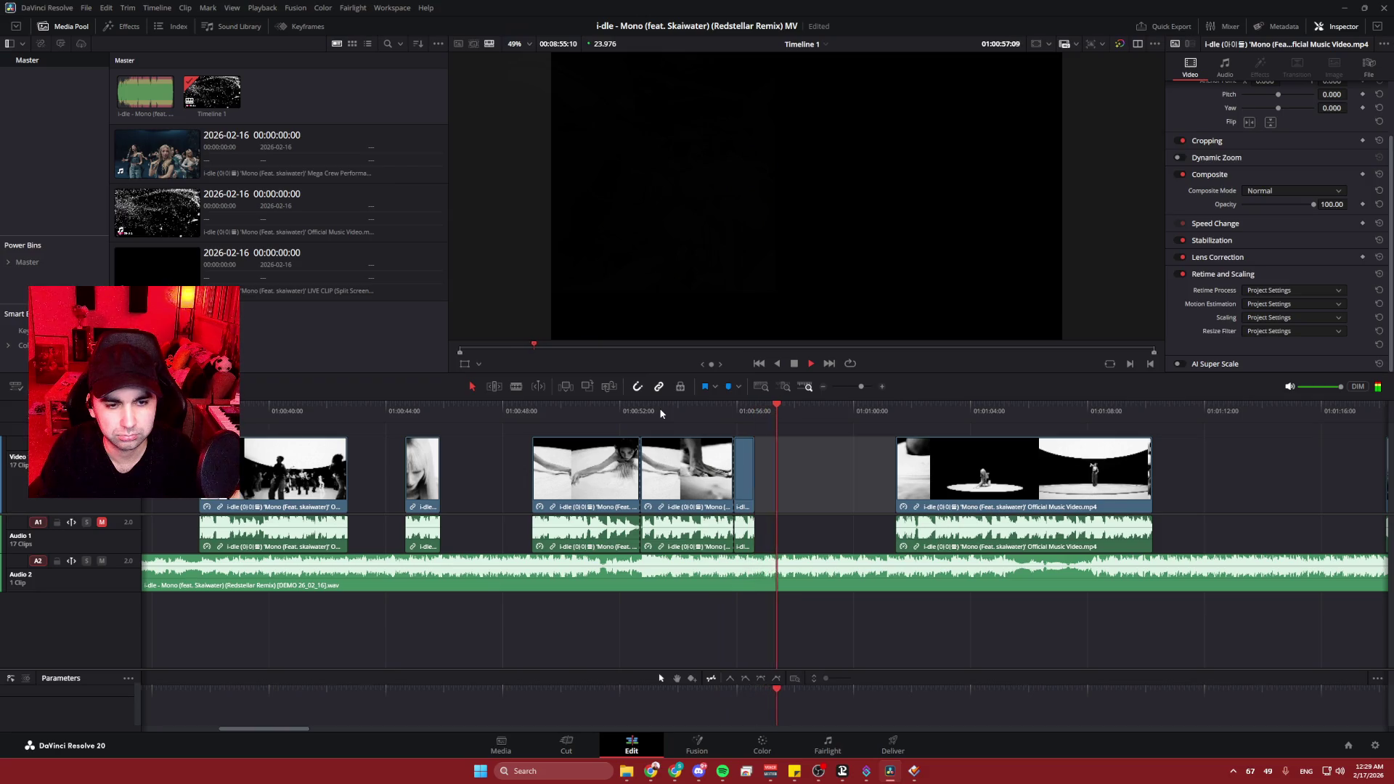
{"action": "left_click", "coordinate": [598, 415]}
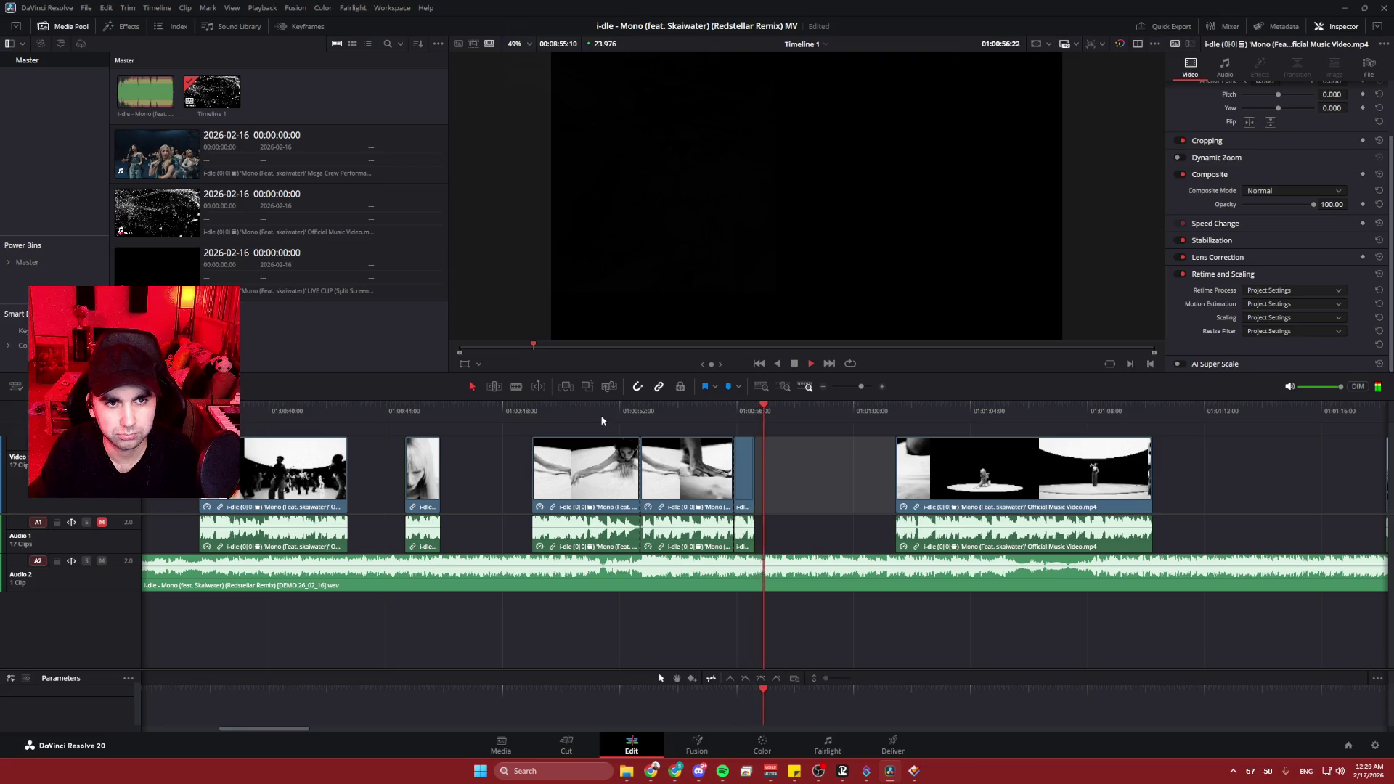
{"action": "left_click", "coordinate": [814, 490]}
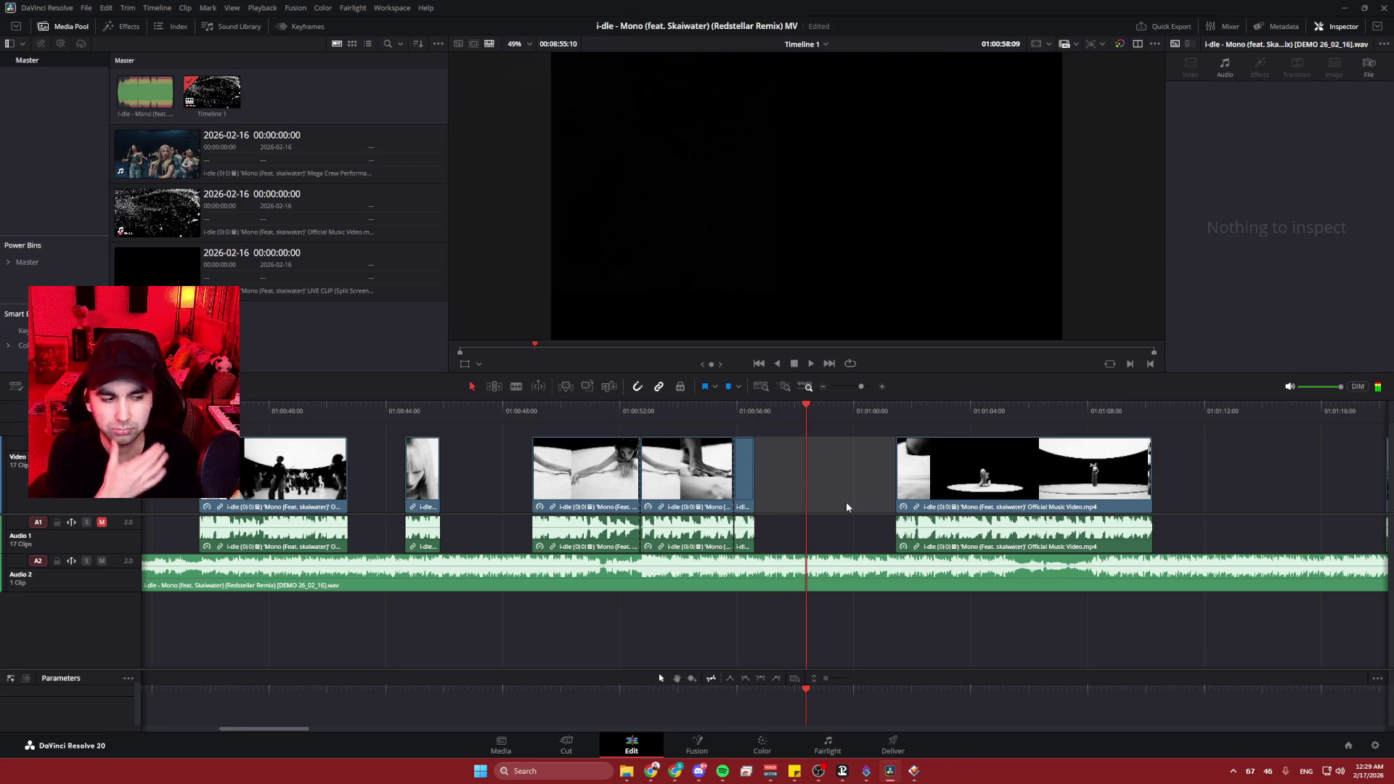
{"action": "scroll", "coordinate": [844, 486], "scroll_direction": "right", "scroll_amount": 6}
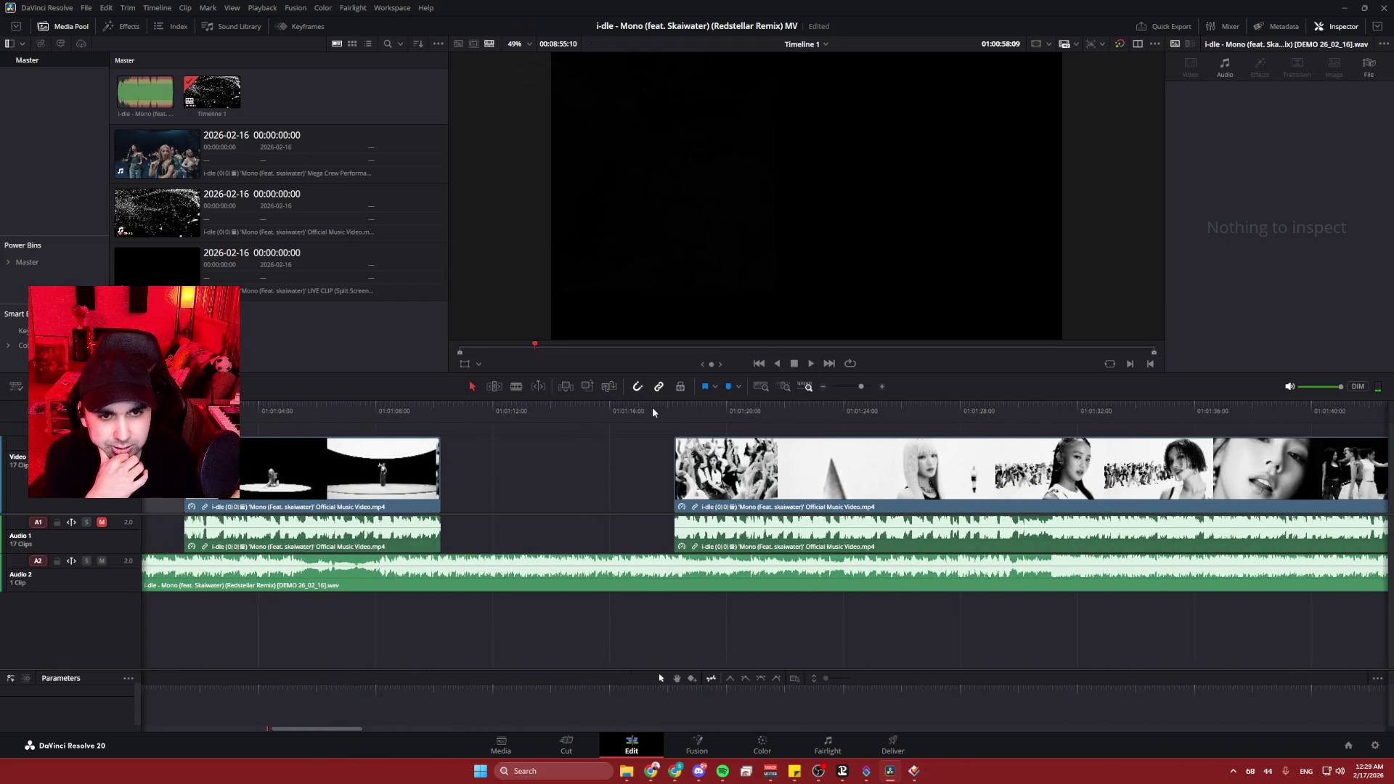
{"action": "key", "text": "space"}
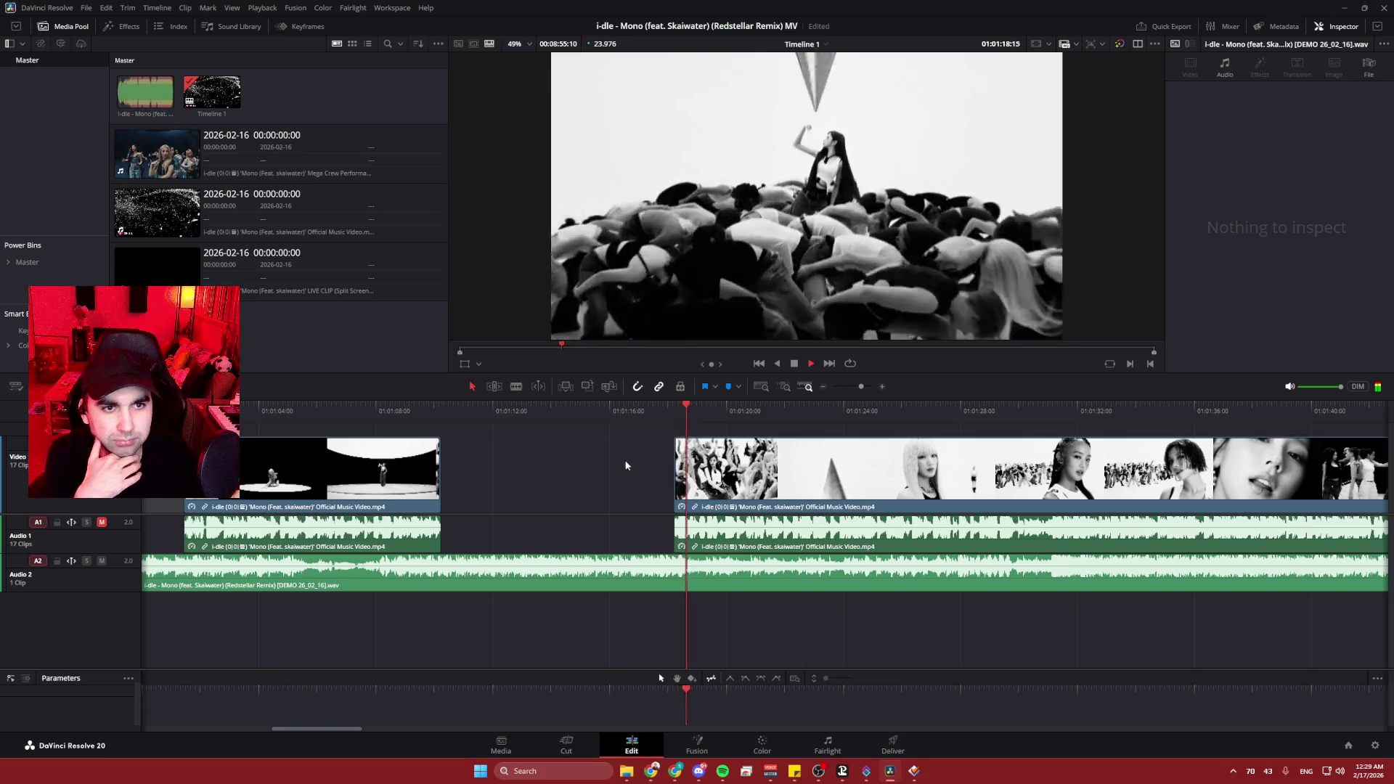
{"action": "scroll", "coordinate": [437, 512], "scroll_direction": "right", "scroll_amount": 6}
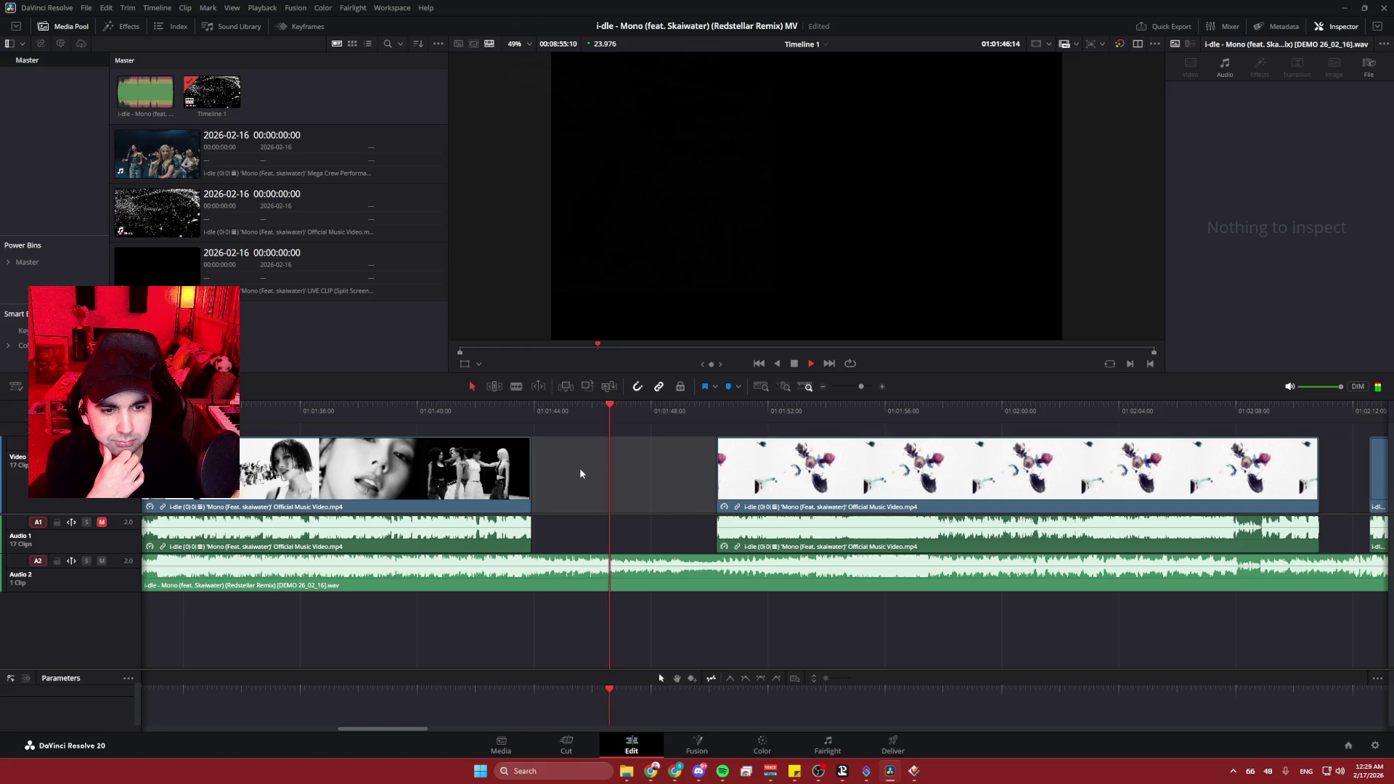
- Select the V1 gap and the clip after it, scrub back, and open the File menu
{"action": "left_click", "coordinate": [240, 172]}
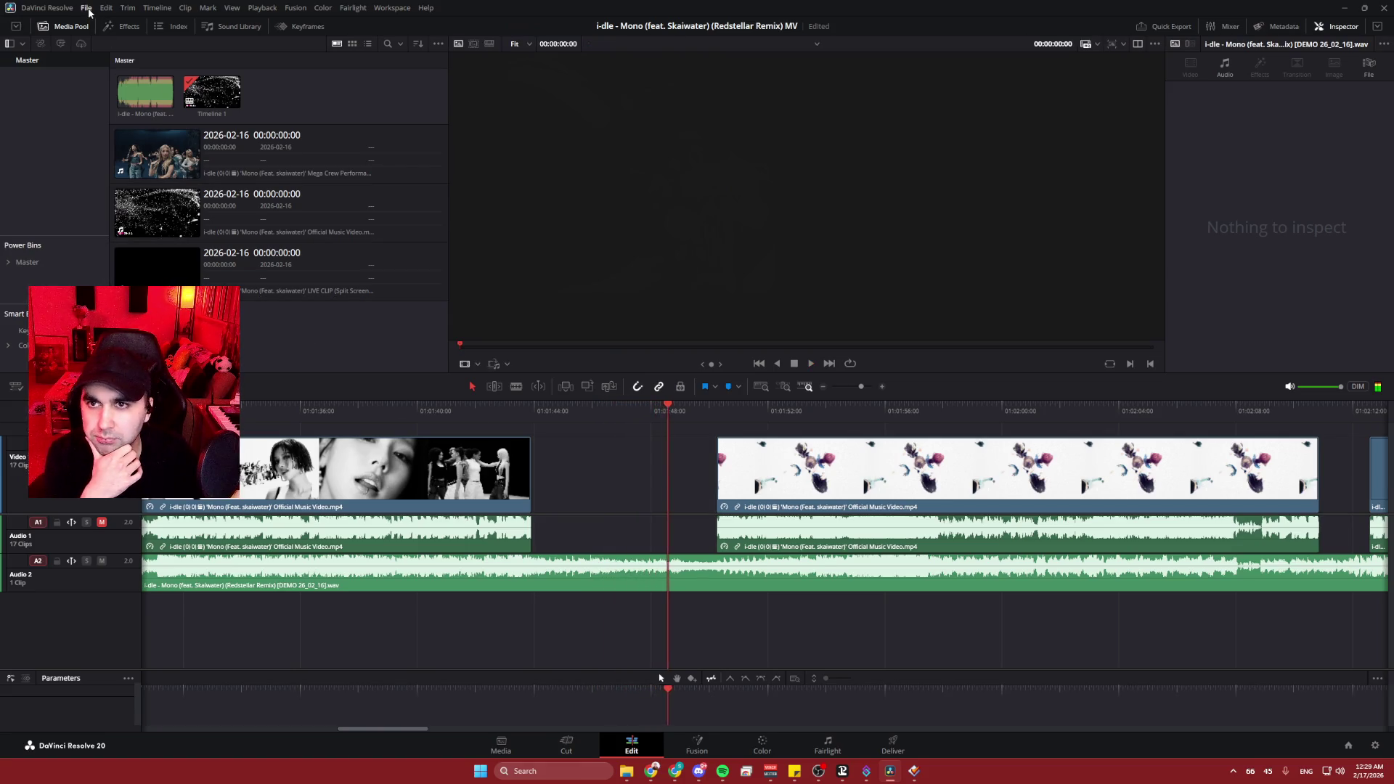
{"action": "left_click", "coordinate": [634, 469]}
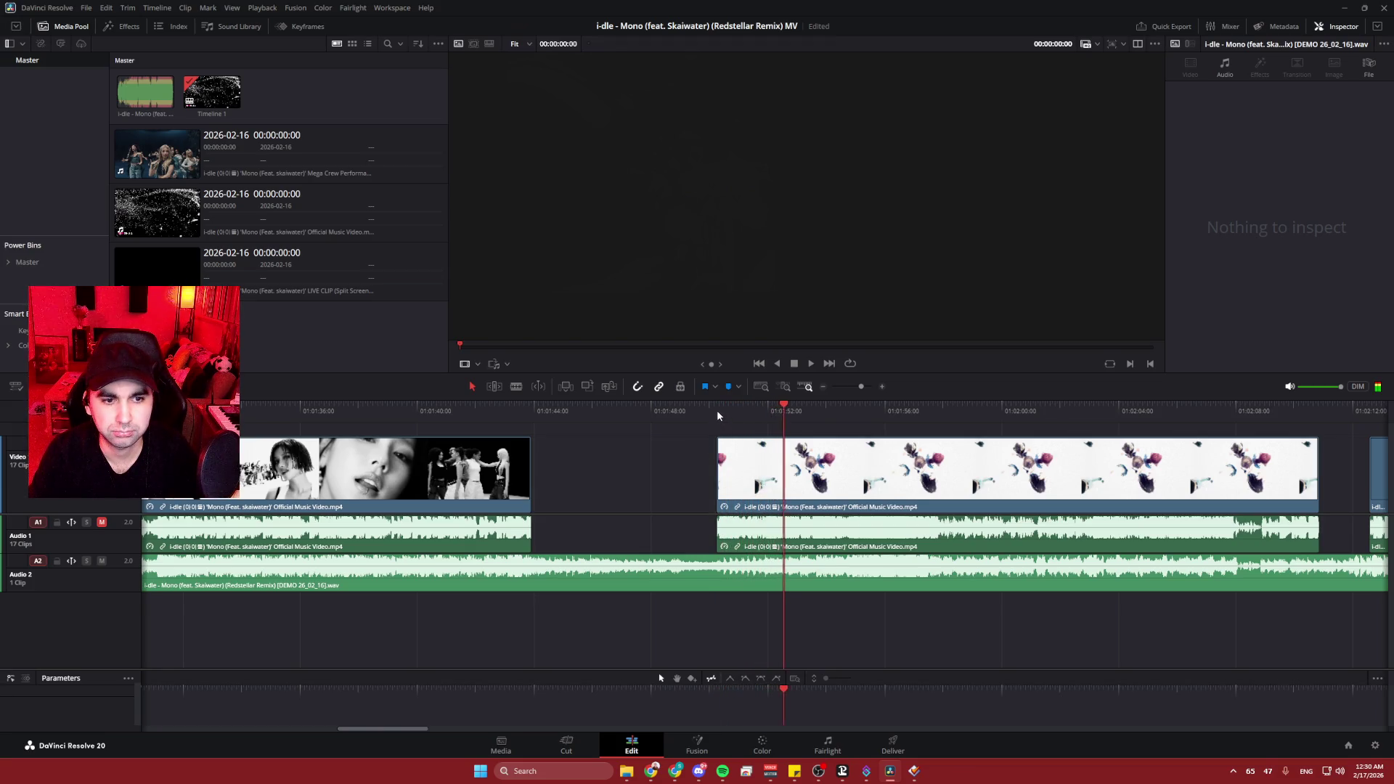
{"action": "left_click", "coordinate": [676, 468]}
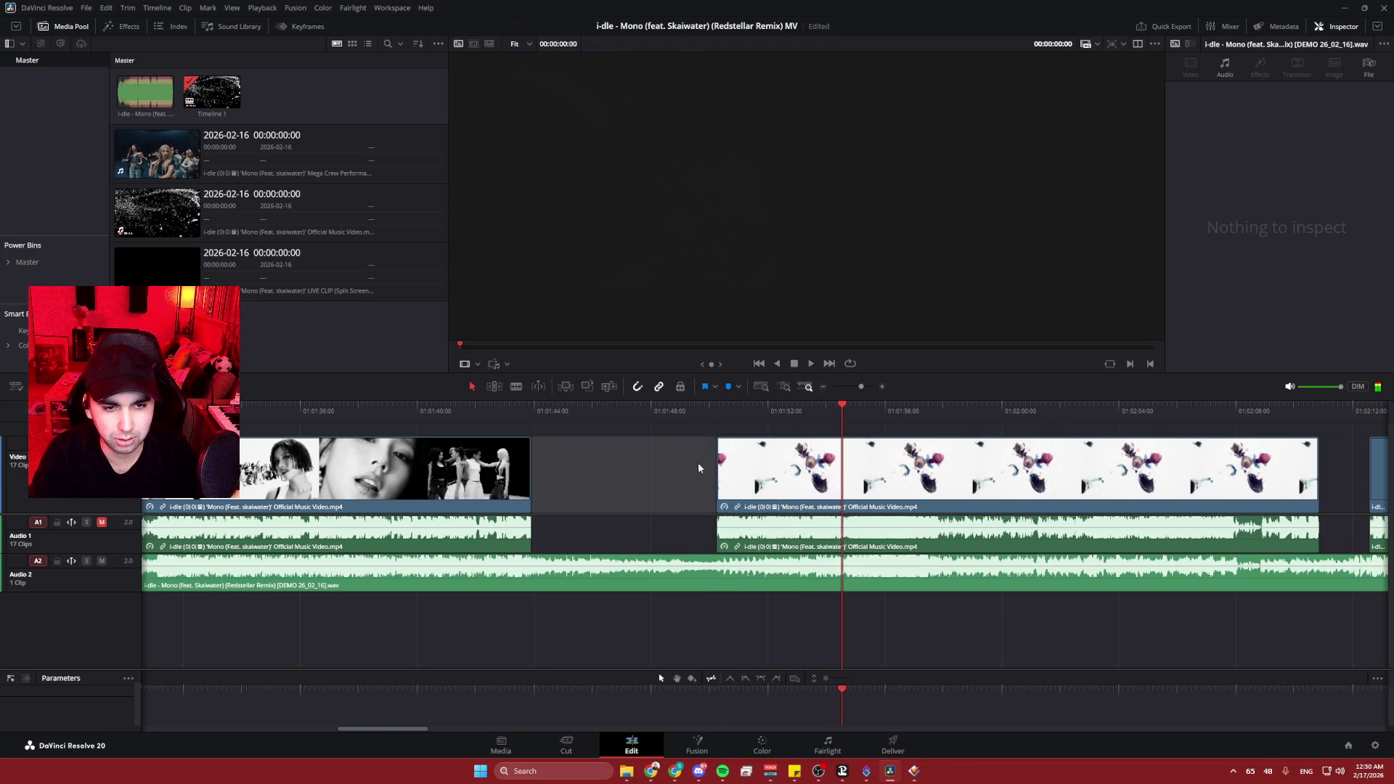
{"action": "left_click", "coordinate": [796, 364]}
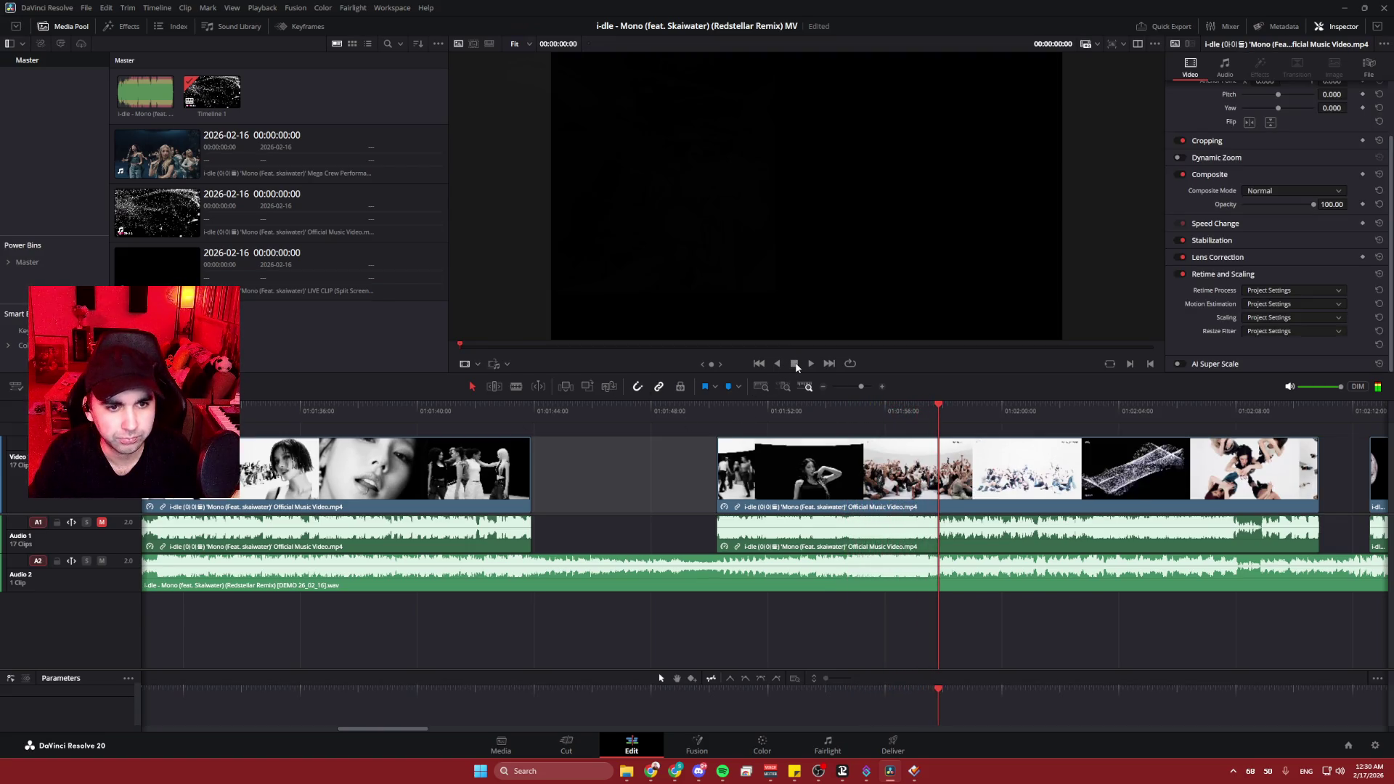
{"action": "left_click_drag", "start_coordinate": [896, 401], "coordinate": [696, 403]}
{"action": "left_click", "coordinate": [153, 73]}
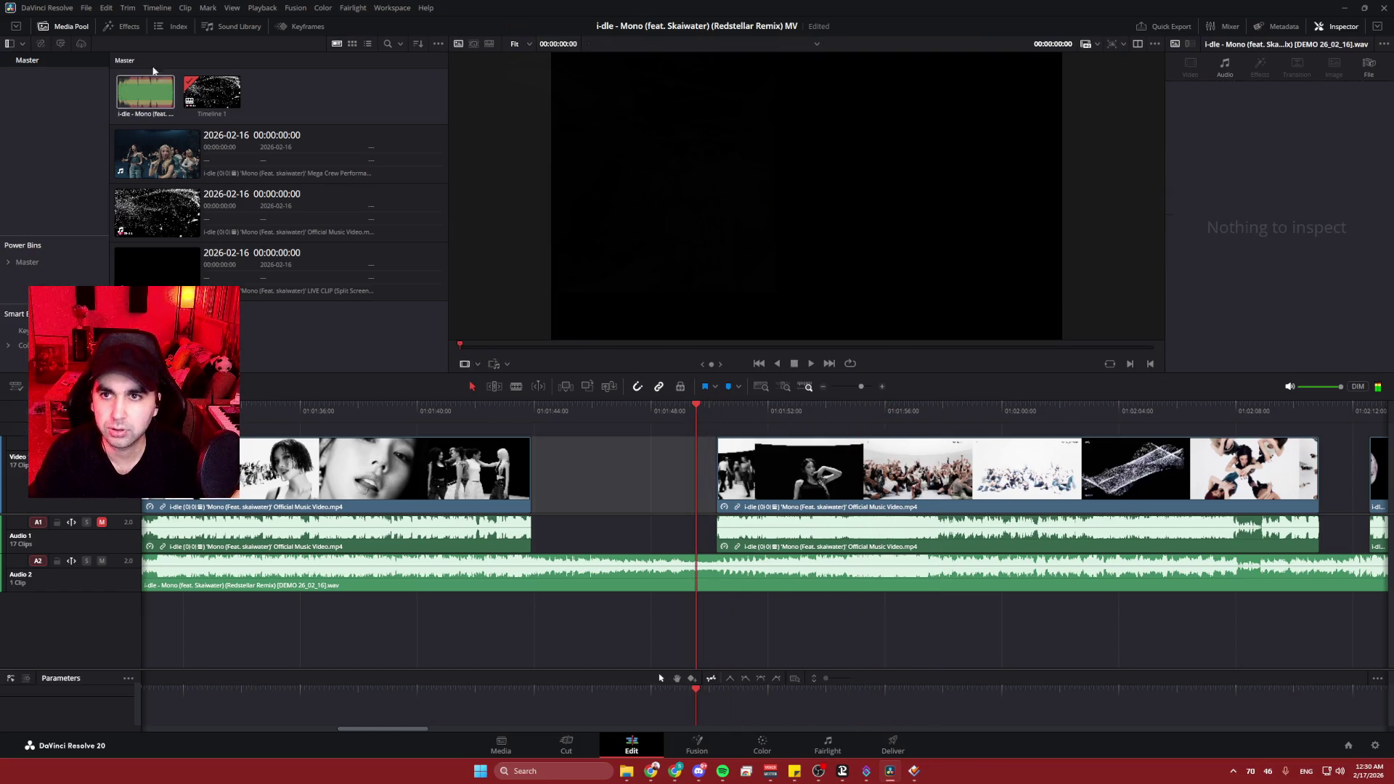
{"action": "left_click", "coordinate": [86, 8]}
{"action": "left_click", "coordinate": [628, 16]}
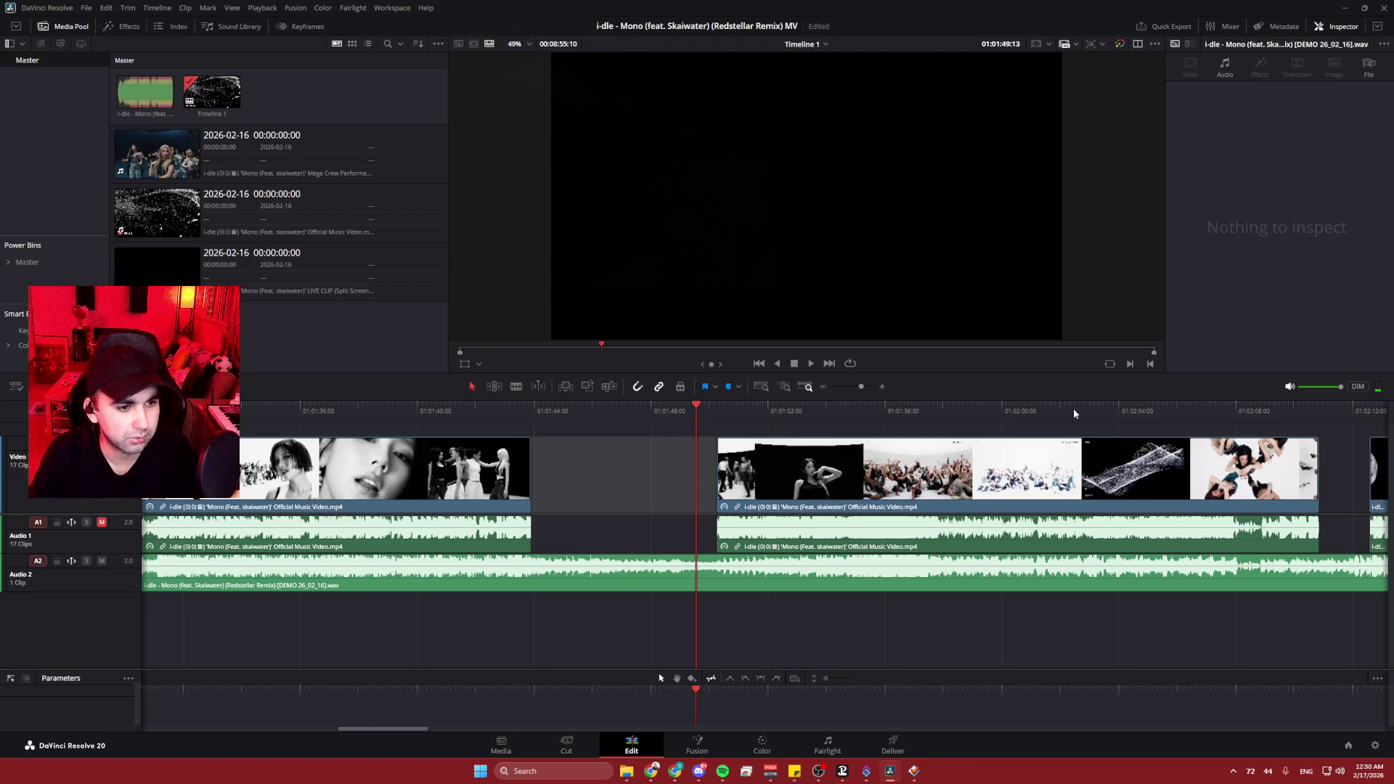
{"action": "left_click", "coordinate": [87, 8]}
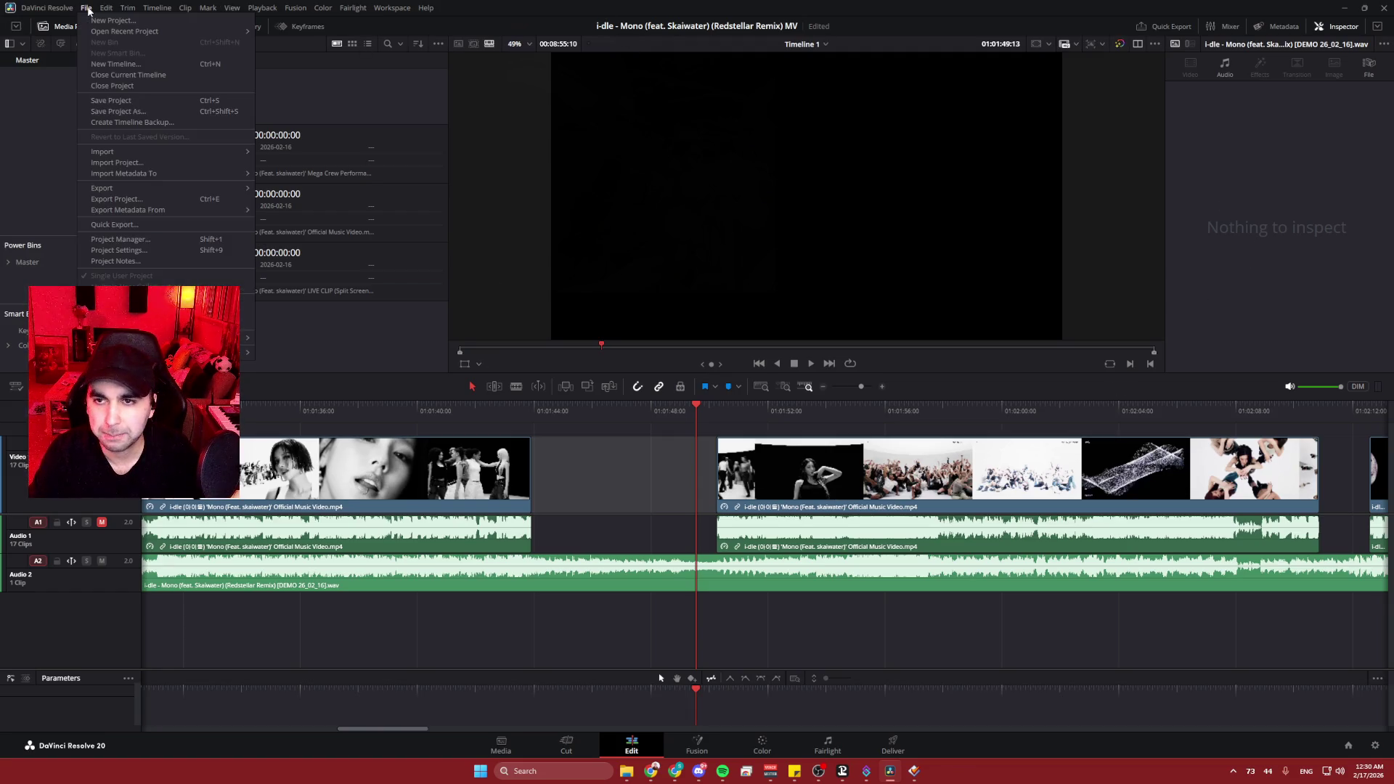
- In Project Settings, set Retime process to Nearest and Motion estimation to Standard Faster, then save
{"action": "left_click", "coordinate": [132, 252]}
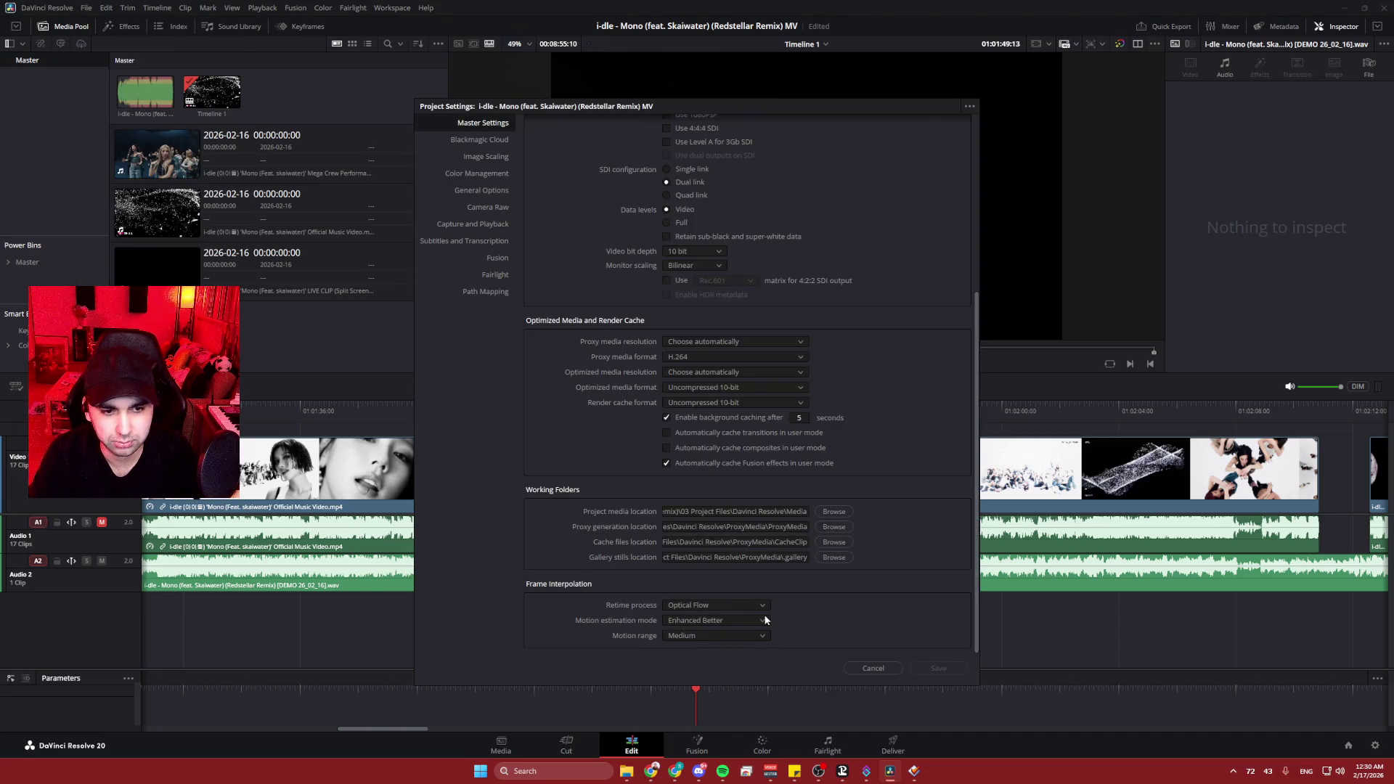
{"action": "left_click", "coordinate": [755, 607]}
{"action": "left_click", "coordinate": [753, 621]}
{"action": "left_click", "coordinate": [742, 617]}
{"action": "left_click", "coordinate": [736, 606]}
{"action": "left_click", "coordinate": [713, 621]}
{"action": "left_click", "coordinate": [745, 620]}
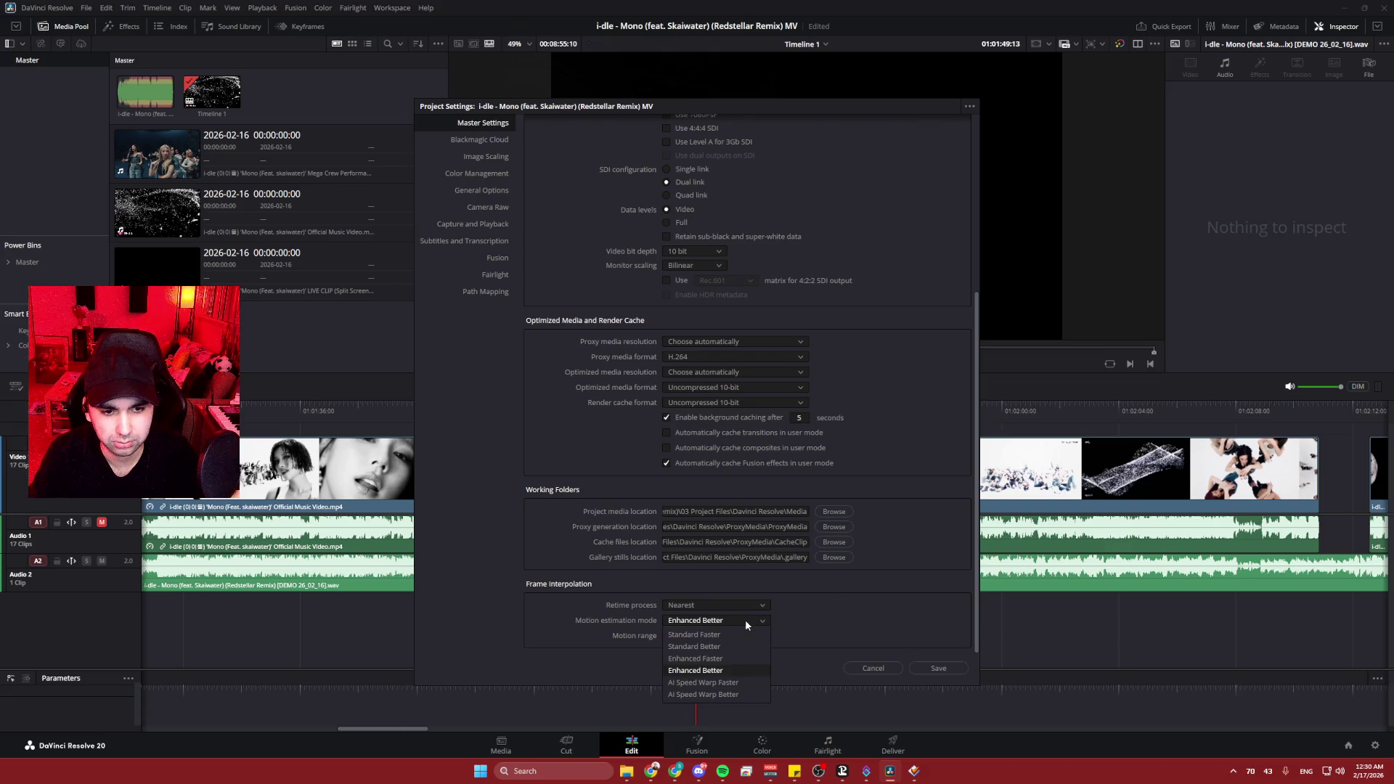
{"action": "left_click", "coordinate": [735, 629]}
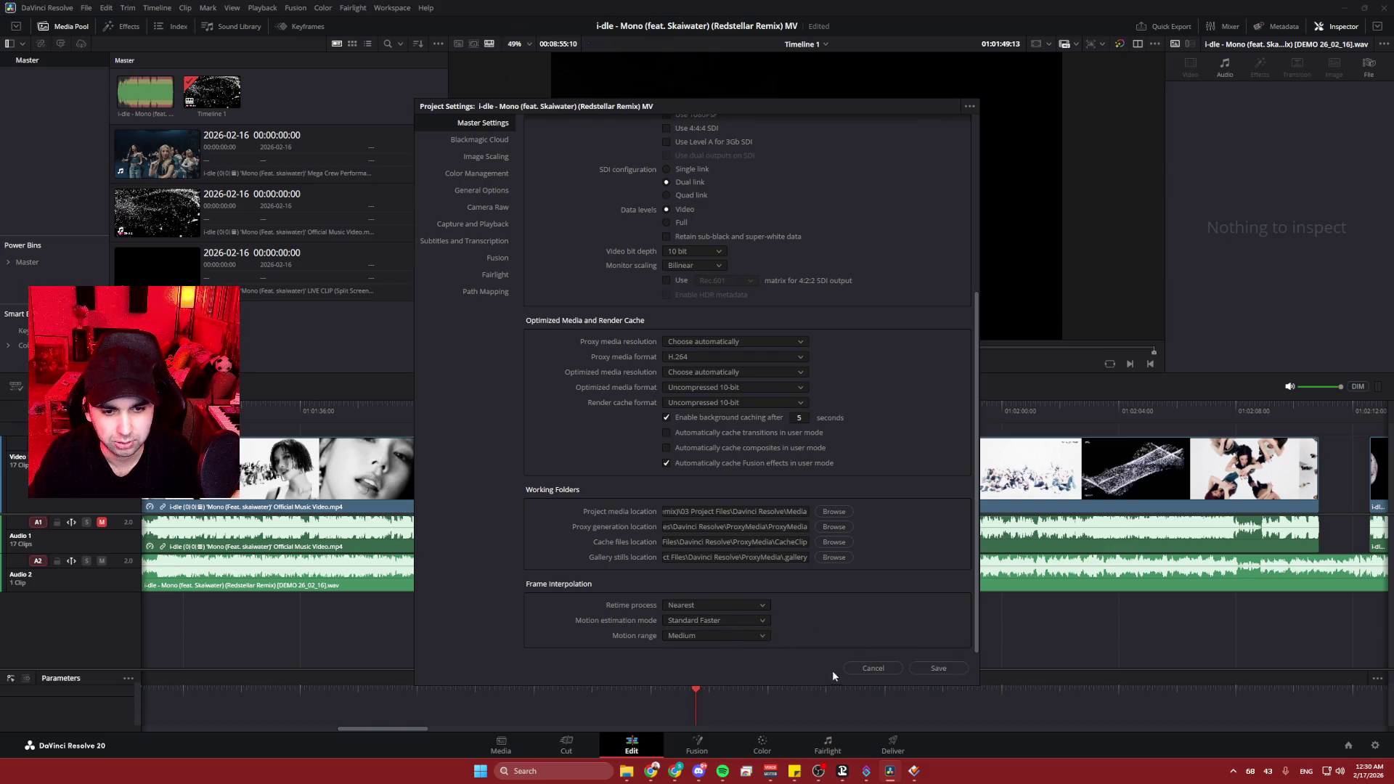
{"action": "left_click", "coordinate": [949, 669]}
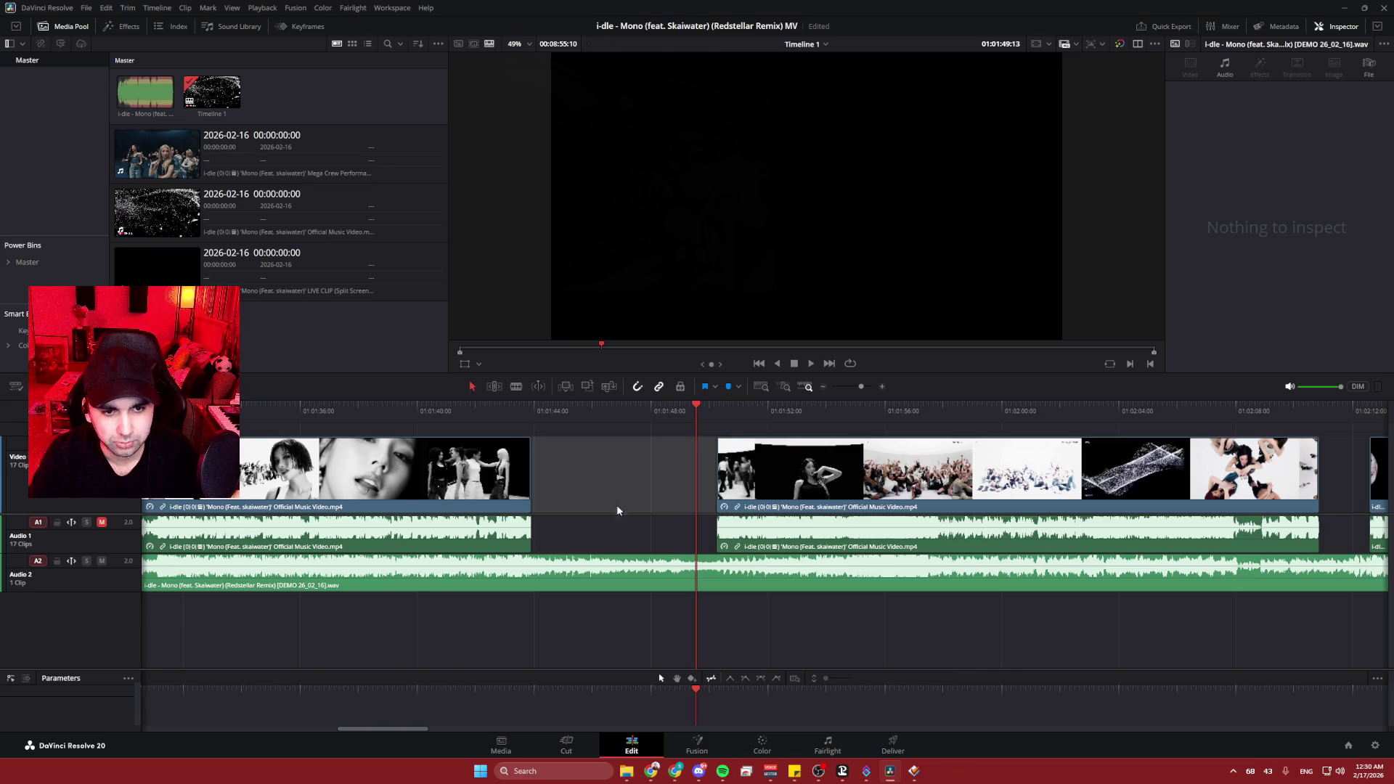
{"action": "left_click", "coordinate": [697, 419]}
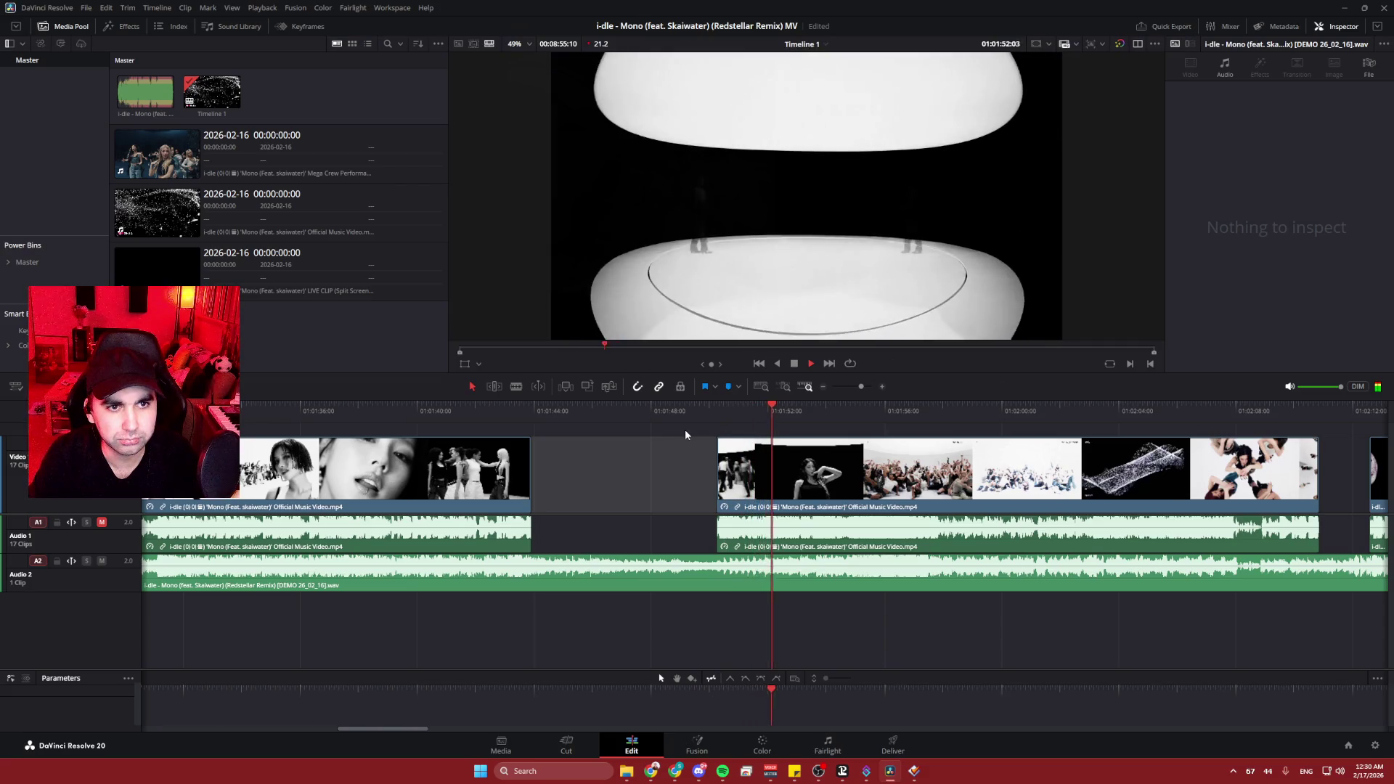
- Play the cut from 01:00:37 until the black gap
{"action": "key", "text": "space"}
{"action": "scroll", "coordinate": [613, 473], "scroll_direction": "left", "scroll_amount": 10}
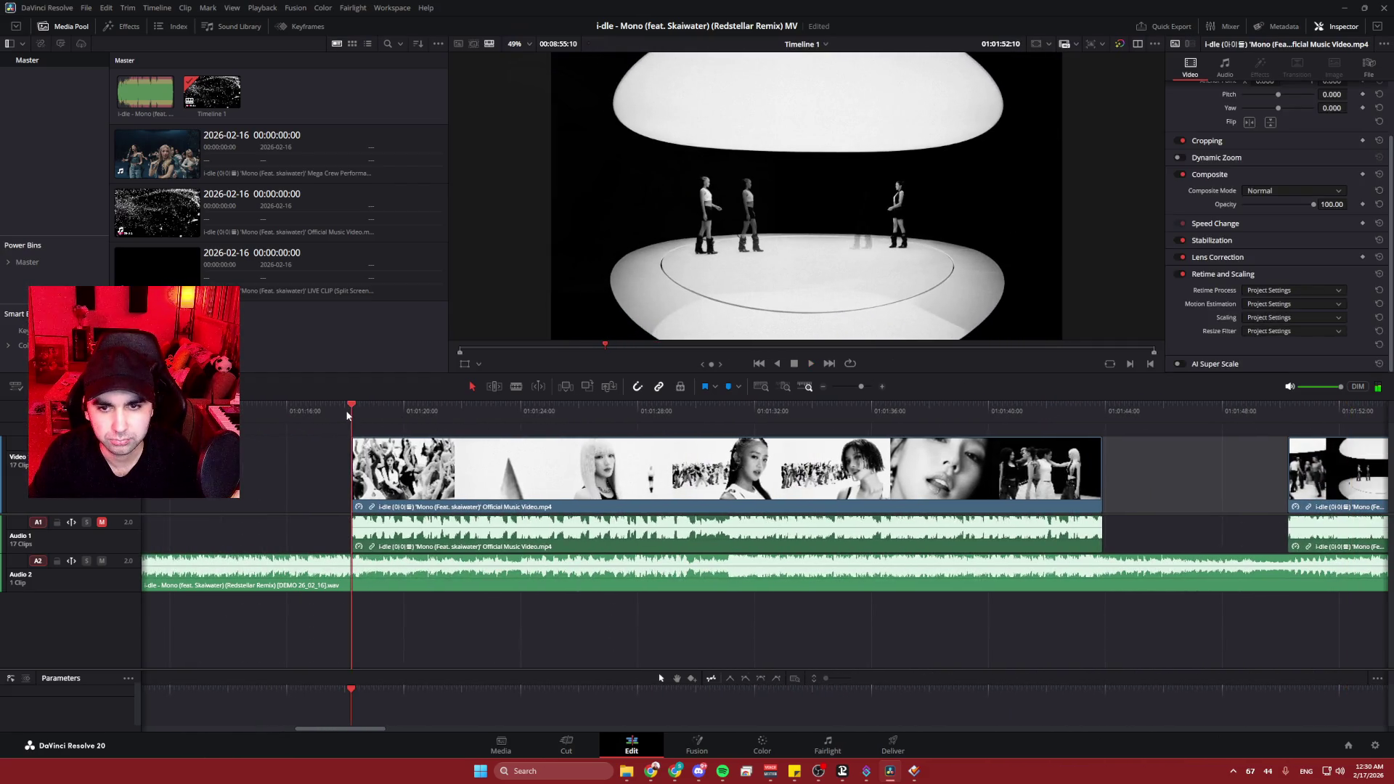
{"action": "key", "text": "space"}
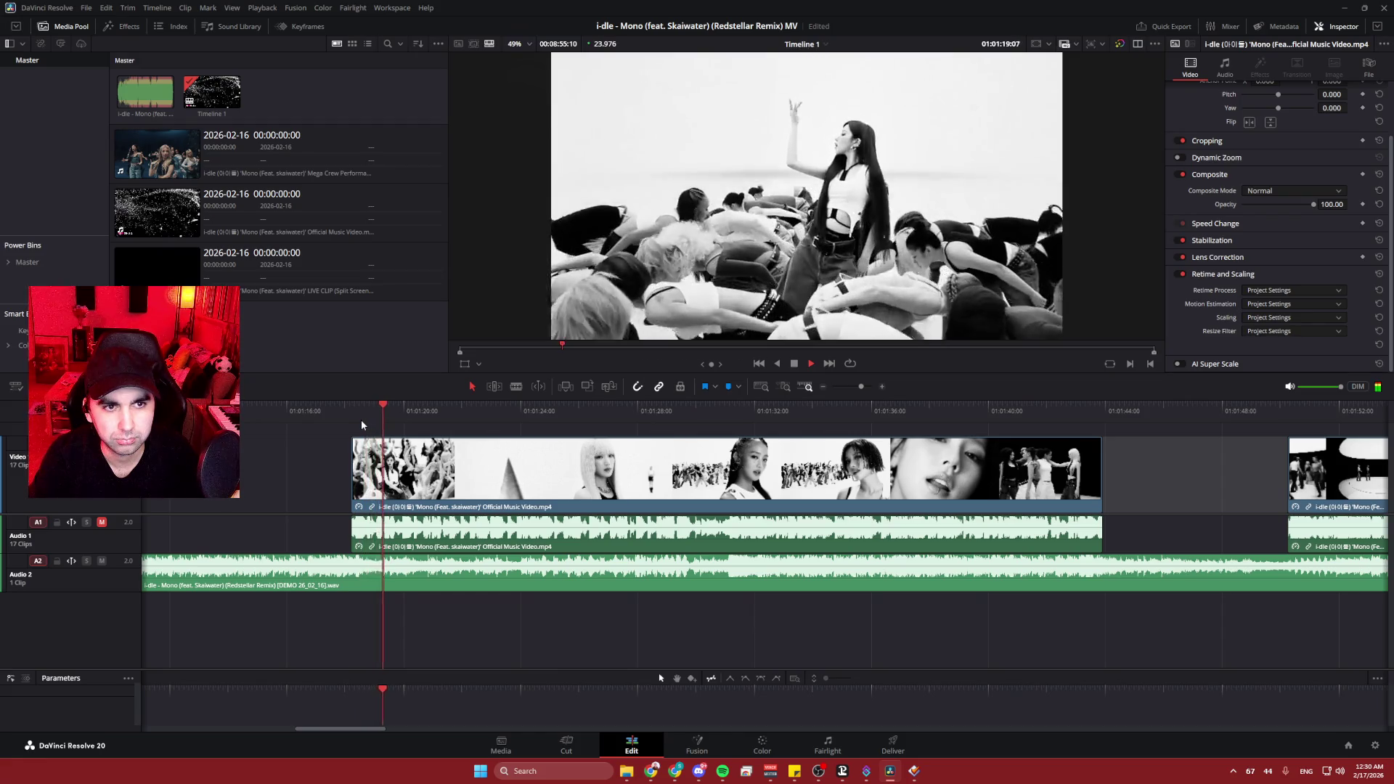
{"action": "key", "text": "space"}
{"action": "scroll", "coordinate": [253, 455], "scroll_direction": "left", "scroll_amount": 10}
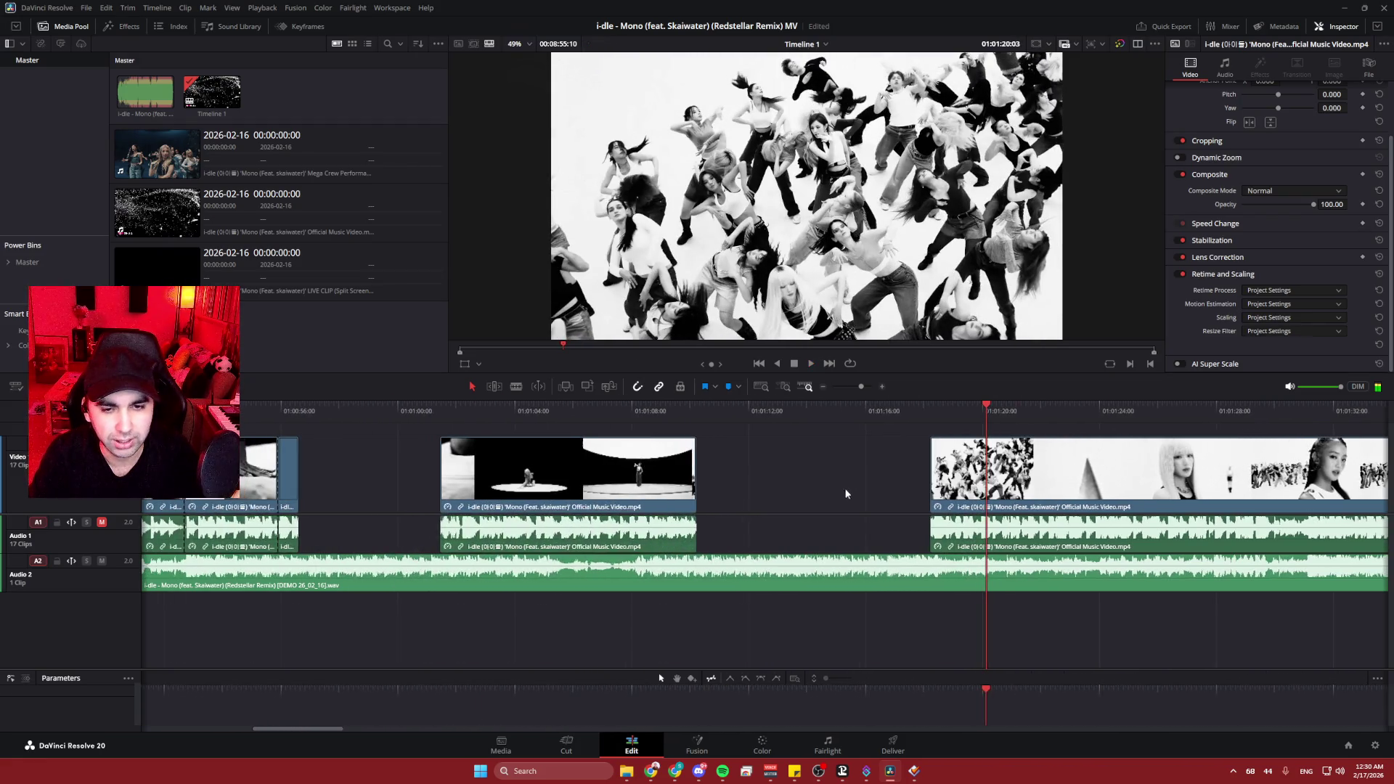
{"action": "scroll", "coordinate": [652, 481], "scroll_direction": "left", "scroll_amount": 5}
{"action": "left_click", "coordinate": [650, 412]}
{"action": "key", "text": "space"}
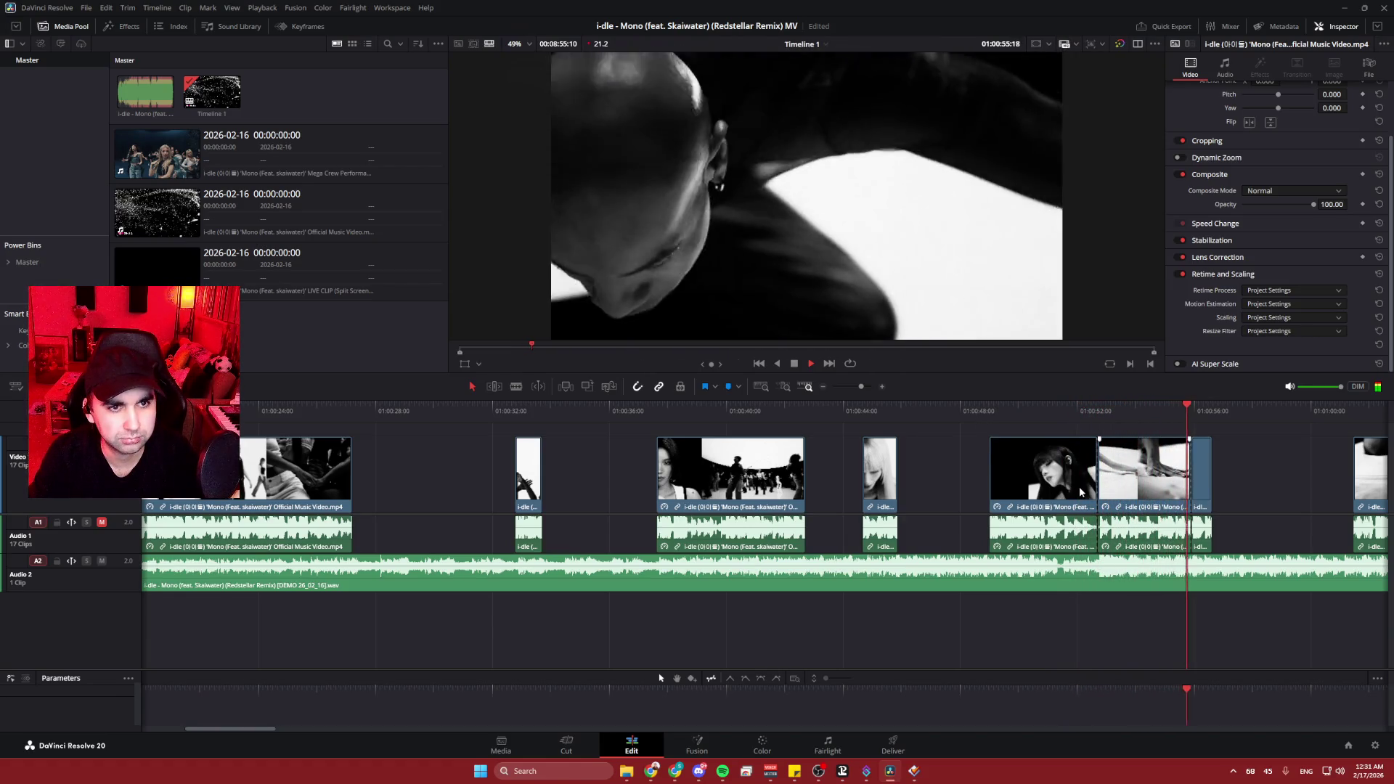
{"action": "left_click", "coordinate": [1278, 486]}
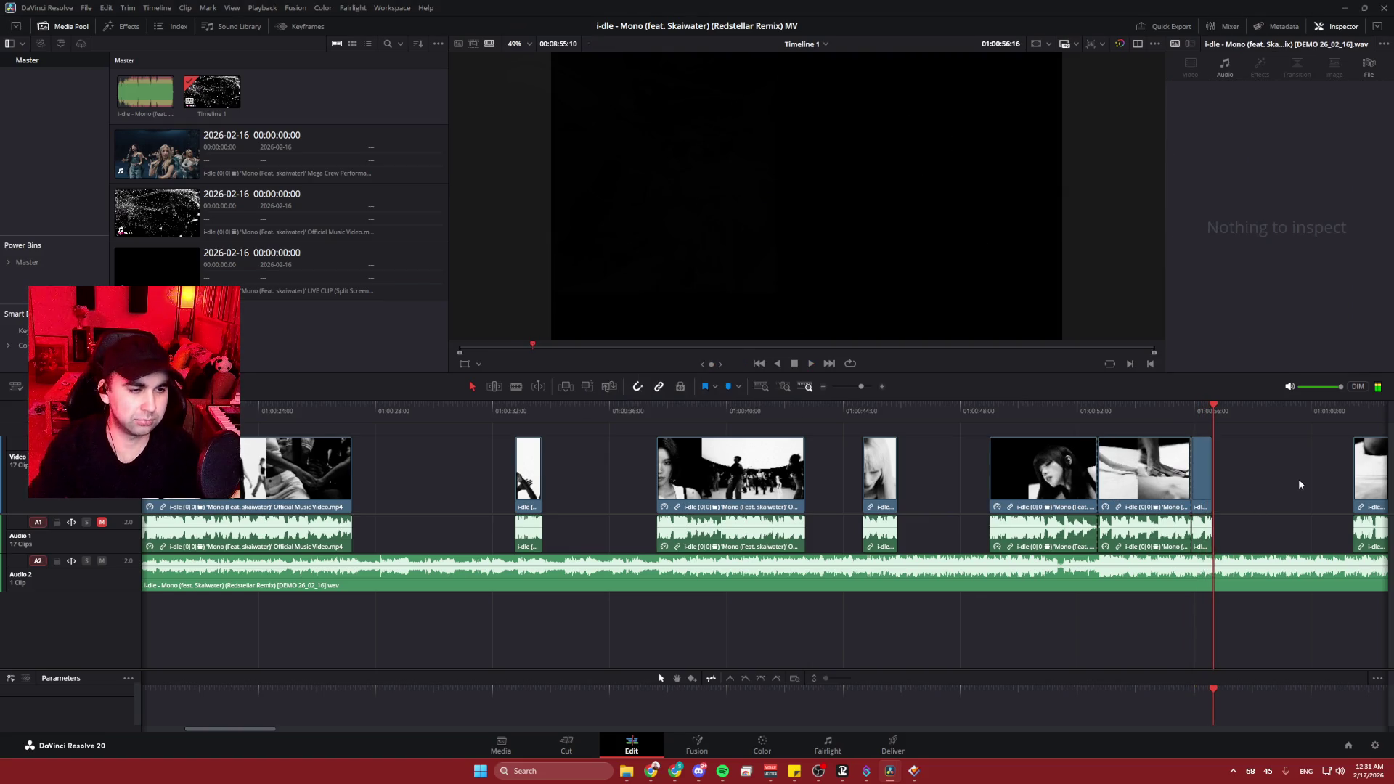
{"action": "scroll", "coordinate": [1299, 485], "scroll_direction": "right", "scroll_amount": 10}
{"action": "scroll", "coordinate": [1122, 493], "scroll_direction": "right", "scroll_amount": 4}
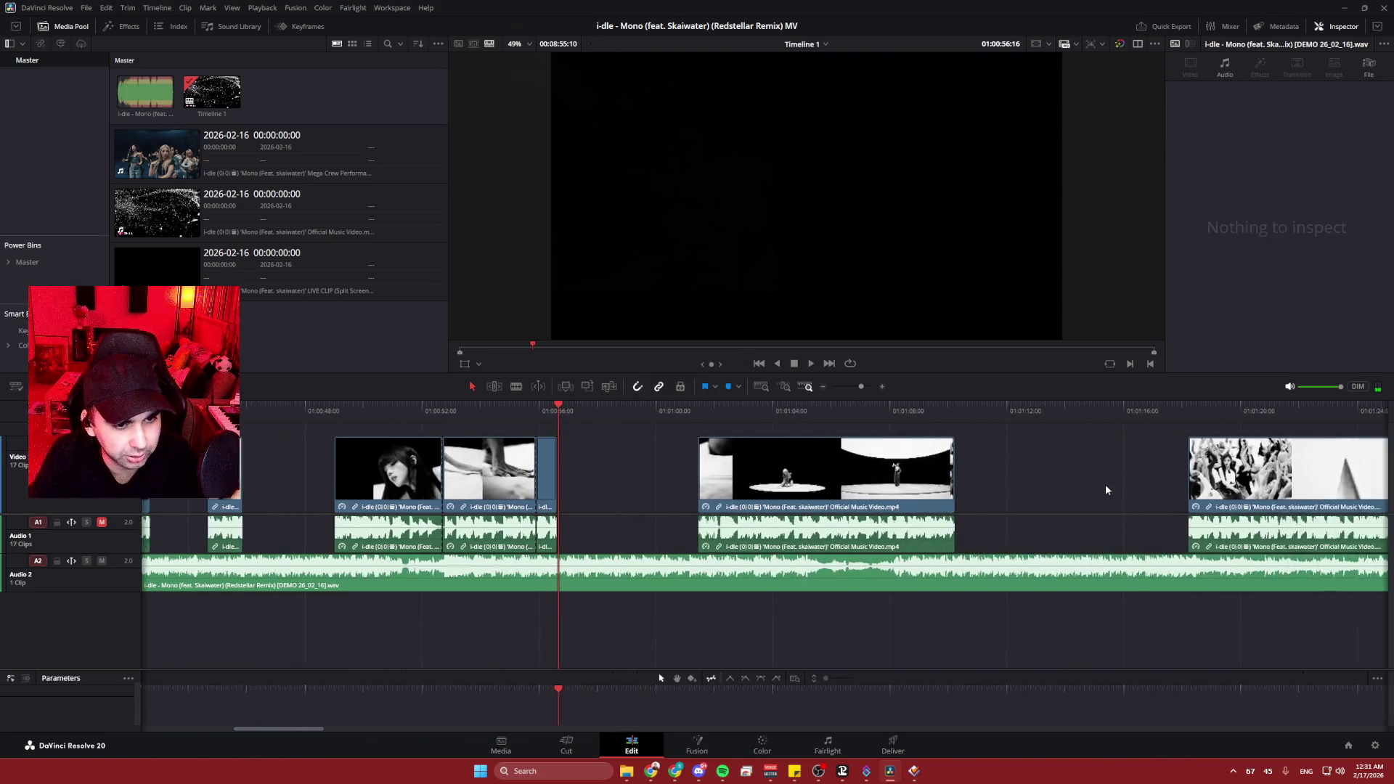
- Replay the section around 01:02:04, then enlarge the viewer above the timeline
{"action": "left_click_drag", "start_coordinate": [578, 404], "coordinate": [556, 404]}
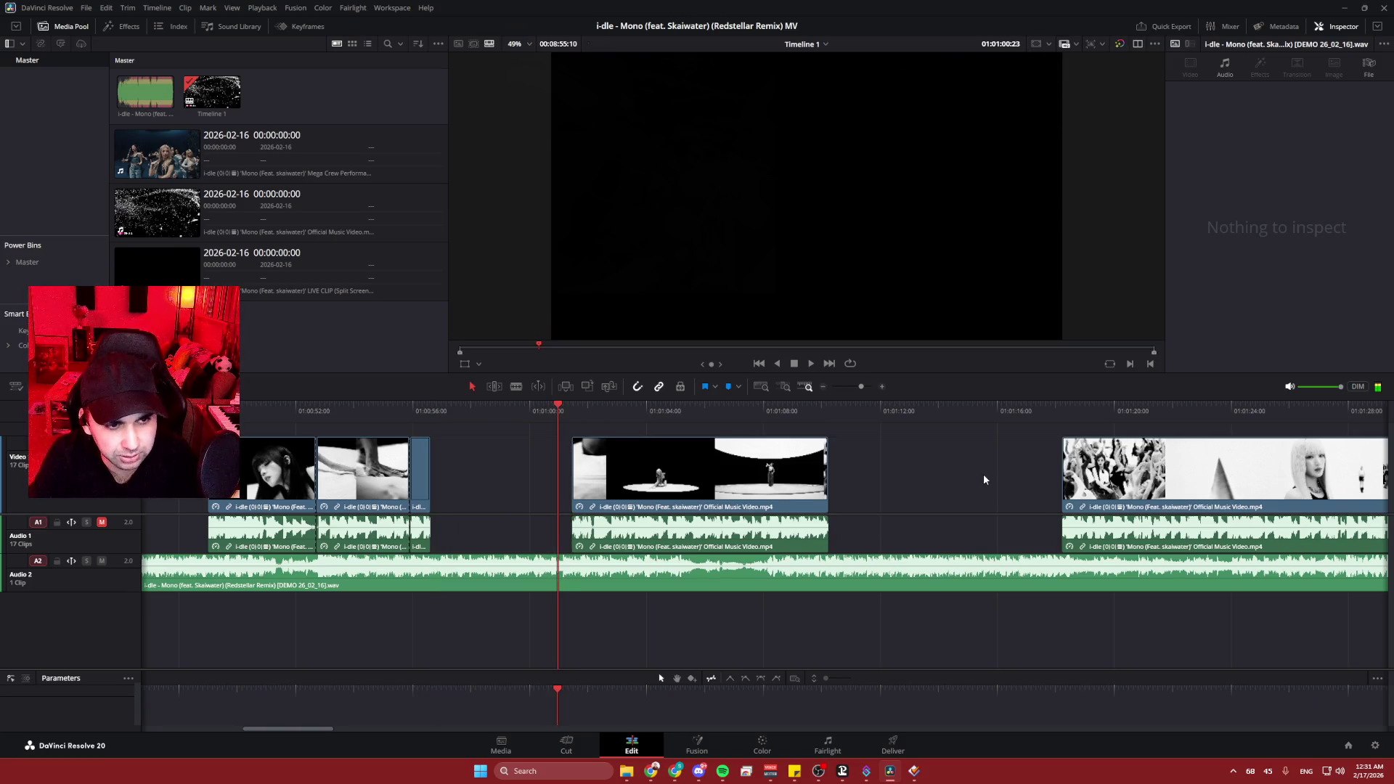
{"action": "scroll", "coordinate": [447, 488], "scroll_direction": "right", "scroll_amount": 9}
{"action": "scroll", "coordinate": [487, 472], "scroll_direction": "right", "scroll_amount": 6}
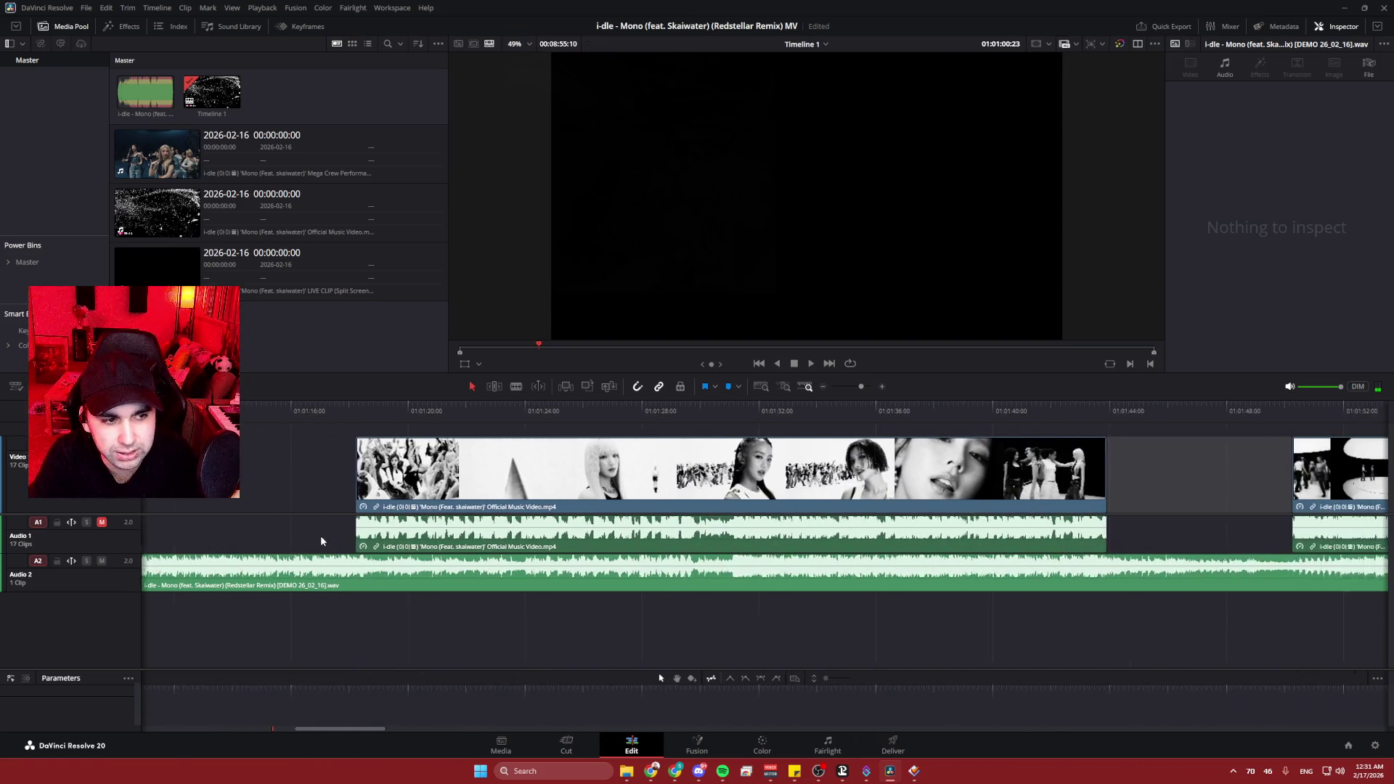
{"action": "scroll", "coordinate": [1076, 494], "scroll_direction": "right", "scroll_amount": 8}
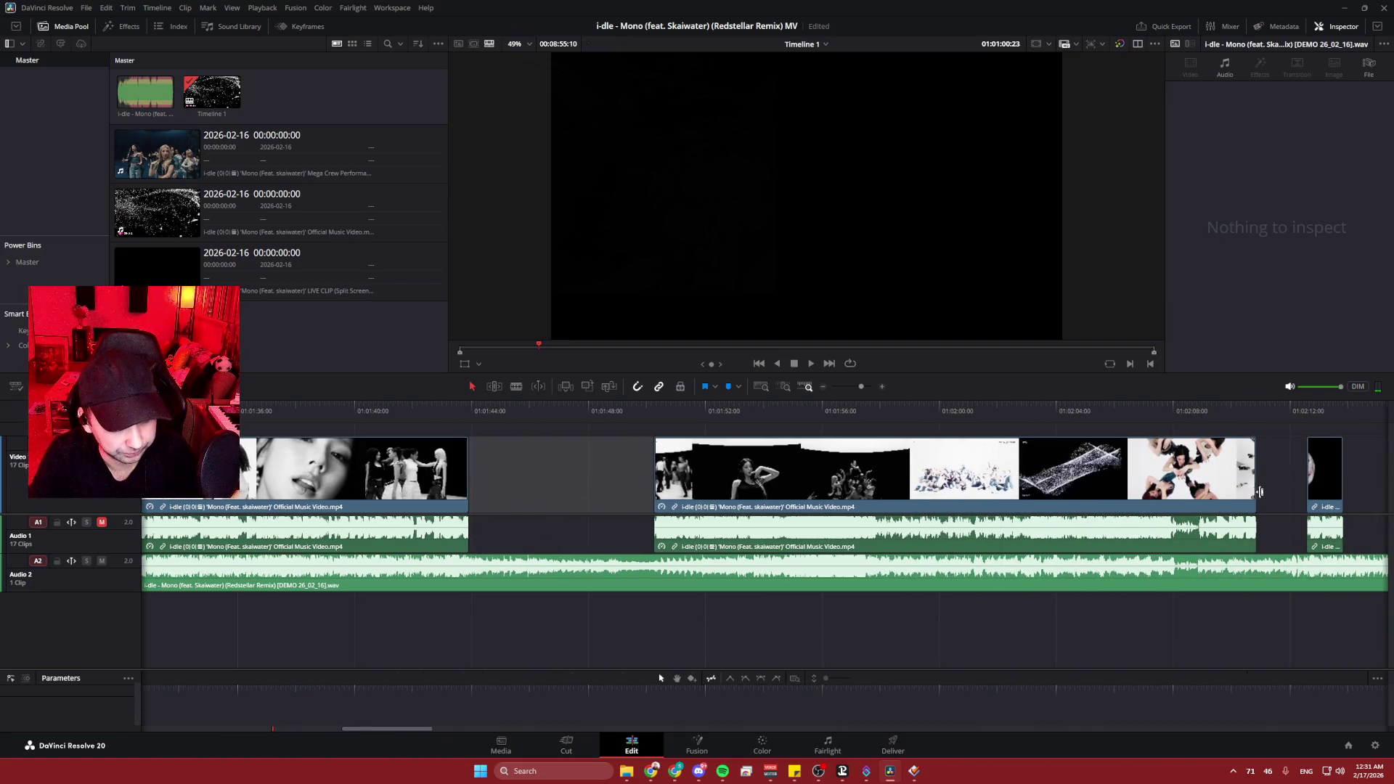
{"action": "scroll", "coordinate": [1258, 494], "scroll_direction": "right", "scroll_amount": 8}
{"action": "left_click", "coordinate": [567, 411]}
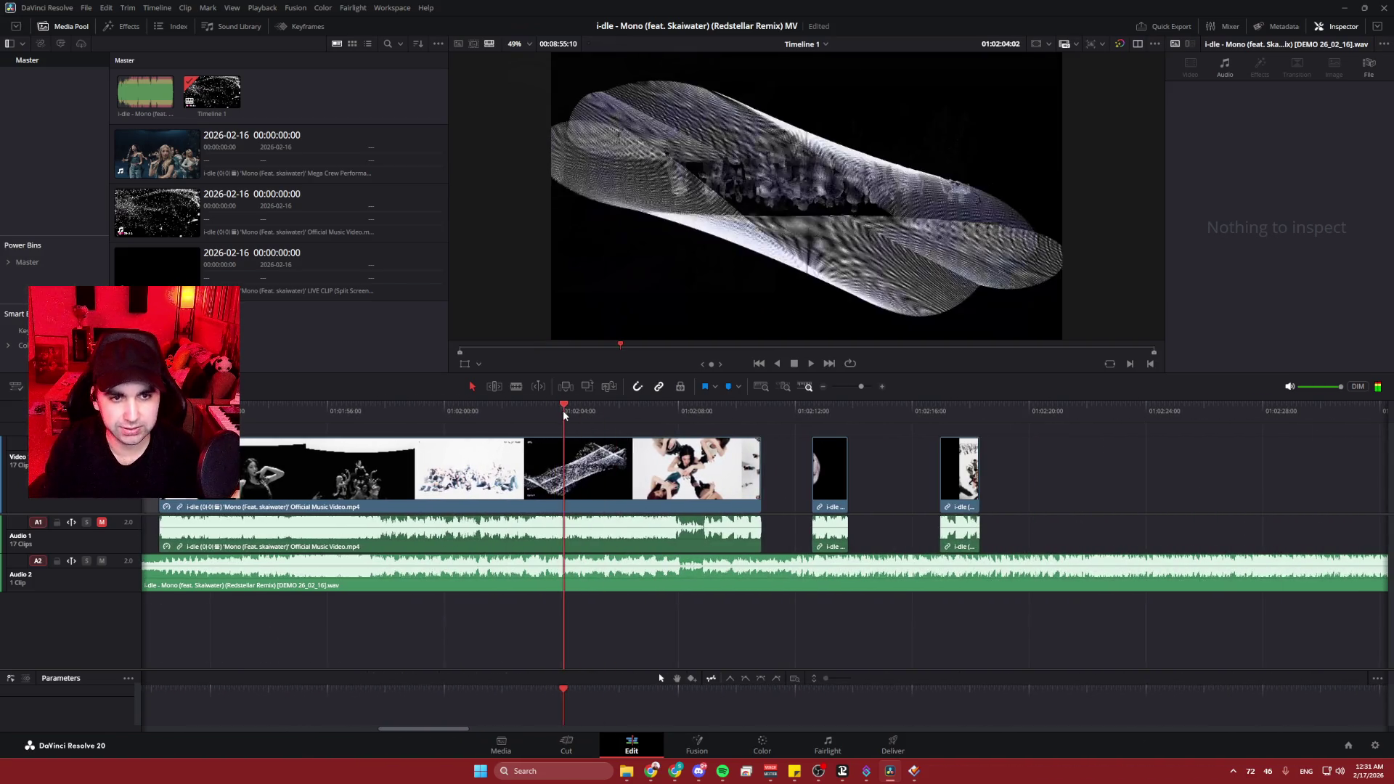
{"action": "left_click", "coordinate": [525, 411]}
{"action": "key", "text": "space"}
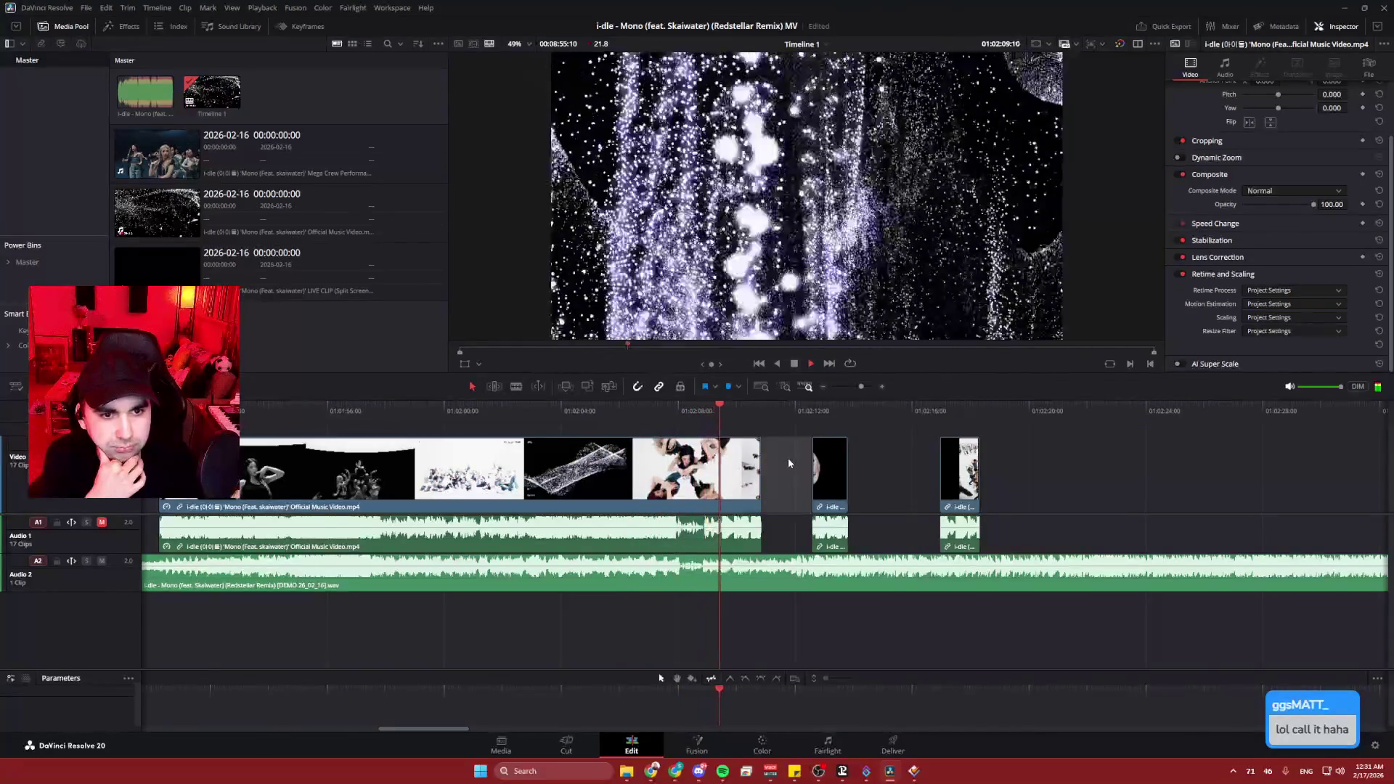
{"action": "left_click", "coordinate": [272, 408]}
{"action": "key", "text": "space"}
{"action": "scroll", "coordinate": [469, 435], "scroll_direction": "left", "scroll_amount": 5}
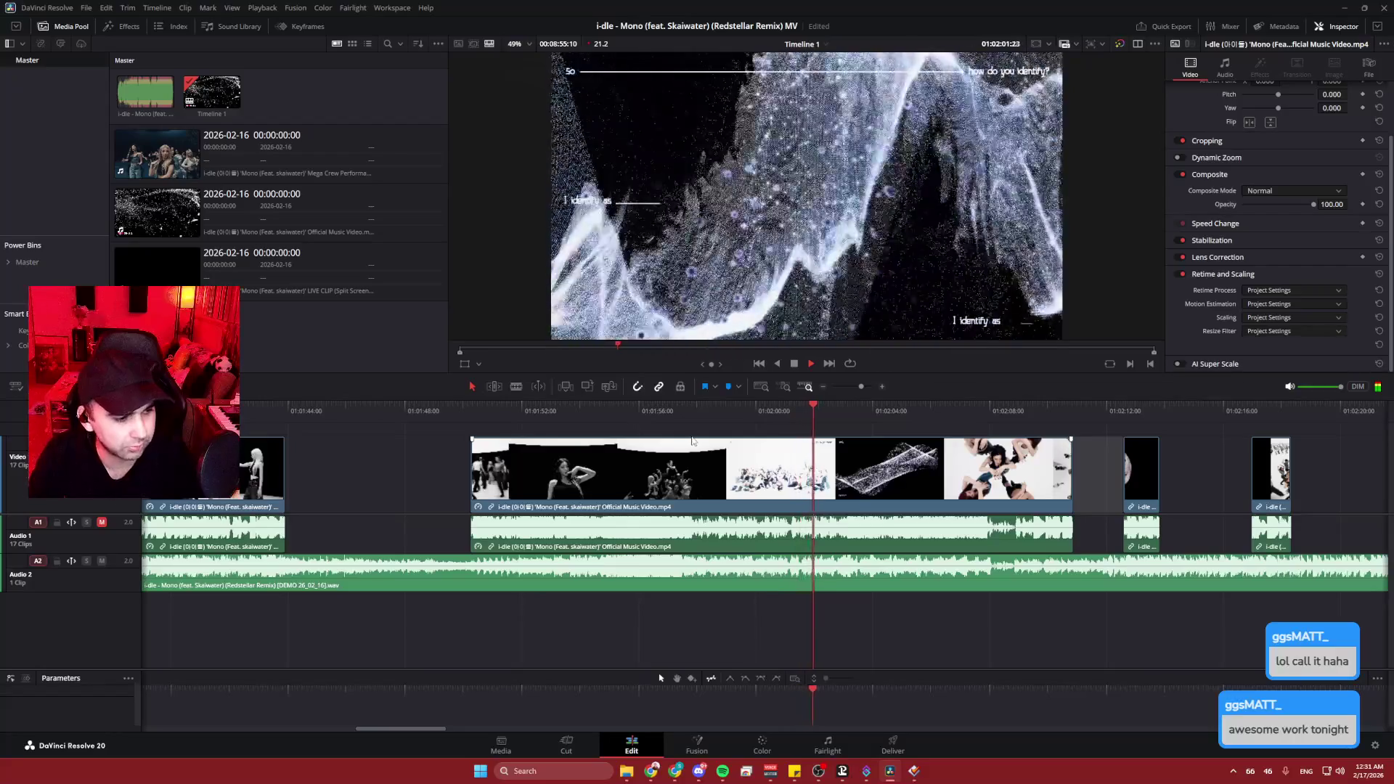
{"action": "left_click_drag", "start_coordinate": [866, 398], "coordinate": [923, 496]}
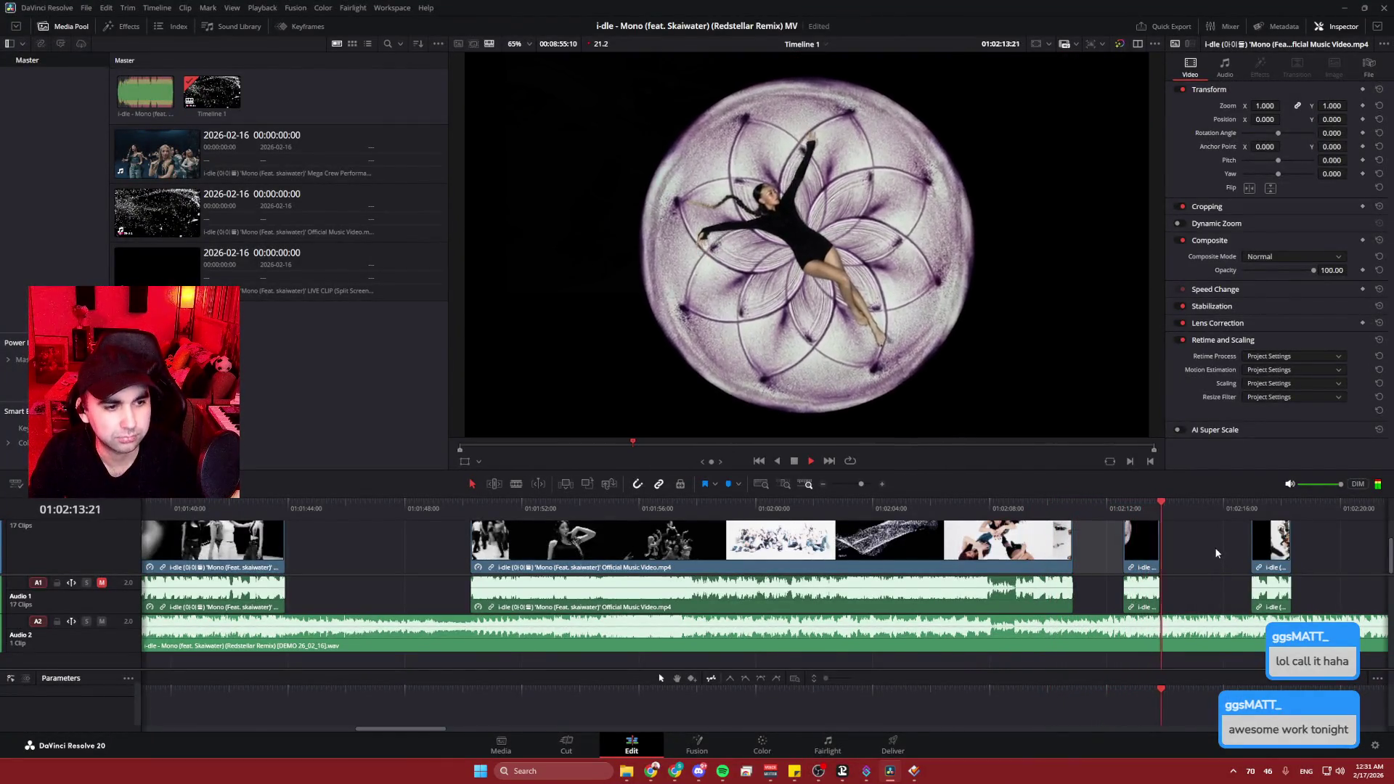
- Play the edit from 01:02:34 to review the ending clips
{"action": "scroll", "coordinate": [1210, 547], "scroll_direction": "right", "scroll_amount": 5}
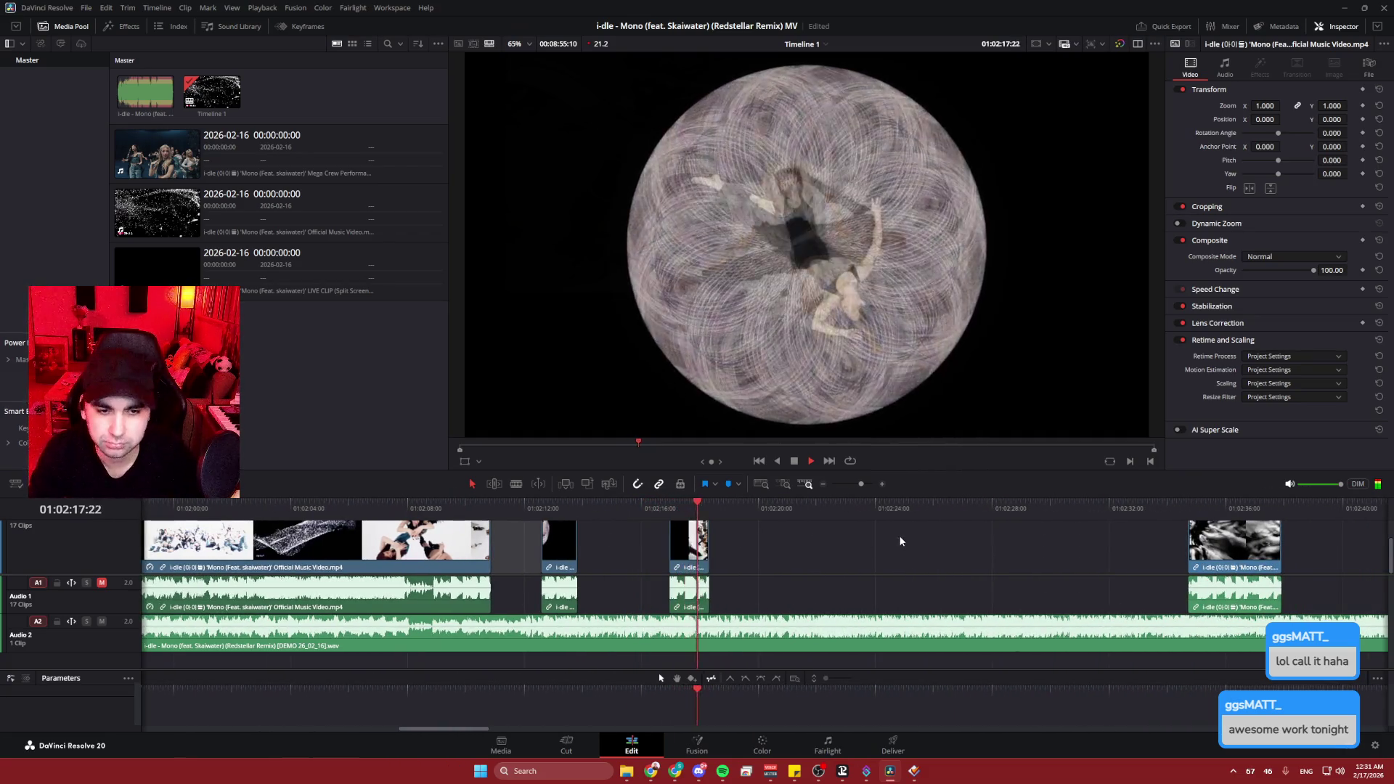
{"action": "scroll", "coordinate": [1091, 552], "scroll_direction": "right", "scroll_amount": 3}
{"action": "left_click", "coordinate": [760, 505]}
{"action": "key", "text": "space"}
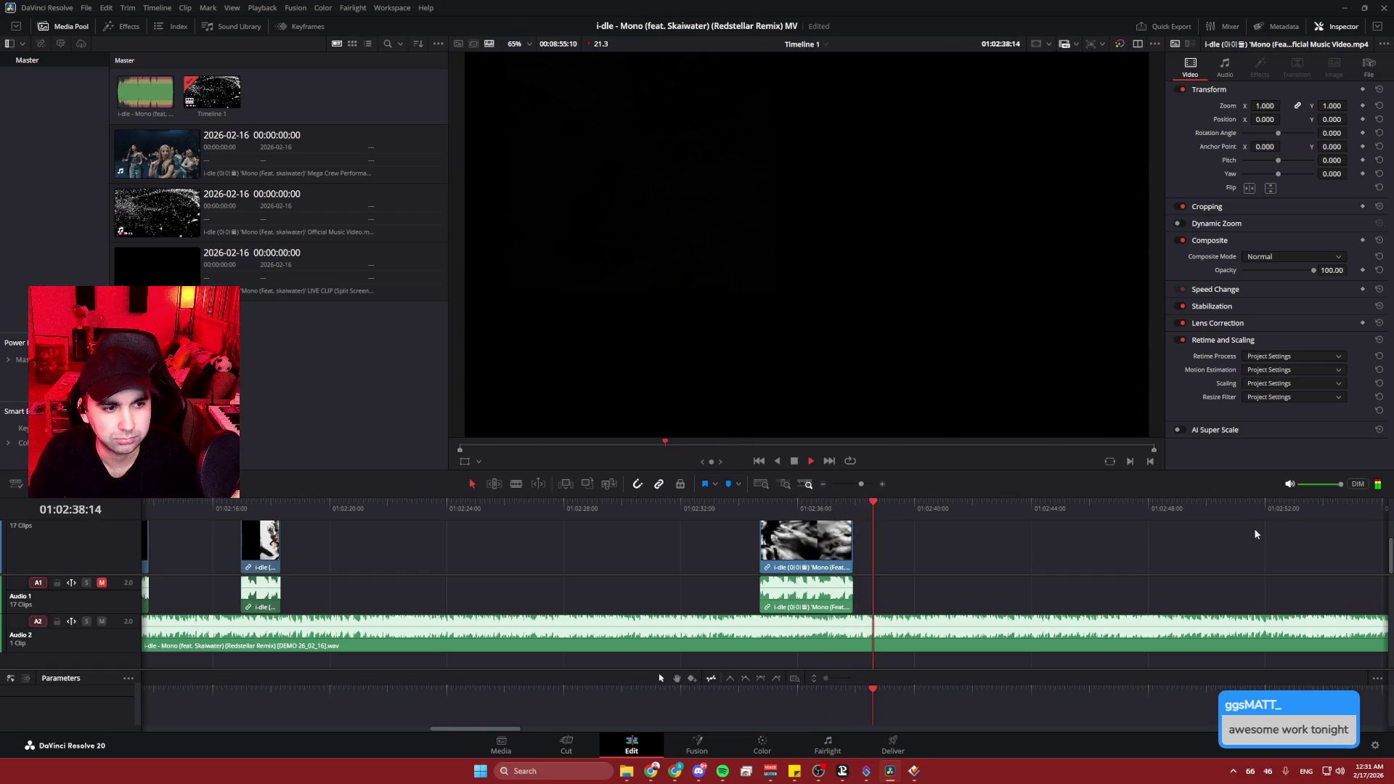
{"action": "scroll", "coordinate": [1254, 533], "scroll_direction": "right", "scroll_amount": 3}
{"action": "scroll", "coordinate": [1162, 541], "scroll_direction": "left", "scroll_amount": 2}
{"action": "key", "text": "space"}
{"action": "scroll", "coordinate": [613, 563], "scroll_direction": "right", "scroll_amount": 4}
{"action": "scroll", "coordinate": [613, 562], "scroll_direction": "right", "scroll_amount": 3}
- Play the final clip through to 01:03:06, then close DaVinci Resolve
{"action": "left_click", "coordinate": [643, 506]}
{"action": "left_click", "coordinate": [629, 512]}
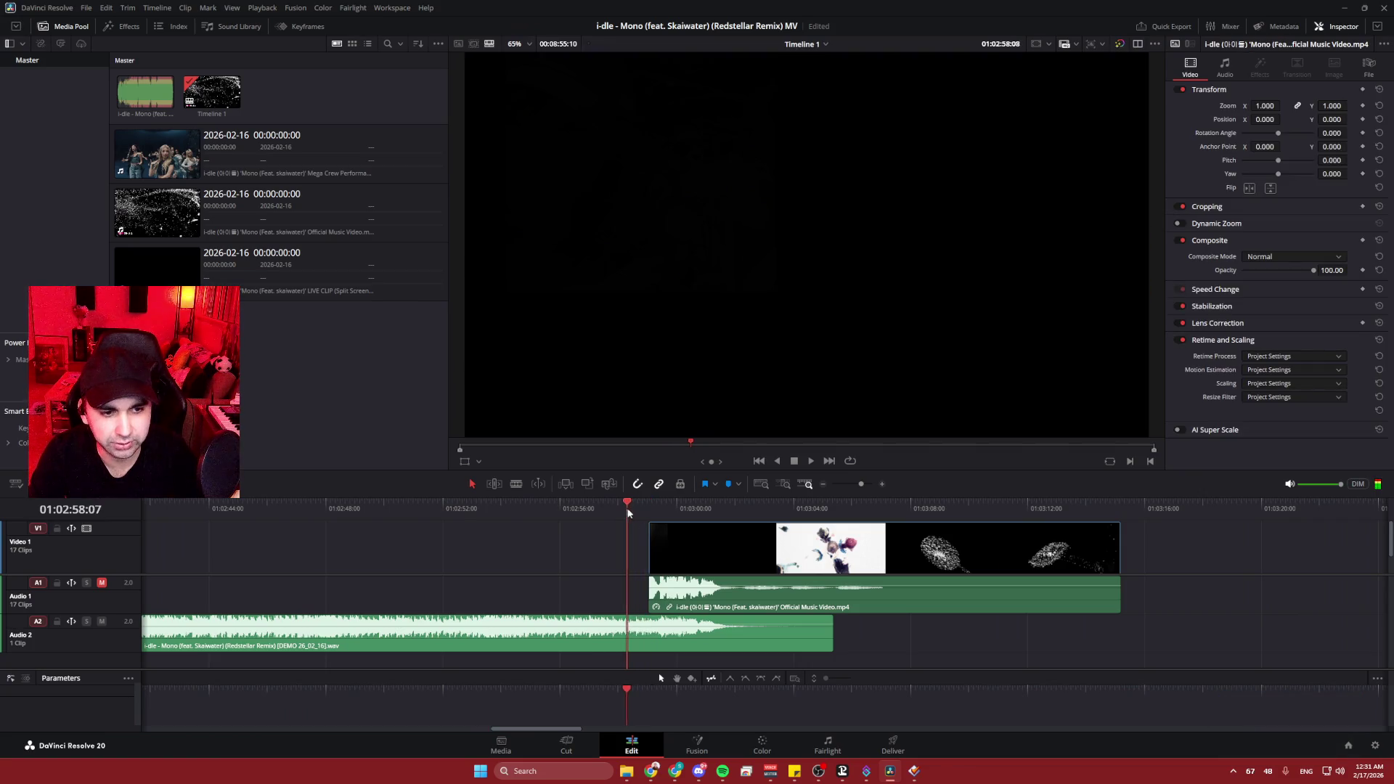
{"action": "key", "text": "space"}
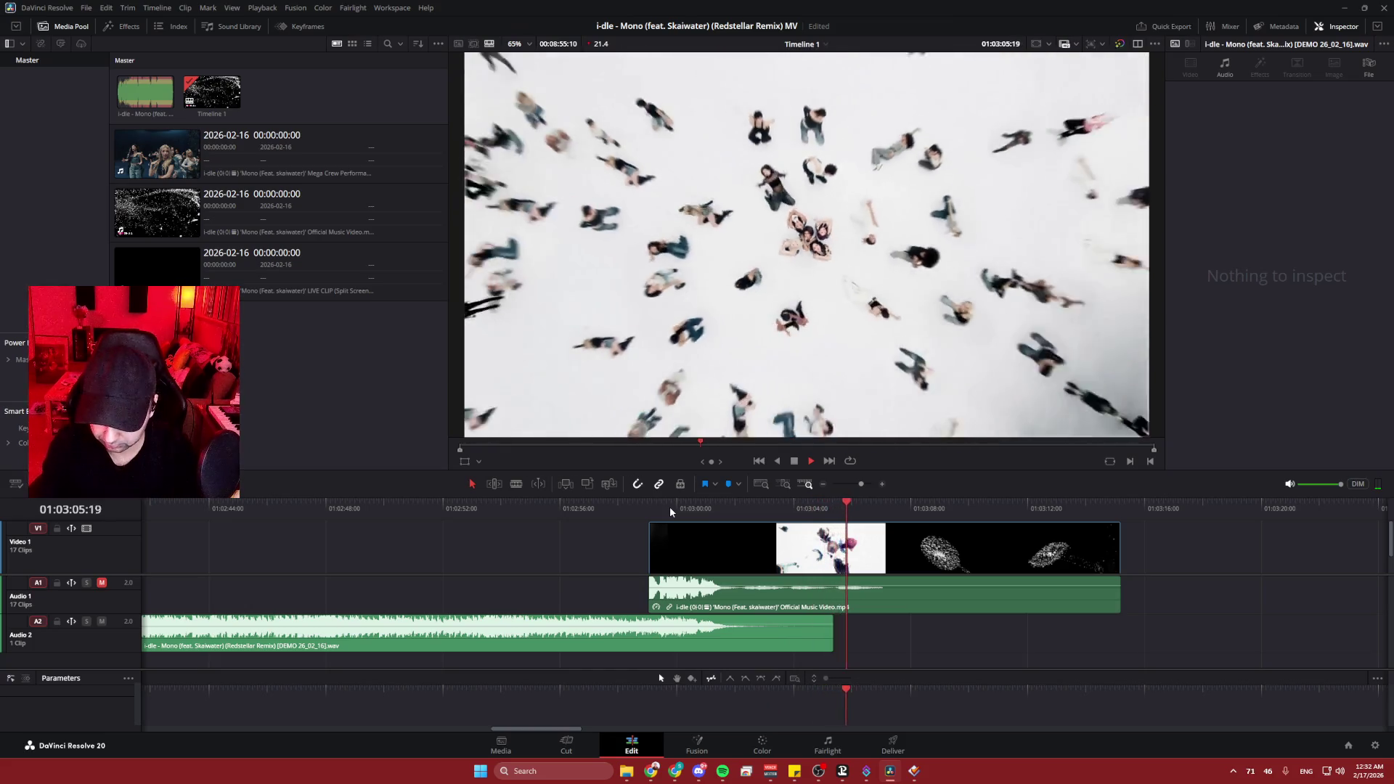
{"action": "key", "text": "space"}
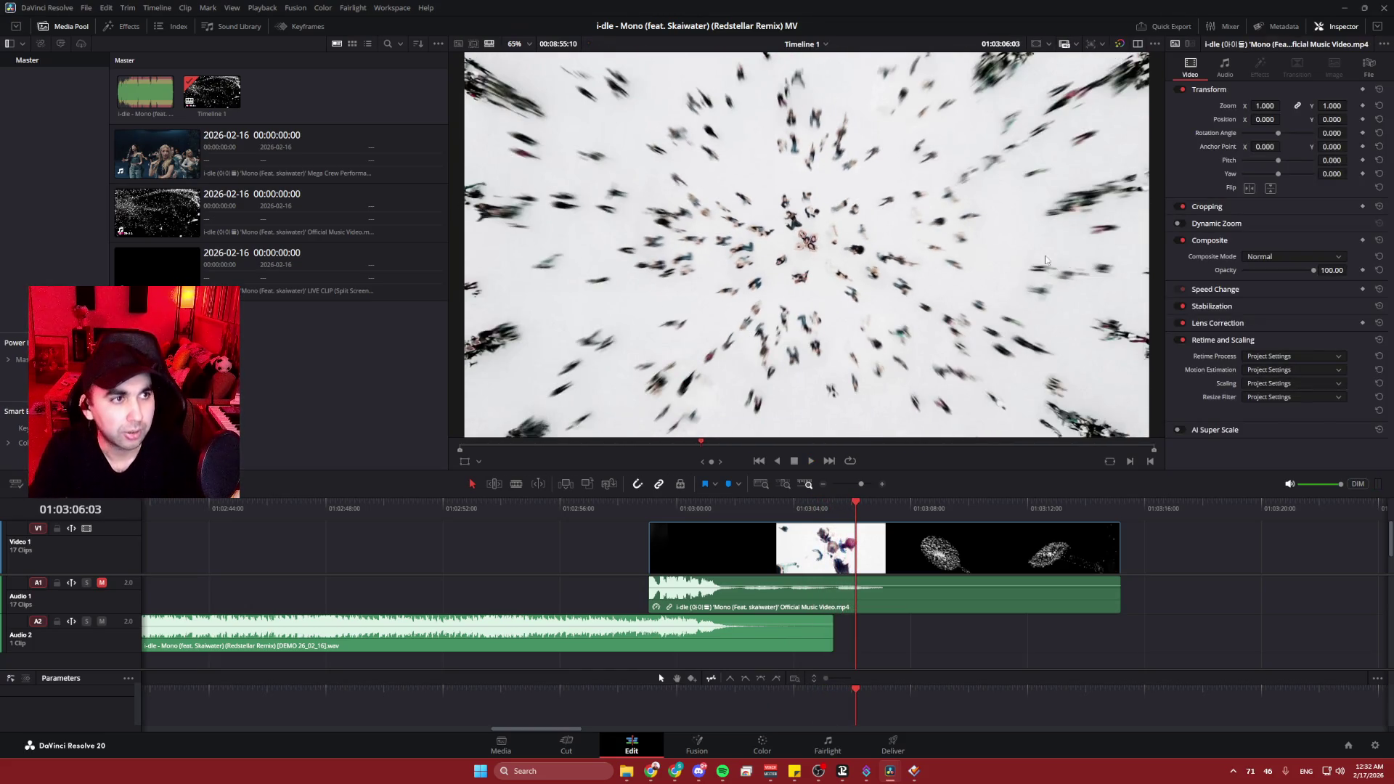
{"action": "left_click", "coordinate": [1382, 10]}
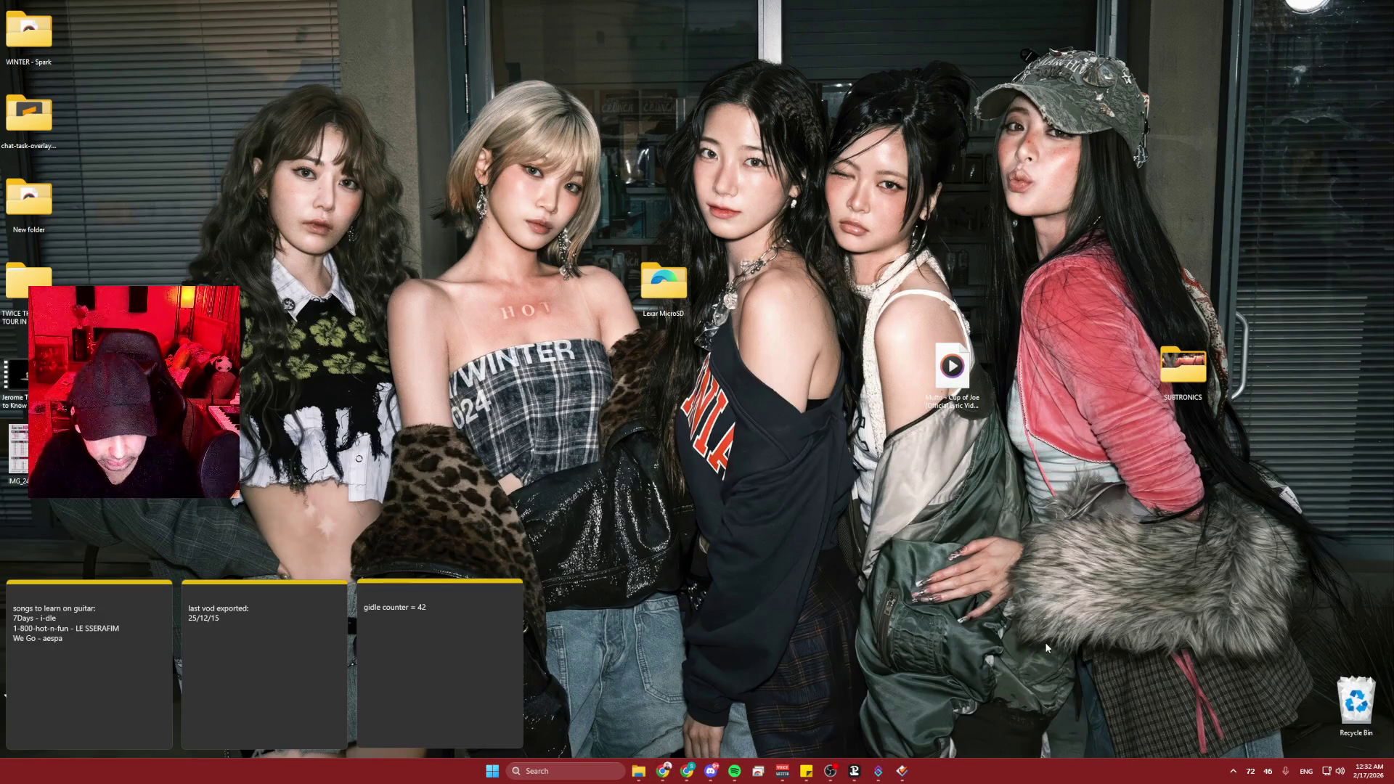